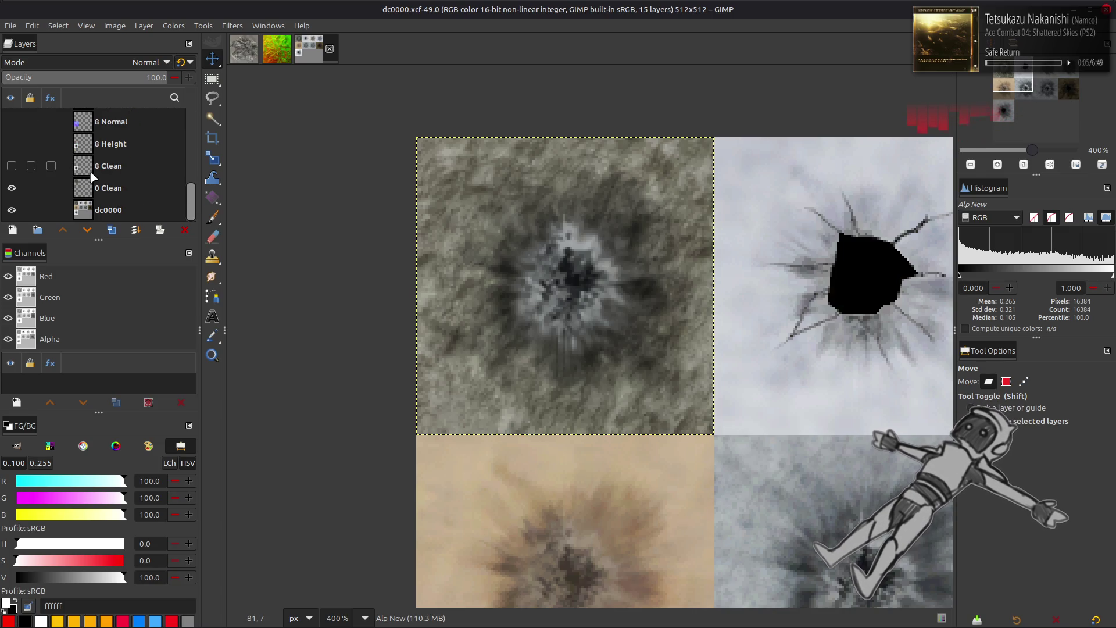
- Make the '8 Normal' layer visible and rename it 'Normal' by removing the '8 ' prefix
{"action": "left_click", "coordinate": [11, 122]}
{"action": "left_click", "coordinate": [143, 127]}
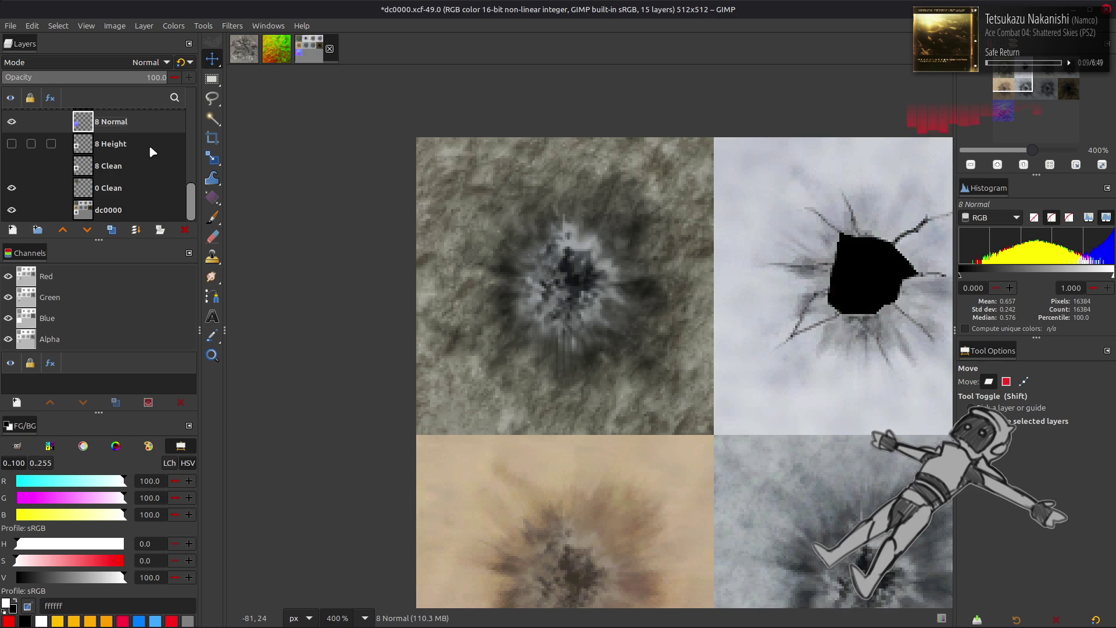
{"action": "double_click", "coordinate": [107, 122]}
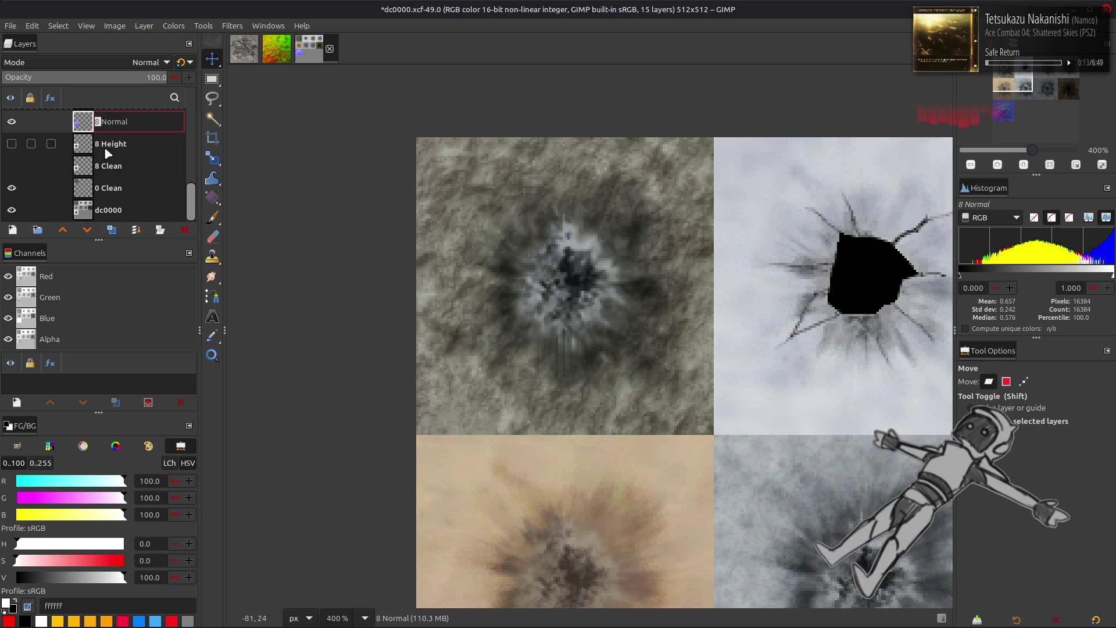
{"action": "key", "text": "Home"}
{"action": "key", "text": "Delete"}
{"action": "key", "text": "Delete"}
{"action": "key", "text": "Return"}
{"action": "key", "text": "q"}
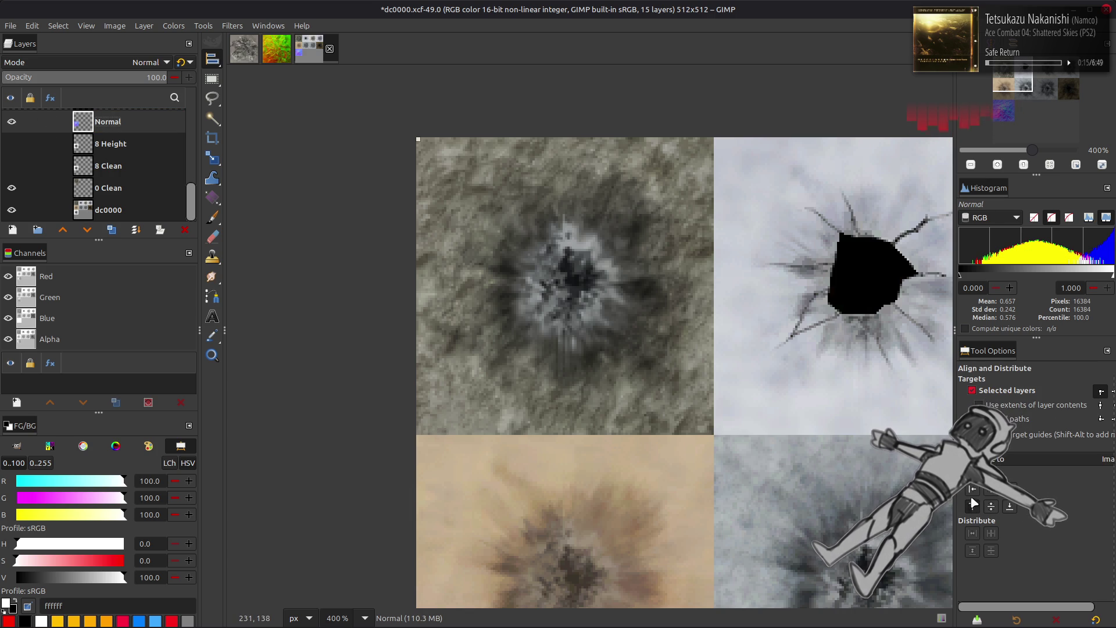
{"action": "left_click", "coordinate": [173, 25]}
- Drag the Blue channel's output high to 0 in Levels on the Normal layer, leaving a red-green map
{"action": "left_click", "coordinate": [180, 150]}
{"action": "scroll", "coordinate": [72, 288], "scroll_direction": "down", "scroll_amount": 3}
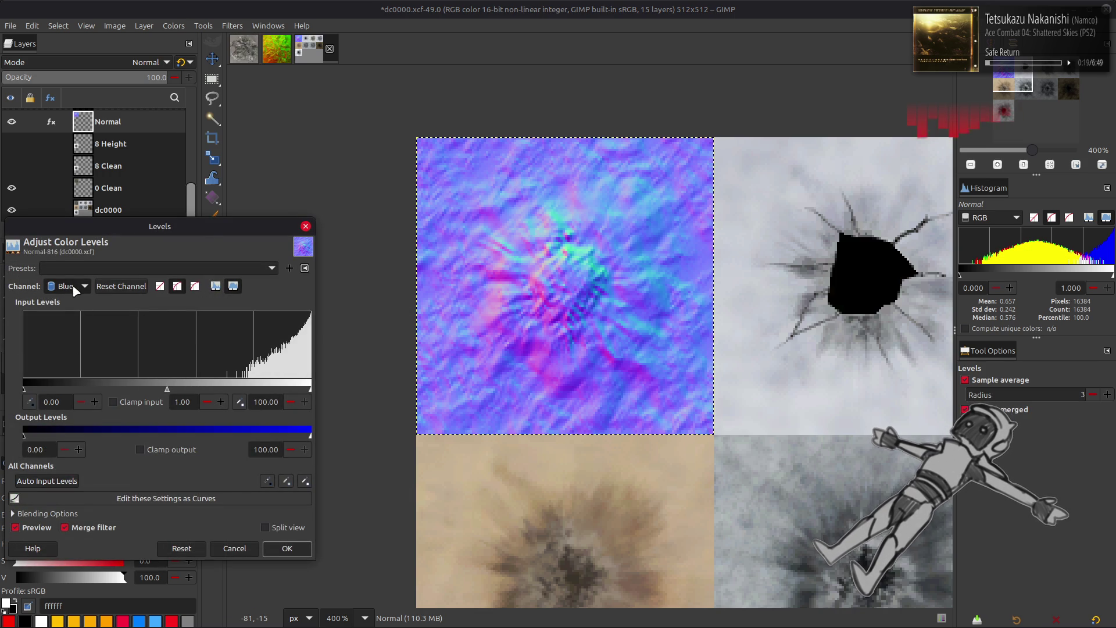
{"action": "left_click_drag", "start_coordinate": [281, 434], "coordinate": [22, 435]}
{"action": "left_click", "coordinate": [287, 548]}
{"action": "key", "text": "m"}
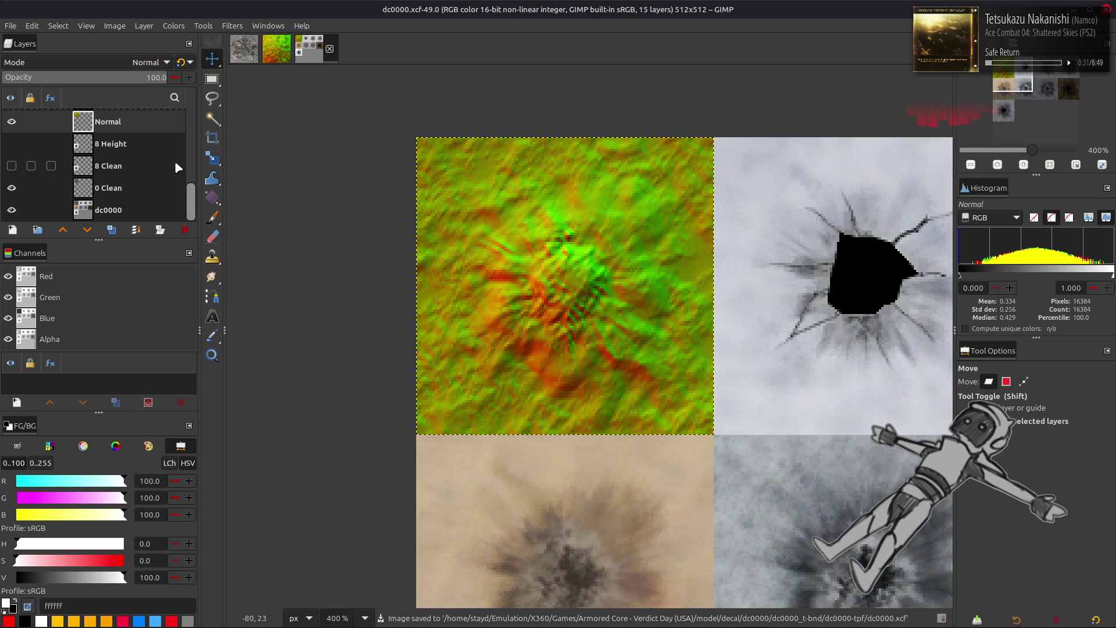
{"action": "key", "text": "alt+Tab"}
{"action": "key", "text": "alt+Tab"}
{"action": "key", "text": "alt+Tab"}
{"action": "key", "text": "alt+Tab"}
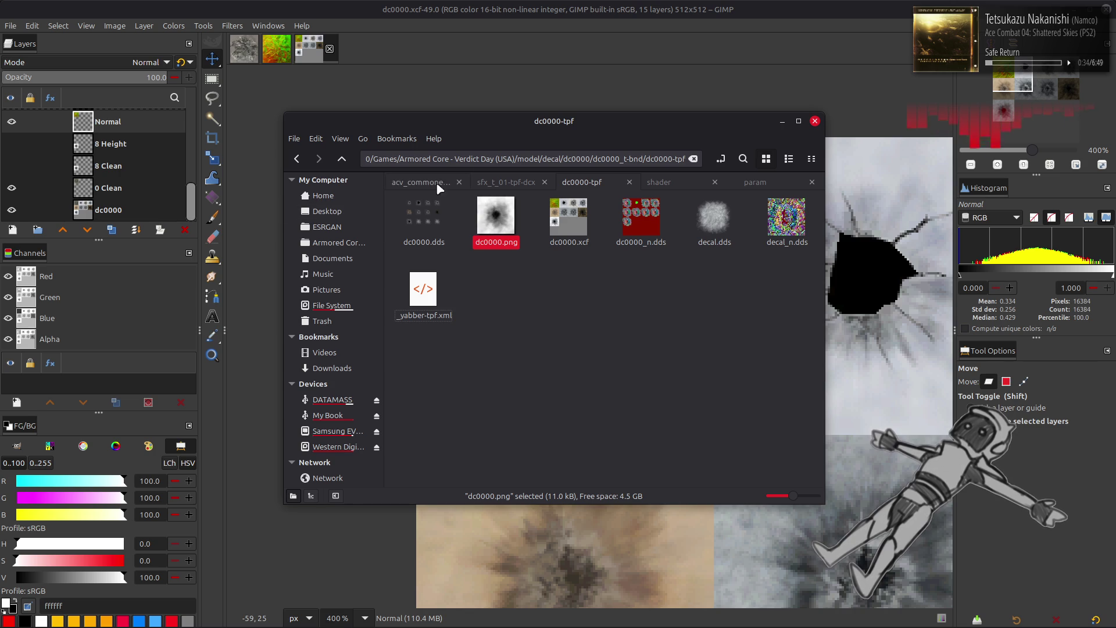
- Browse through the textures in the sfx_t_00-tpf-dcx folder
{"action": "left_click", "coordinate": [505, 182]}
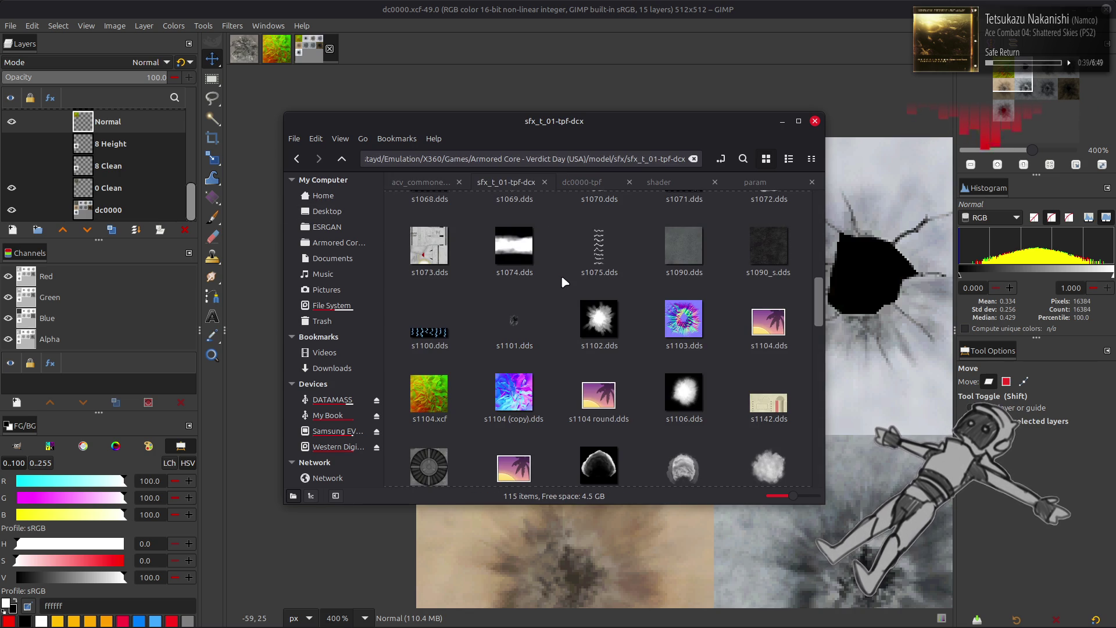
{"action": "key", "text": "alt+Up"}
{"action": "left_click", "coordinate": [475, 240]}
{"action": "double_click", "coordinate": [477, 241]}
{"action": "scroll", "coordinate": [514, 269], "scroll_direction": "down", "scroll_amount": 15}
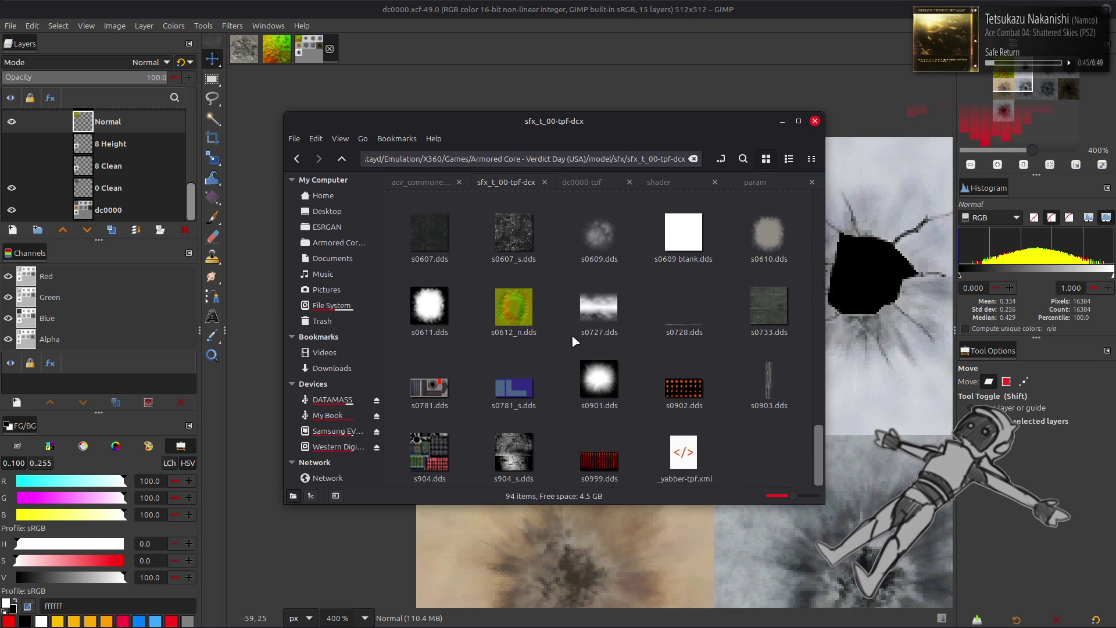
{"action": "scroll", "coordinate": [572, 337], "scroll_direction": "up", "scroll_amount": 3}
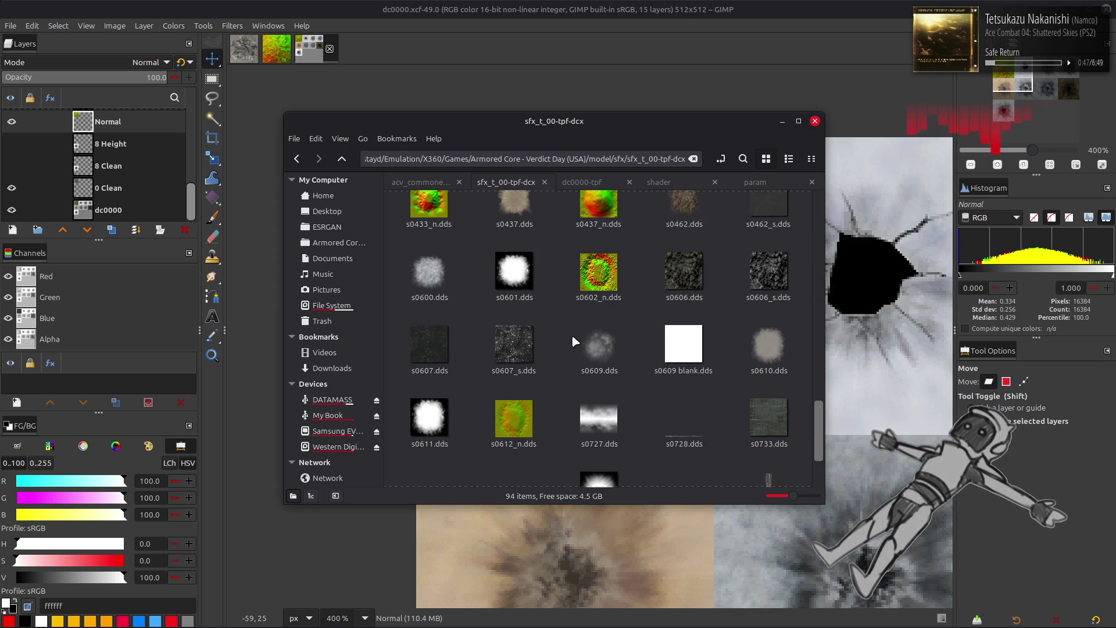
{"action": "scroll", "coordinate": [573, 337], "scroll_direction": "up", "scroll_amount": 3}
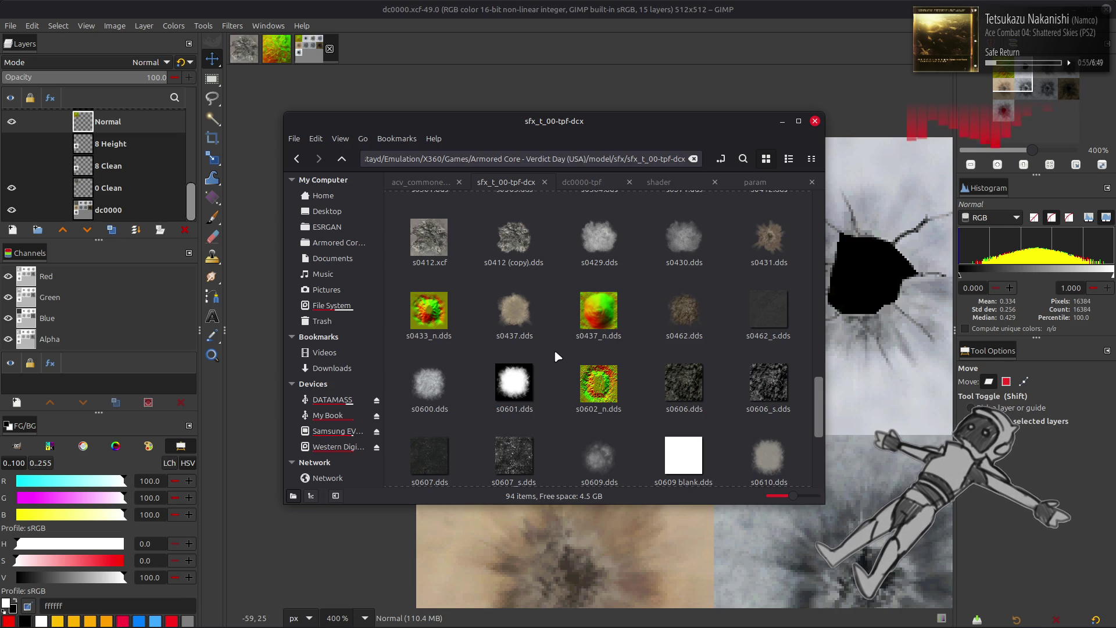
{"action": "scroll", "coordinate": [555, 352], "scroll_direction": "up", "scroll_amount": 3}
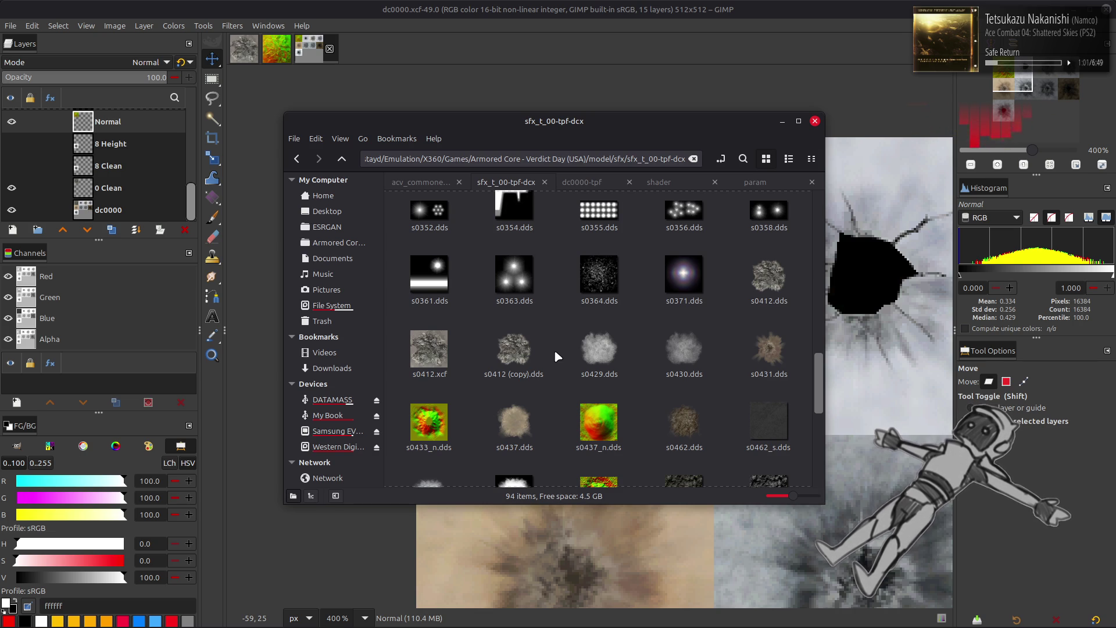
{"action": "scroll", "coordinate": [555, 353], "scroll_direction": "down", "scroll_amount": 3}
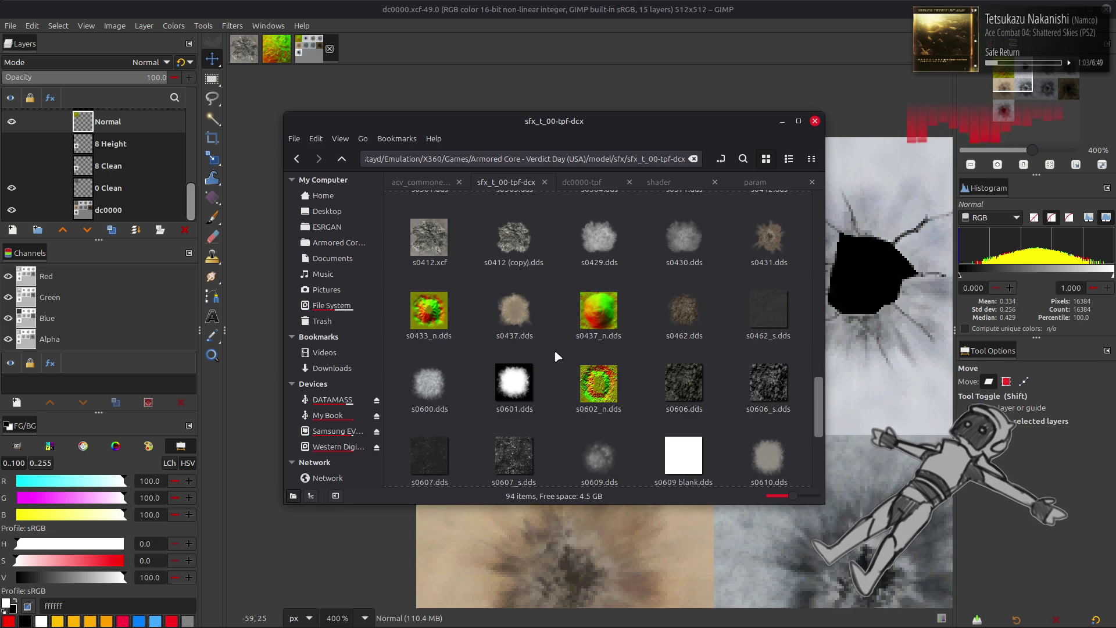
- Reopen sfx_t_01-tpf-dcx and drag s1104.dds into the GIMP image as a new layer
{"action": "key", "text": "alt+Up"}
{"action": "double_click", "coordinate": [494, 253]}
{"action": "scroll", "coordinate": [533, 338], "scroll_direction": "down", "scroll_amount": 5}
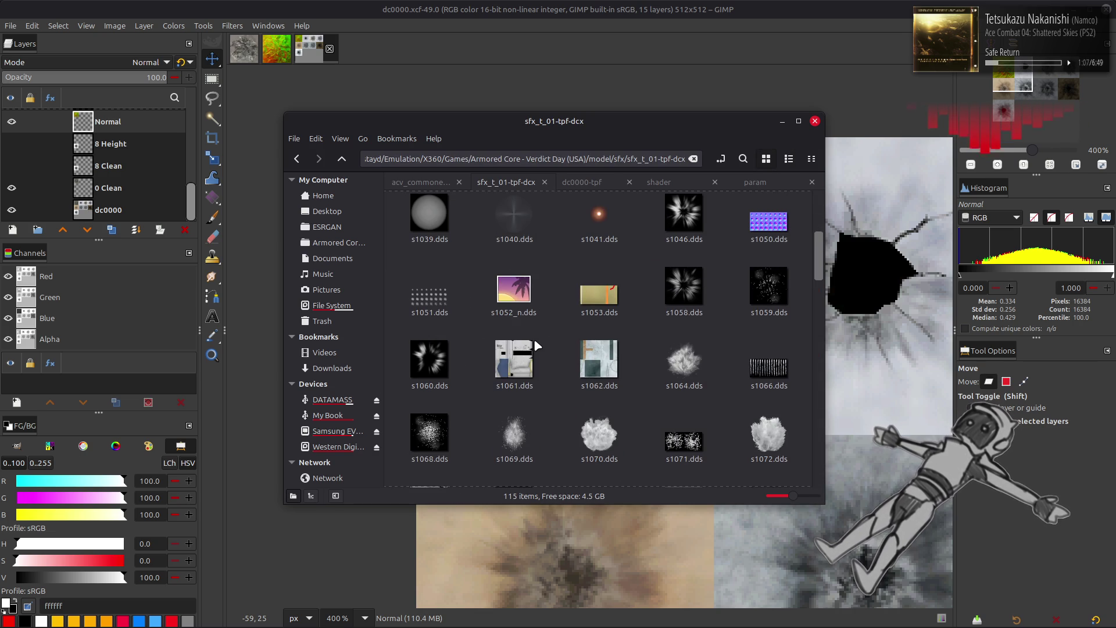
{"action": "scroll", "coordinate": [534, 338], "scroll_direction": "down", "scroll_amount": 1}
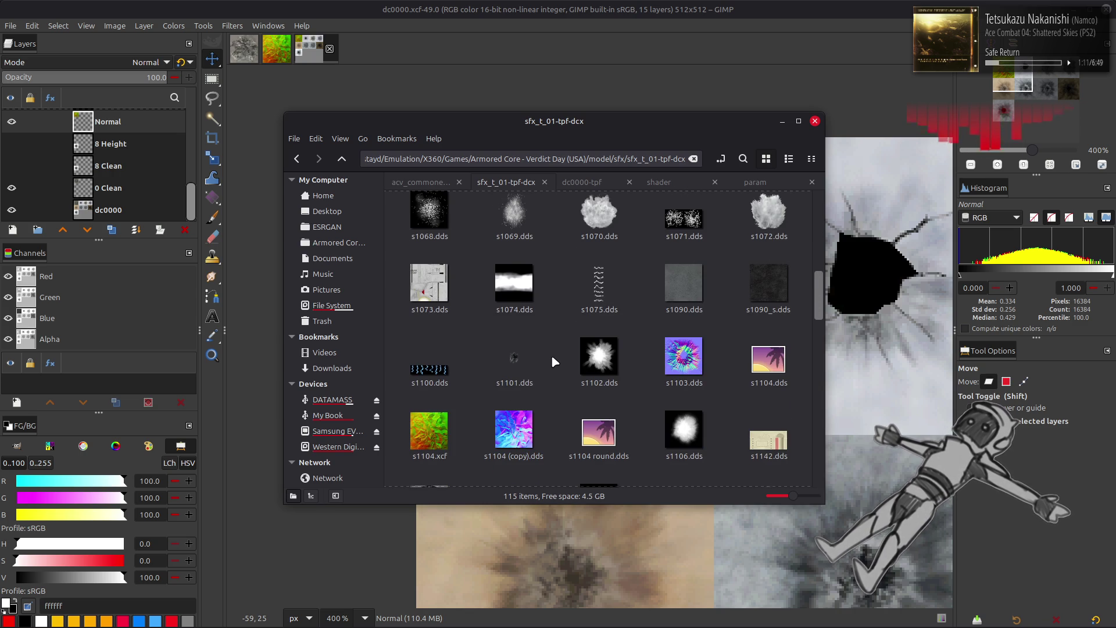
{"action": "scroll", "coordinate": [553, 358], "scroll_direction": "down", "scroll_amount": 1}
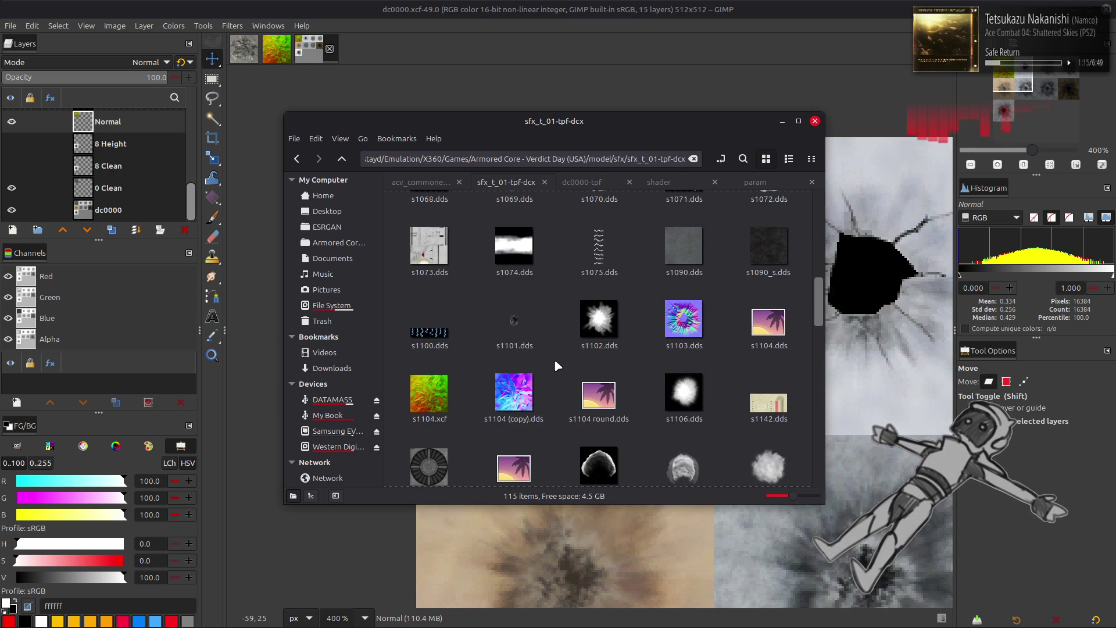
{"action": "mouse_move", "coordinate": [771, 335]}
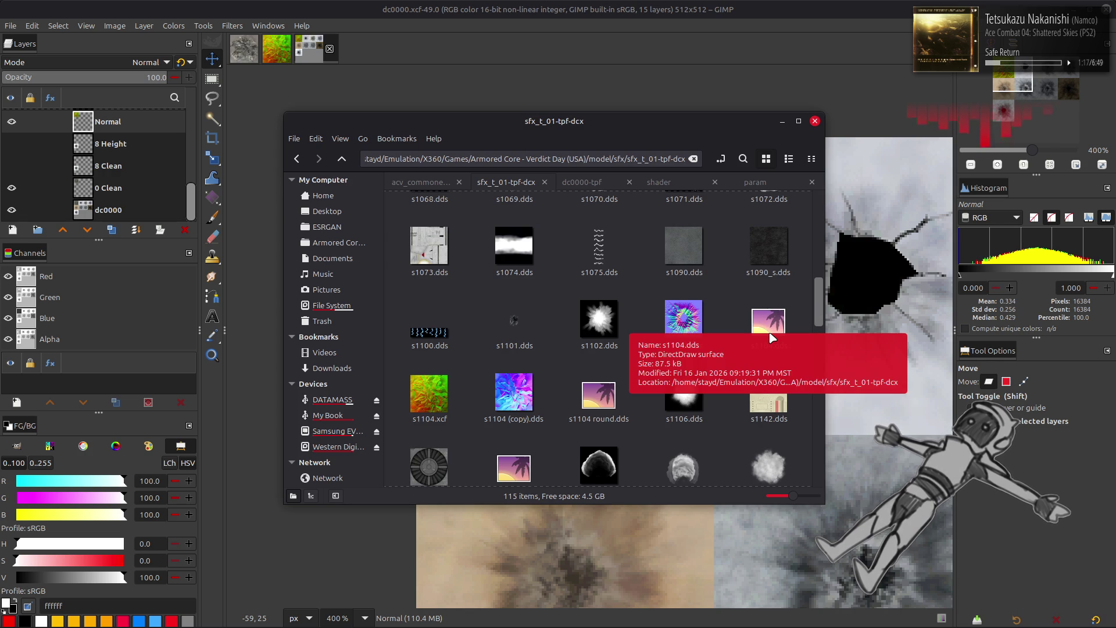
{"action": "left_click_drag", "start_coordinate": [771, 334], "coordinate": [726, 362]}
{"action": "left_click", "coordinate": [642, 356]}
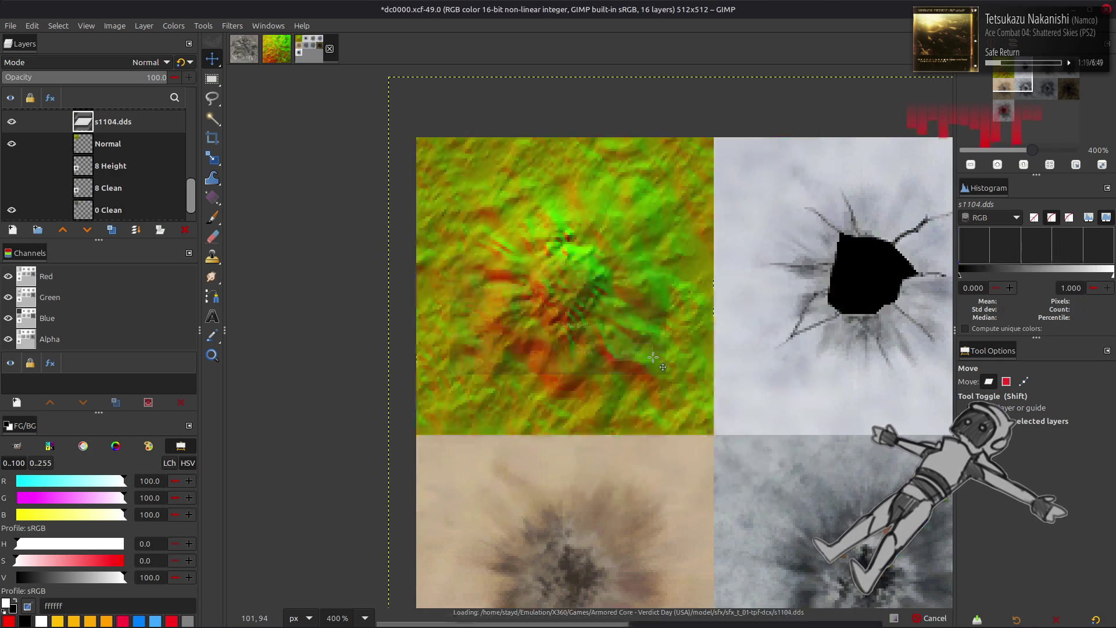
{"action": "key", "text": "ctrl+z"}
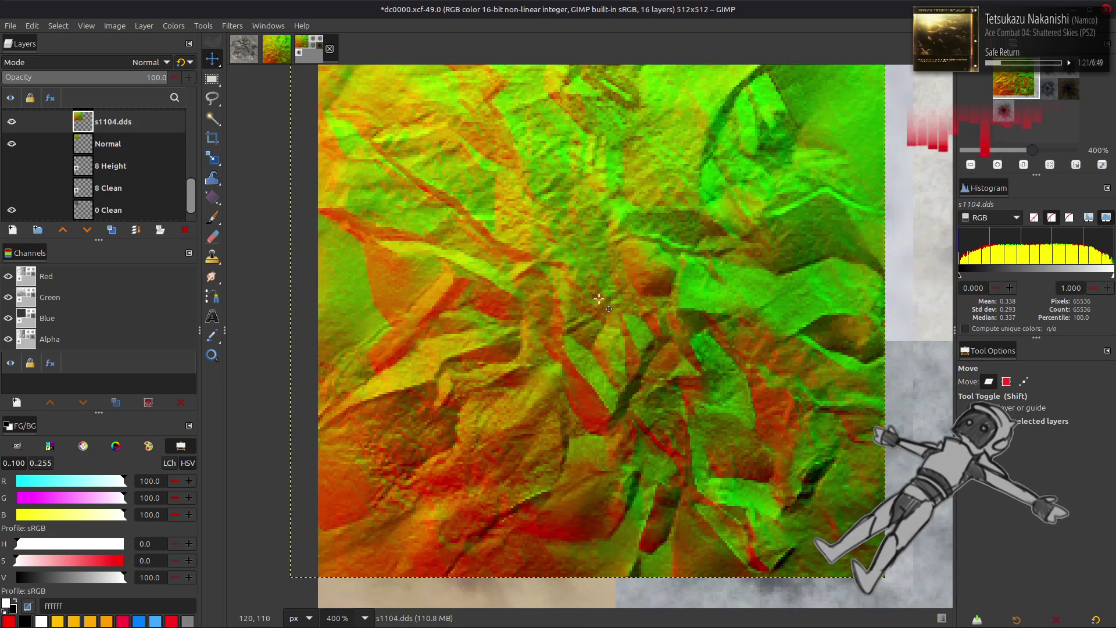
{"action": "key", "text": "ctrl+z"}
{"action": "key", "text": "alt+Tab"}
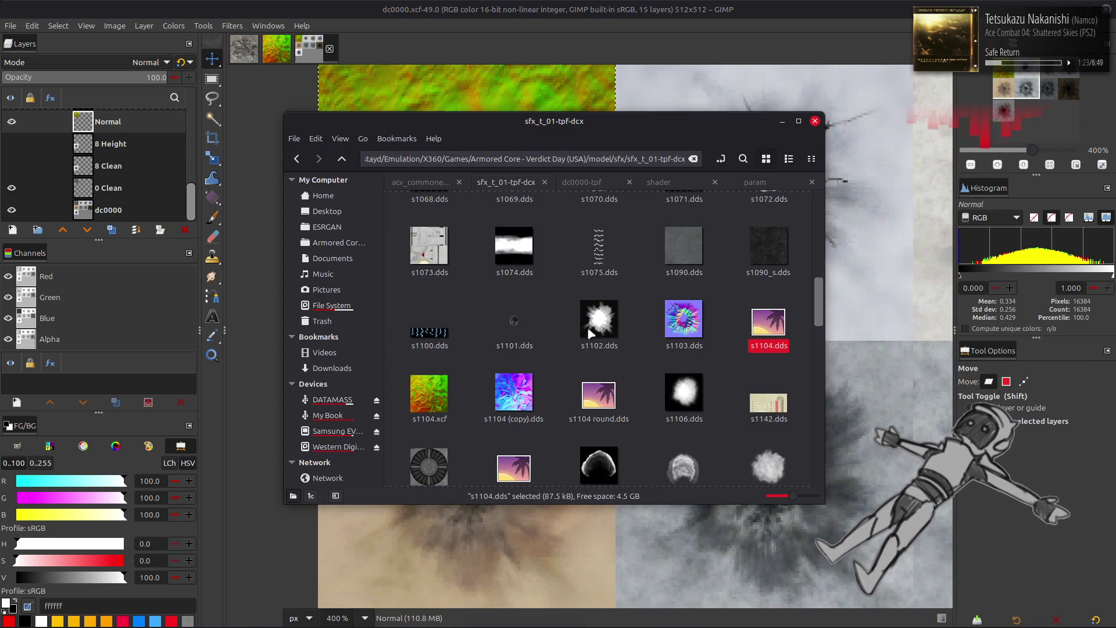
{"action": "left_click", "coordinate": [565, 361]}
{"action": "scroll", "coordinate": [565, 361], "scroll_direction": "down", "scroll_amount": 2}
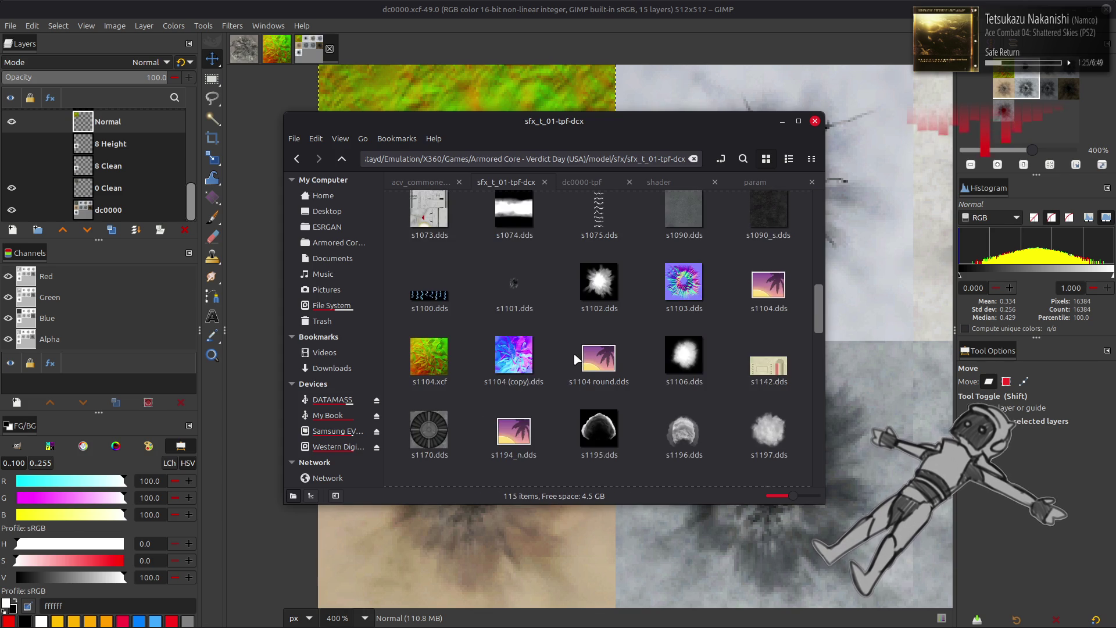
{"action": "left_click_drag", "start_coordinate": [514, 395], "coordinate": [872, 407]}
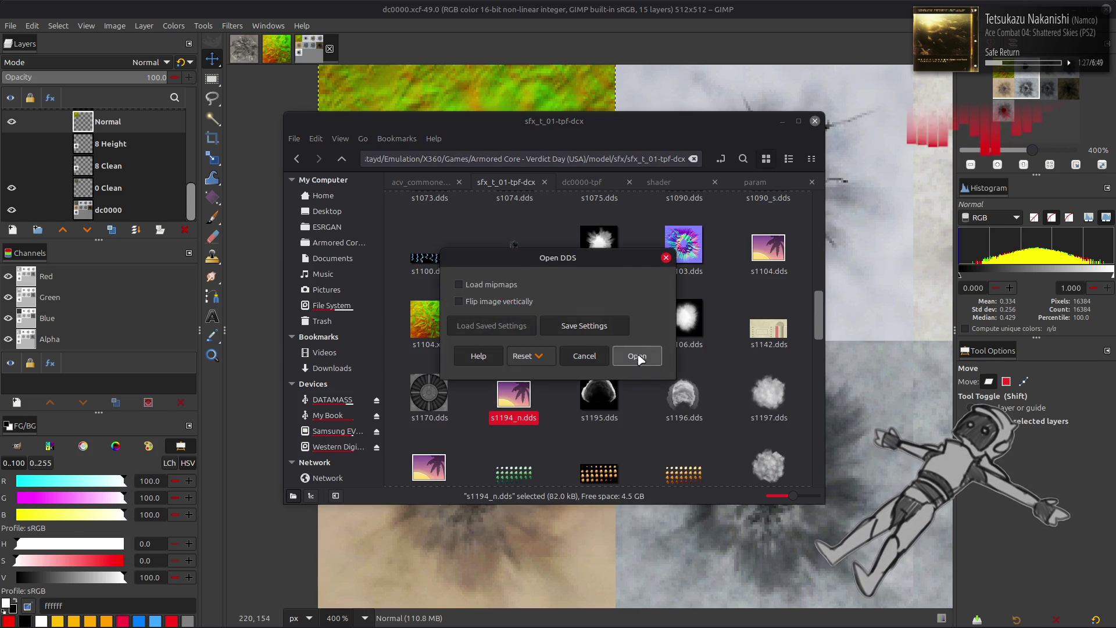
{"action": "left_click", "coordinate": [639, 356]}
{"action": "key", "text": "ctrl+z"}
{"action": "key", "text": "alt+Tab"}
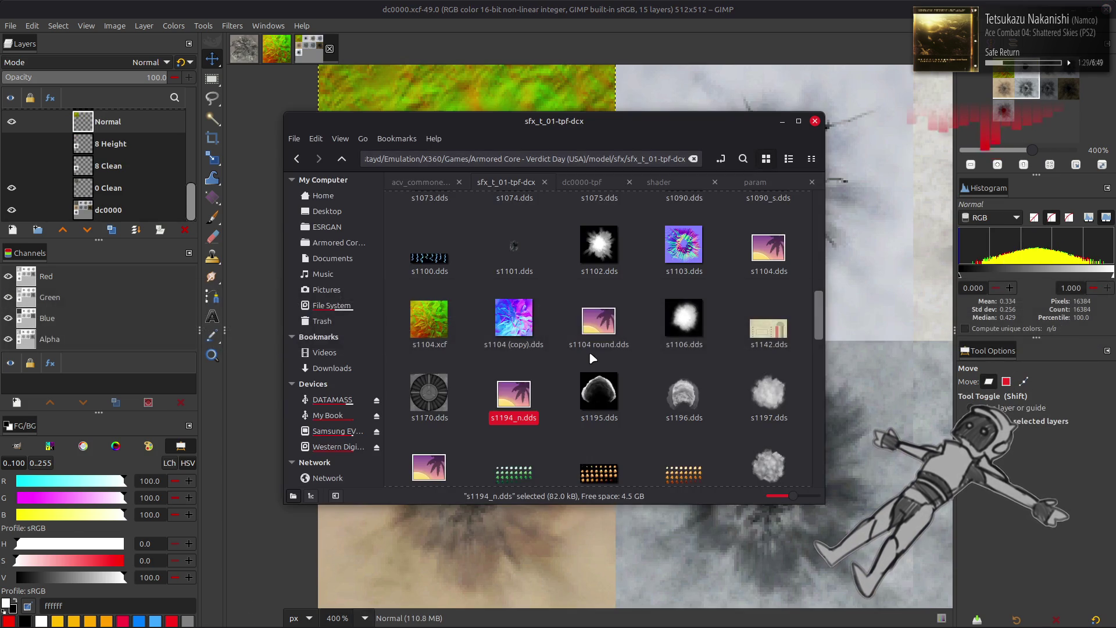
{"action": "scroll", "coordinate": [588, 351], "scroll_direction": "down", "scroll_amount": 3}
{"action": "left_click_drag", "start_coordinate": [428, 285], "coordinate": [872, 395]}
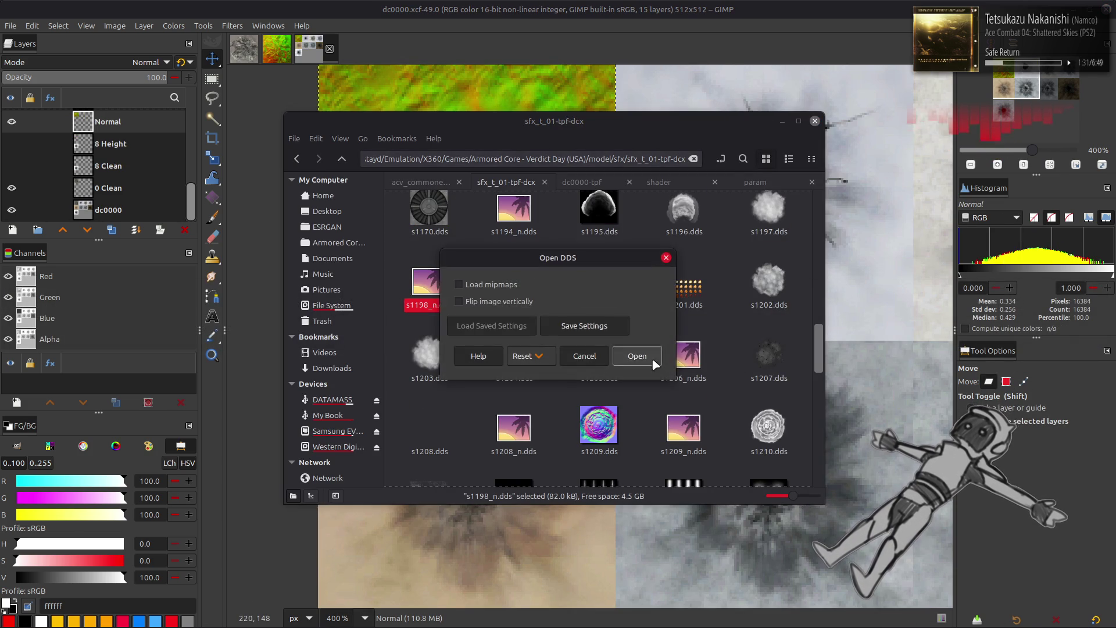
{"action": "left_click", "coordinate": [640, 355]}
{"action": "key", "text": "ctrl+z"}
{"action": "key", "text": "alt+Tab"}
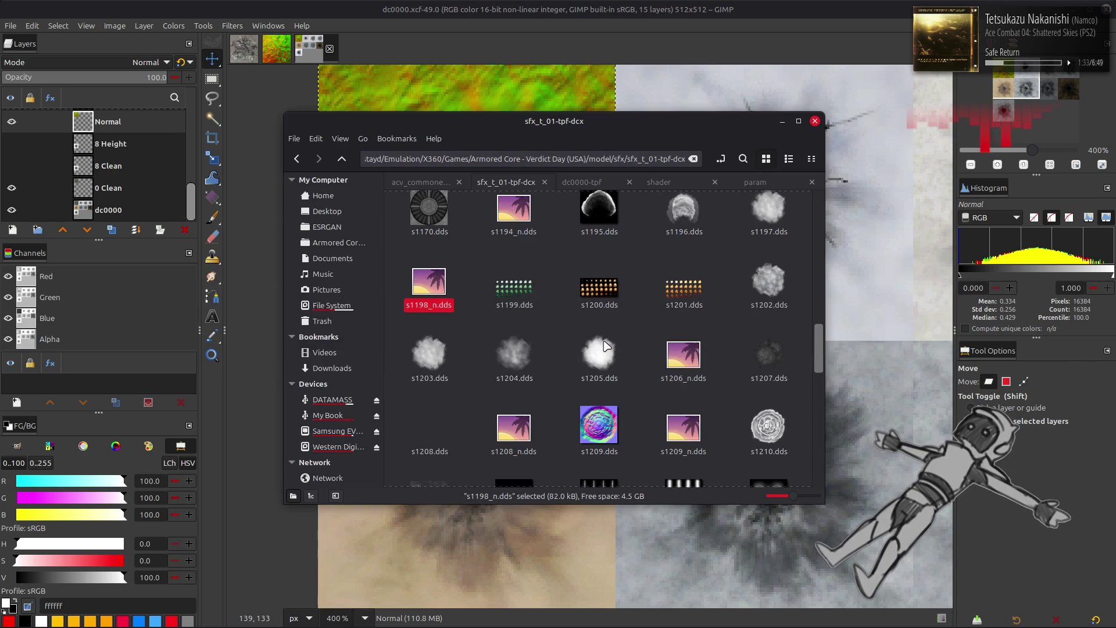
{"action": "left_click_drag", "start_coordinate": [683, 355], "coordinate": [884, 387]}
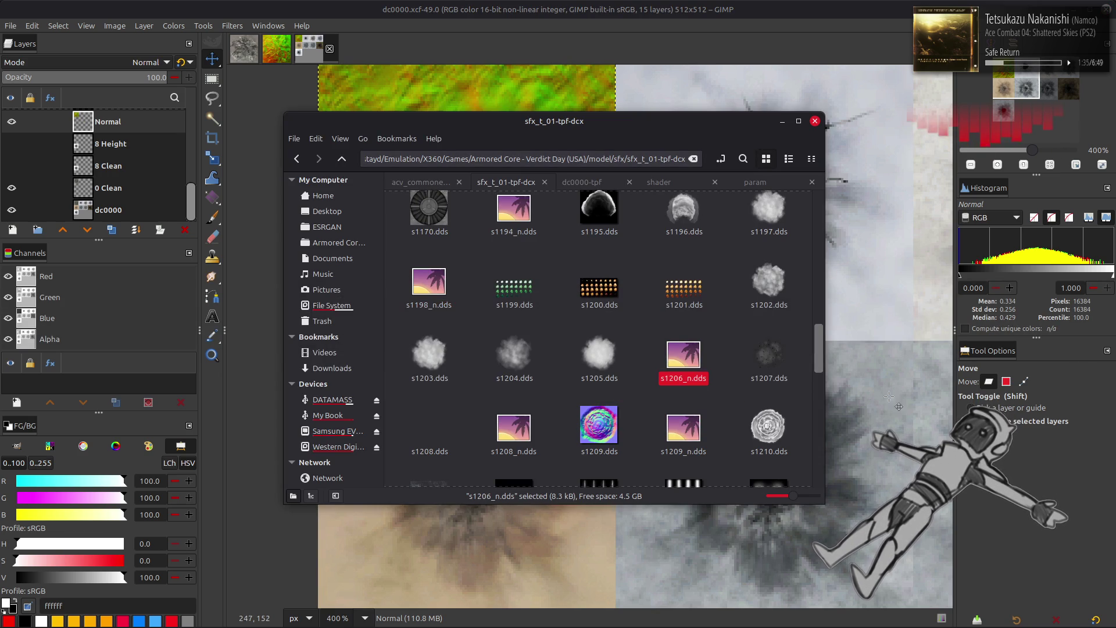
{"action": "left_click", "coordinate": [654, 361]}
- Undo the added s1206_n.dds layer, then inspect s1224_s.dds in sfx_t_01-tpf-dcx
{"action": "key", "text": "ctrl+z"}
{"action": "key", "text": "alt+Tab"}
{"action": "scroll", "coordinate": [639, 352], "scroll_direction": "down", "scroll_amount": 3}
{"action": "scroll", "coordinate": [638, 350], "scroll_direction": "down", "scroll_amount": 5}
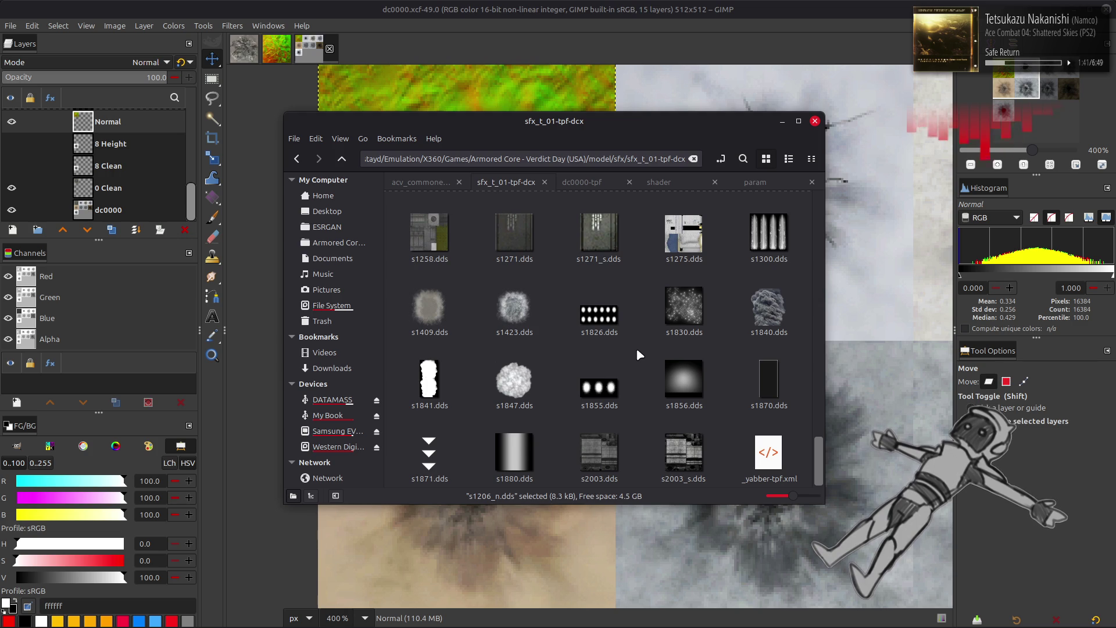
{"action": "scroll", "coordinate": [635, 349], "scroll_direction": "up", "scroll_amount": 5}
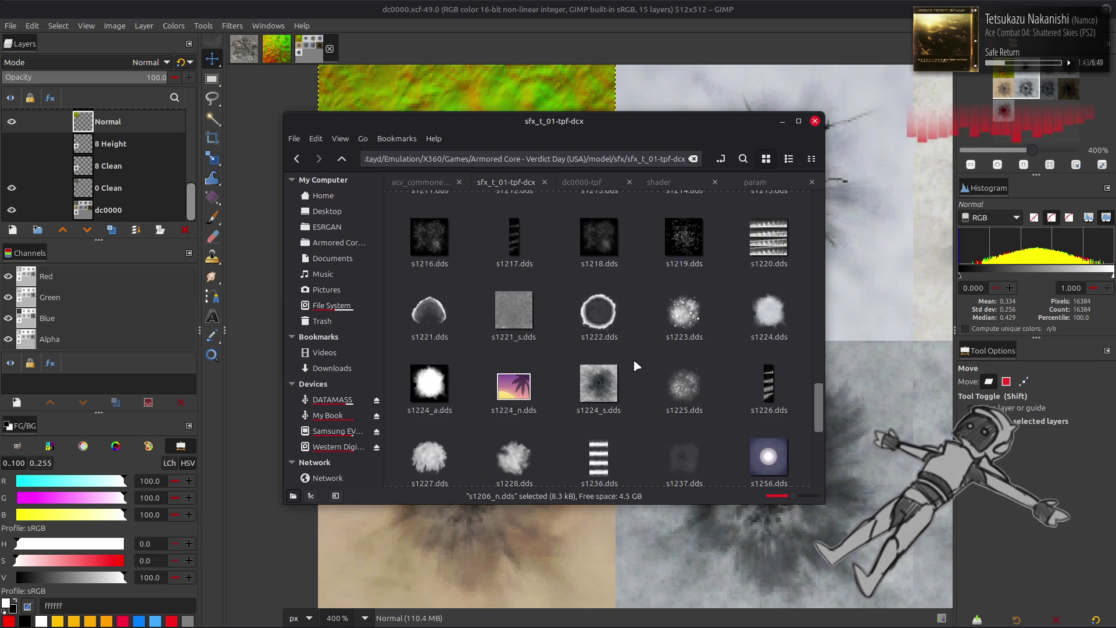
{"action": "left_click", "coordinate": [599, 384]}
{"action": "left_click", "coordinate": [555, 362]}
- Scroll up the texture list to find and inspect s1106.dds, then deselect it
{"action": "scroll", "coordinate": [555, 362], "scroll_direction": "up", "scroll_amount": 3}
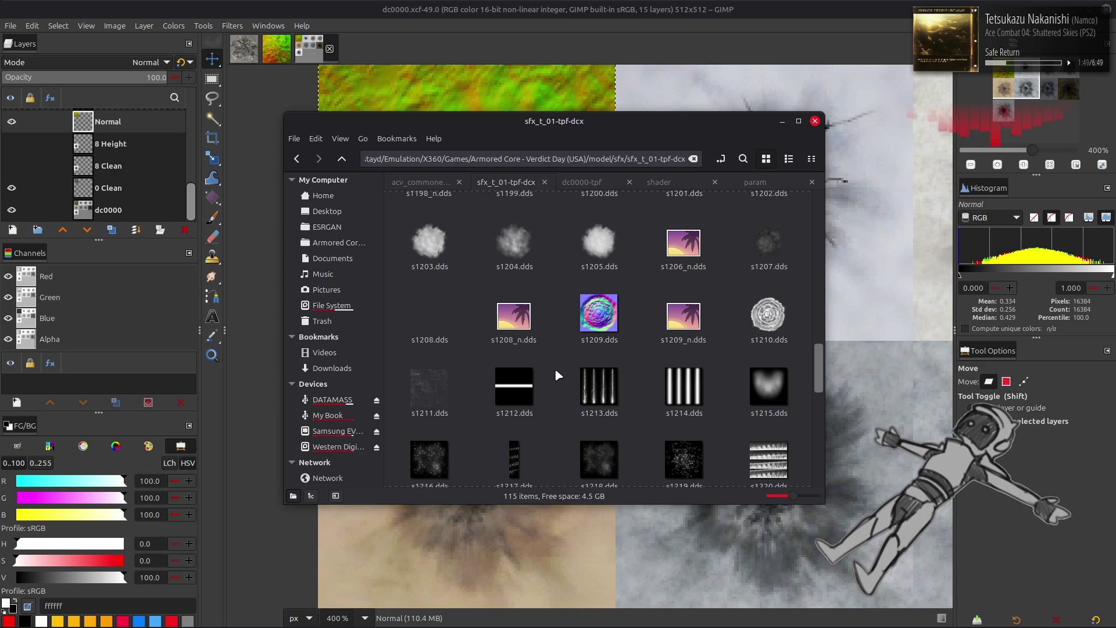
{"action": "scroll", "coordinate": [554, 368], "scroll_direction": "up", "scroll_amount": 1}
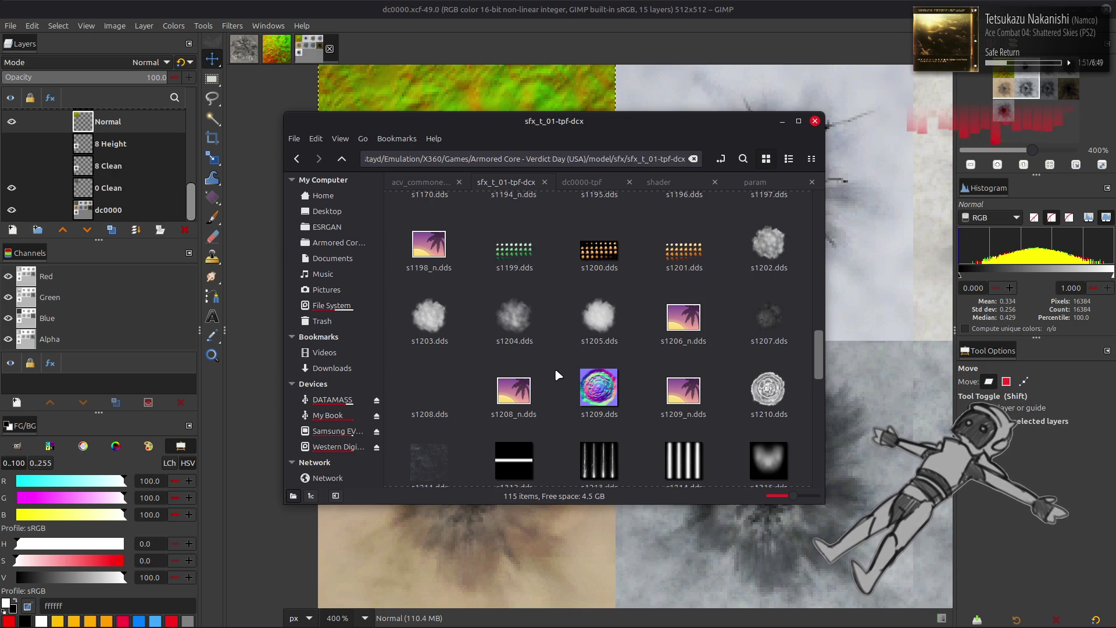
{"action": "scroll", "coordinate": [554, 368], "scroll_direction": "up", "scroll_amount": 1}
{"action": "scroll", "coordinate": [555, 371], "scroll_direction": "up", "scroll_amount": 1}
{"action": "scroll", "coordinate": [555, 370], "scroll_direction": "up", "scroll_amount": 1}
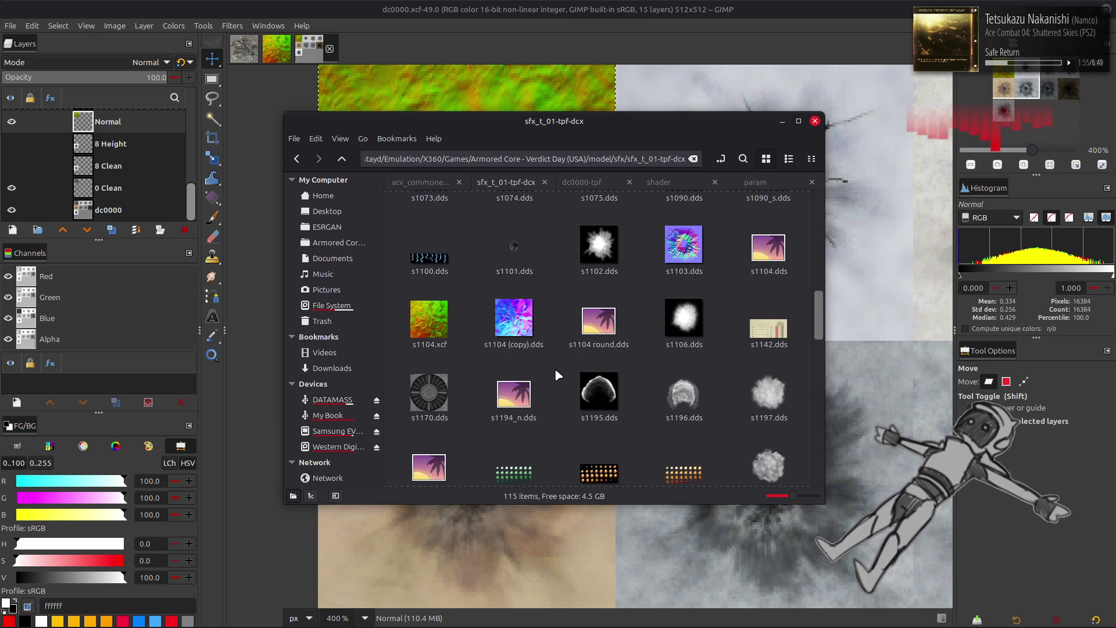
{"action": "scroll", "coordinate": [555, 368], "scroll_direction": "up", "scroll_amount": 2}
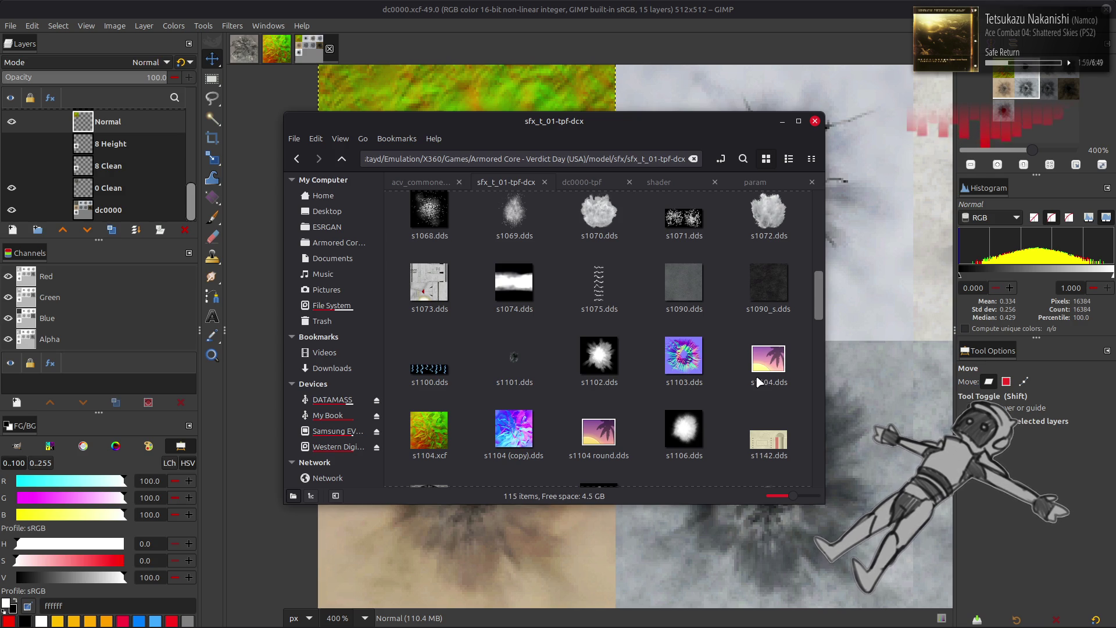
{"action": "scroll", "coordinate": [751, 374], "scroll_direction": "down", "scroll_amount": 1}
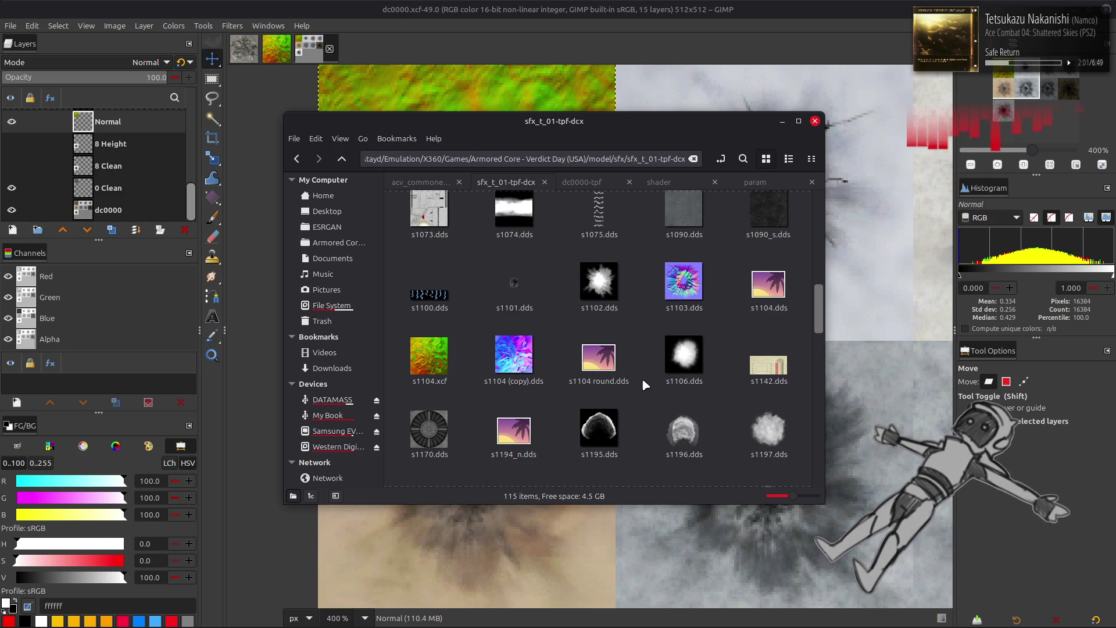
{"action": "left_click", "coordinate": [681, 372]}
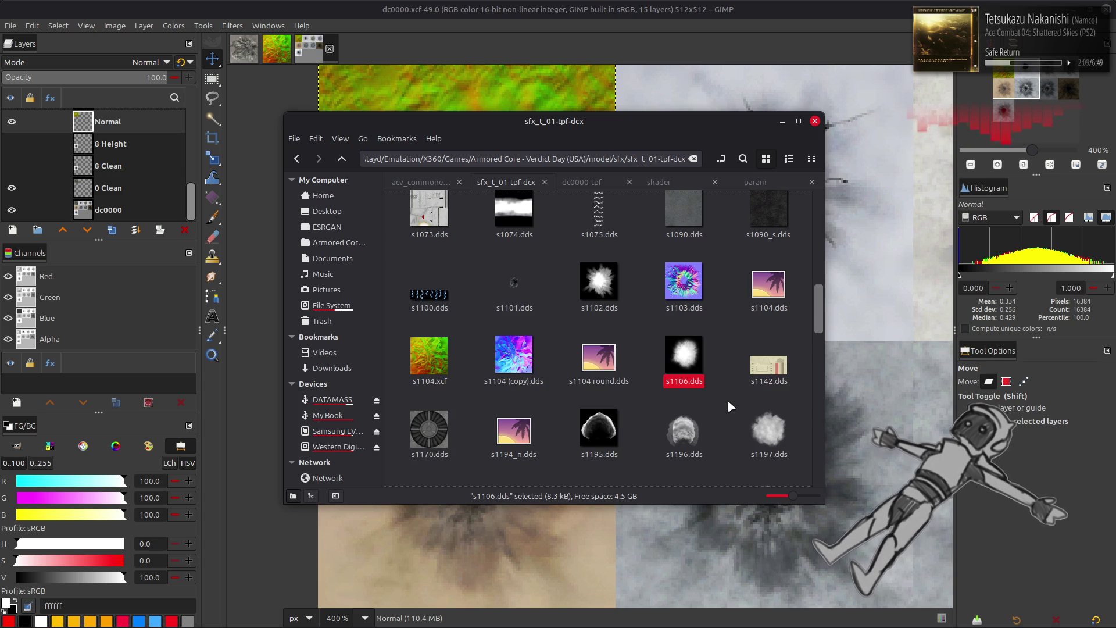
{"action": "left_click", "coordinate": [728, 401]}
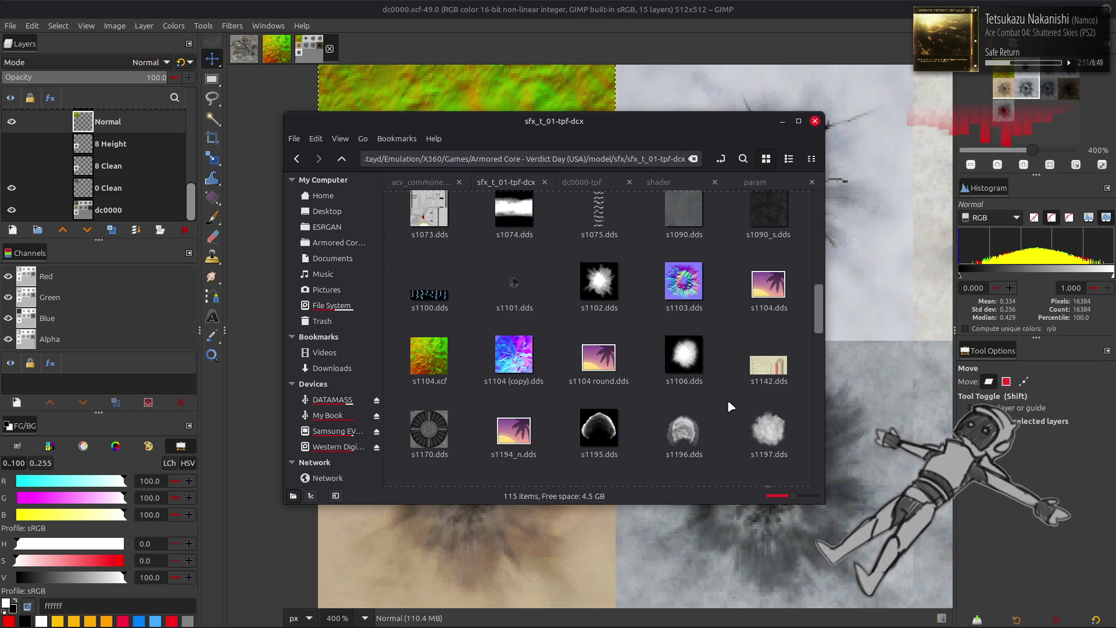
- Hide and reshow the Normal layer in dc0000 to compare it with the crater texture beneath
{"action": "left_click", "coordinate": [301, 3]}
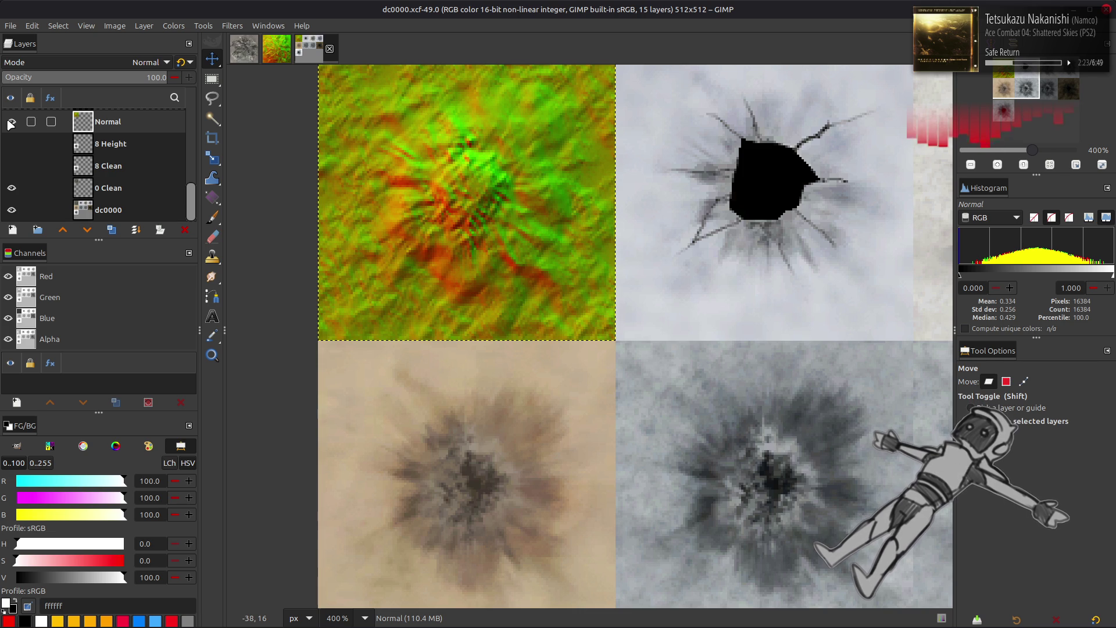
{"action": "left_click", "coordinate": [11, 122]}
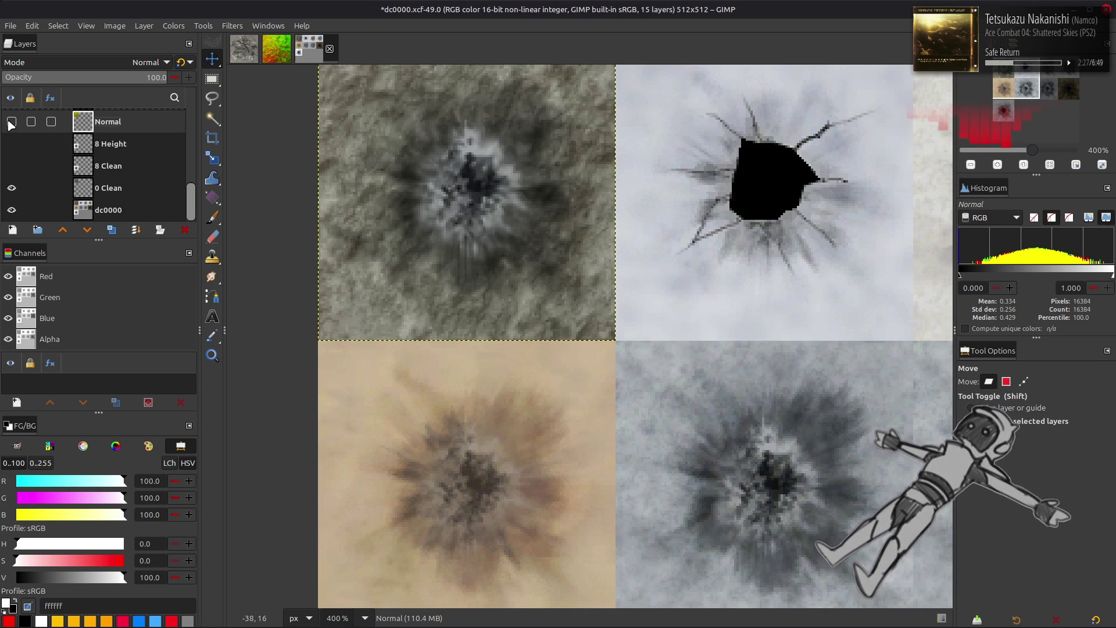
{"action": "left_click", "coordinate": [11, 122]}
{"action": "left_click", "coordinate": [114, 26]}
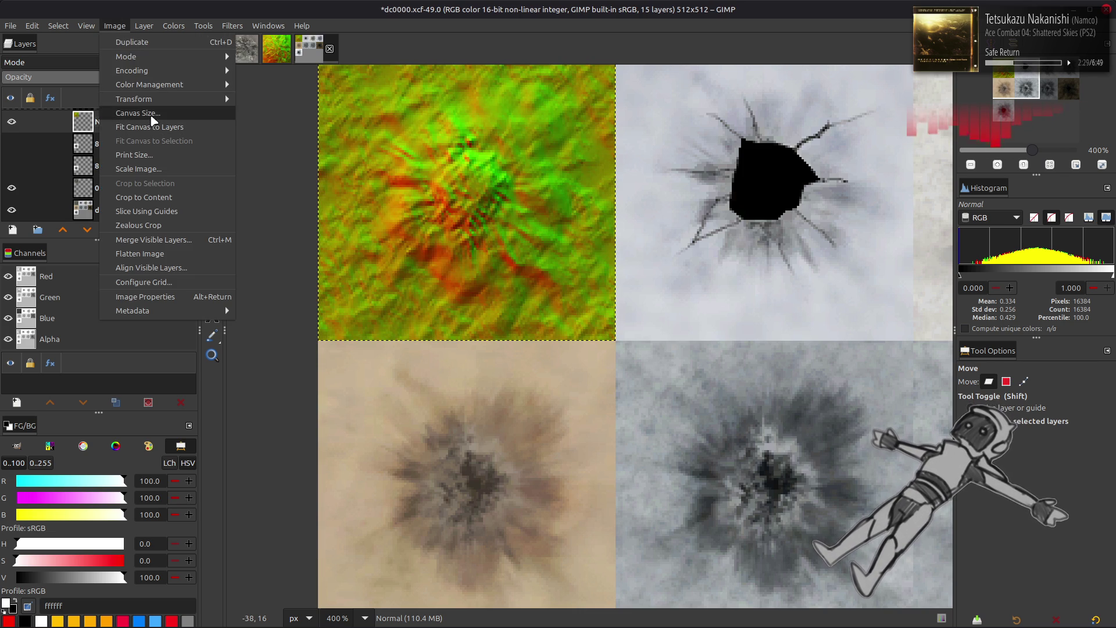
- Resize the canvas to 128×128 with width and height linked
{"action": "left_click", "coordinate": [150, 115]}
{"action": "left_click", "coordinate": [541, 274]}
{"action": "type", "text": "128"}
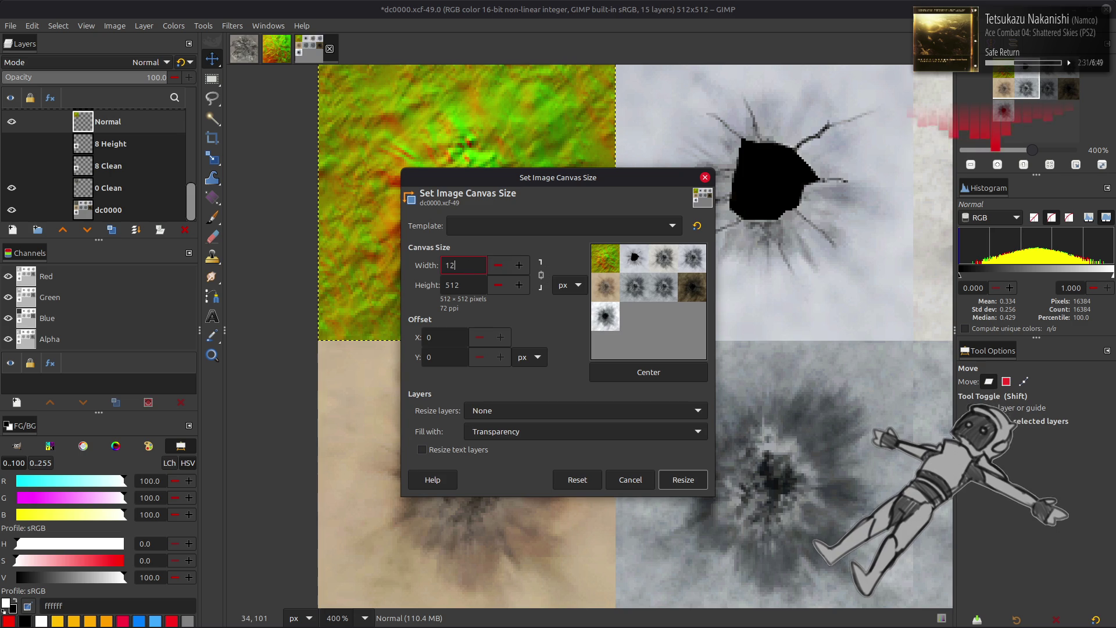
{"action": "key", "text": "Tab"}
{"action": "left_click", "coordinate": [681, 480]}
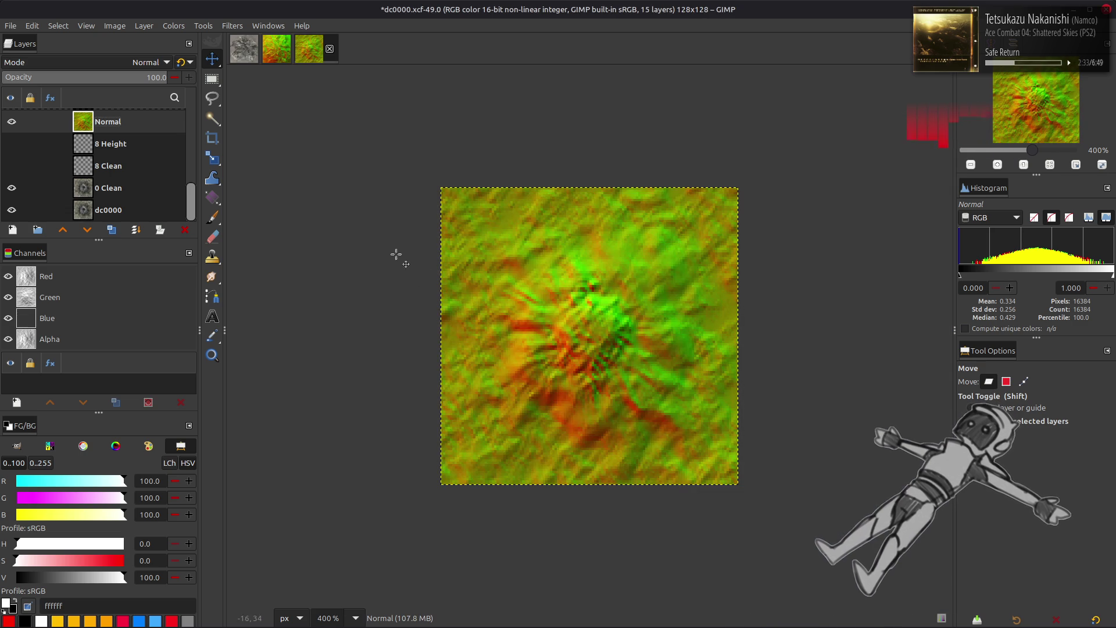
- Export As s1120.dds into the sfx_t_01-tpf-dcx folder
{"action": "left_click", "coordinate": [10, 25]}
{"action": "left_click", "coordinate": [26, 231]}
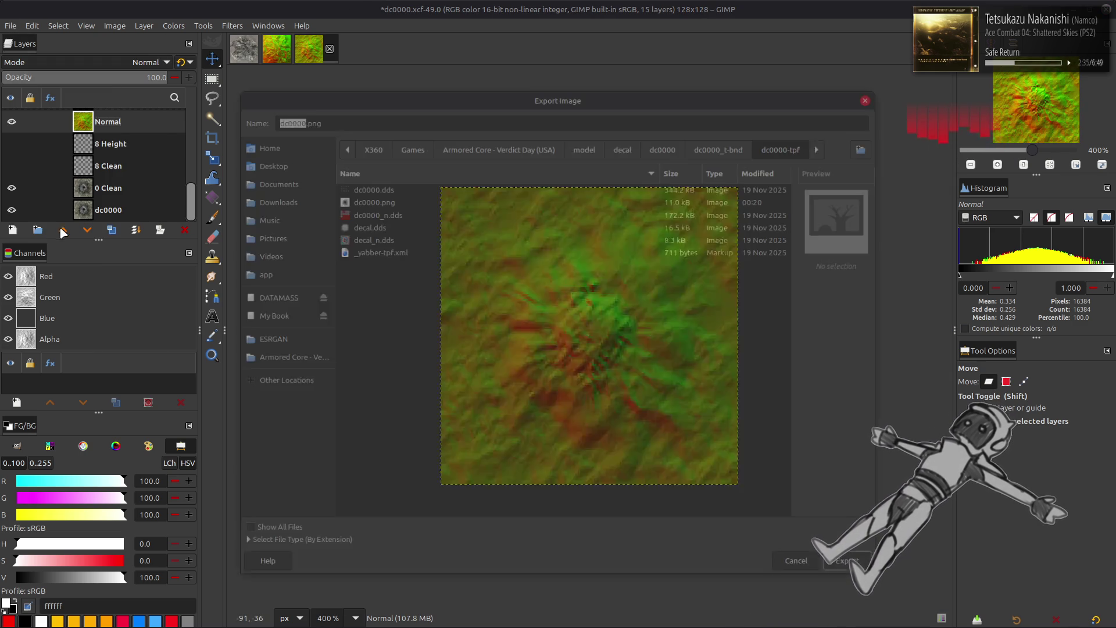
{"action": "left_click", "coordinate": [585, 144]}
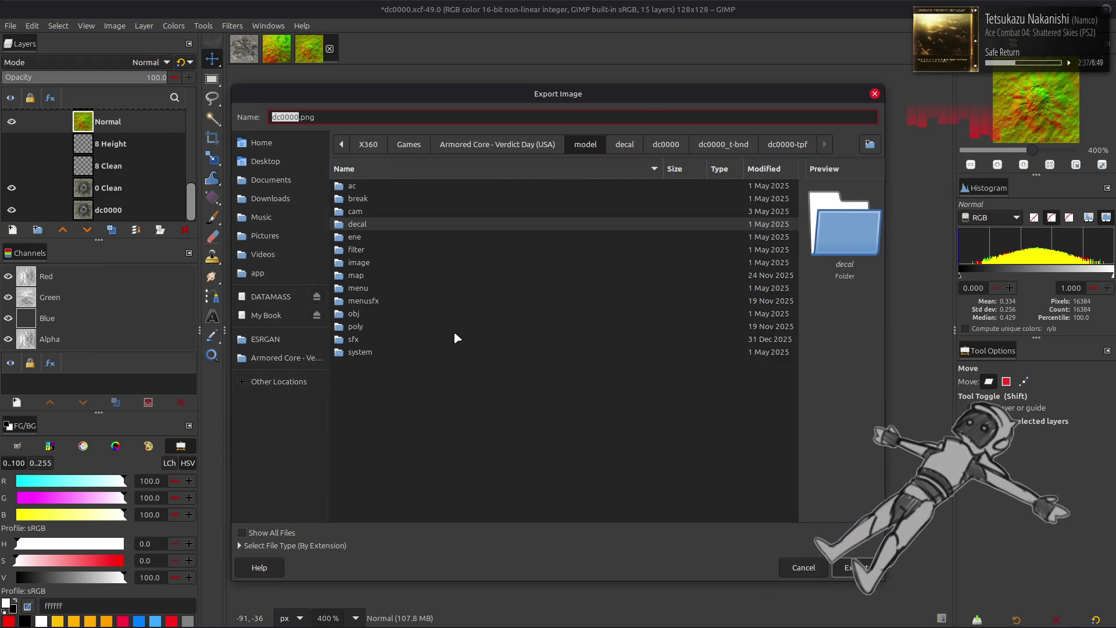
{"action": "double_click", "coordinate": [354, 340]}
{"action": "double_click", "coordinate": [377, 224]}
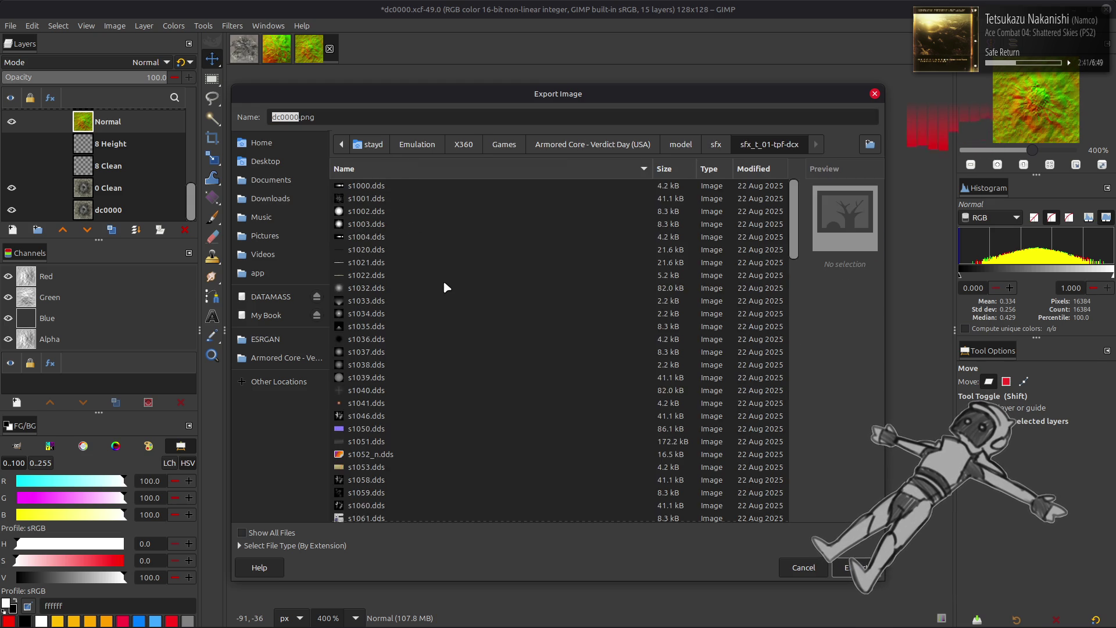
{"action": "scroll", "coordinate": [442, 279], "scroll_direction": "down", "scroll_amount": 5}
{"action": "scroll", "coordinate": [434, 447], "scroll_direction": "down", "scroll_amount": 5}
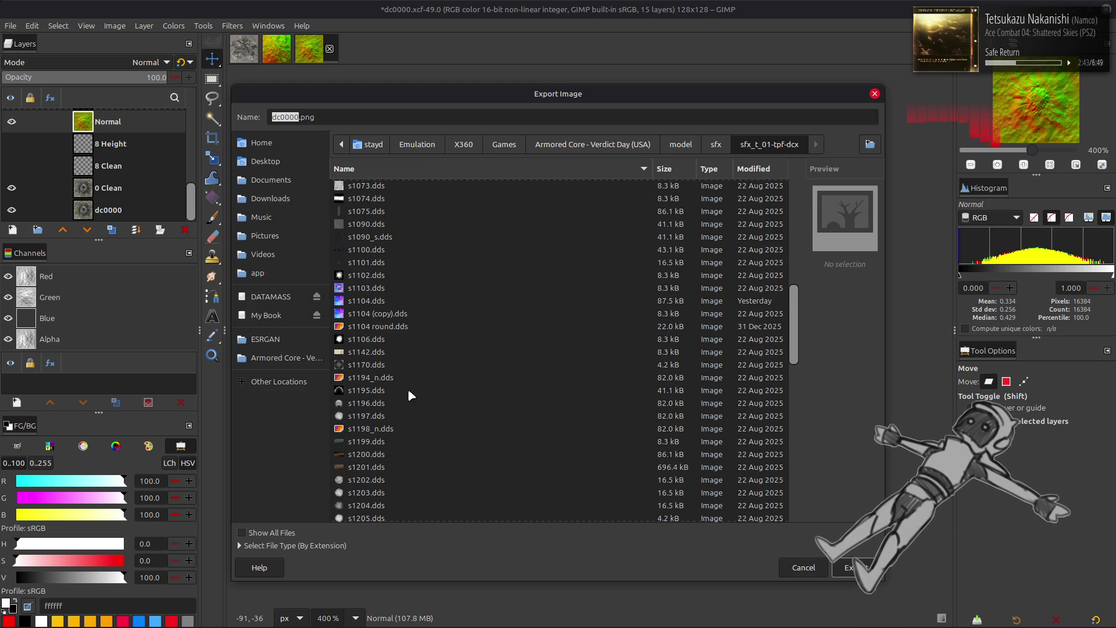
{"action": "left_click", "coordinate": [387, 353]}
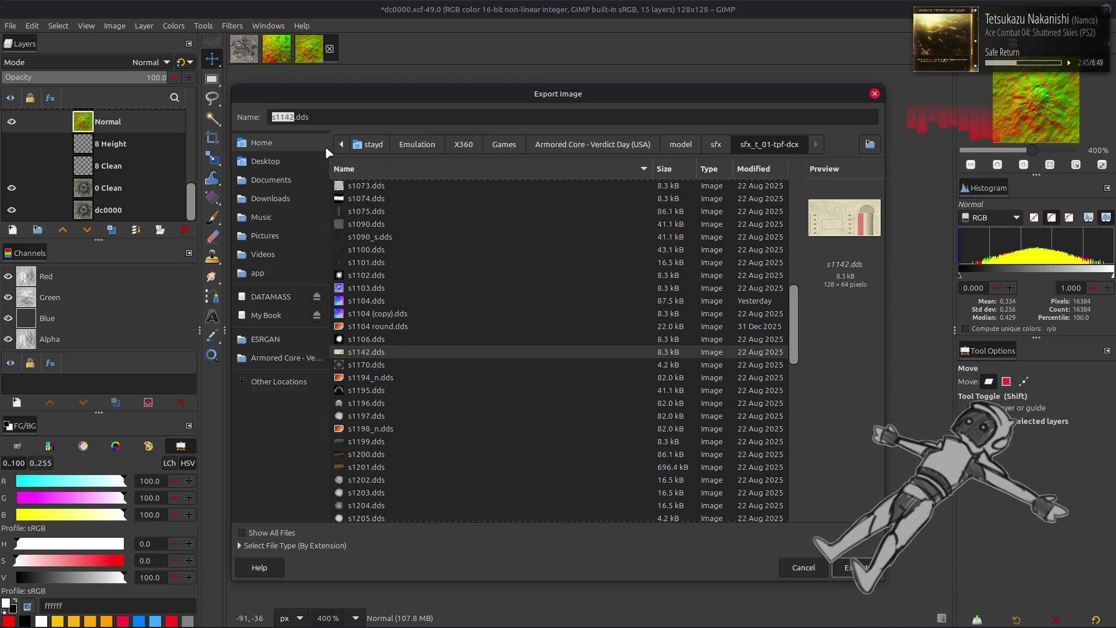
{"action": "left_click", "coordinate": [398, 342]}
{"action": "left_click", "coordinate": [295, 117]}
{"action": "key", "text": "BackSpace"}
{"action": "key", "text": "BackSpace"}
{"action": "type", "text": "20"}
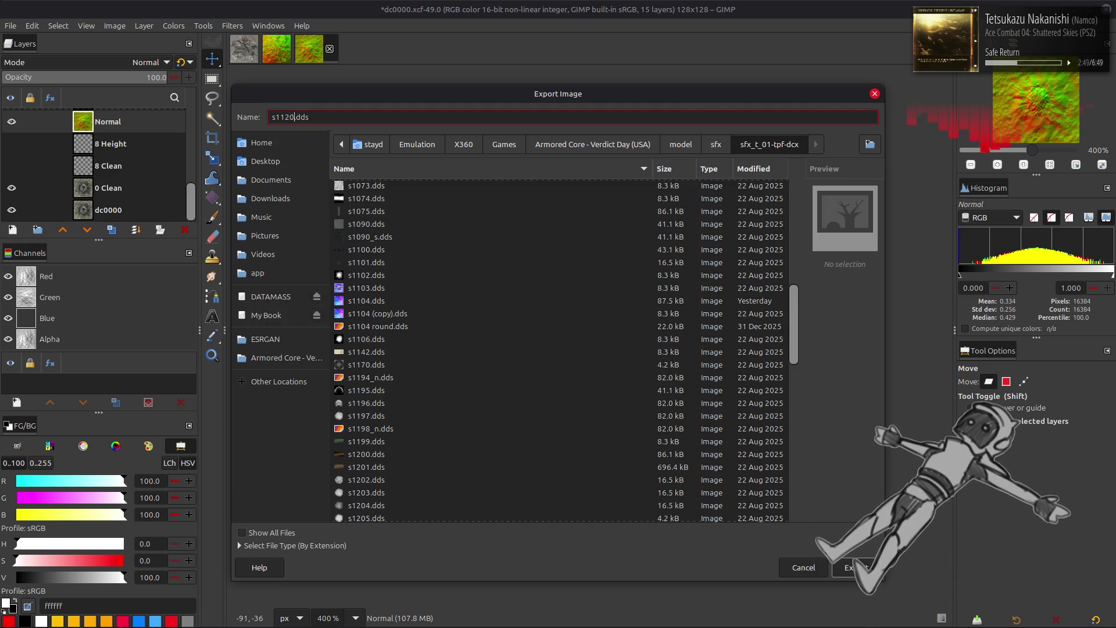
{"action": "key", "text": "Return"}
- Choose BC5 / ATI2 compression and export the normal map as DDS
{"action": "scroll", "coordinate": [626, 150], "scroll_direction": "down", "scroll_amount": 4}
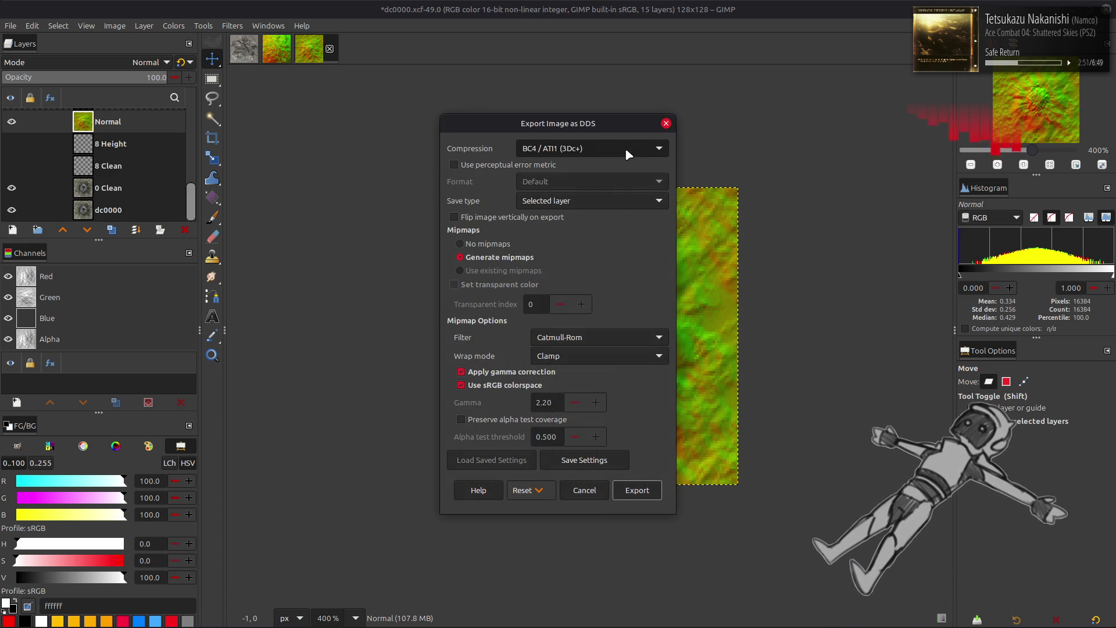
{"action": "scroll", "coordinate": [625, 148], "scroll_direction": "down", "scroll_amount": 1}
{"action": "left_click", "coordinate": [551, 375]}
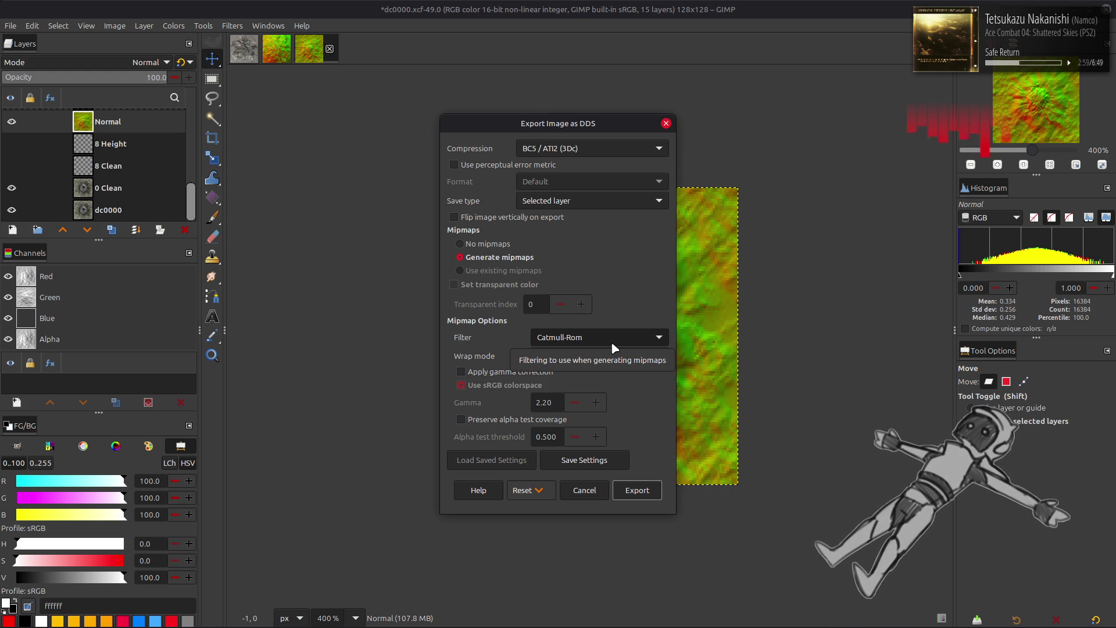
{"action": "left_click", "coordinate": [634, 491]}
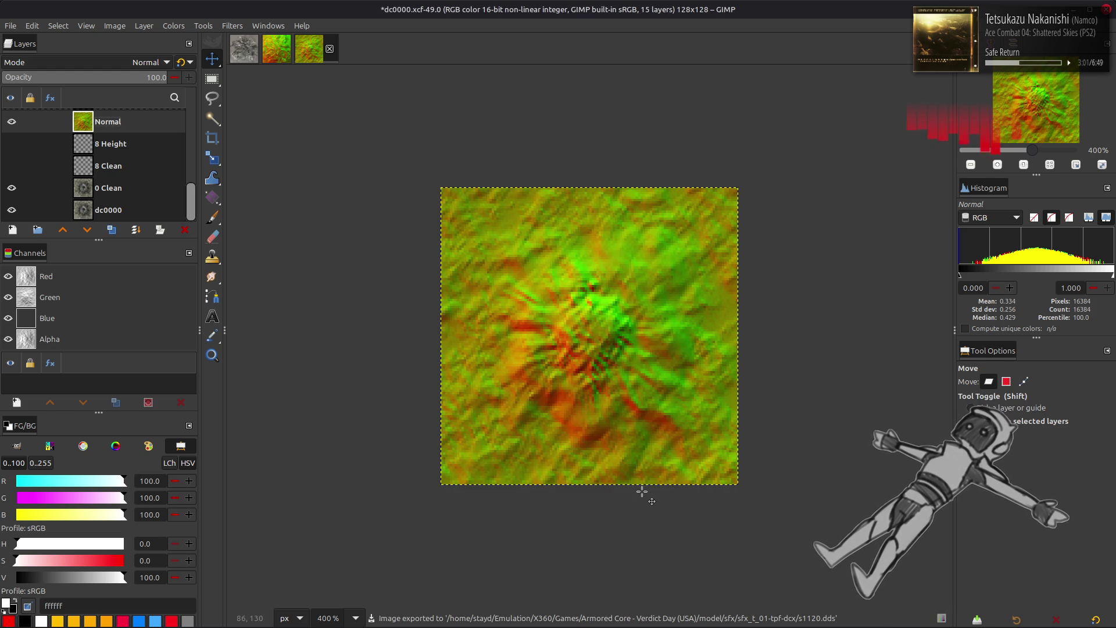
- Hide Normal and turn the Alp New burst layer's channel into a selection
{"action": "left_click", "coordinate": [11, 122]}
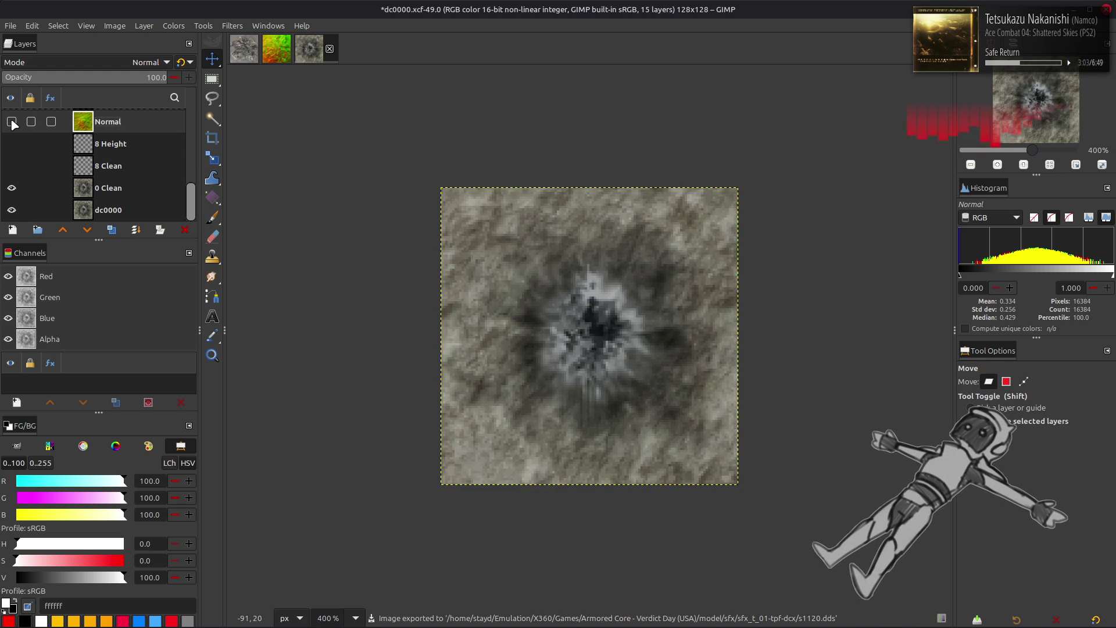
{"action": "scroll", "coordinate": [18, 183], "scroll_direction": "up", "scroll_amount": 5}
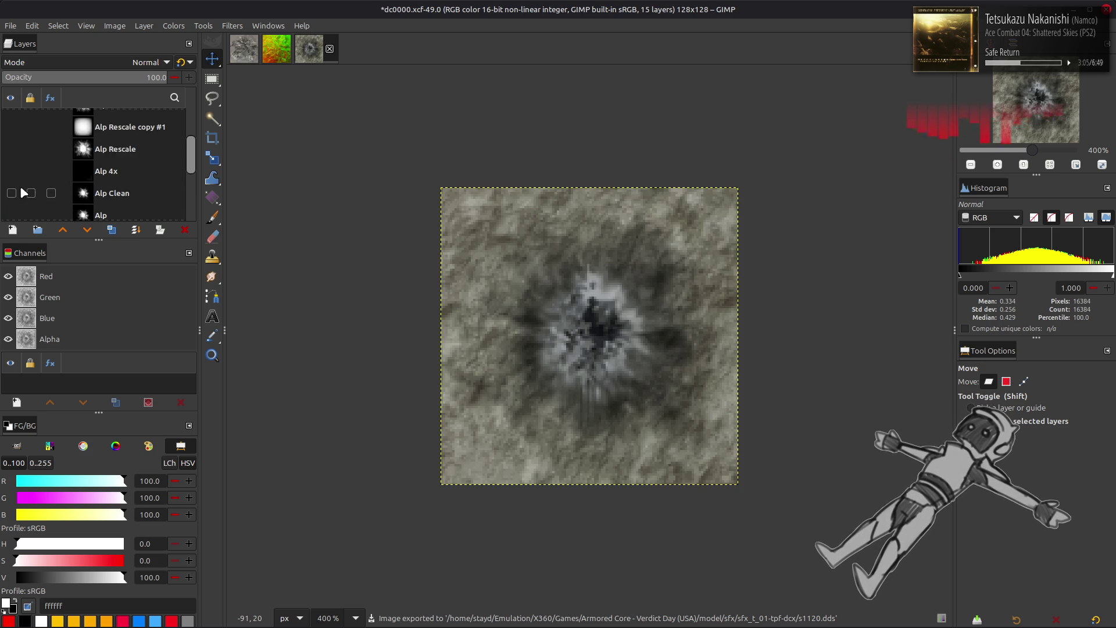
{"action": "left_click", "coordinate": [11, 119]}
{"action": "left_click", "coordinate": [123, 123]}
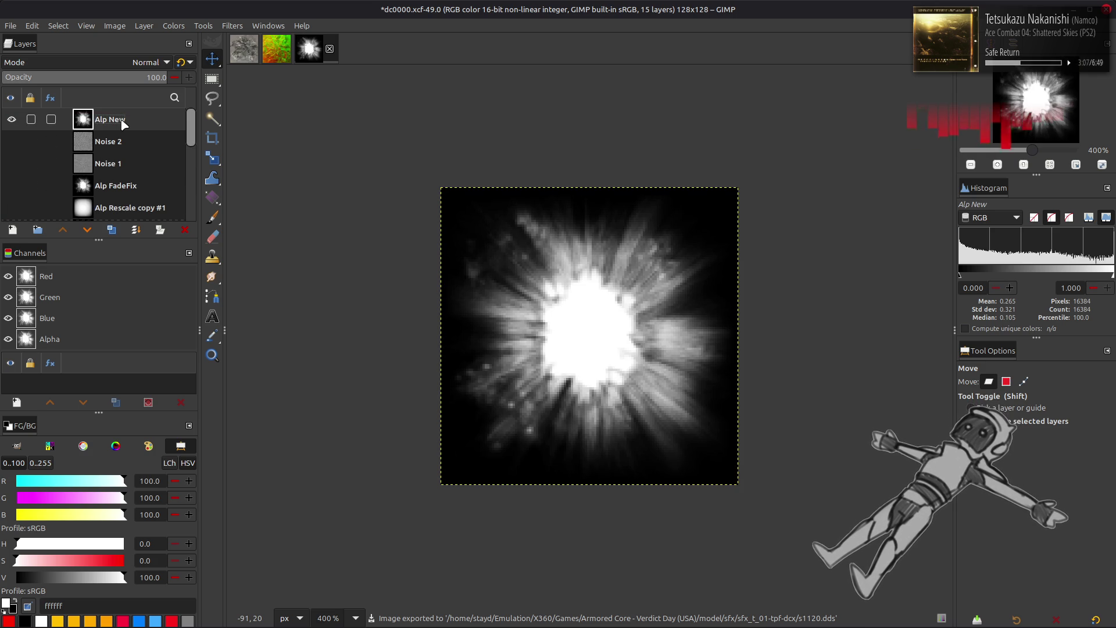
{"action": "right_click", "coordinate": [64, 379]}
{"action": "left_click", "coordinate": [96, 402]}
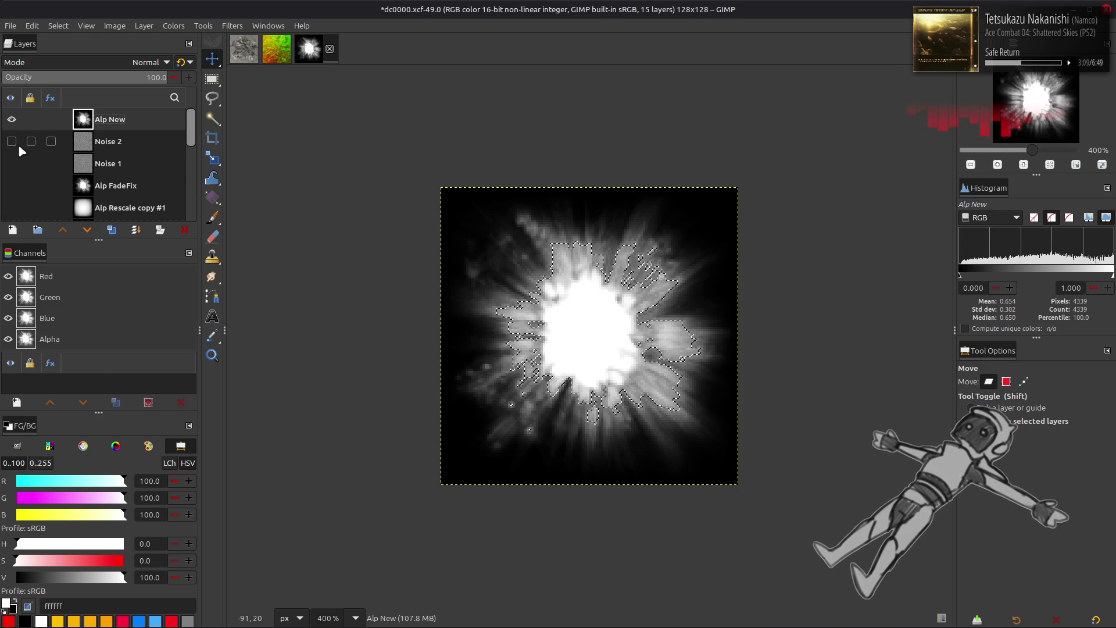
{"action": "left_click", "coordinate": [11, 119]}
- Add a selection-based mask to 0 Clean, clear the selection, and apply the mask
{"action": "scroll", "coordinate": [17, 151], "scroll_direction": "down", "scroll_amount": 10}
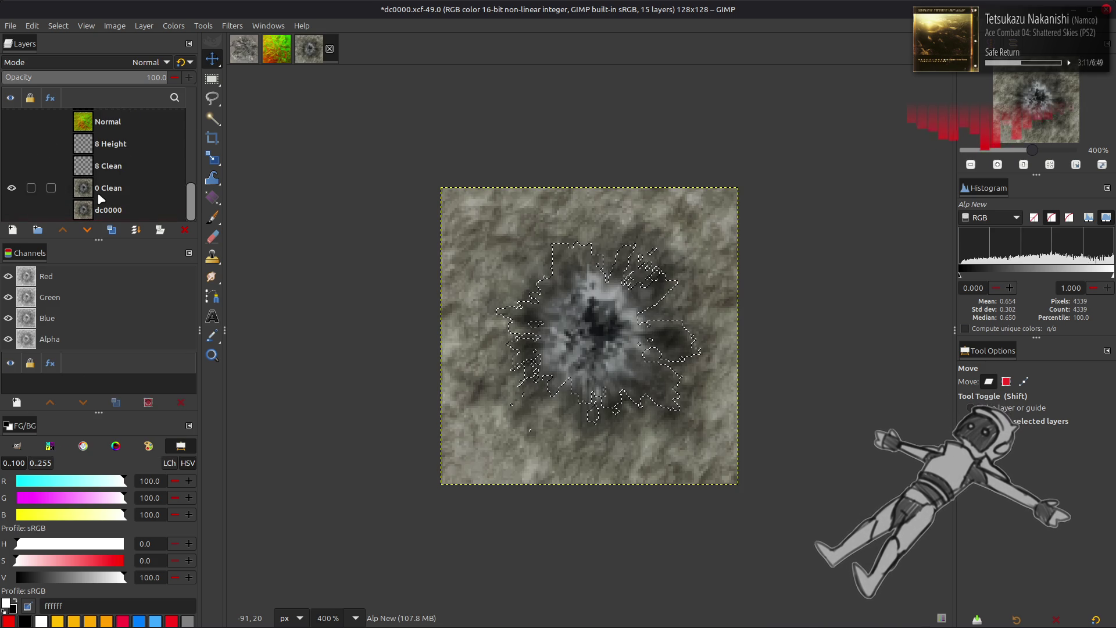
{"action": "left_click", "coordinate": [98, 194]}
{"action": "right_click", "coordinate": [102, 198]}
{"action": "left_click", "coordinate": [165, 401]}
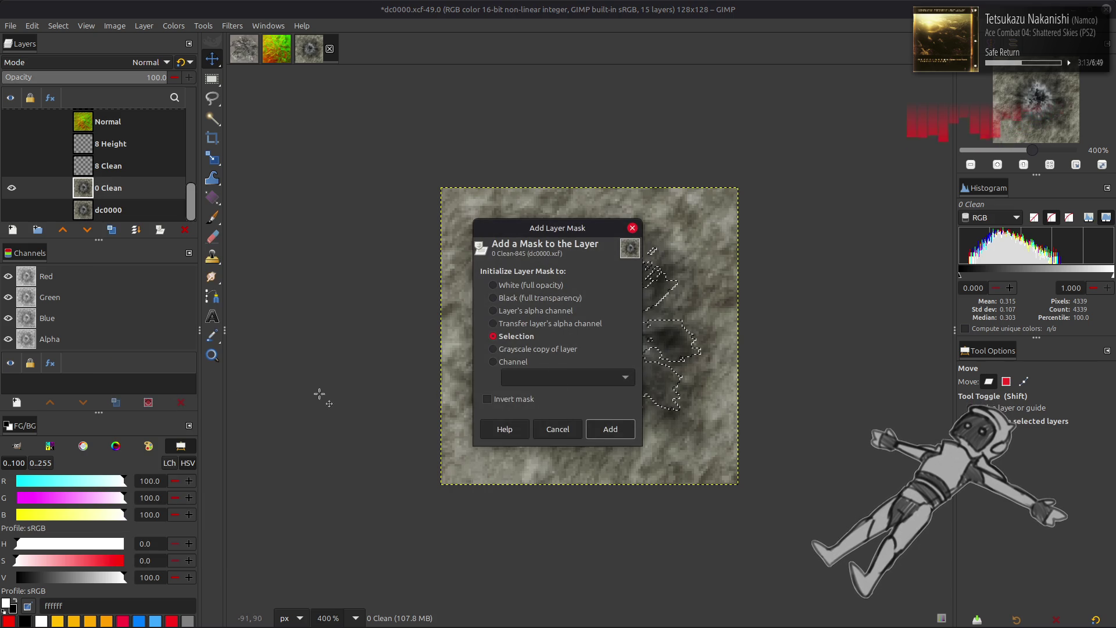
{"action": "left_click", "coordinate": [608, 429]}
{"action": "left_click", "coordinate": [58, 25]}
{"action": "left_click", "coordinate": [61, 51]}
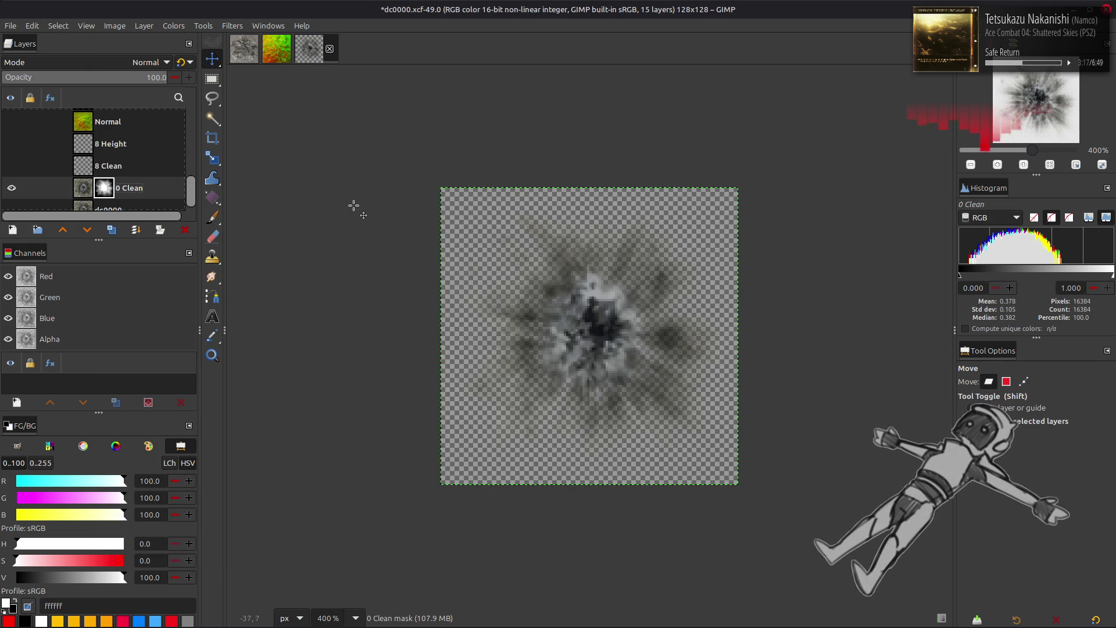
{"action": "right_click", "coordinate": [110, 202]}
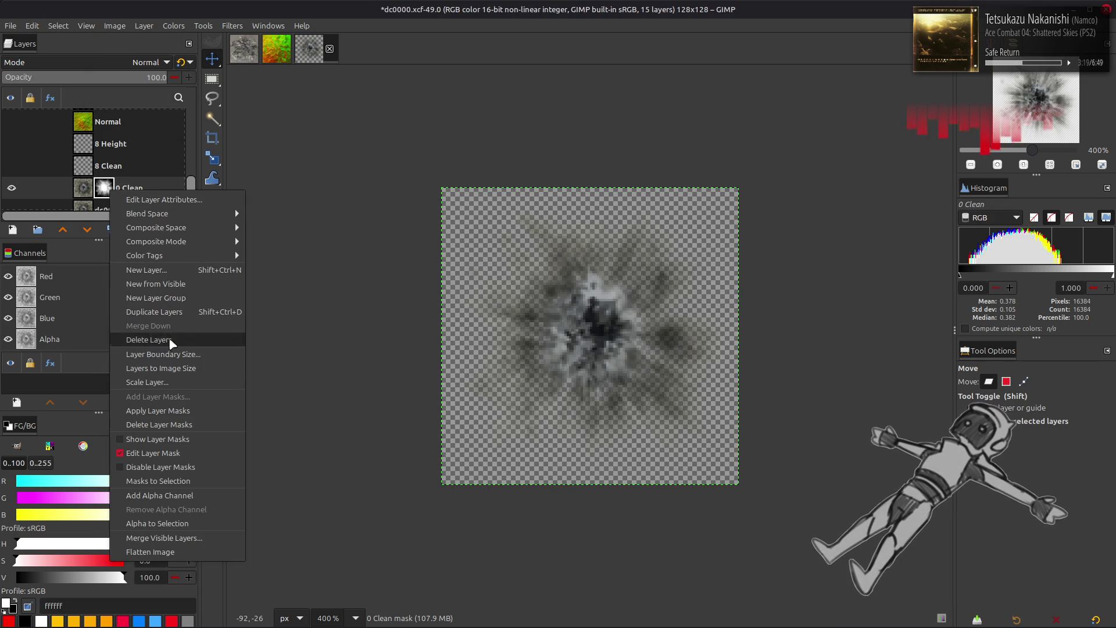
{"action": "left_click", "coordinate": [146, 409]}
{"action": "left_click", "coordinate": [11, 27]}
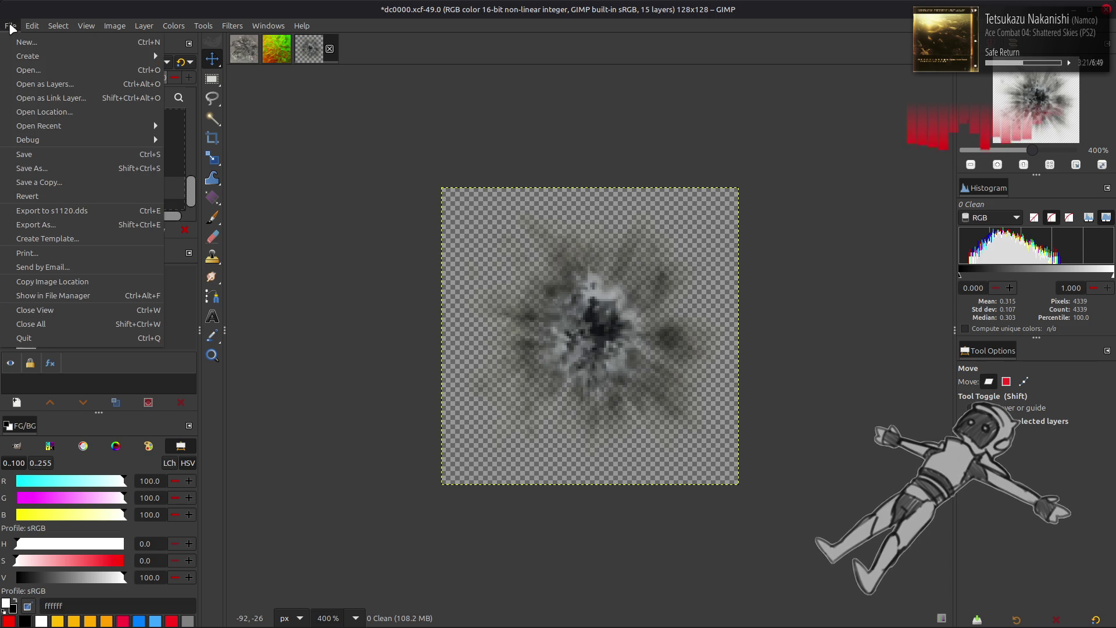
- Export the masked 0 Clean crater as s1110.dds with gamma correction and BC3 / DXT5 compression
{"action": "left_click", "coordinate": [79, 229]}
{"action": "left_click", "coordinate": [283, 117]}
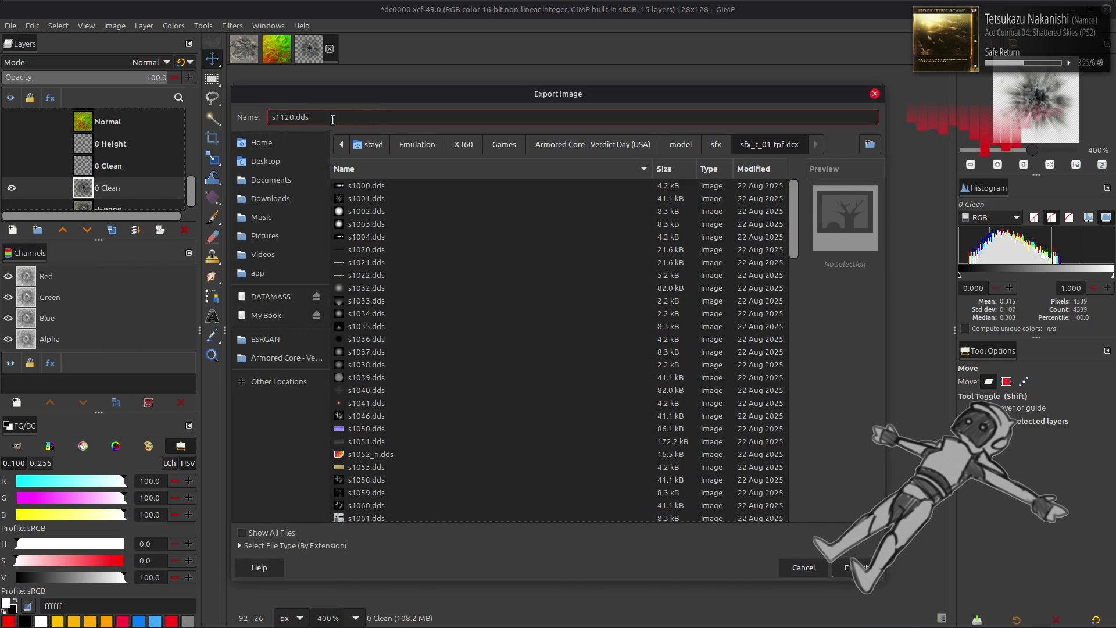
{"action": "key", "text": "Return"}
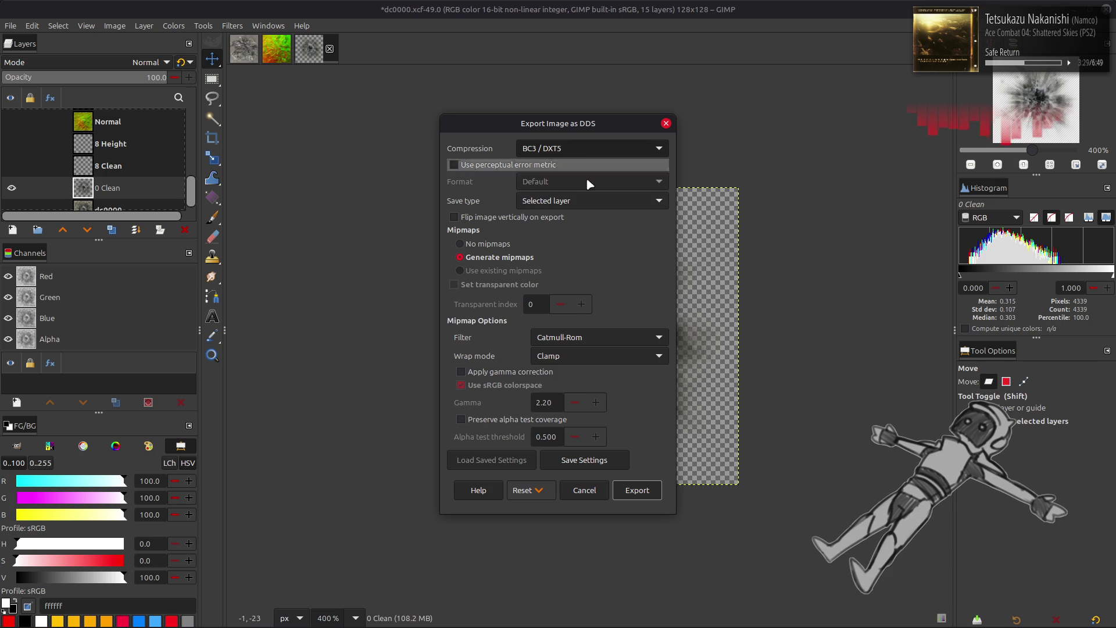
{"action": "left_click", "coordinate": [460, 371]}
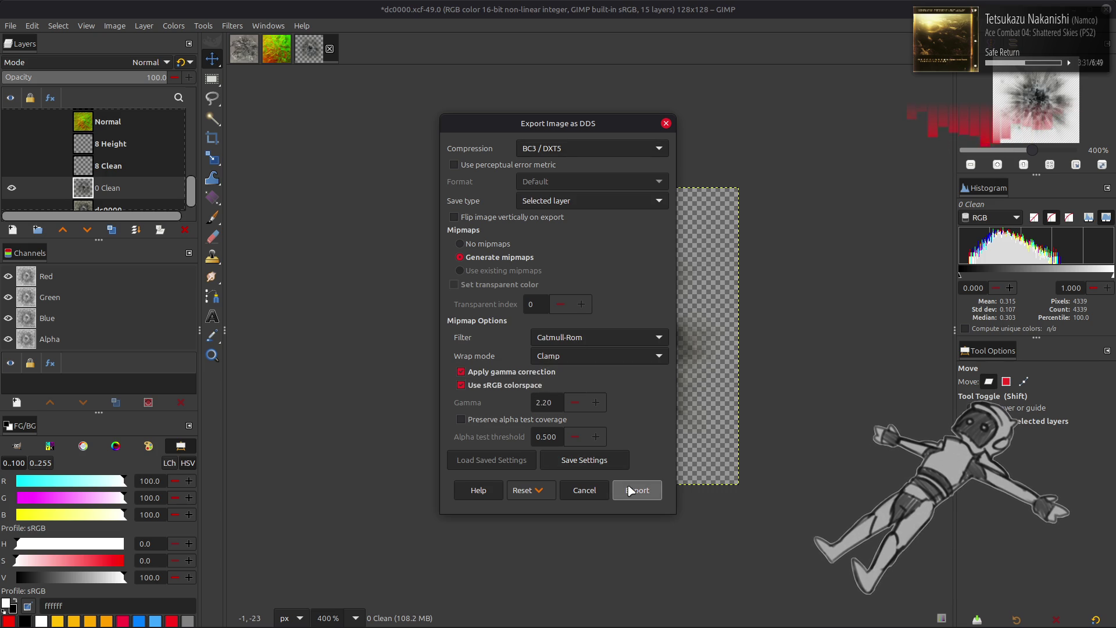
{"action": "scroll", "coordinate": [601, 344], "scroll_direction": "down", "scroll_amount": 2}
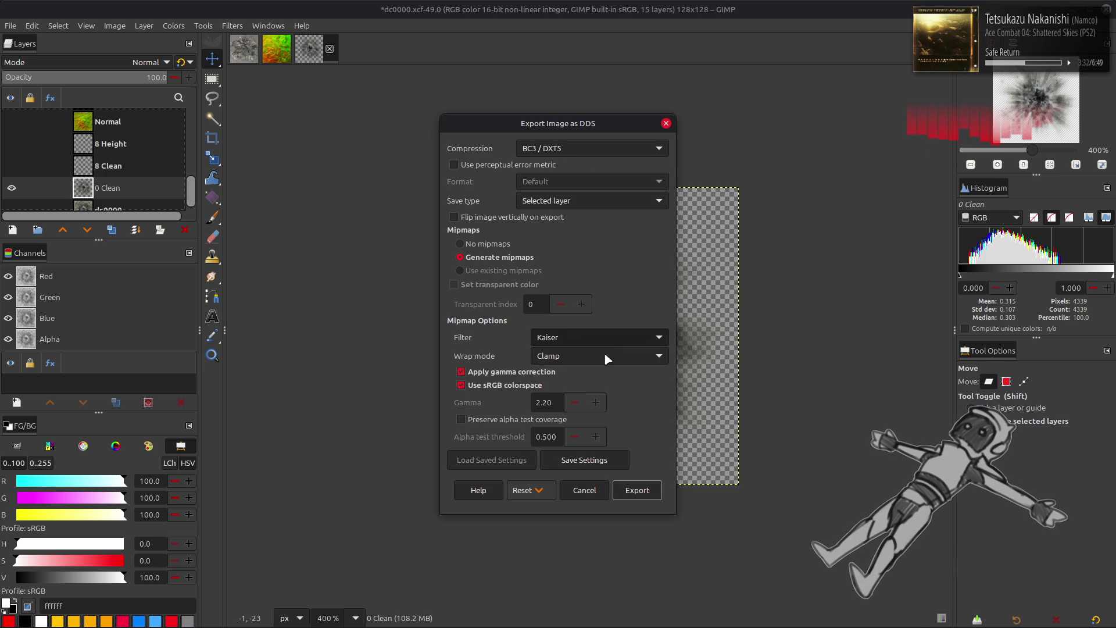
{"action": "left_click", "coordinate": [639, 493]}
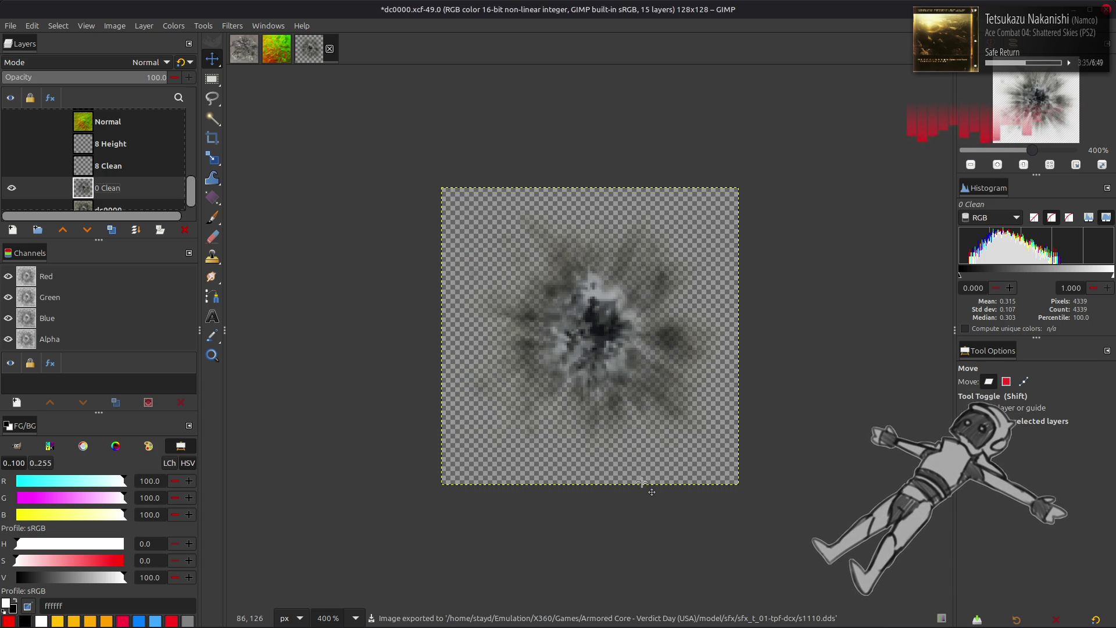
{"action": "mouse_move", "coordinate": [526, 625]}
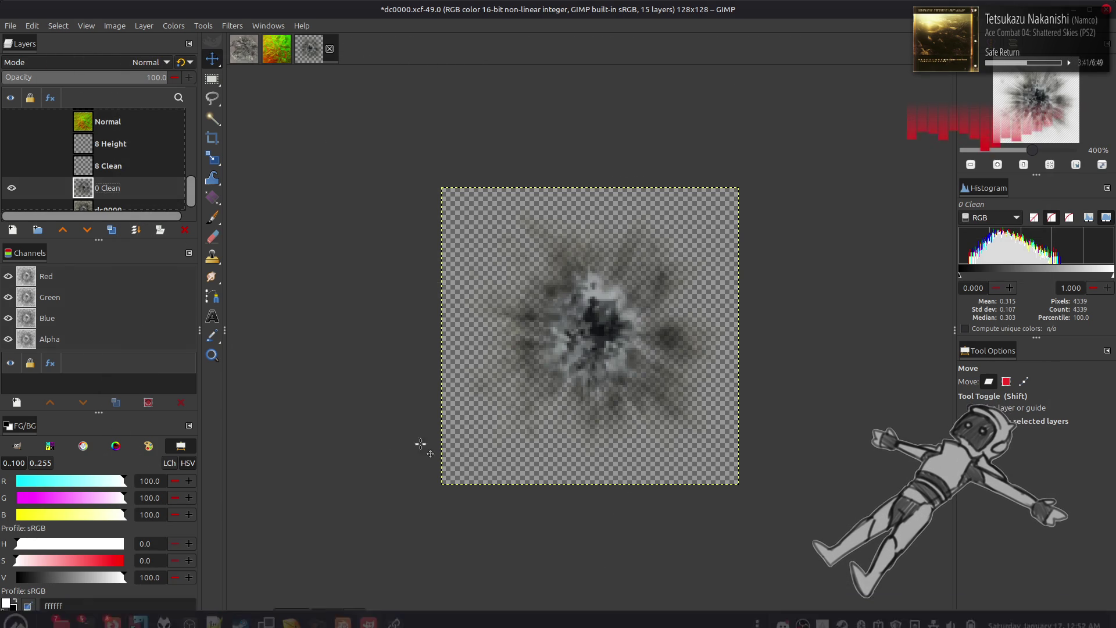
- Drag _yabber-tpf.xml from the sfx_t_01-tpf-dcx folder into Notepad++ to open it
{"action": "key", "text": "alt+Tab"}
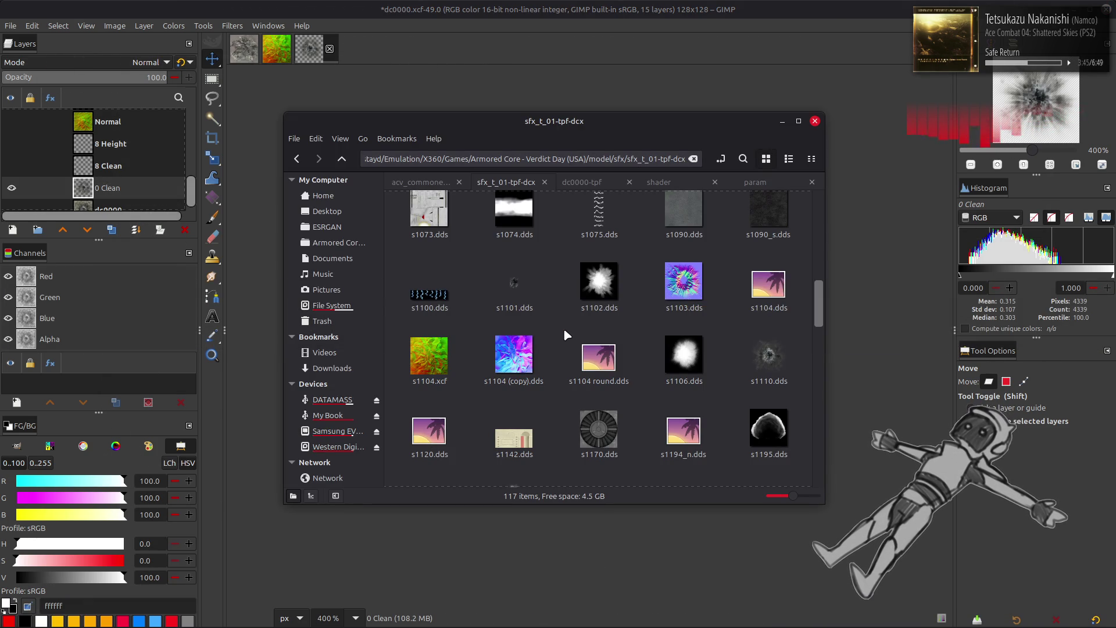
{"action": "scroll", "coordinate": [563, 327], "scroll_direction": "down", "scroll_amount": 10}
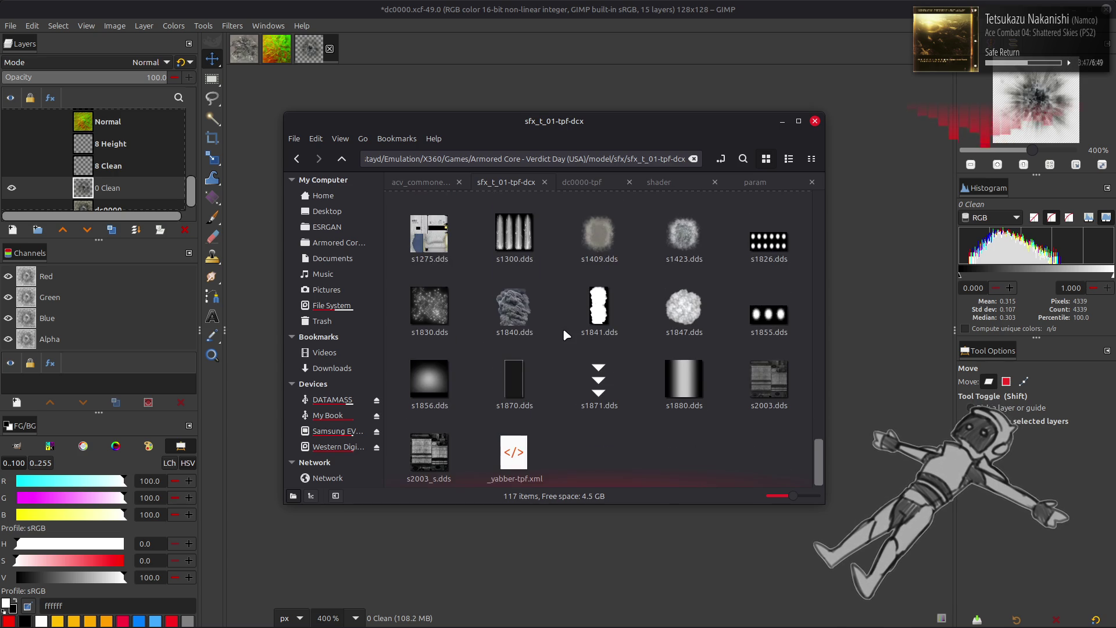
{"action": "left_click", "coordinate": [516, 458]}
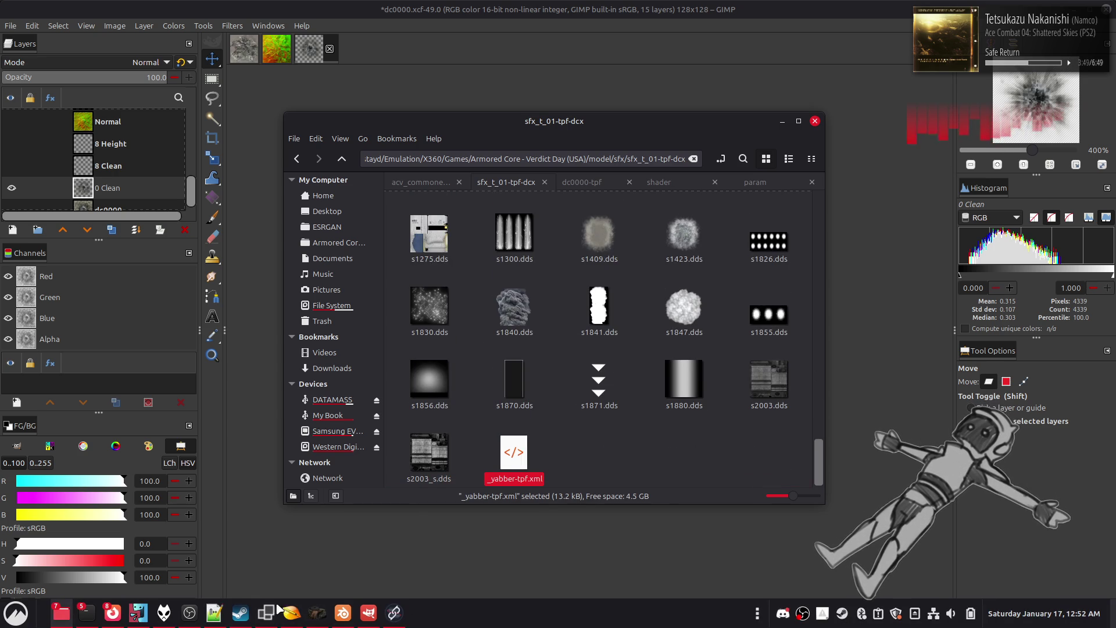
{"action": "left_click", "coordinate": [214, 617]}
{"action": "key", "text": "alt+Tab"}
{"action": "mouse_move", "coordinate": [514, 453]}
{"action": "left_mouse_down"}
{"action": "mouse_move", "coordinate": [872, 328]}
{"action": "mouse_move", "coordinate": [867, 307]}
{"action": "left_mouse_up"}
{"action": "left_click", "coordinate": [702, 57]}
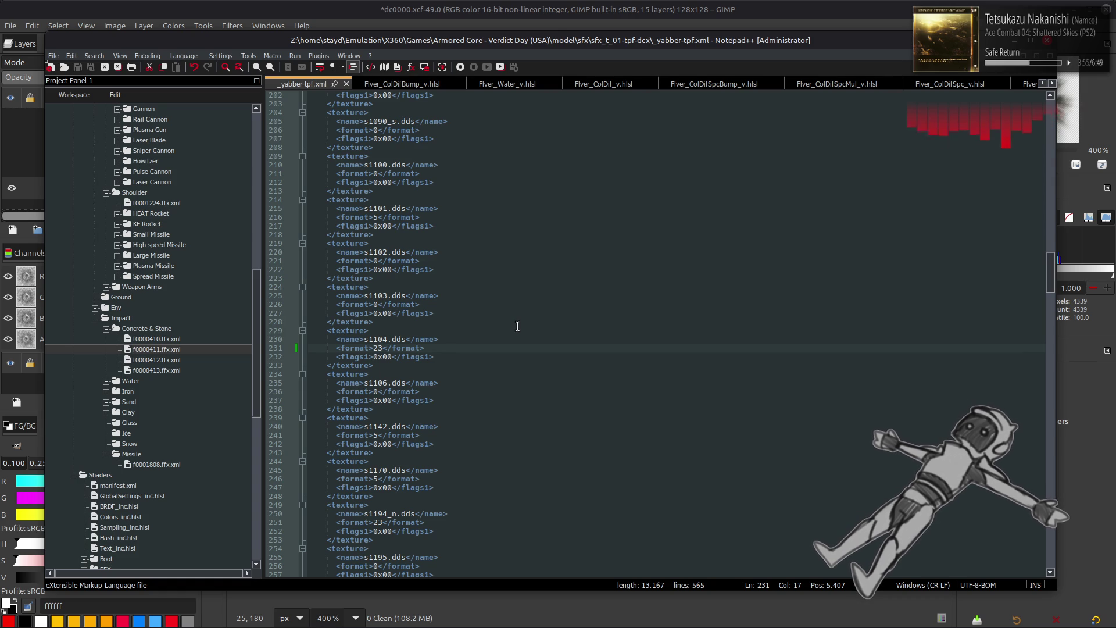
- Duplicate the s1106 texture entry as a new s1110.dds entry with format 5
{"action": "left_click_drag", "start_coordinate": [385, 408], "coordinate": [324, 378]}
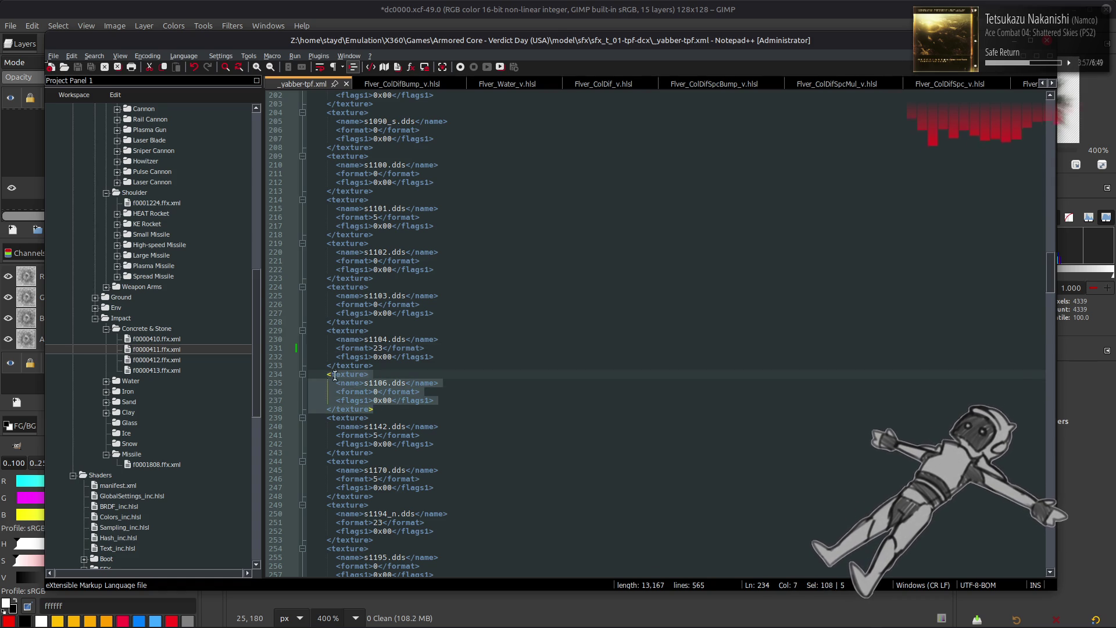
{"action": "left_click", "coordinate": [387, 408]}
{"action": "key", "text": "ctrl+v"}
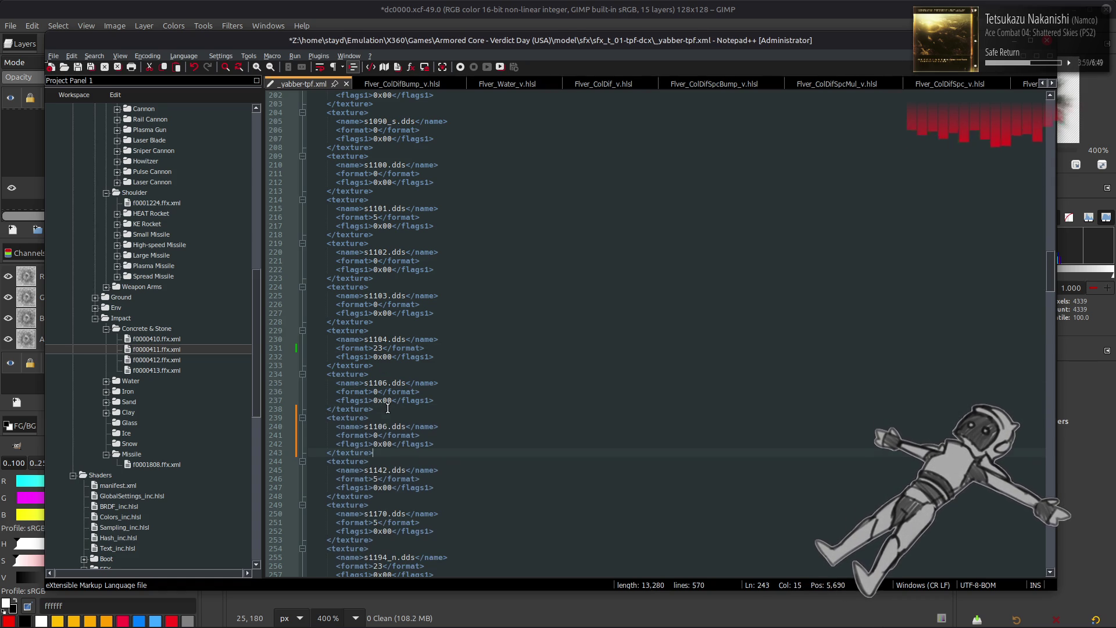
{"action": "left_click", "coordinate": [387, 426]}
{"action": "key", "text": "BackSpace"}
{"action": "type", "text": "1"}
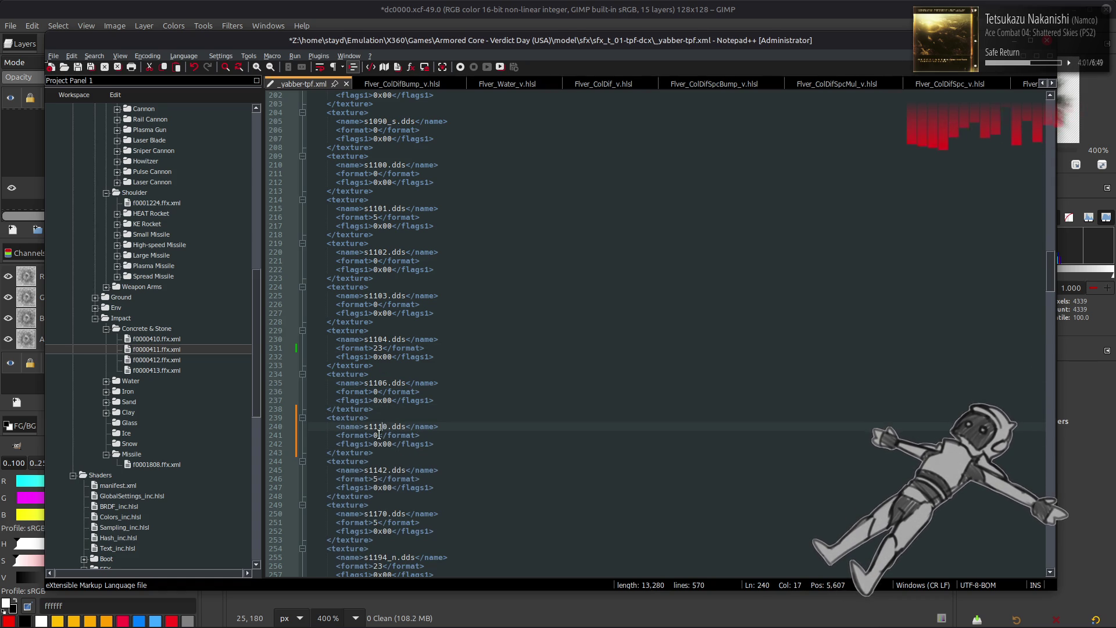
- Add another copy as s1120.dds with format 23 and save the texture list
{"action": "key", "text": "ctrl+v"}
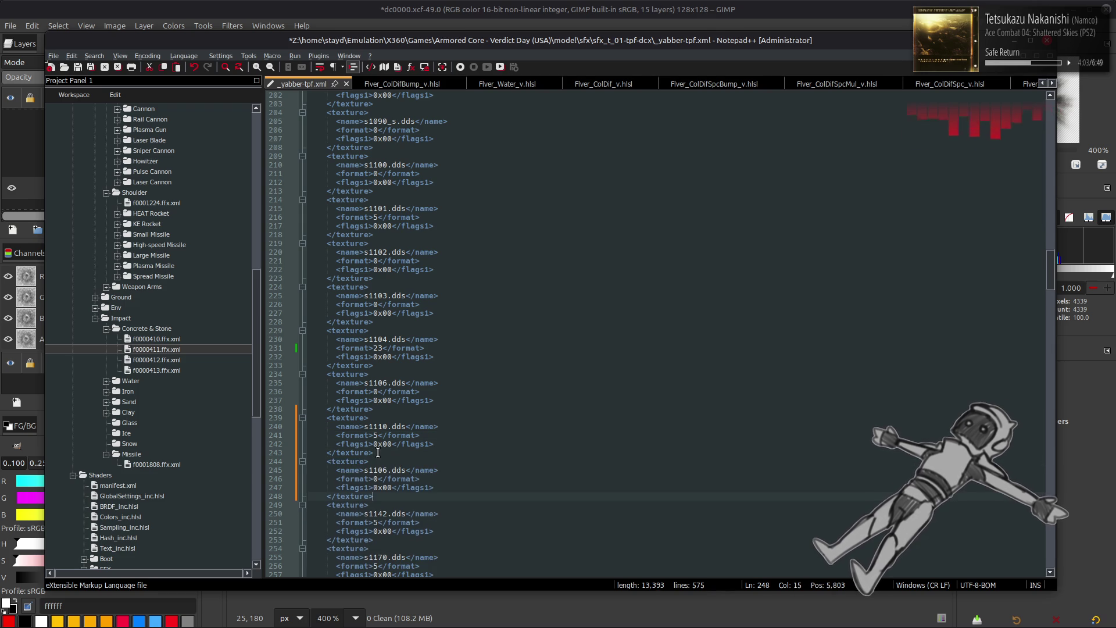
{"action": "left_click", "coordinate": [387, 470]}
{"action": "key", "text": "BackSpace"}
{"action": "type", "text": "23"}
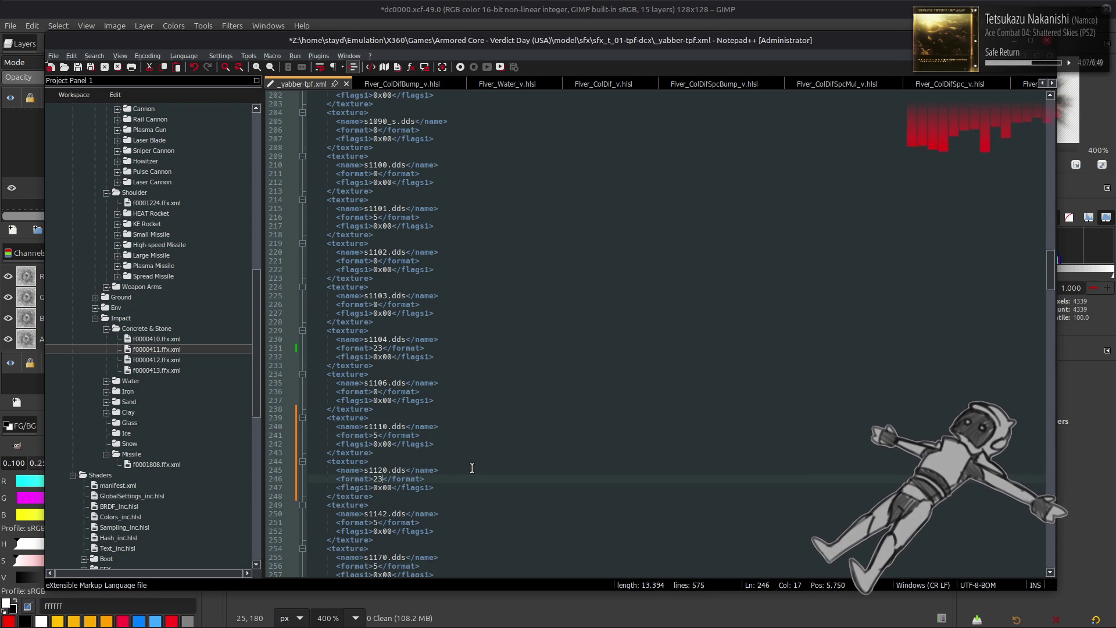
{"action": "key", "text": "ctrl+s"}
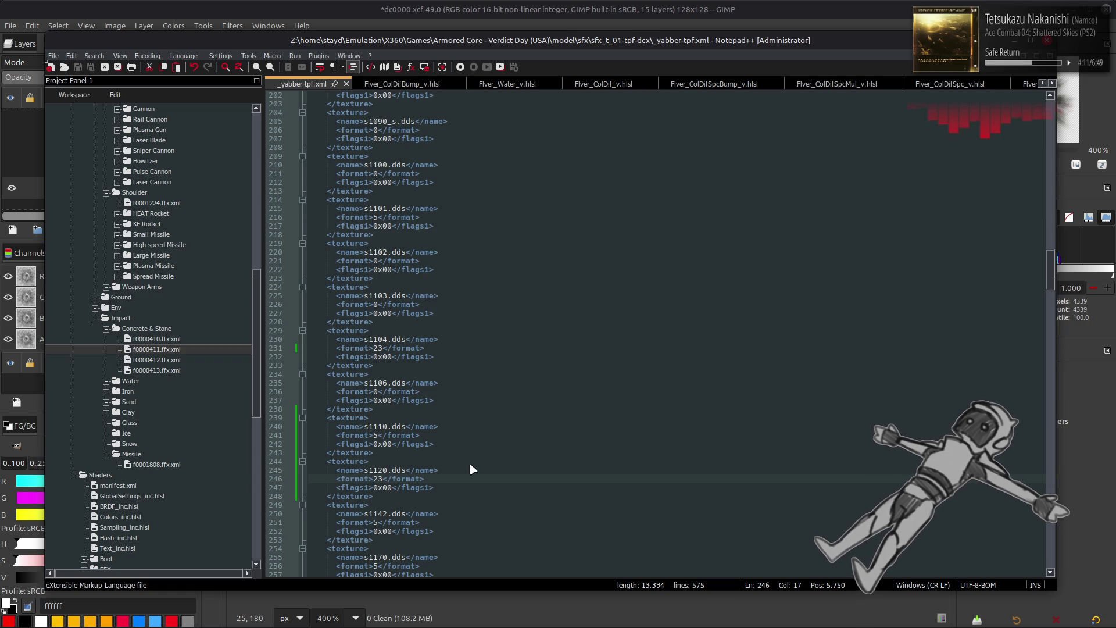
{"action": "key", "text": "alt+Tab"}
- Repack the sfx_t_01-tpf-dcx folder with Yabber into an updated sfx_t_01.tpf.dcx archive
{"action": "scroll", "coordinate": [558, 461], "scroll_direction": "up", "scroll_amount": 5}
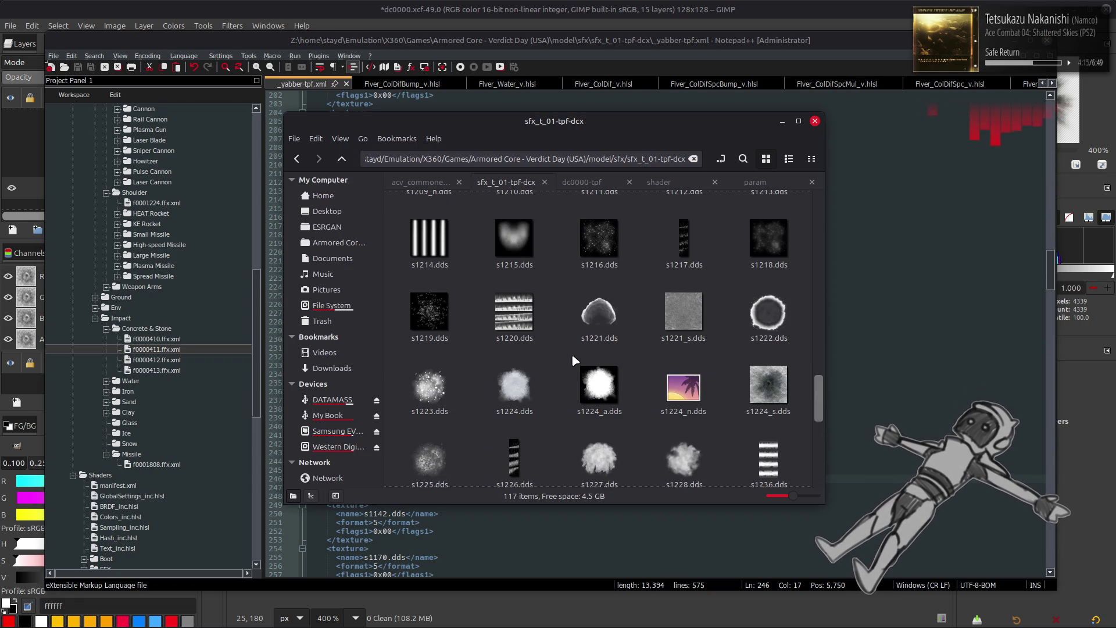
{"action": "scroll", "coordinate": [572, 356], "scroll_direction": "up", "scroll_amount": 3}
{"action": "scroll", "coordinate": [569, 347], "scroll_direction": "up", "scroll_amount": 5}
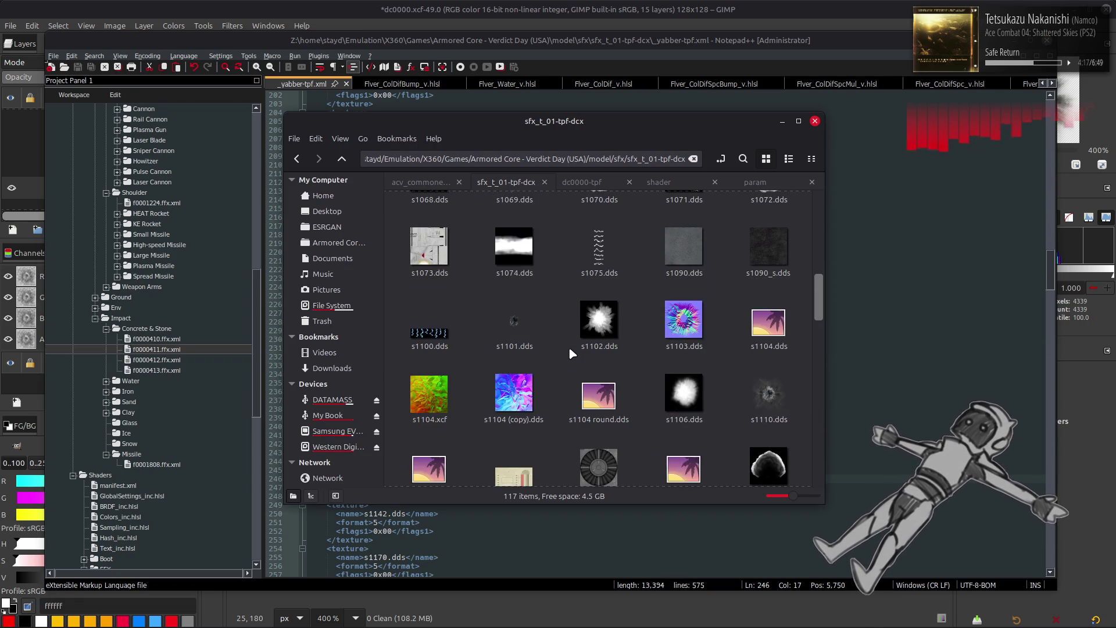
{"action": "scroll", "coordinate": [568, 347], "scroll_direction": "up", "scroll_amount": 3}
{"action": "scroll", "coordinate": [569, 346], "scroll_direction": "down", "scroll_amount": 3}
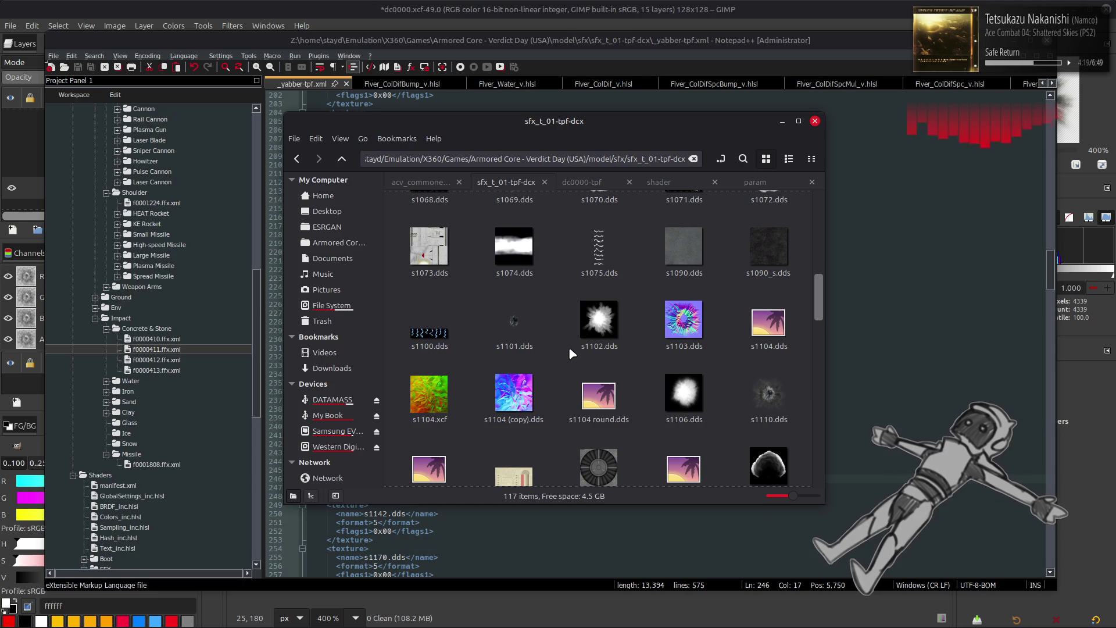
{"action": "scroll", "coordinate": [568, 347], "scroll_direction": "down", "scroll_amount": 1}
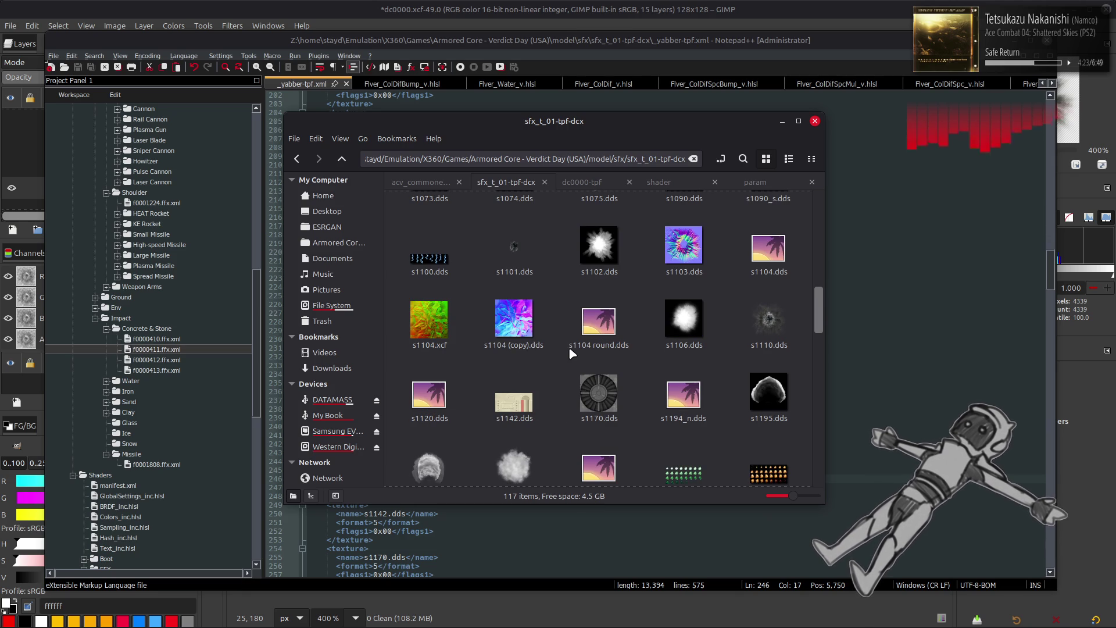
{"action": "mouse_move", "coordinate": [573, 348]}
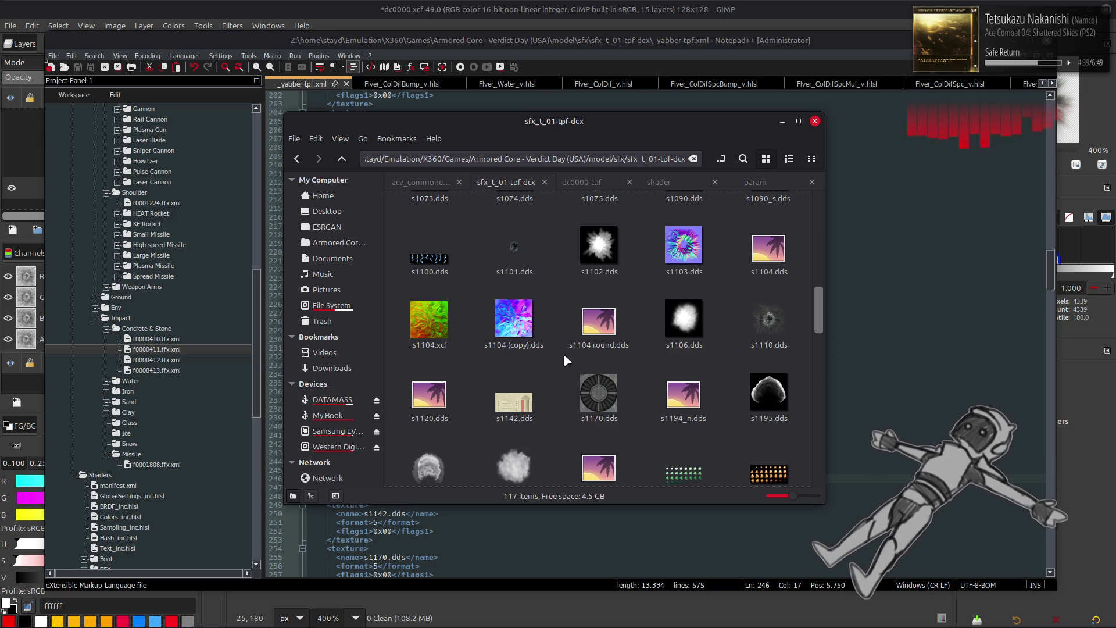
{"action": "key", "text": "alt+Left"}
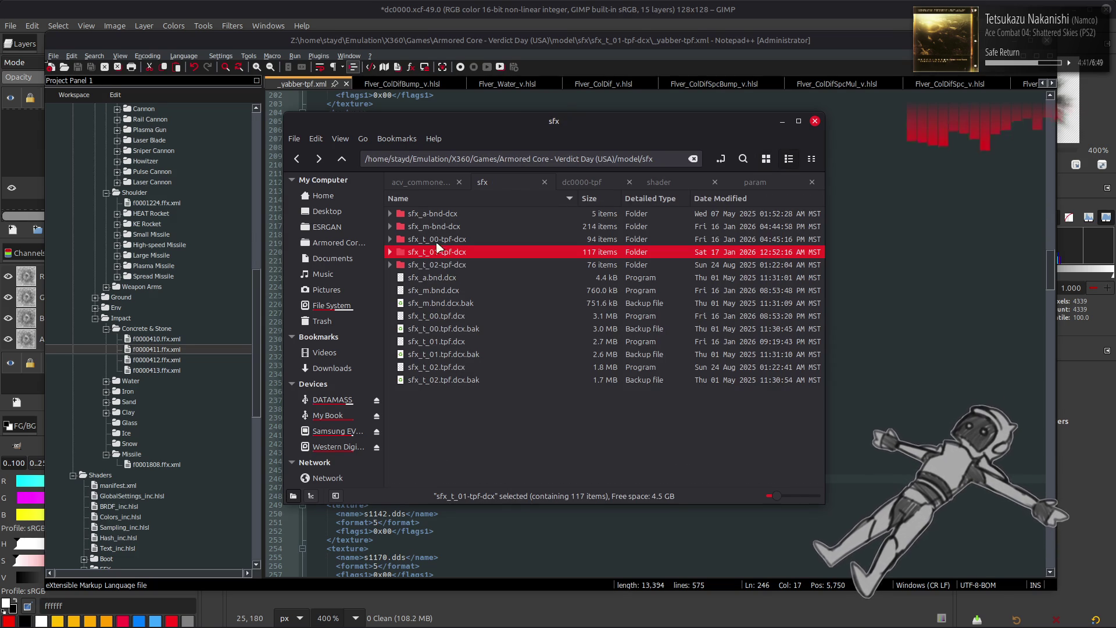
{"action": "right_click", "coordinate": [445, 253]}
{"action": "mouse_move", "coordinate": [542, 308]}
{"action": "left_click", "coordinate": [724, 364]}
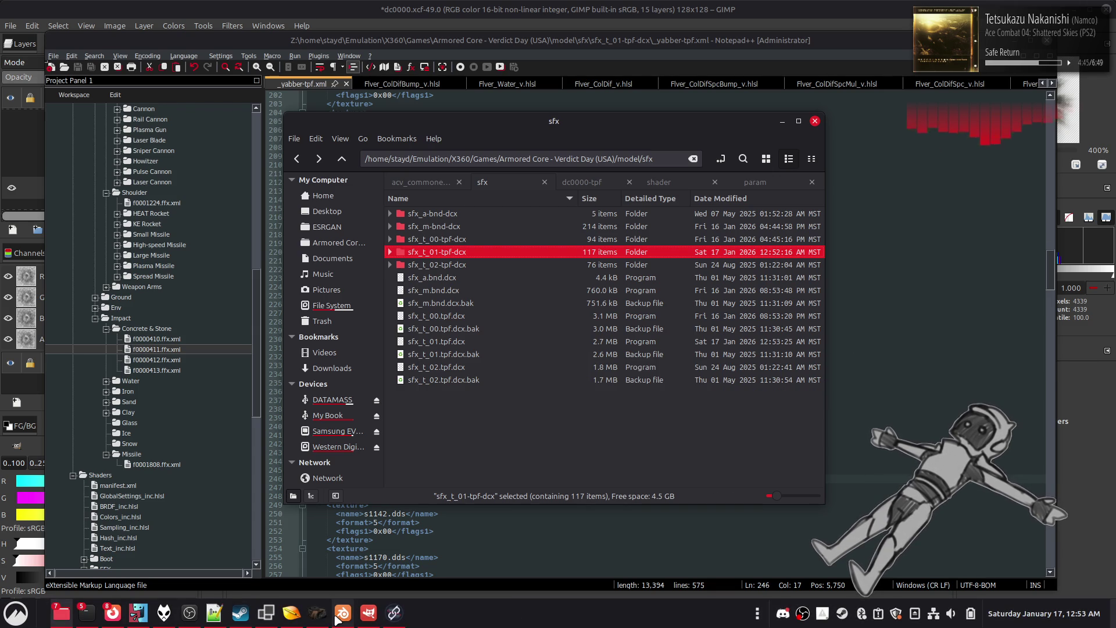
- Return to Blender and select the crater decal mesh
{"action": "mouse_move", "coordinate": [339, 618]}
{"action": "left_click", "coordinate": [332, 559]}
{"action": "left_click", "coordinate": [471, 337]}
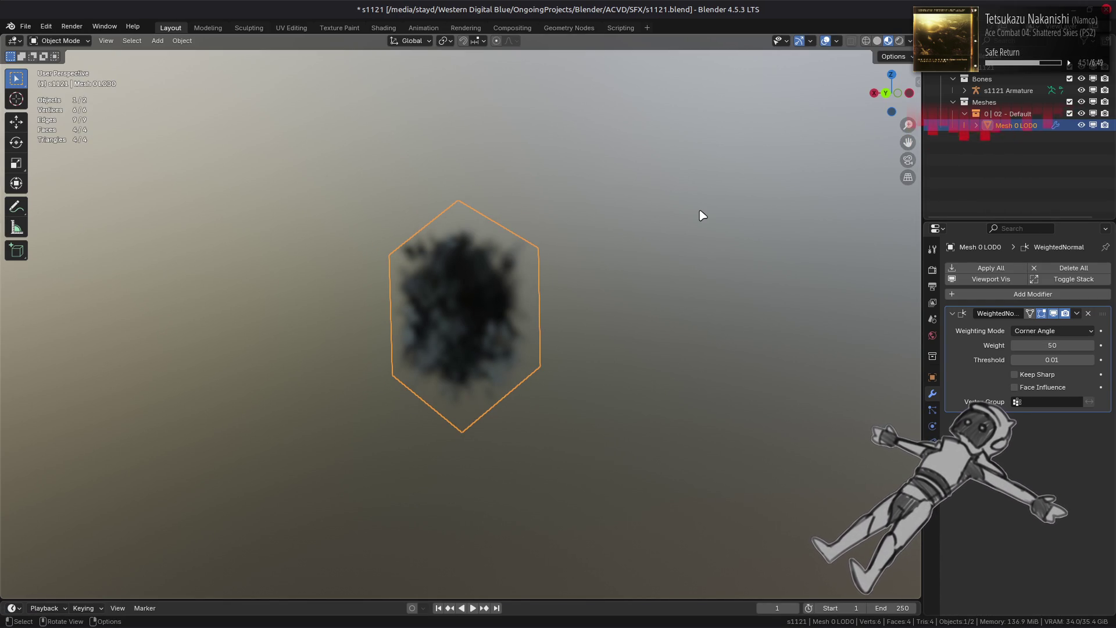
- Duplicate the decal mesh in place, rename the original 'Mesh 0 LOD0 og' and hide it
{"action": "key", "text": "shift+d"}
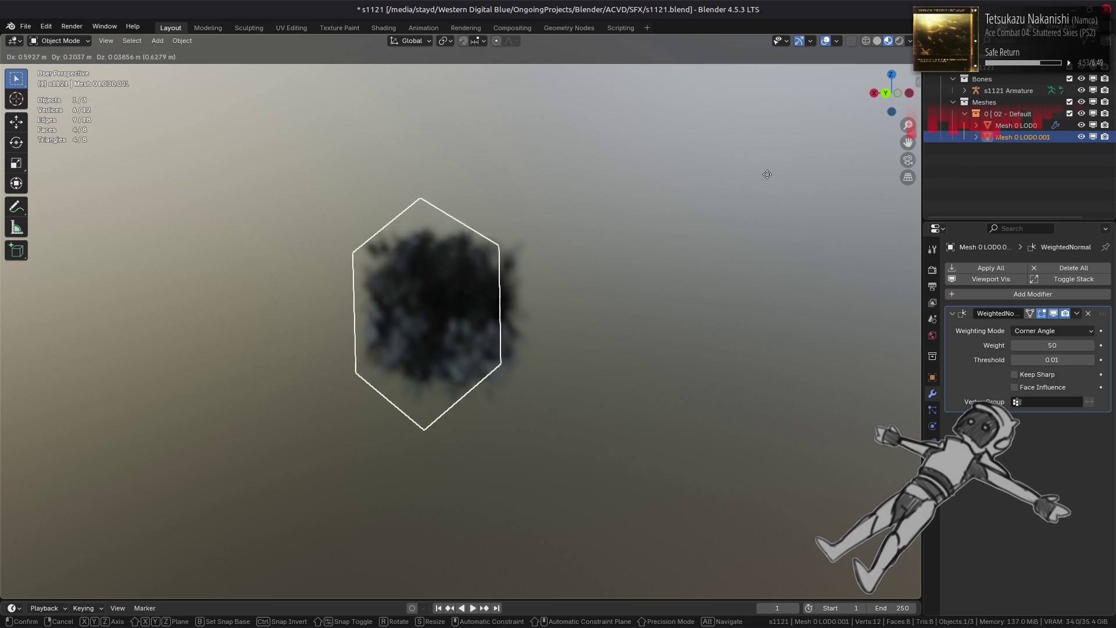
{"action": "key", "text": "Escape"}
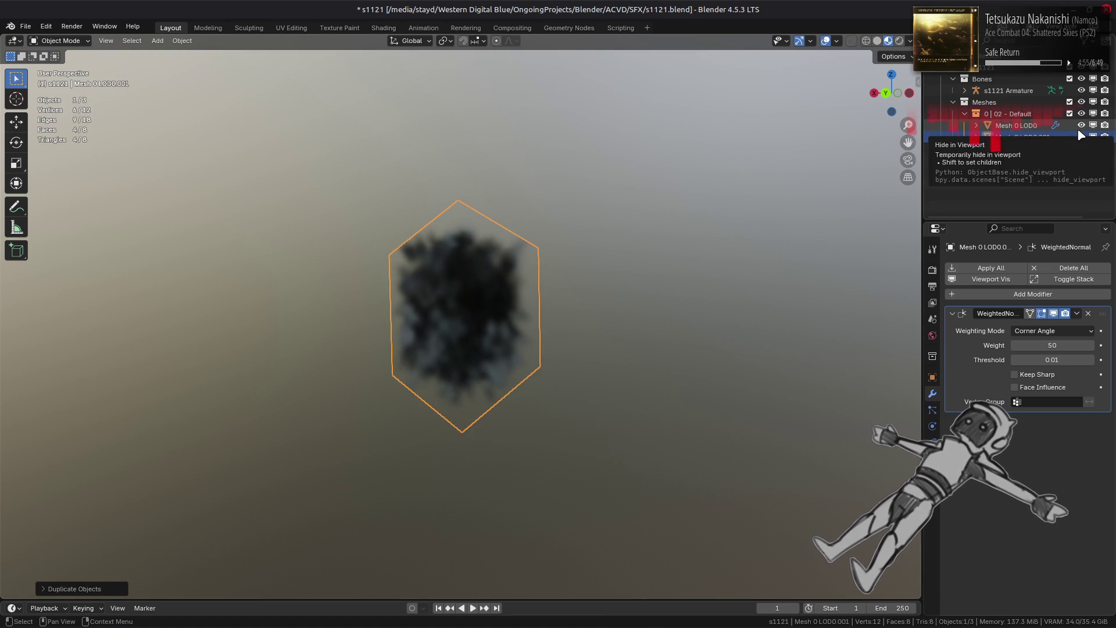
{"action": "double_click", "coordinate": [1054, 127]}
{"action": "key", "text": "End"}
{"action": "type", "text": "og"}
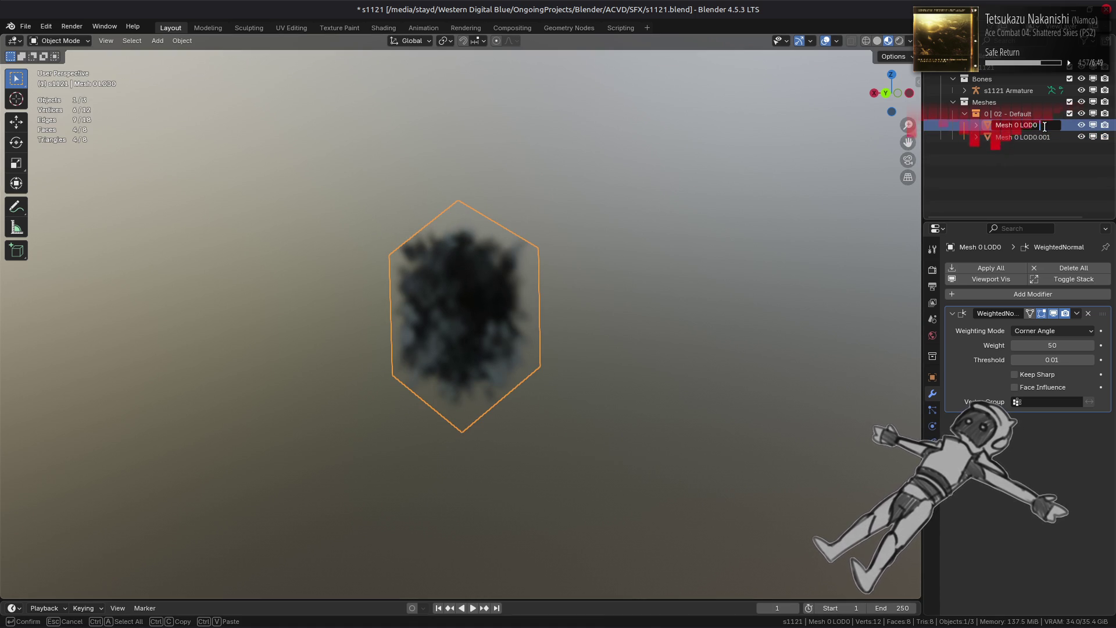
{"action": "key", "text": "Return"}
{"action": "mouse_move", "coordinate": [1034, 134]}
{"action": "left_mouse_down"}
{"action": "mouse_move", "coordinate": [1002, 112]}
{"action": "mouse_move", "coordinate": [1009, 69]}
{"action": "mouse_move", "coordinate": [1023, 103]}
{"action": "left_mouse_up"}
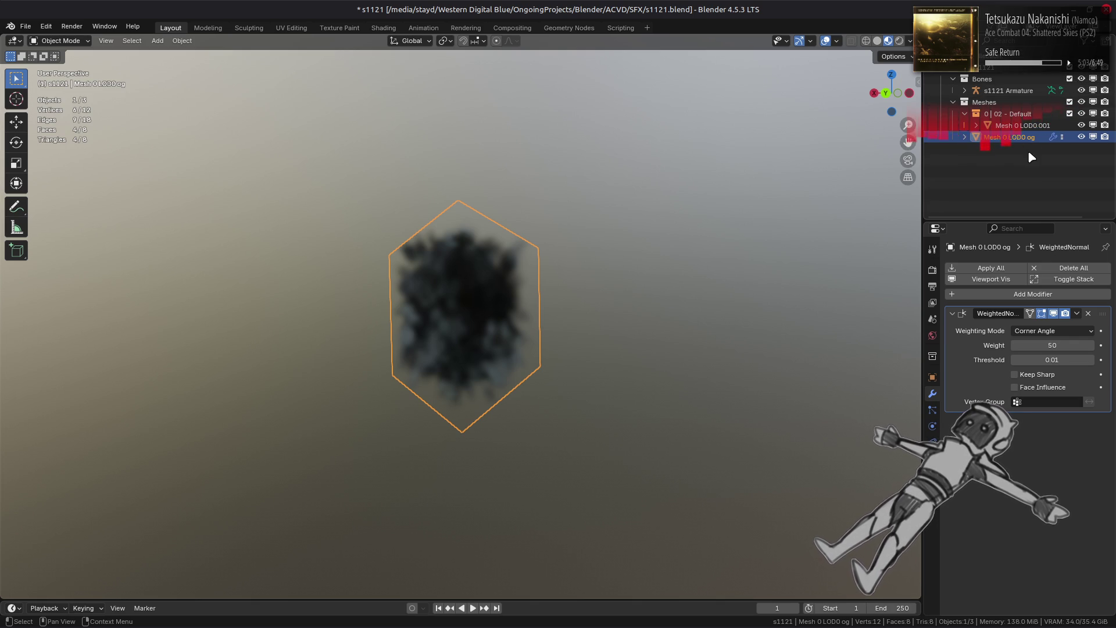
{"action": "left_click", "coordinate": [1093, 137]}
- Rename the copy 'Mesh 0 LOD0' by removing the .001 suffix and enter Edit Mode on it
{"action": "left_click", "coordinate": [1023, 125]}
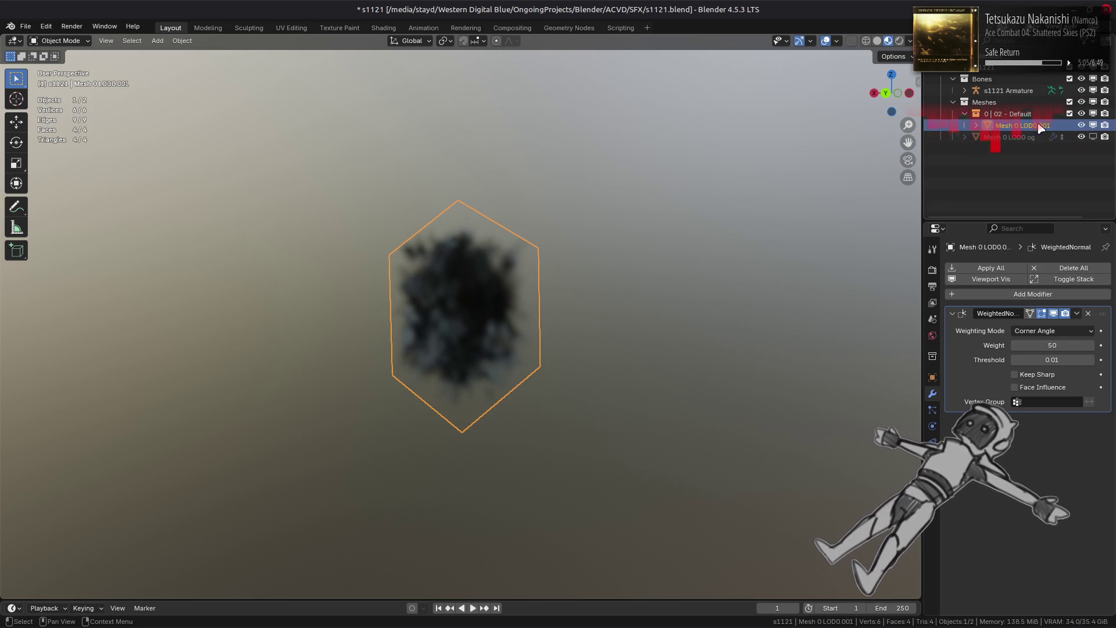
{"action": "double_click", "coordinate": [1053, 125]}
{"action": "left_click", "coordinate": [1053, 125]}
{"action": "key", "text": "BackSpace"}
{"action": "key", "text": "BackSpace"}
{"action": "key", "text": "BackSpace"}
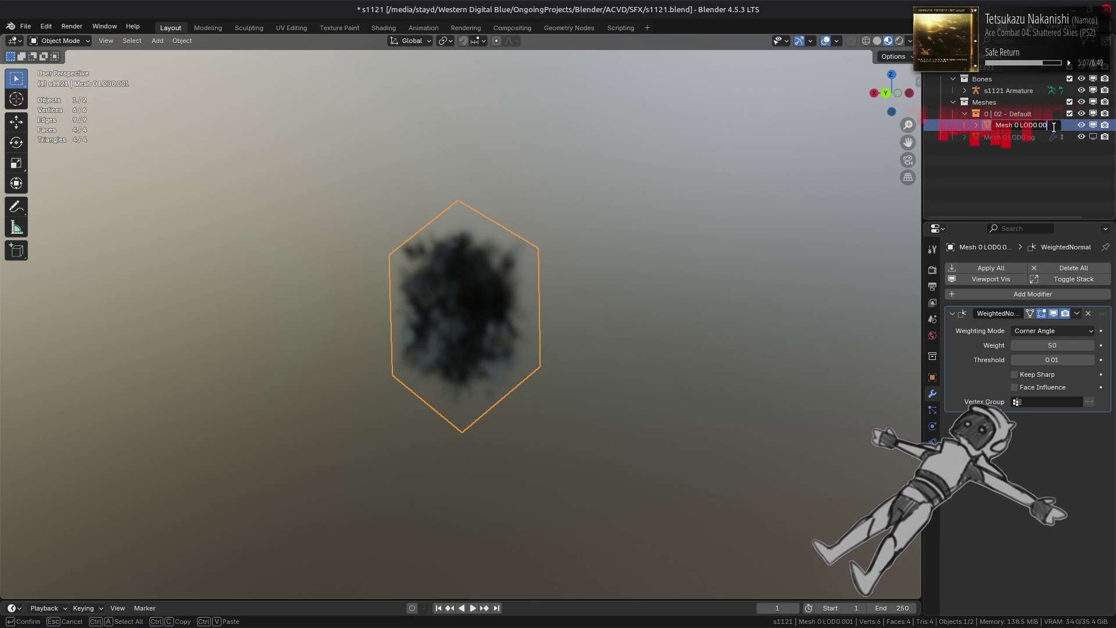
{"action": "key", "text": "Return"}
{"action": "left_click", "coordinate": [1041, 137]}
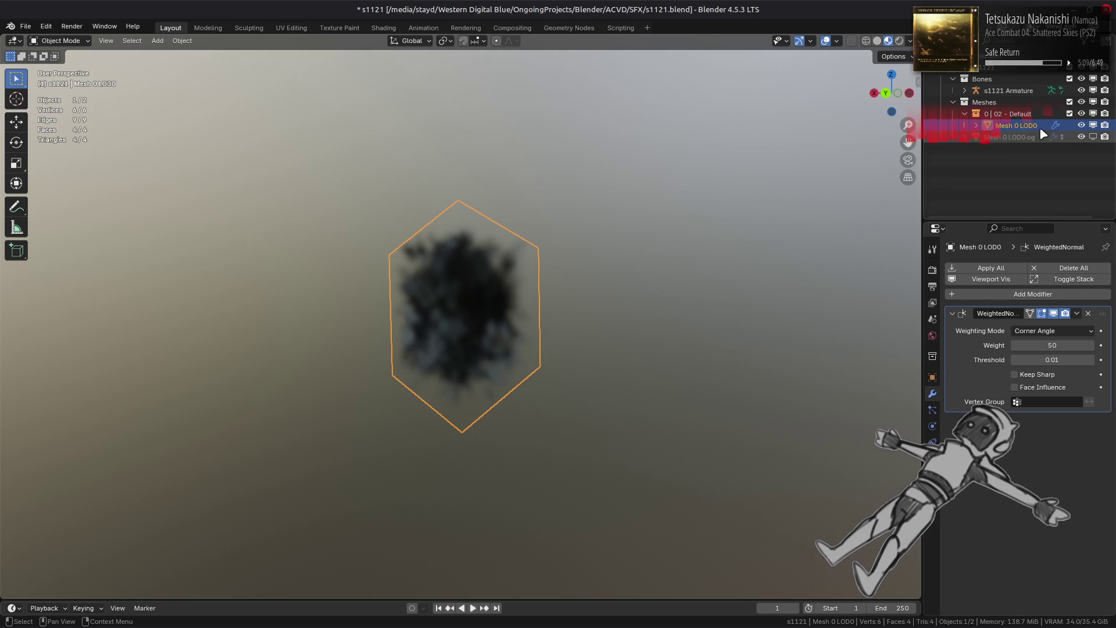
{"action": "left_click", "coordinate": [1055, 209]}
{"action": "left_click", "coordinate": [1016, 125]}
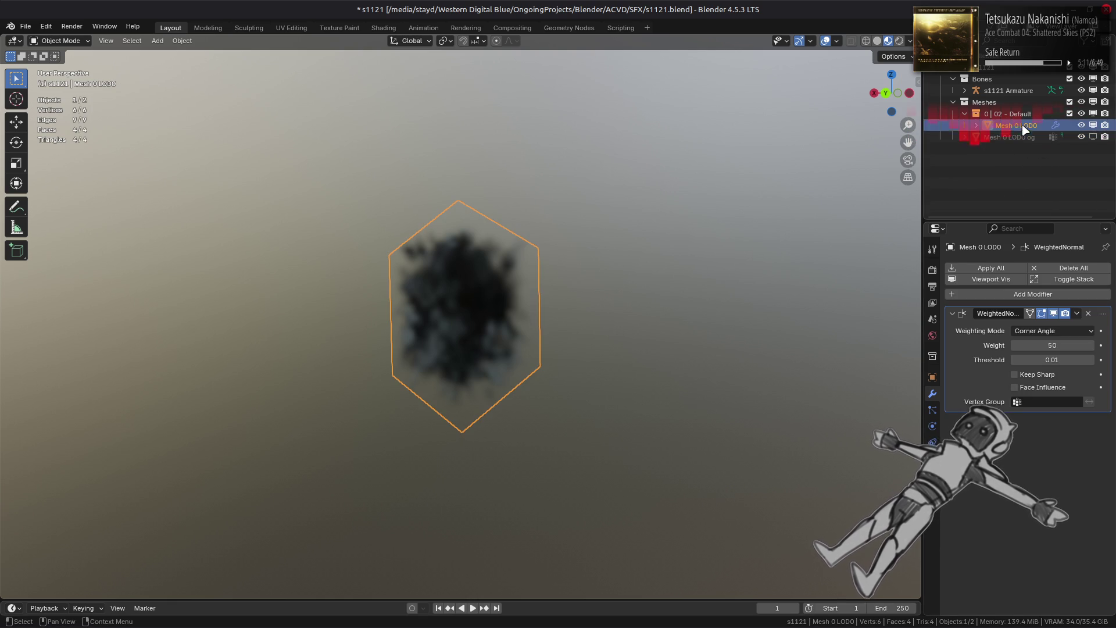
{"action": "key", "text": "Tab"}
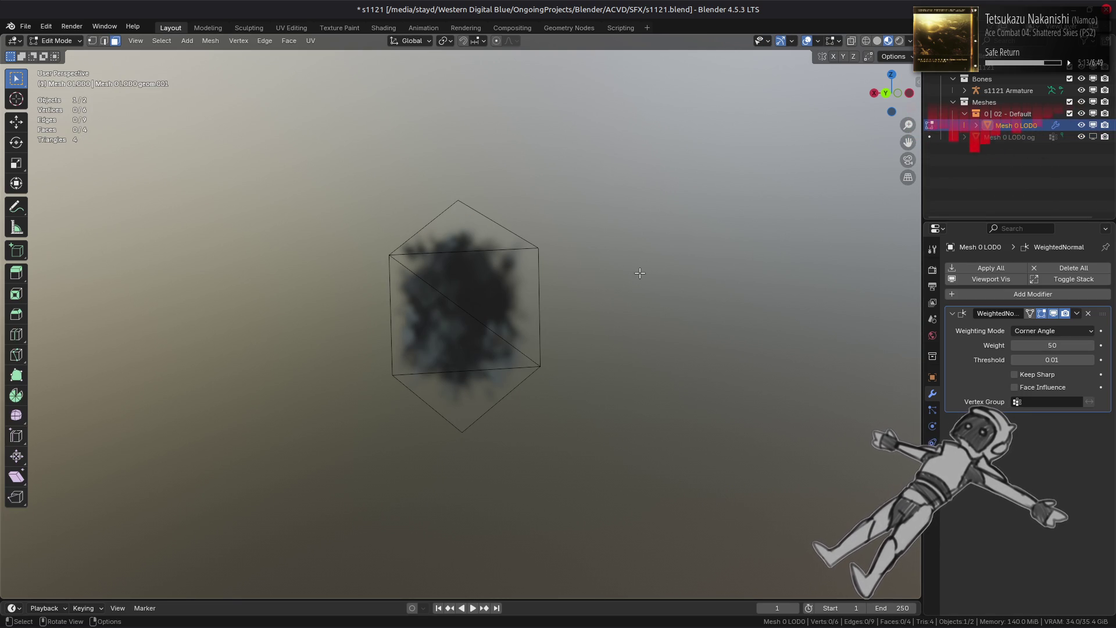
- With vertex snapping on, drag the top apex vertex down 3.8465 m along Z, then raise Notepad++
{"action": "key", "text": "1"}
{"action": "key", "text": "ctrl+KP_1"}
{"action": "left_click", "coordinate": [458, 162]}
{"action": "left_click", "coordinate": [16, 121]}
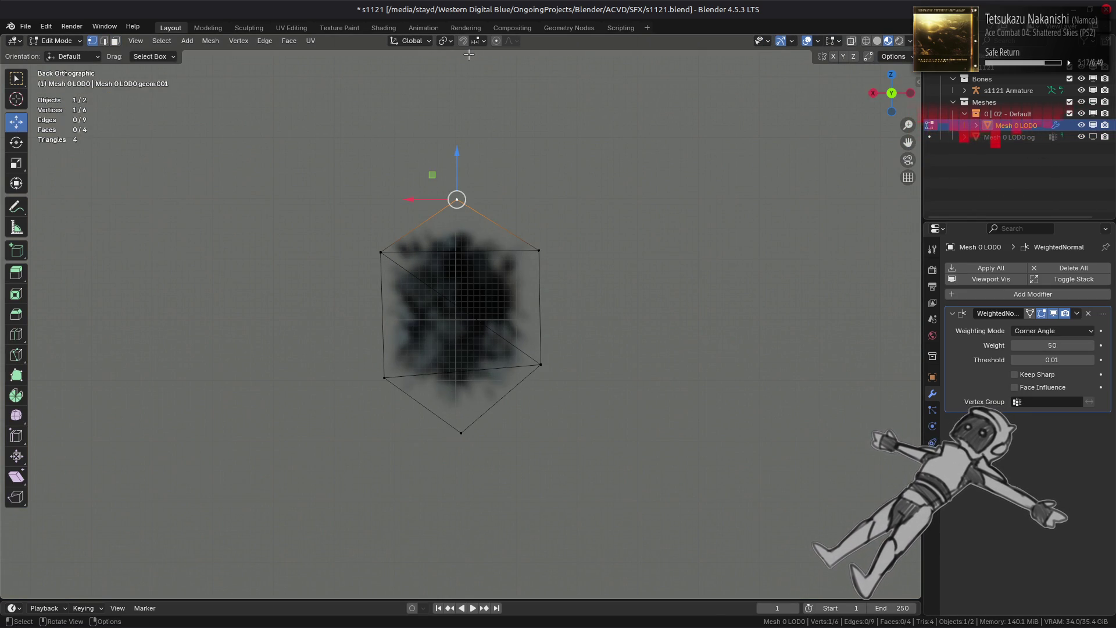
{"action": "left_click", "coordinate": [475, 41]}
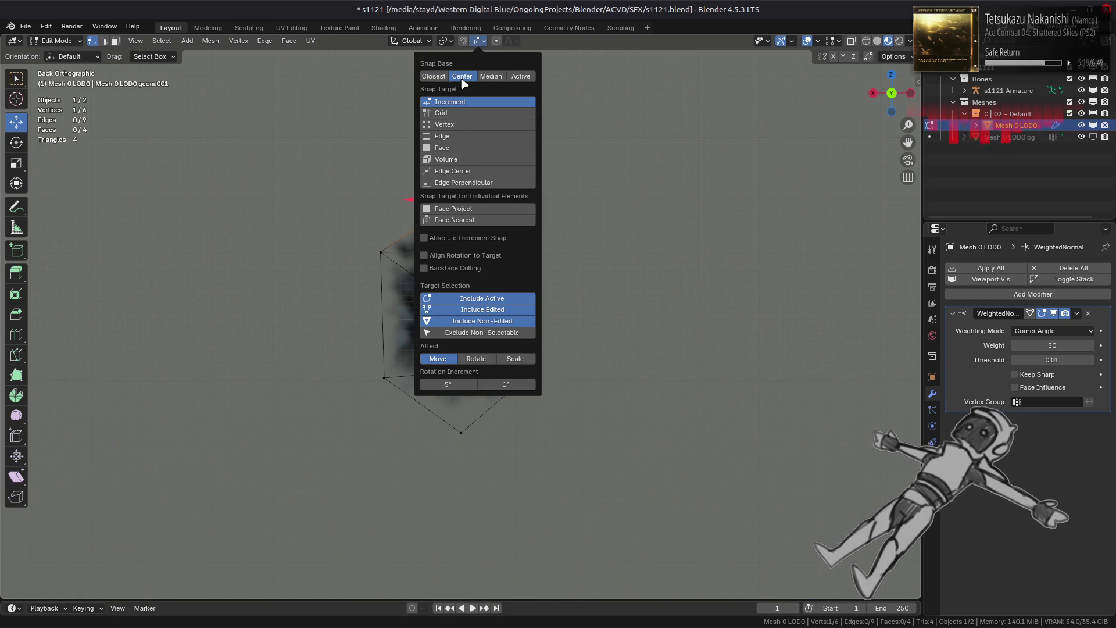
{"action": "left_click", "coordinate": [444, 124]}
{"action": "left_click", "coordinate": [481, 43]}
{"action": "mouse_move", "coordinate": [457, 154]}
{"action": "left_mouse_down"}
{"action": "mouse_move", "coordinate": [478, 414]}
{"action": "mouse_move", "coordinate": [461, 433]}
{"action": "left_mouse_up"}
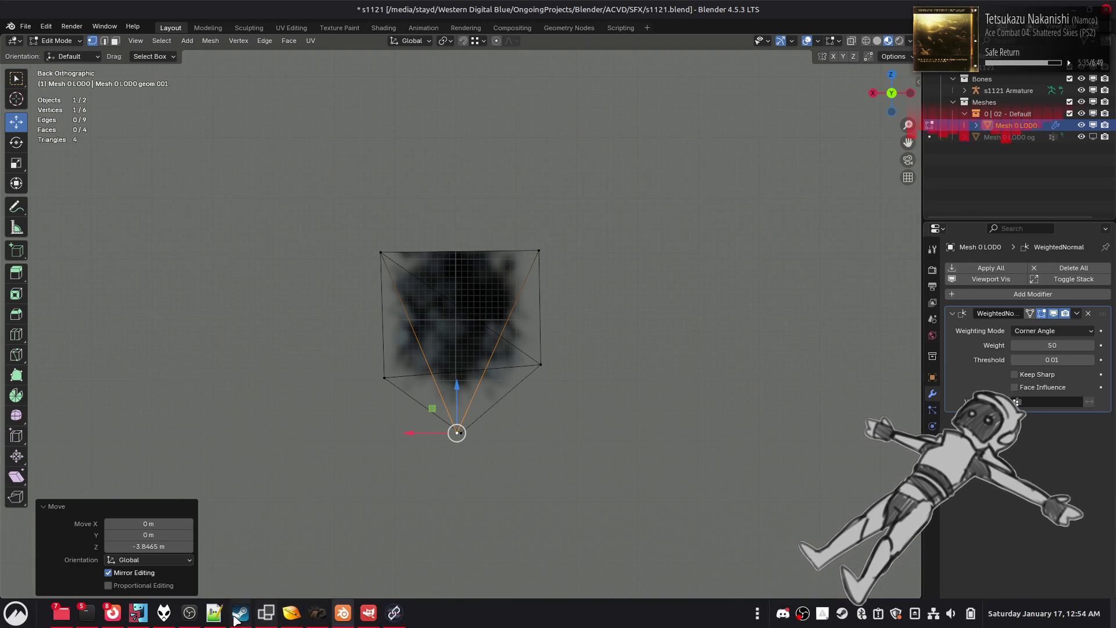
{"action": "left_click", "coordinate": [214, 612]}
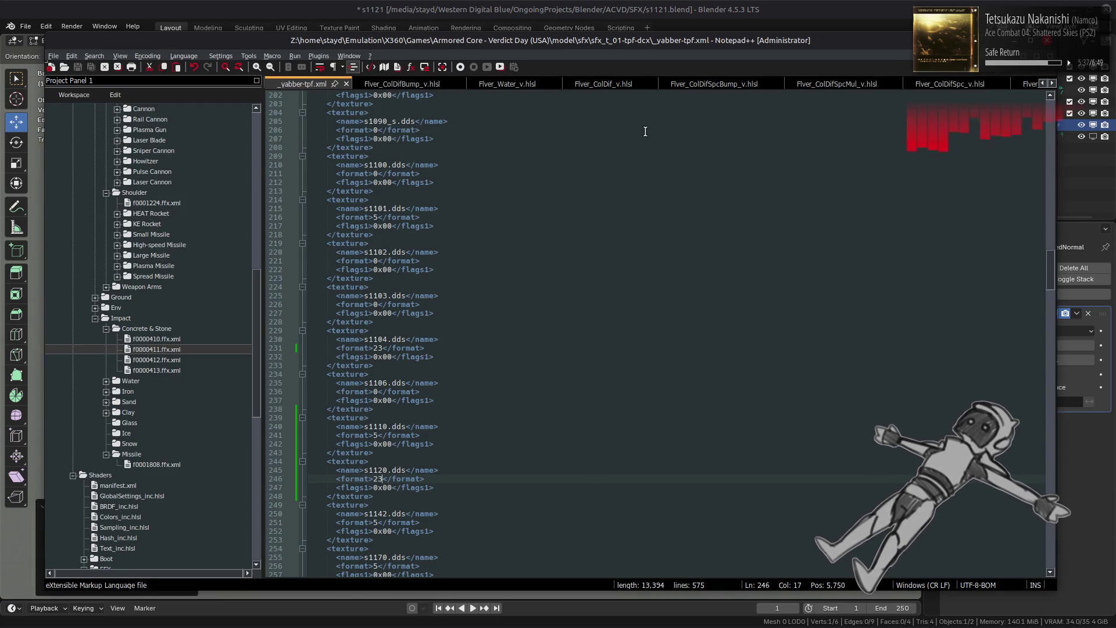
- Check the f0000411.ffx.xml effect files for the Param41 entry referencing 1121, then return to Blender
{"action": "scroll", "coordinate": [679, 82], "scroll_direction": "down", "scroll_amount": 5}
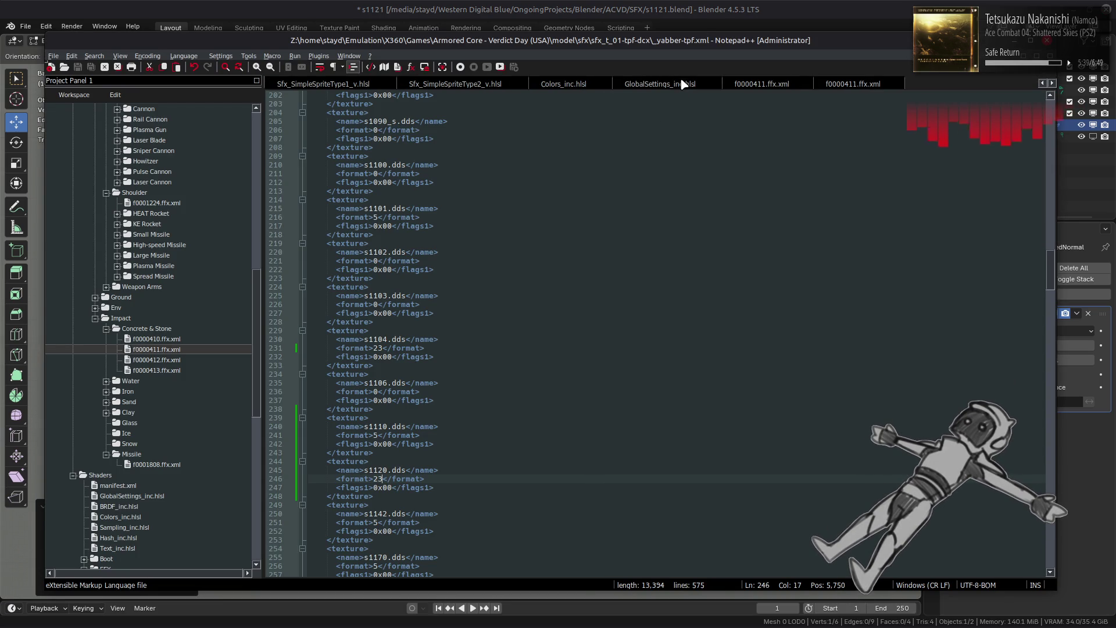
{"action": "left_click", "coordinate": [869, 86]}
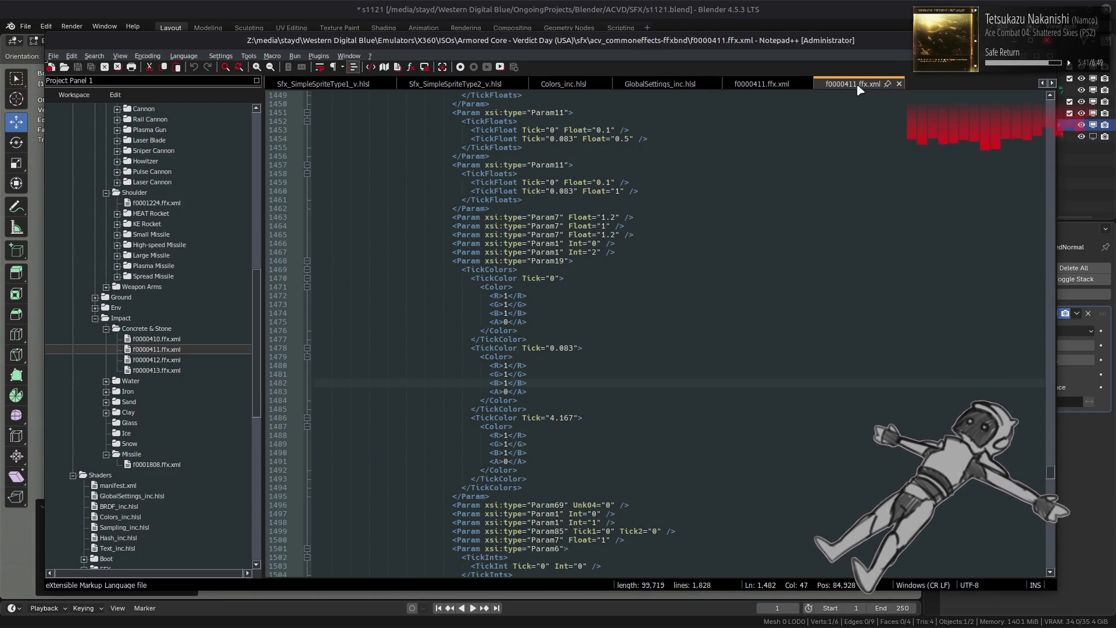
{"action": "left_click", "coordinate": [764, 84]}
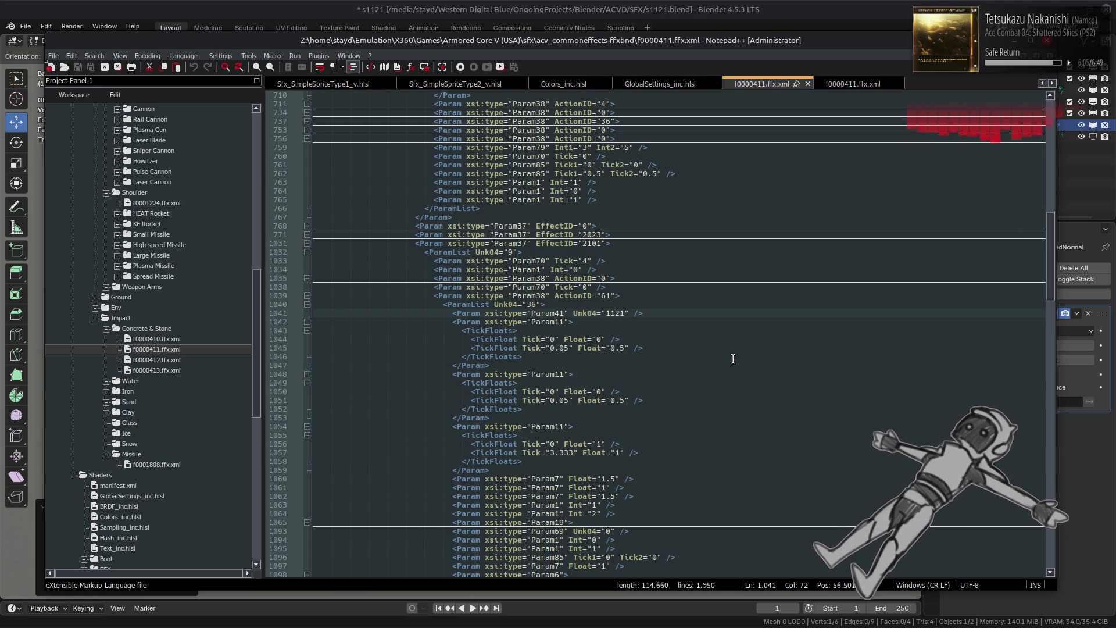
{"action": "key", "text": "alt+Tab"}
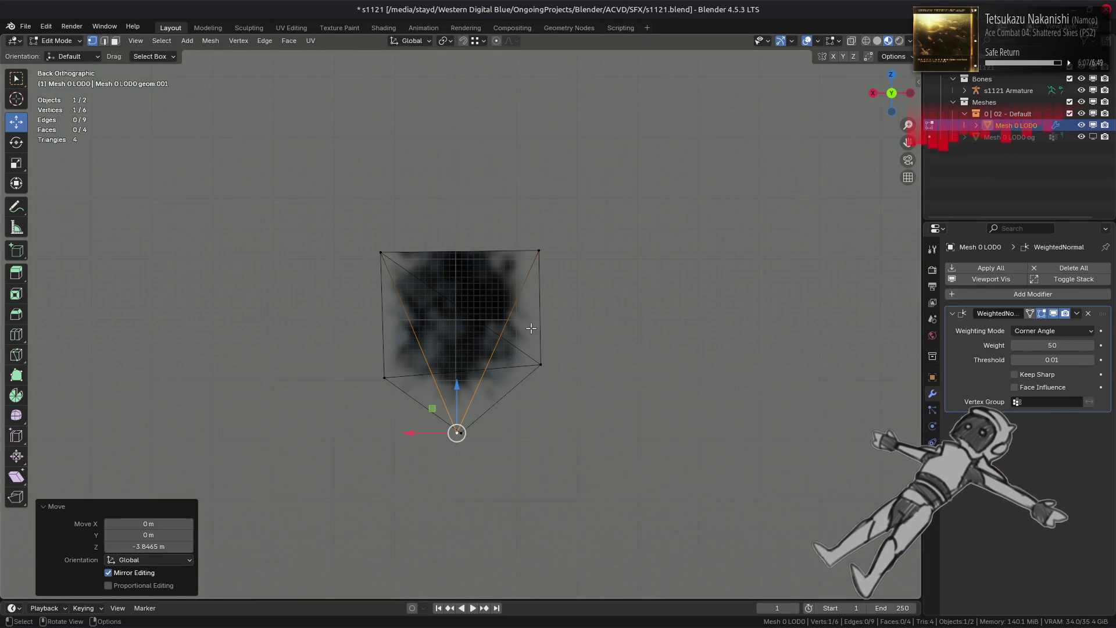
- Undo the downward vertex move and a trial sideways move of the top-right vertex
{"action": "key", "text": "ctrl+z"}
{"action": "left_click", "coordinate": [539, 251]}
{"action": "mouse_move", "coordinate": [484, 256]}
{"action": "left_mouse_down"}
{"action": "mouse_move", "coordinate": [364, 257]}
{"action": "mouse_move", "coordinate": [379, 251]}
{"action": "left_mouse_up"}
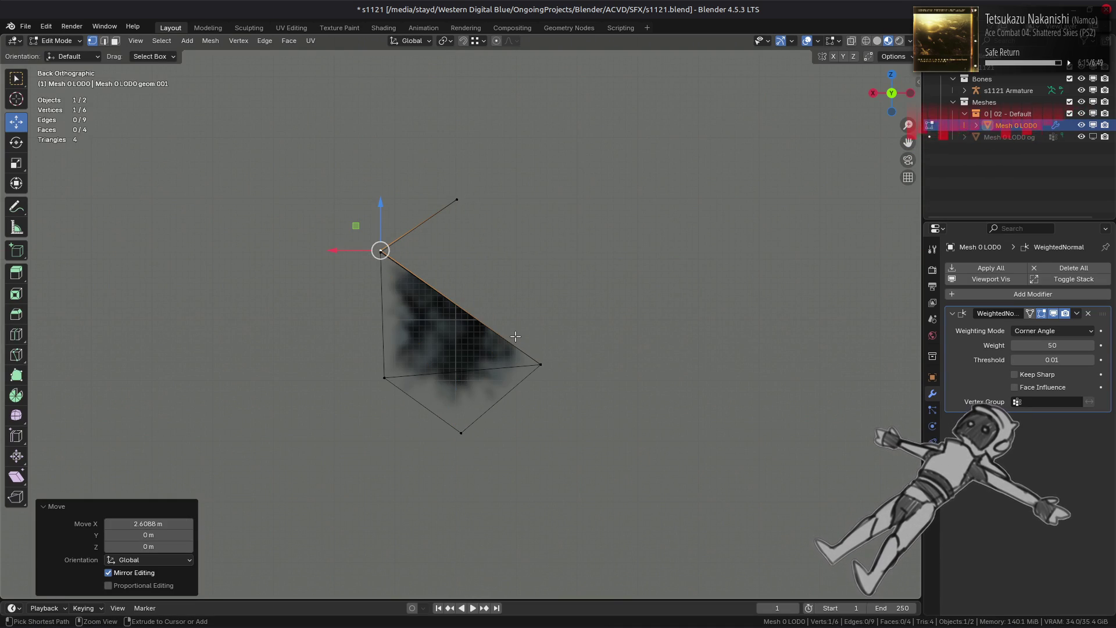
{"action": "key", "text": "ctrl+z"}
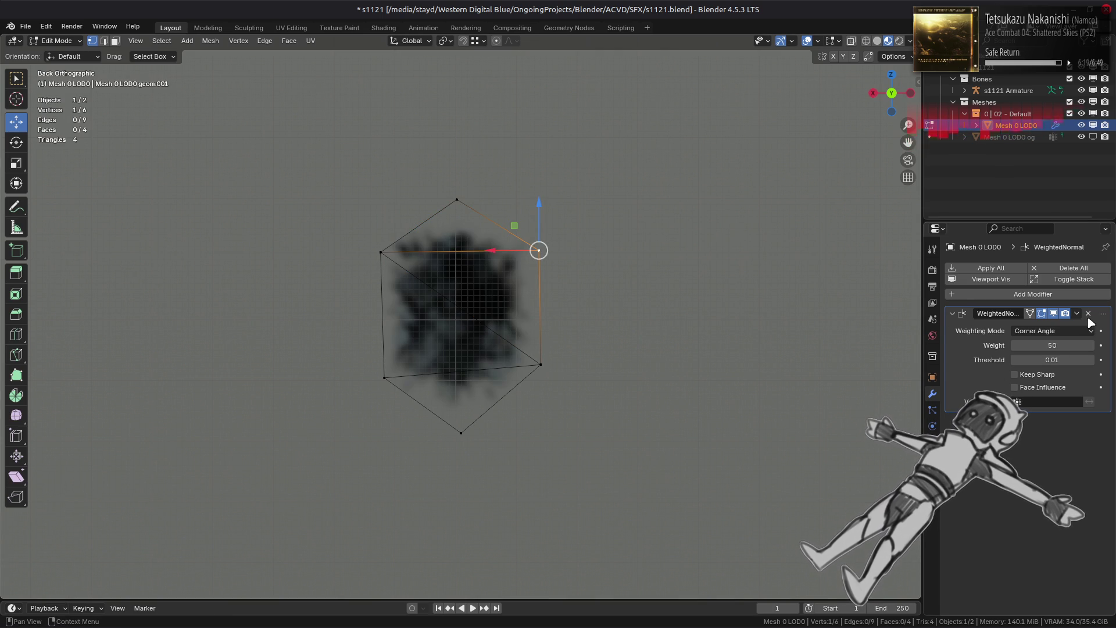
- Select all faces in face mode and delete them, leaving the mesh empty
{"action": "key", "text": "3"}
{"action": "key", "text": "a"}
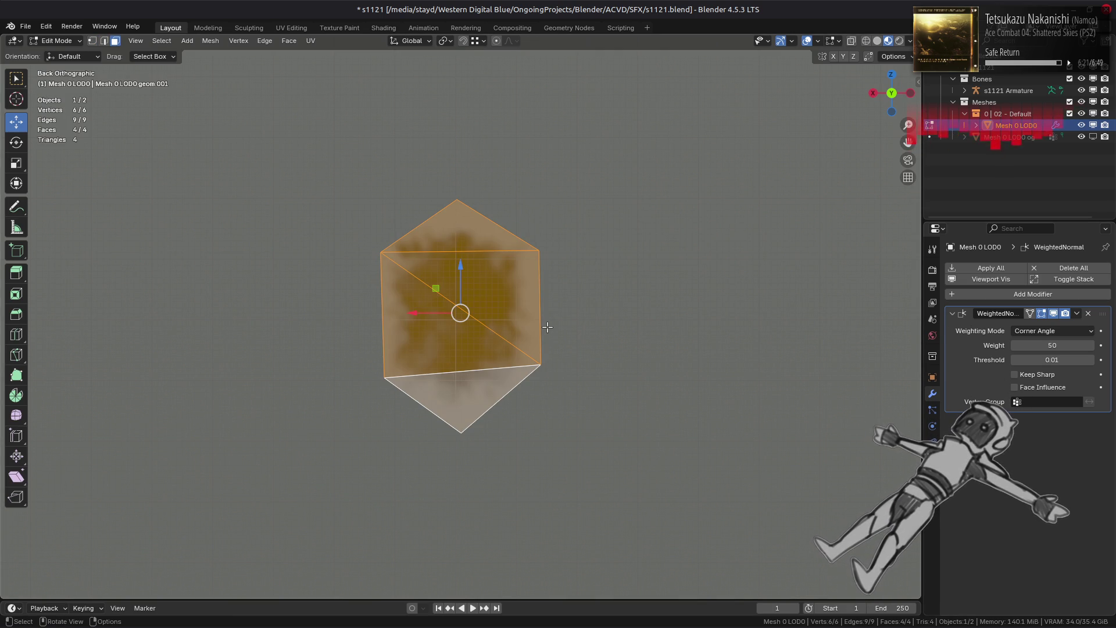
{"action": "right_click", "coordinate": [547, 327]}
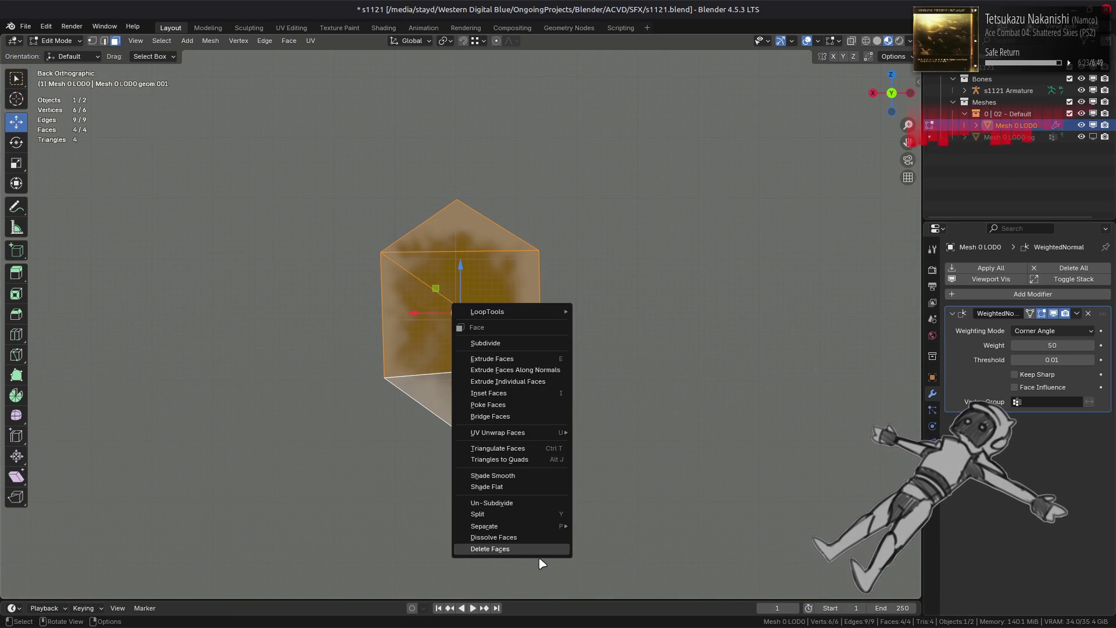
{"action": "key", "text": "Escape"}
{"action": "right_click", "coordinate": [567, 338]}
{"action": "left_click", "coordinate": [504, 559]}
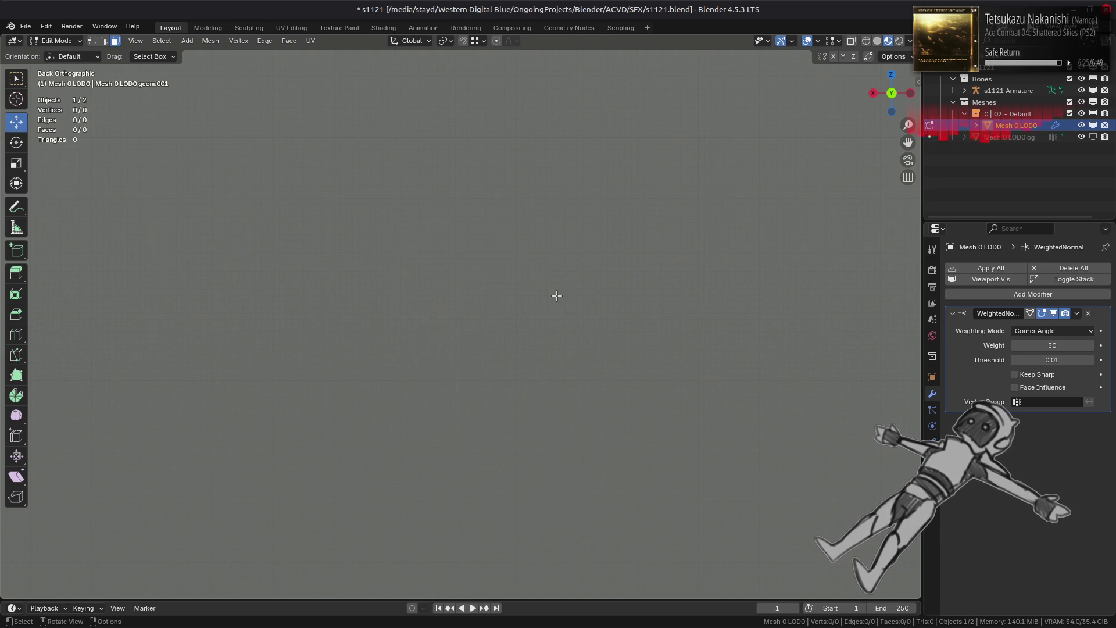
{"action": "key", "text": "shift+a"}
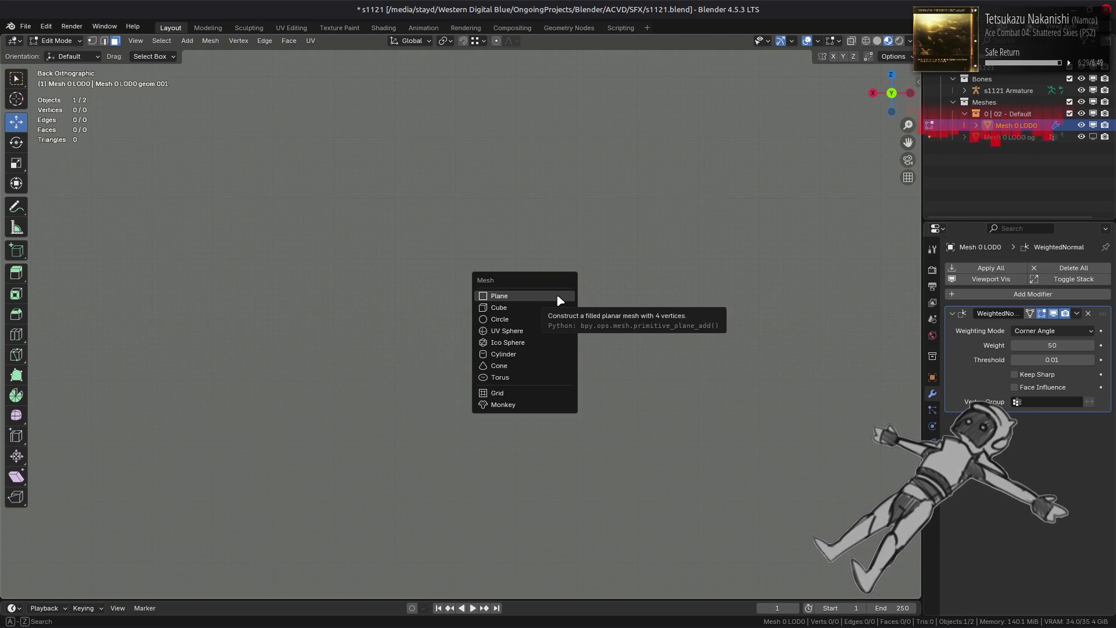
- Add a plane into the emptied Mesh 0 LOD0
{"action": "left_click", "coordinate": [557, 297]}
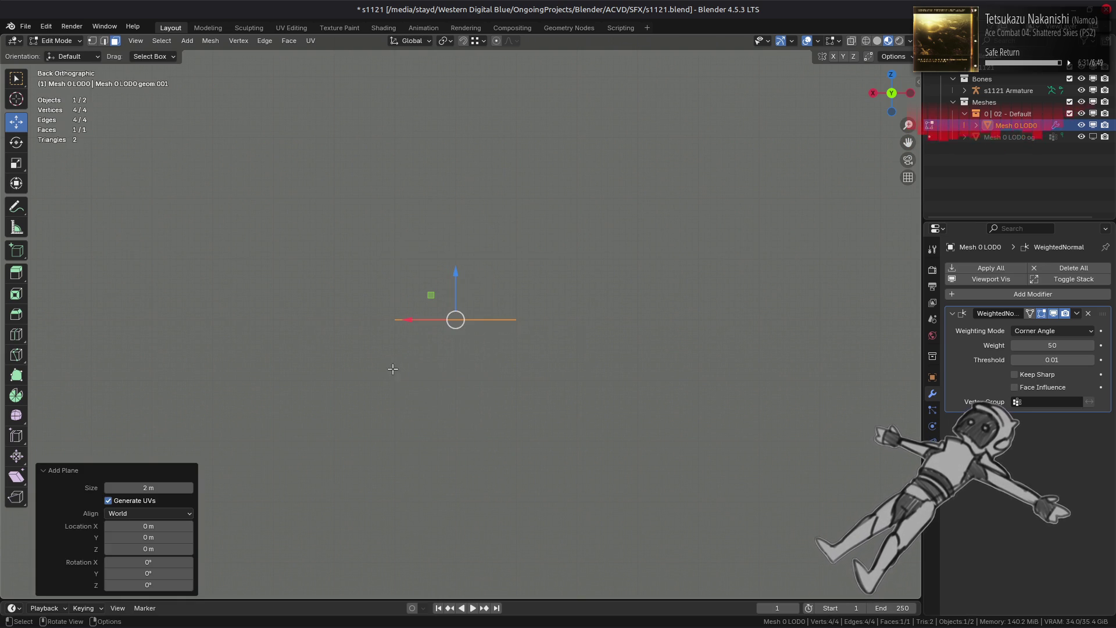
{"action": "key", "text": "ctrl+z"}
{"action": "key", "text": "ctrl+z"}
{"action": "key", "text": "ctrl+shift+z"}
{"action": "key", "text": "ctrl+shift+z"}
{"action": "key", "text": "ctrl+z"}
{"action": "key", "text": "shift+a"}
{"action": "left_click", "coordinate": [372, 322]}
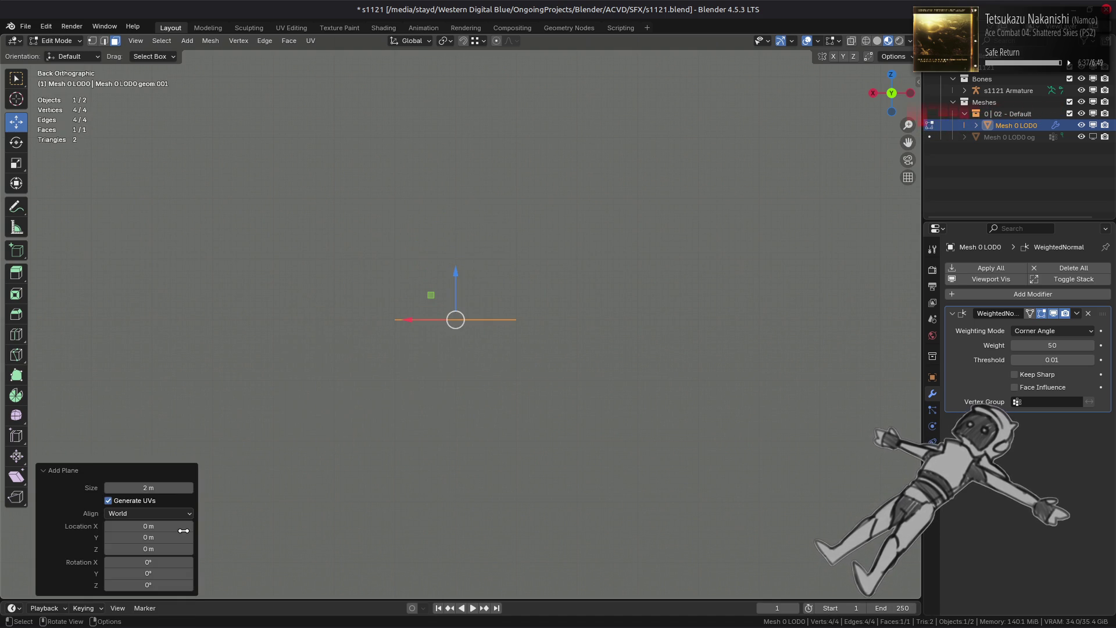
- Set the plane size to 2.5 m and return to Object Mode
{"action": "left_click", "coordinate": [166, 488]}
{"action": "type", "text": "2.5"}
{"action": "key", "text": "Return"}
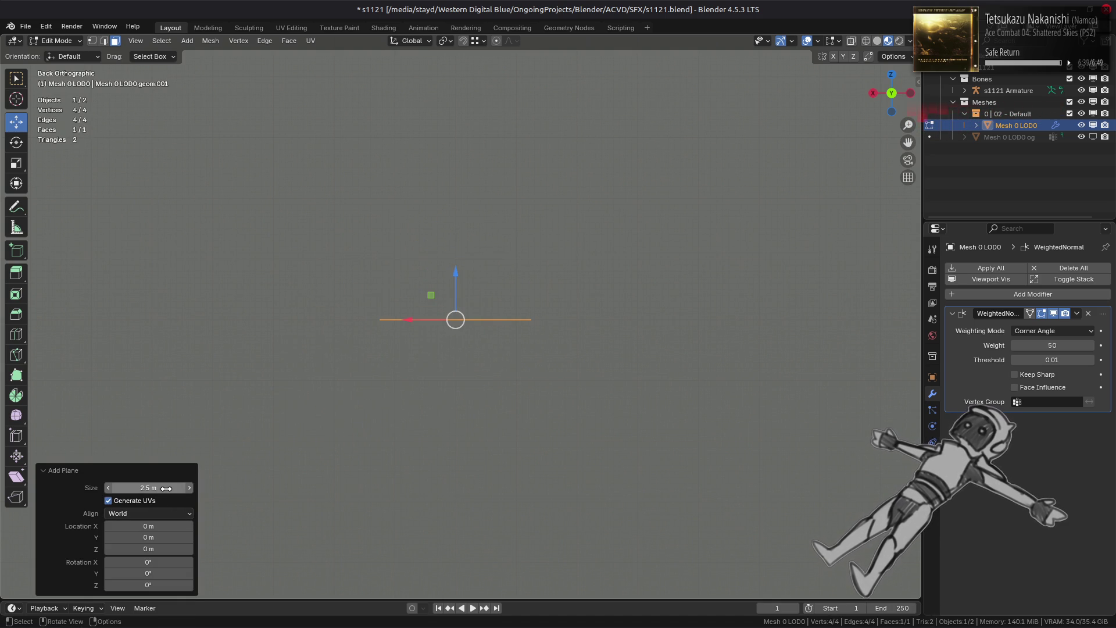
{"action": "middle_click_drag", "start_coordinate": [409, 326], "coordinate": [418, 339]}
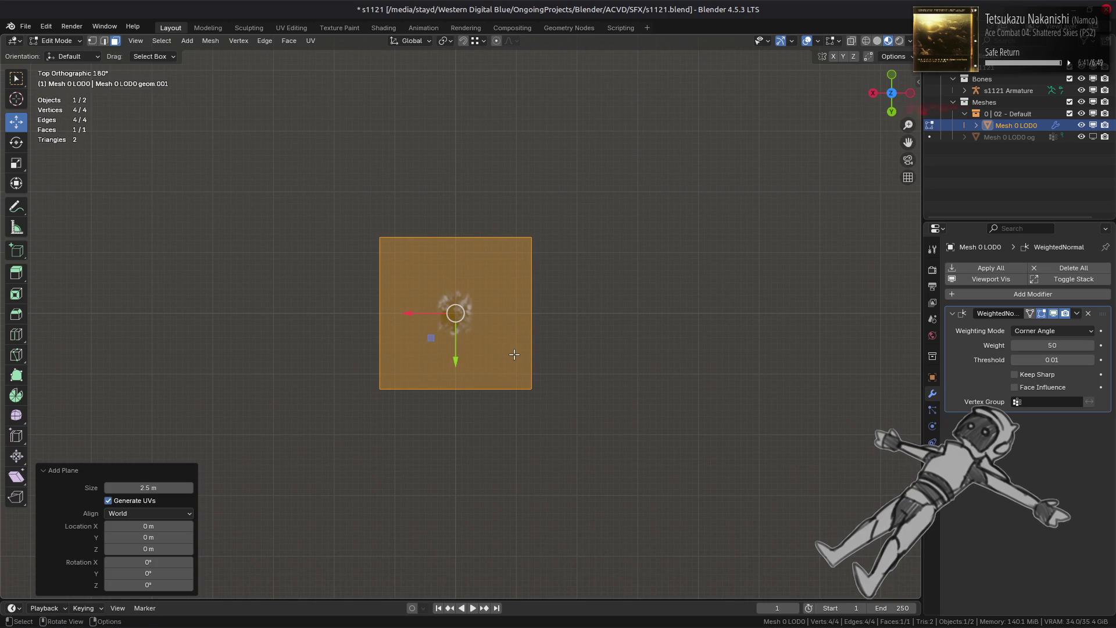
{"action": "middle_click_drag", "start_coordinate": [514, 352], "coordinate": [507, 314]}
{"action": "key", "text": "Tab"}
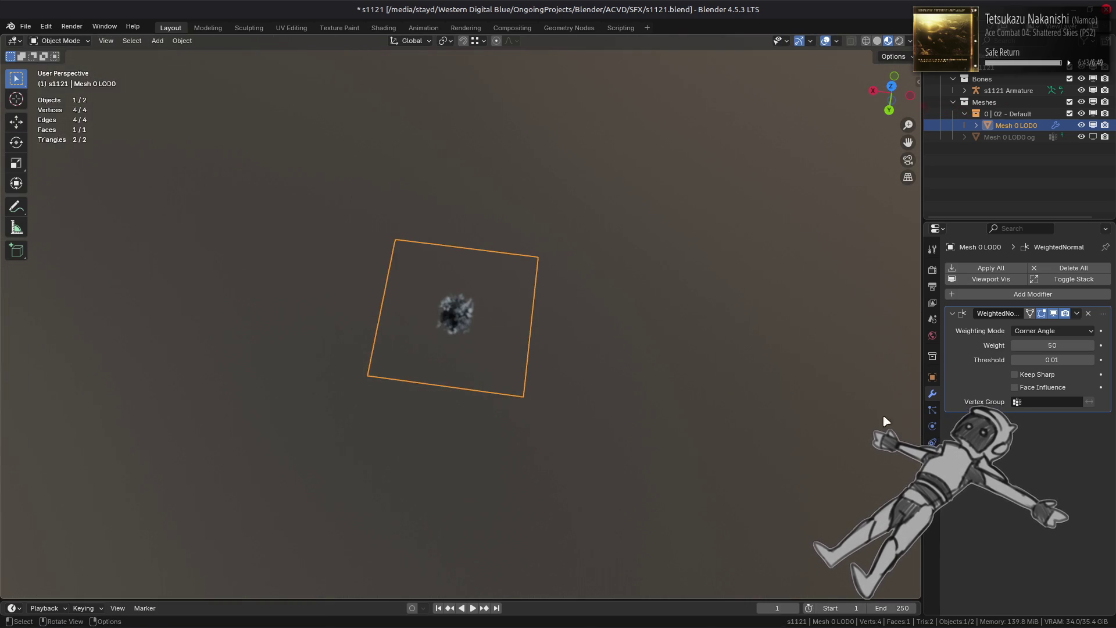
{"action": "left_click", "coordinate": [933, 475]}
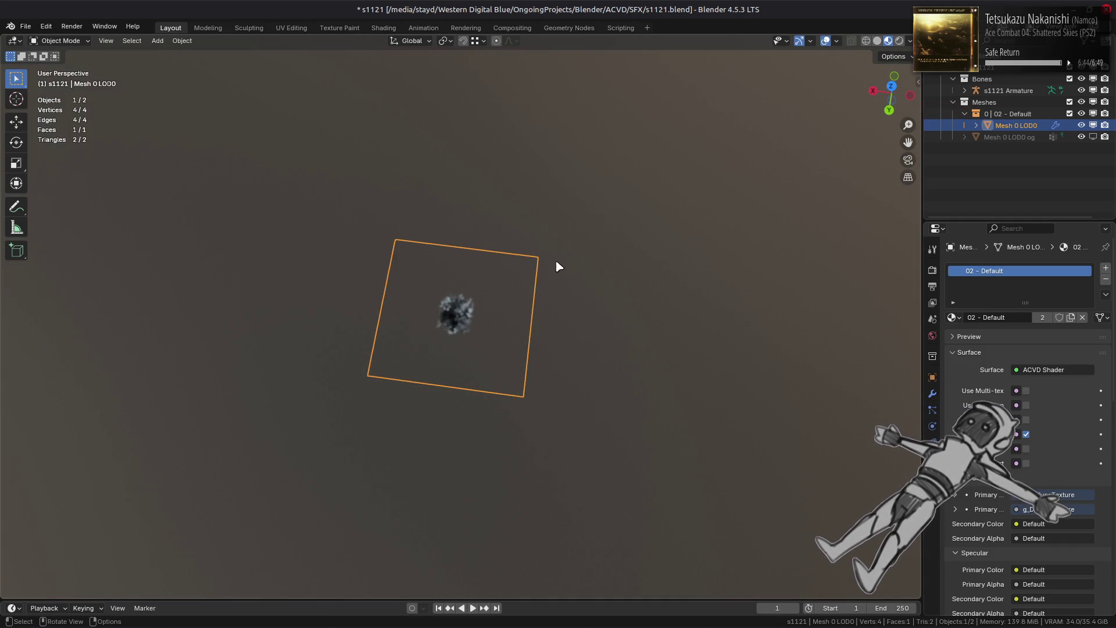
- In the Shading workspace, make a single-user material copy named '02 - Default og' with a fake user
{"action": "left_click", "coordinate": [379, 27]}
{"action": "mouse_move", "coordinate": [523, 211]}
{"action": "middle_mouse_down"}
{"action": "mouse_move", "coordinate": [521, 249]}
{"action": "mouse_move", "coordinate": [635, 277]}
{"action": "middle_mouse_up"}
{"action": "left_click", "coordinate": [932, 390]}
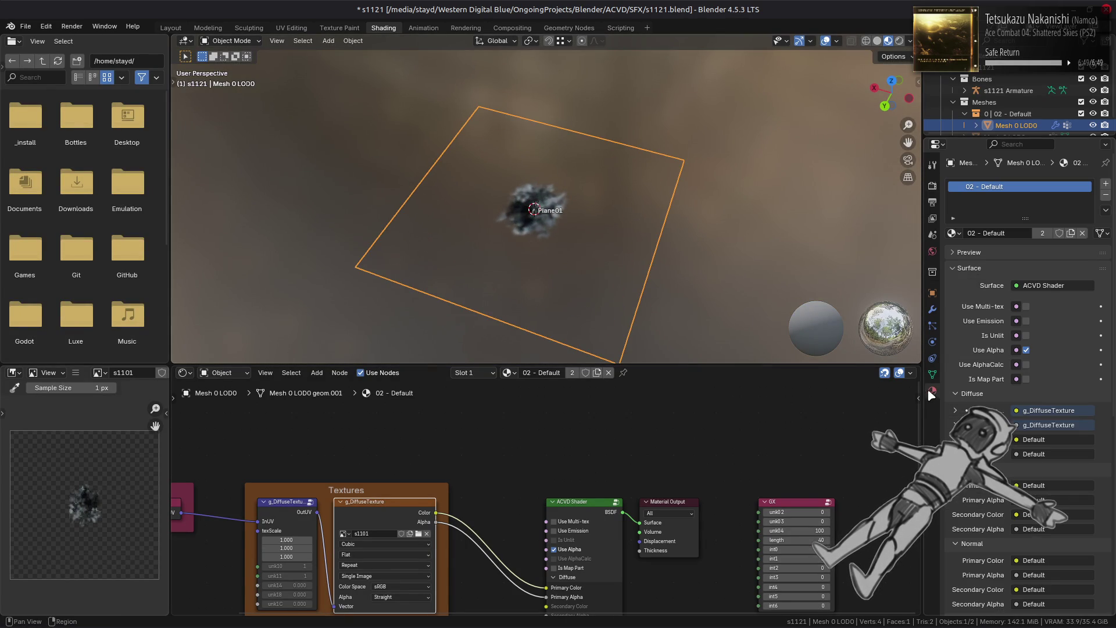
{"action": "left_click", "coordinate": [1042, 233]}
{"action": "double_click", "coordinate": [1026, 233]}
{"action": "key", "text": "BackSpace"}
{"action": "key", "text": "BackSpace"}
{"action": "key", "text": "BackSpace"}
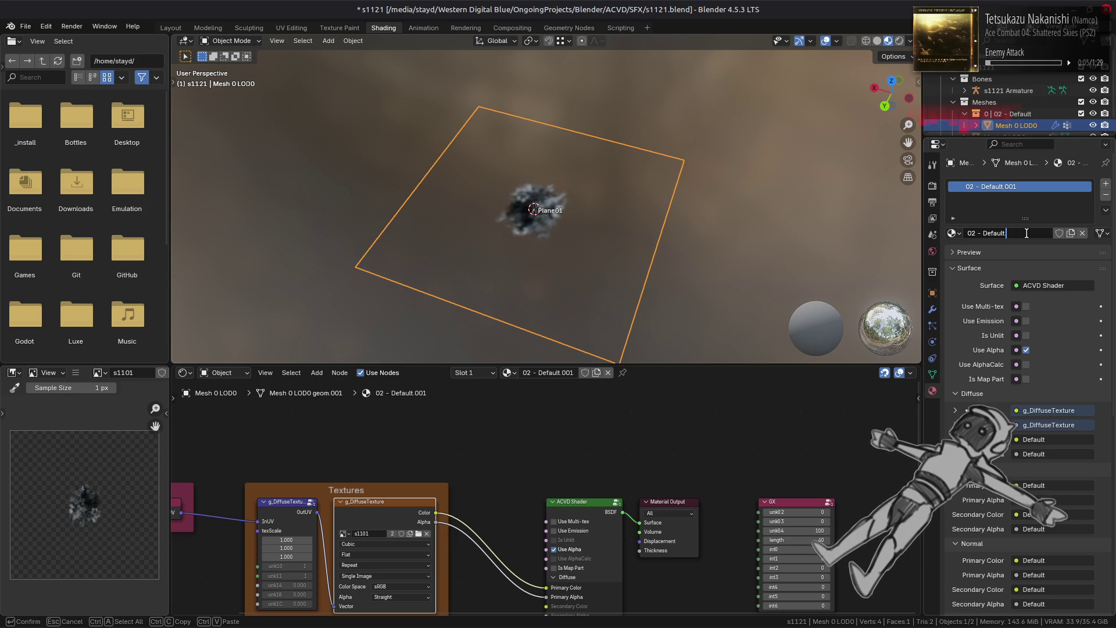
{"action": "type", "text": "og"}
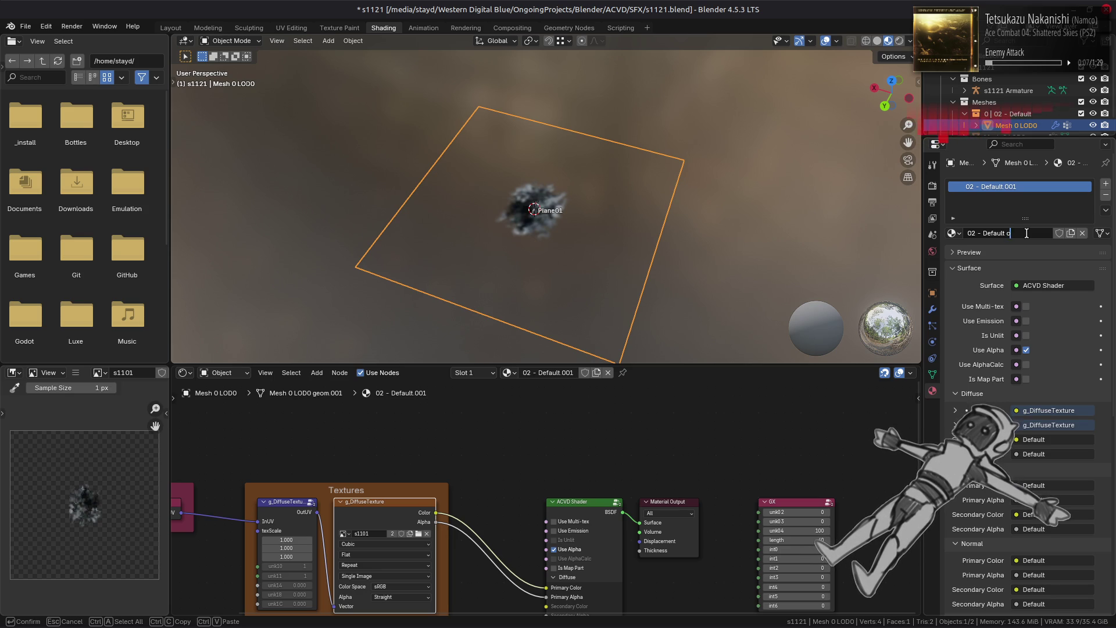
{"action": "key", "text": "Return"}
{"action": "left_click", "coordinate": [1059, 233]}
- Assign 02 - Default to Mesh 0 LOD0 and 02 - Default og to Mesh 0 LOD0 og
{"action": "left_click", "coordinate": [951, 233]}
{"action": "left_click", "coordinate": [993, 253]}
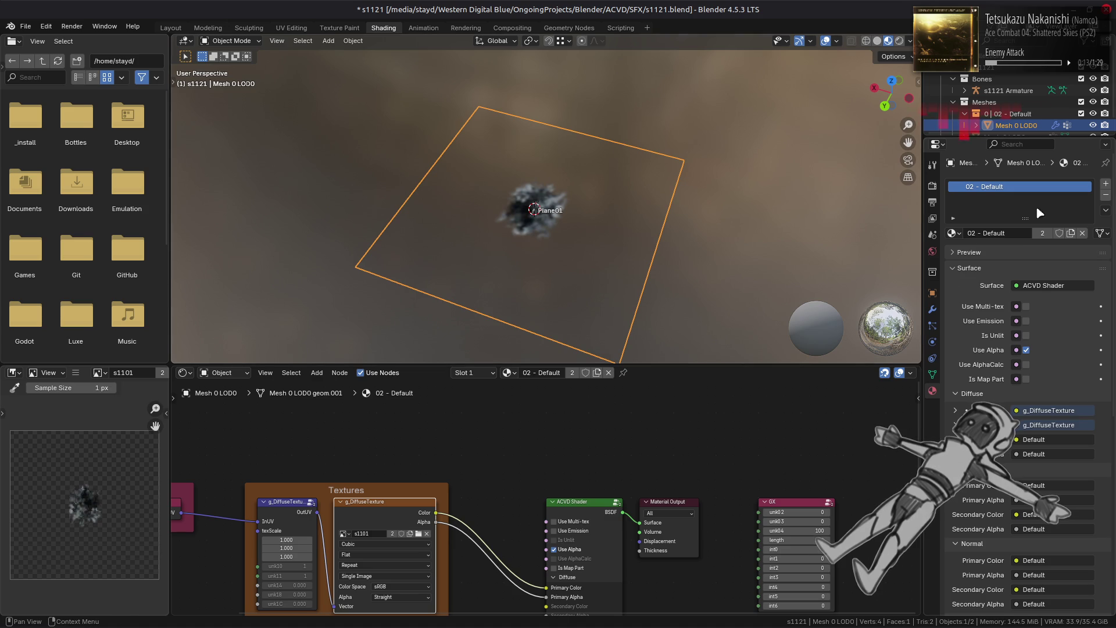
{"action": "left_click", "coordinate": [953, 234]}
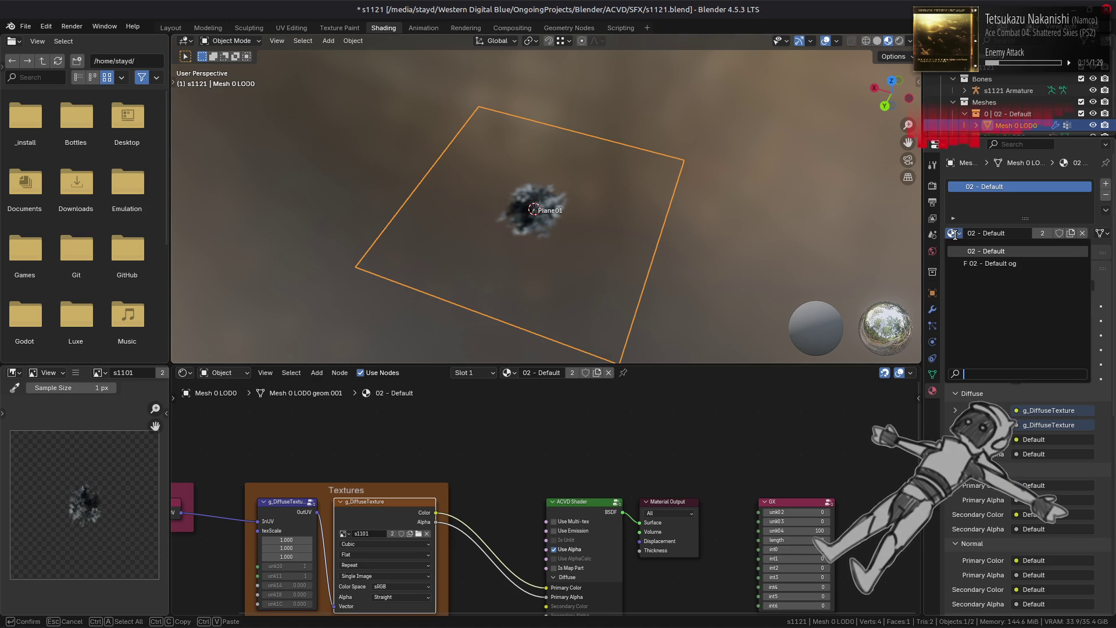
{"action": "scroll", "coordinate": [989, 100], "scroll_direction": "down", "scroll_amount": 1}
{"action": "left_click", "coordinate": [1008, 122]}
{"action": "left_click", "coordinate": [953, 234]}
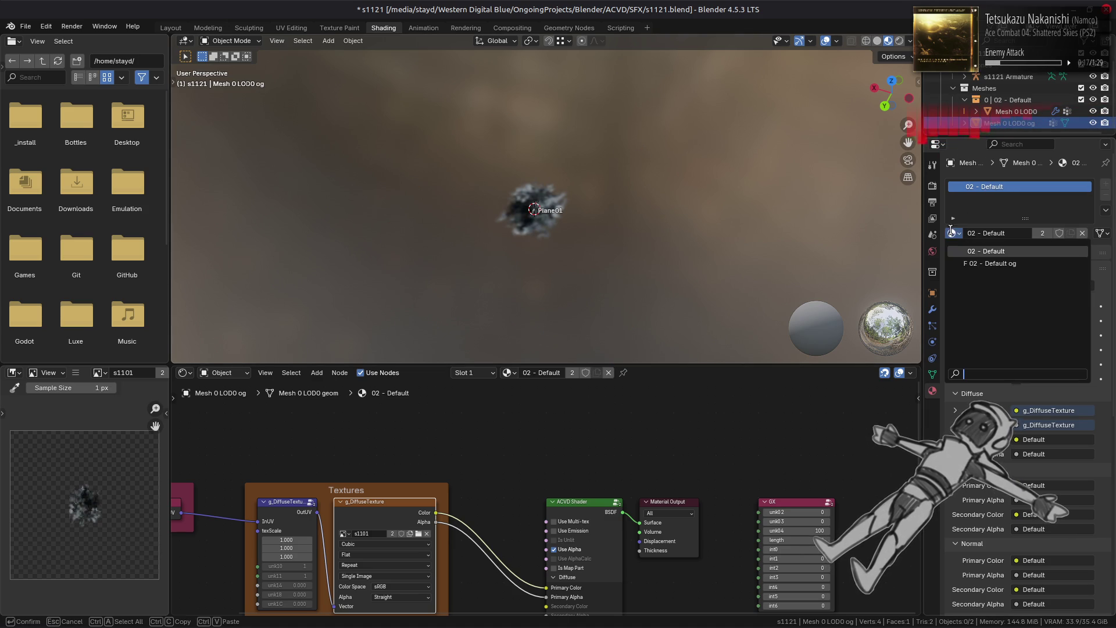
{"action": "left_click", "coordinate": [988, 258]}
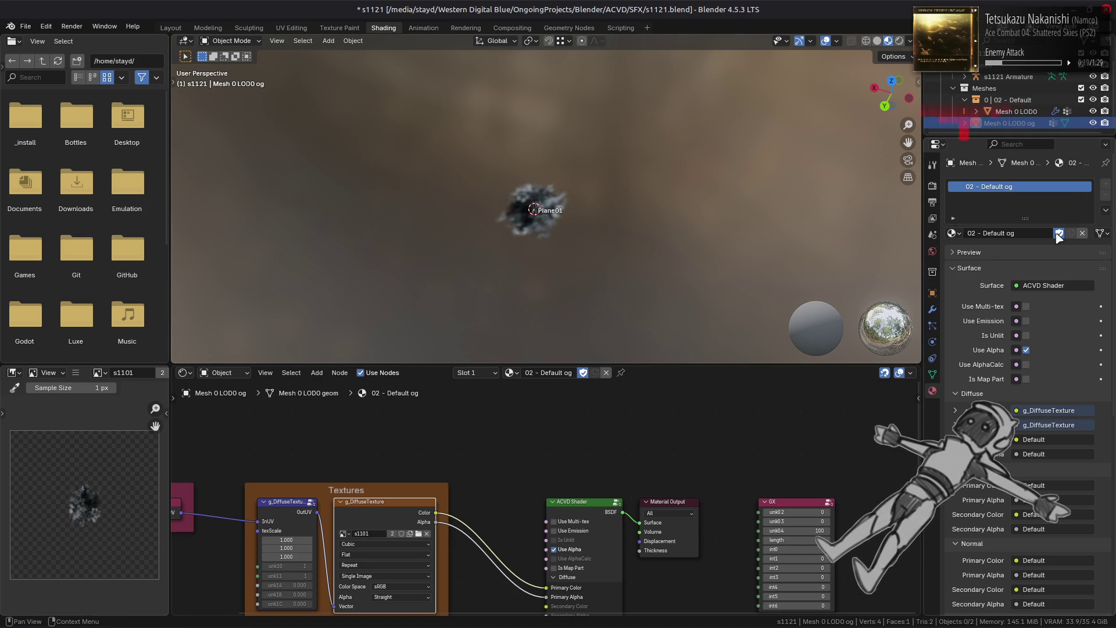
{"action": "left_click", "coordinate": [1018, 111]}
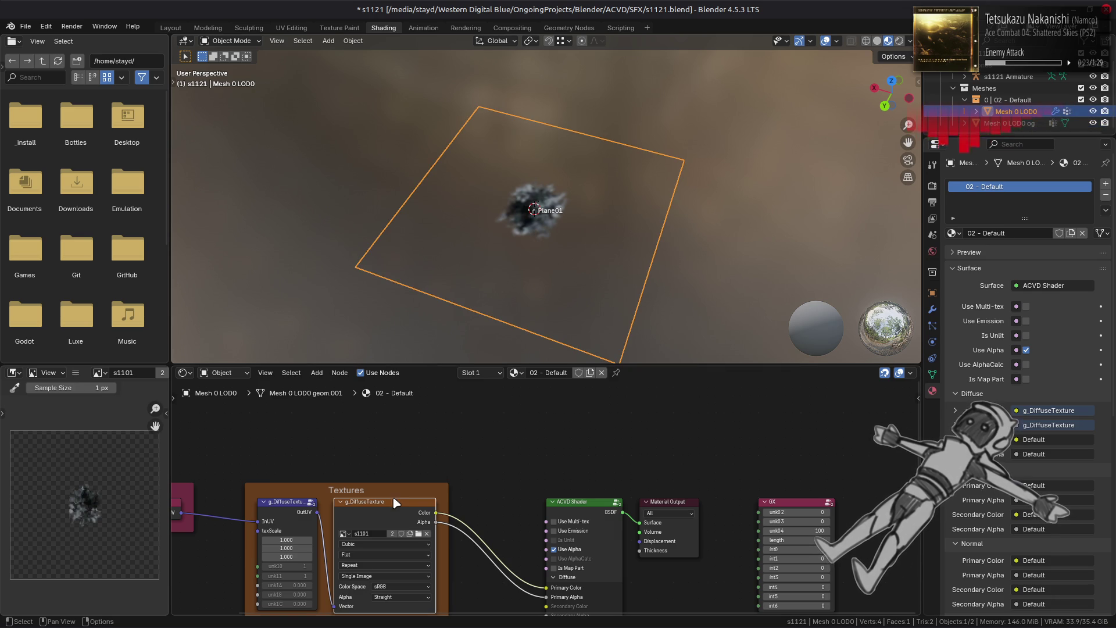
{"action": "middle_click_drag", "start_coordinate": [434, 523], "coordinate": [510, 462]}
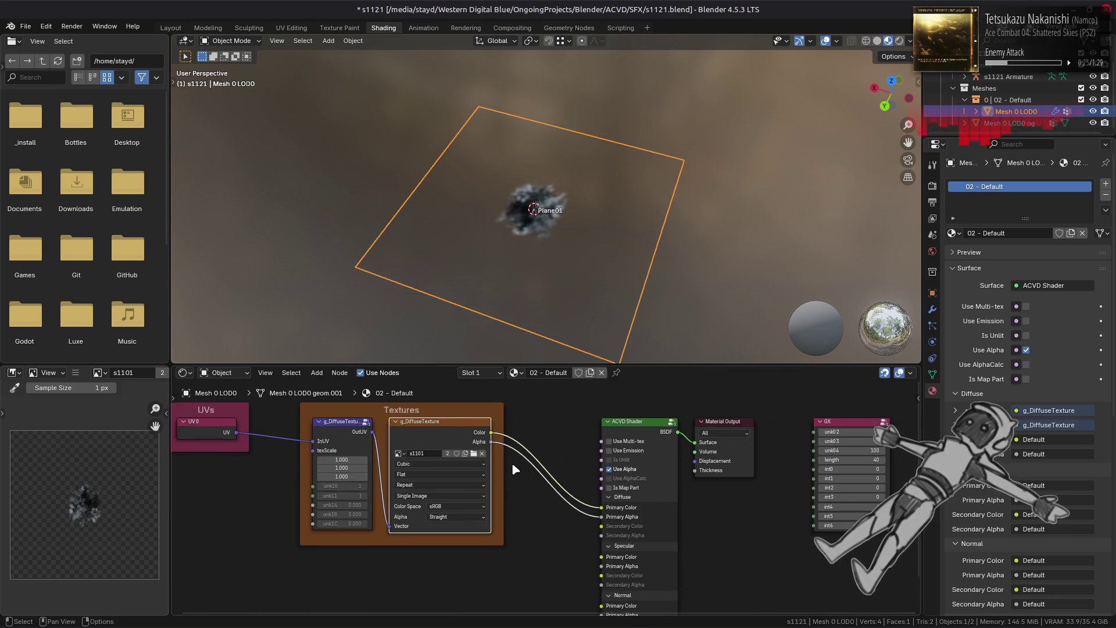
- Save the file and make the texture image a single-user copy named s1110
{"action": "scroll", "coordinate": [517, 474], "scroll_direction": "up", "scroll_amount": 2}
{"action": "key", "text": "ctrl+s"}
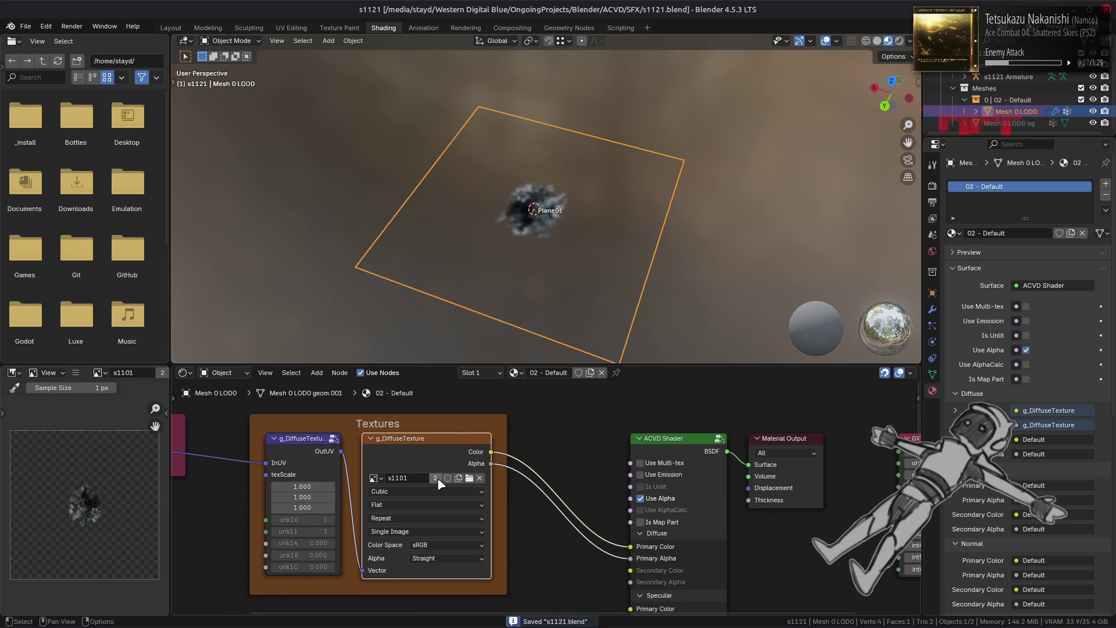
{"action": "left_click", "coordinate": [435, 478]}
{"action": "double_click", "coordinate": [430, 478]}
{"action": "key", "text": "BackSpace"}
{"action": "key", "text": "Left"}
{"action": "type", "text": "0"}
{"action": "key", "text": "Return"}
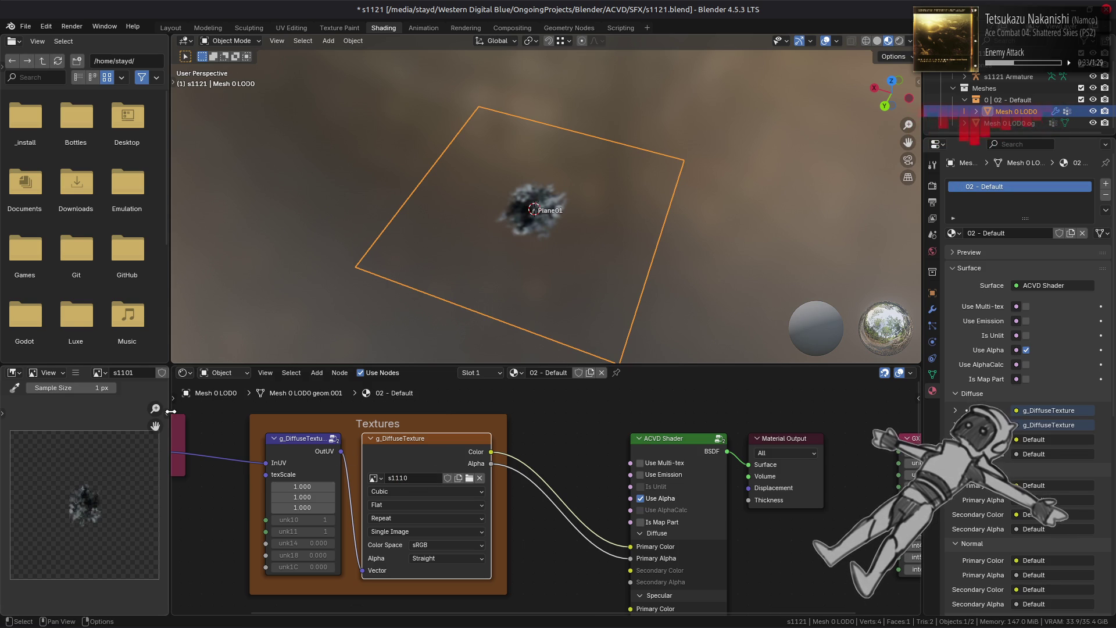
- Replace the s1110 image with the s1110.dds file and enter Edit Mode on the plane
{"action": "left_click", "coordinate": [419, 459]}
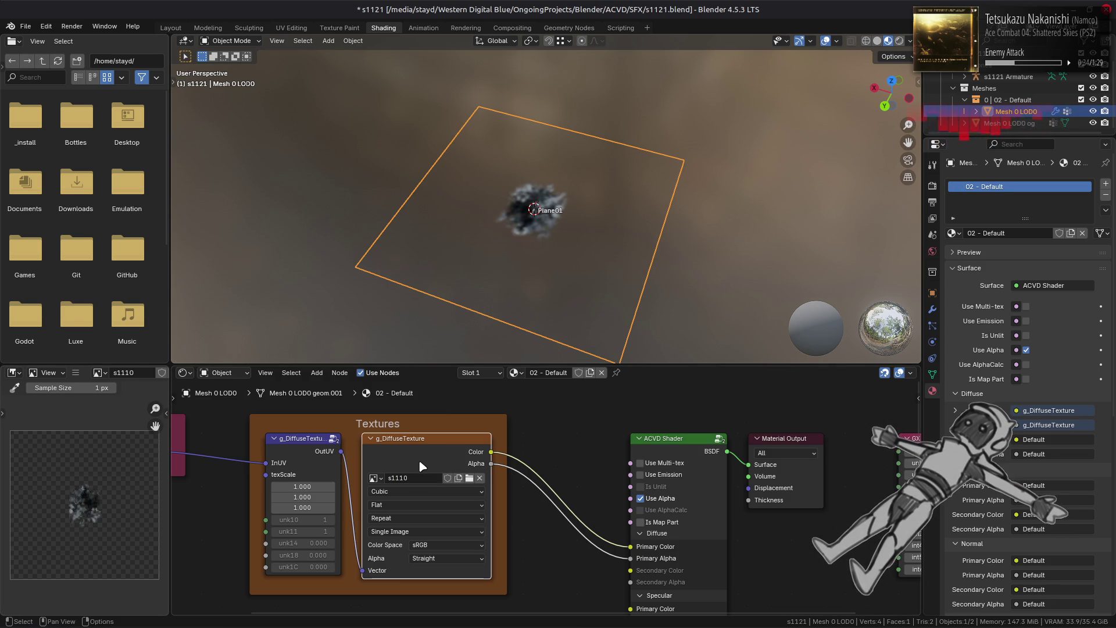
{"action": "left_click", "coordinate": [75, 373]}
{"action": "mouse_move", "coordinate": [116, 398]}
{"action": "left_click", "coordinate": [244, 216]}
{"action": "scroll", "coordinate": [510, 341], "scroll_direction": "down", "scroll_amount": 5}
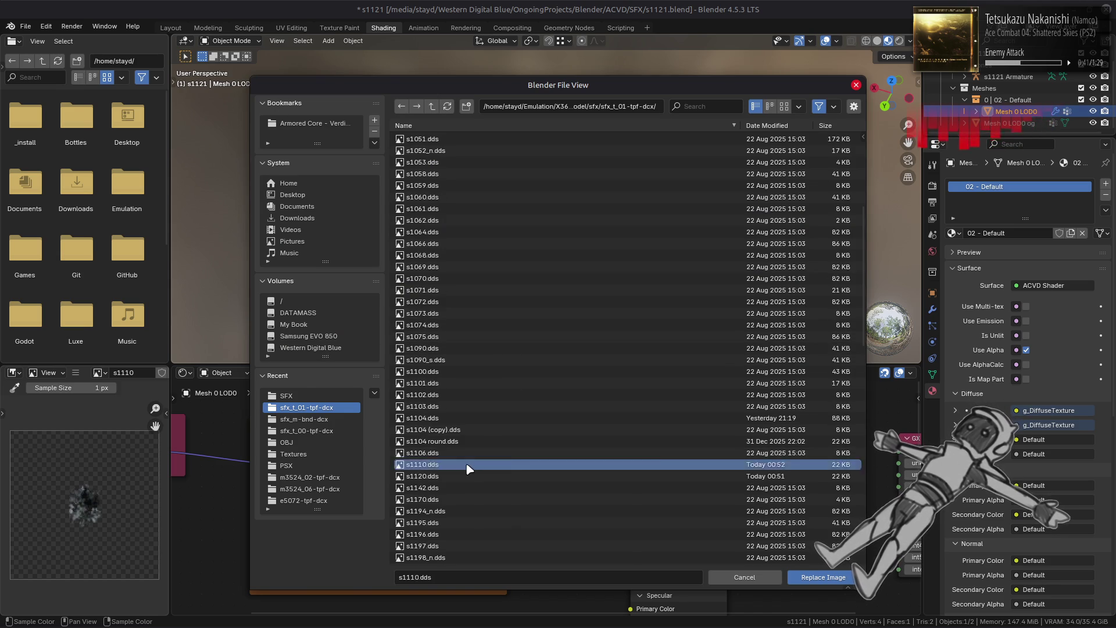
{"action": "double_click", "coordinate": [465, 463]}
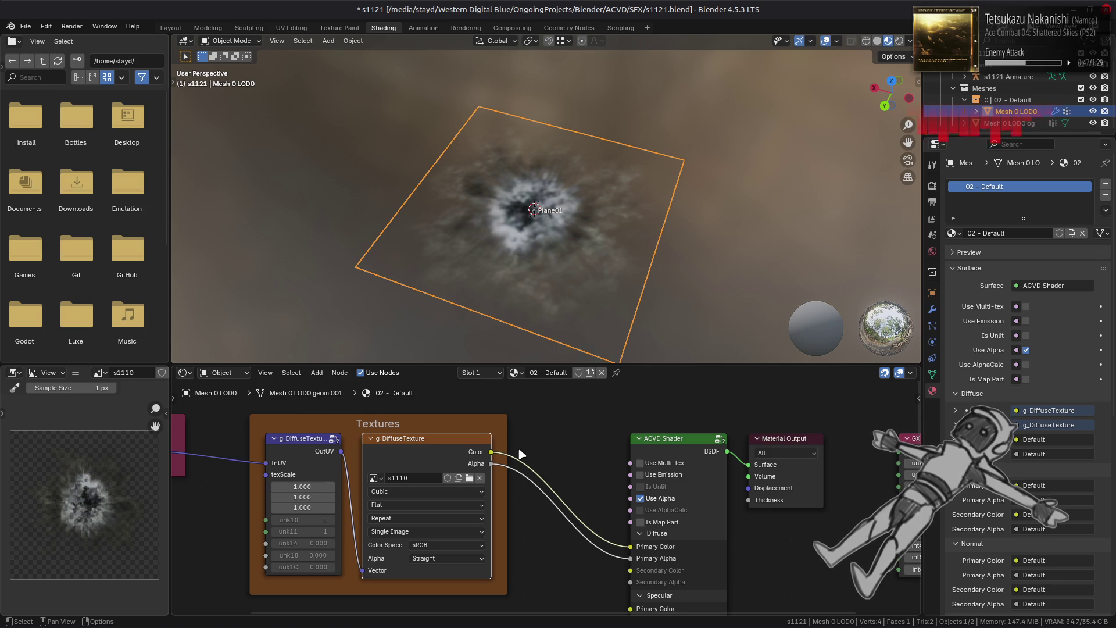
{"action": "mouse_move", "coordinate": [519, 260]}
{"action": "middle_mouse_down"}
{"action": "mouse_move", "coordinate": [543, 303]}
{"action": "mouse_move", "coordinate": [570, 242]}
{"action": "mouse_move", "coordinate": [608, 237]}
{"action": "middle_mouse_up"}
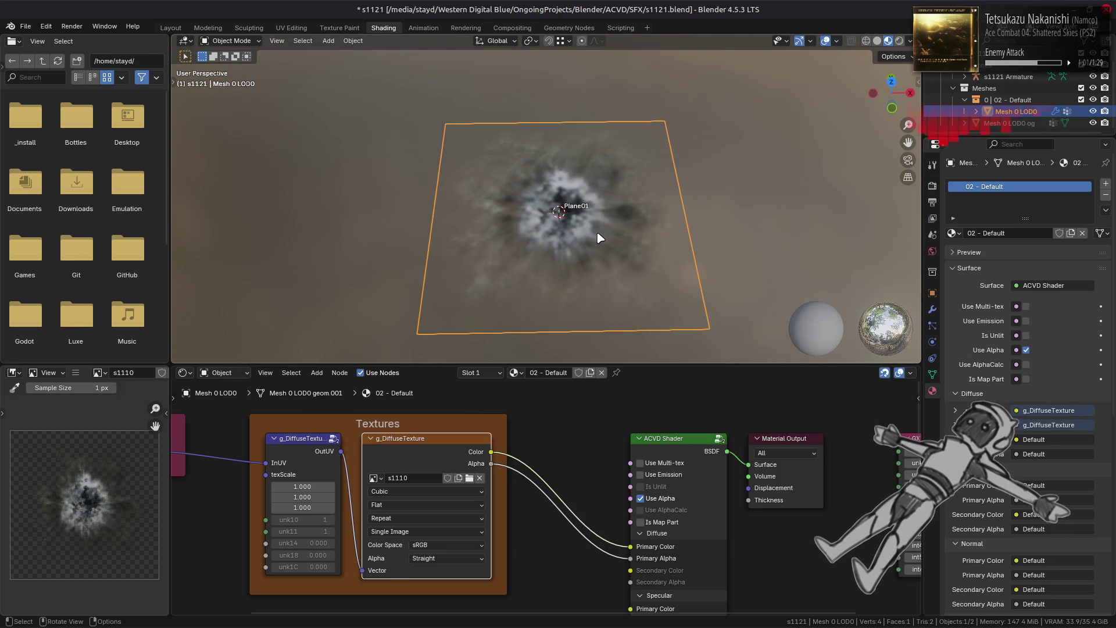
{"action": "key", "text": "Tab"}
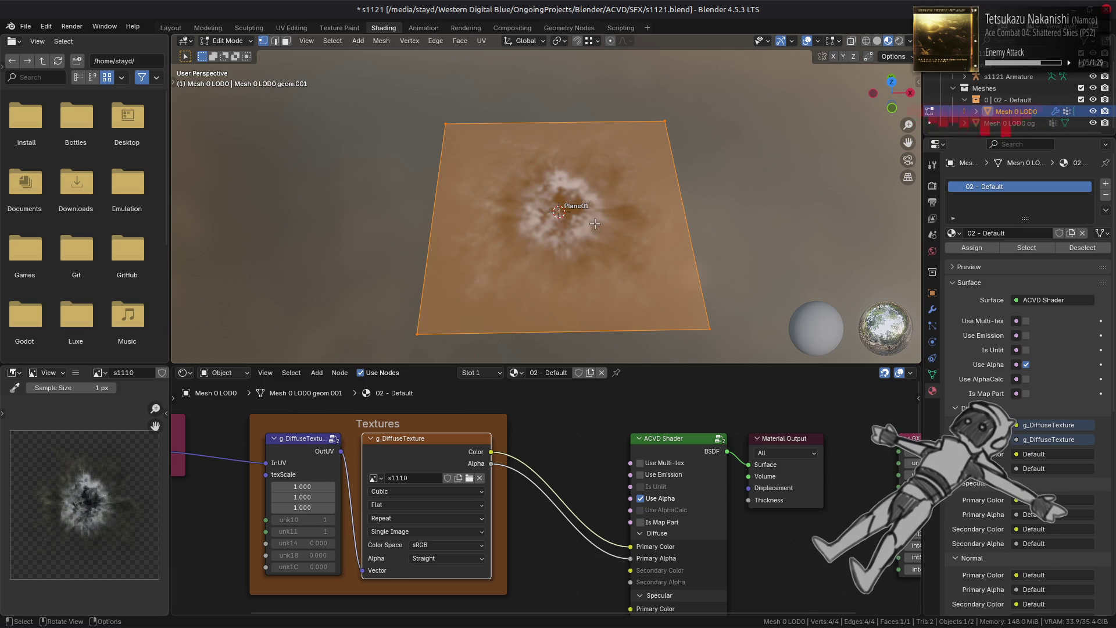
- Switch to face selection mode and deselect the plane's face
{"action": "key", "text": "3"}
{"action": "left_click", "coordinate": [395, 195]}
{"action": "right_click", "coordinate": [395, 195]}
- Set the viewport Focal Length to 43 mm and Clip Start to 0.1 m, leaving Clip End unchanged
{"action": "key", "text": "n"}
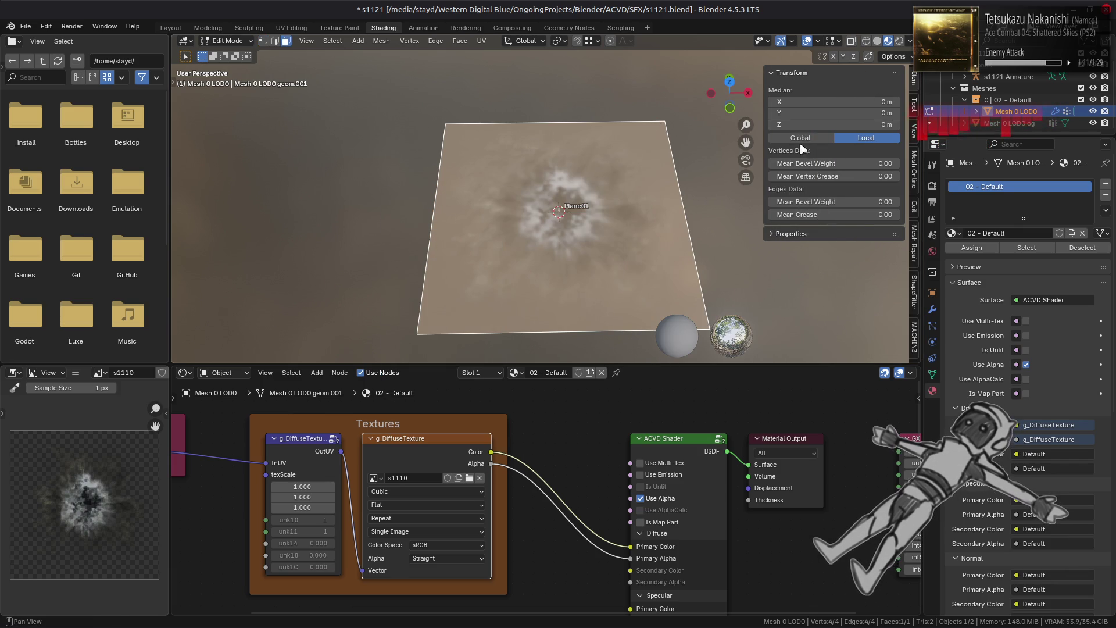
{"action": "left_click", "coordinate": [914, 131]}
{"action": "left_click", "coordinate": [863, 90]}
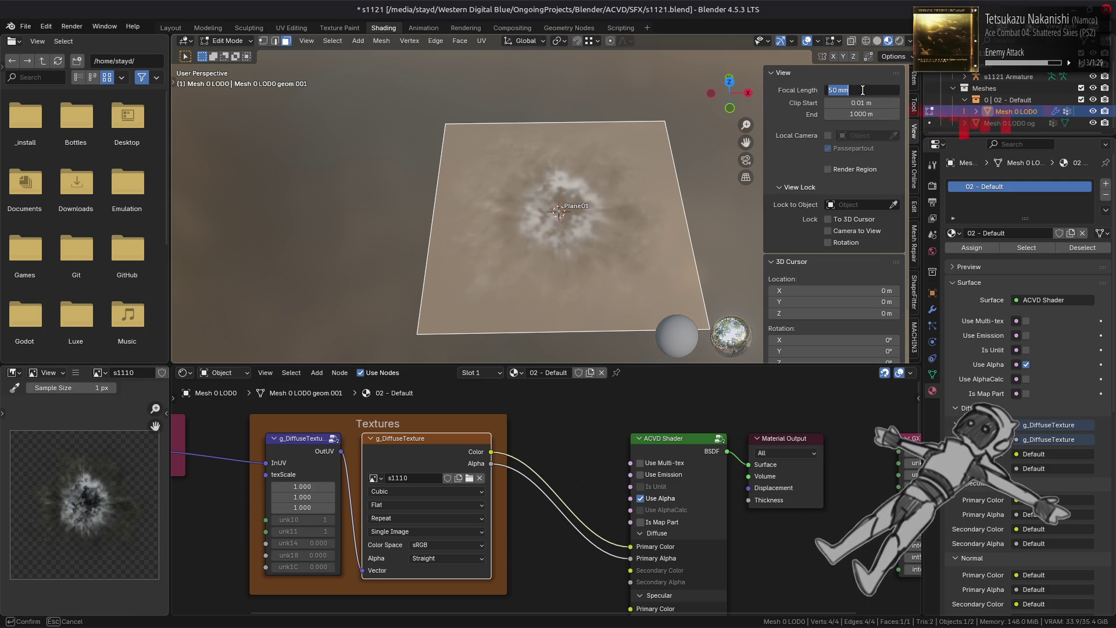
{"action": "type", "text": "43"}
{"action": "key", "text": "Return"}
{"action": "left_click", "coordinate": [862, 103]}
{"action": "key", "text": "BackSpace"}
{"action": "type", "text": "0.1"}
{"action": "key", "text": "Return"}
{"action": "left_click", "coordinate": [862, 114]}
{"action": "left_click", "coordinate": [840, 114]}
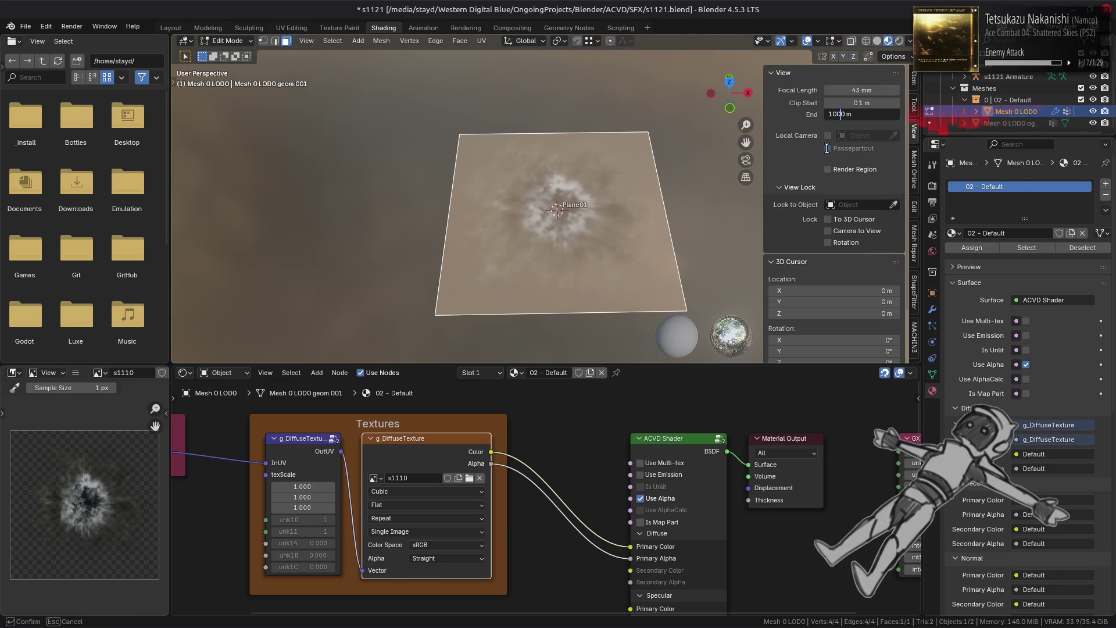
{"action": "key", "text": "Return"}
{"action": "key", "text": "n"}
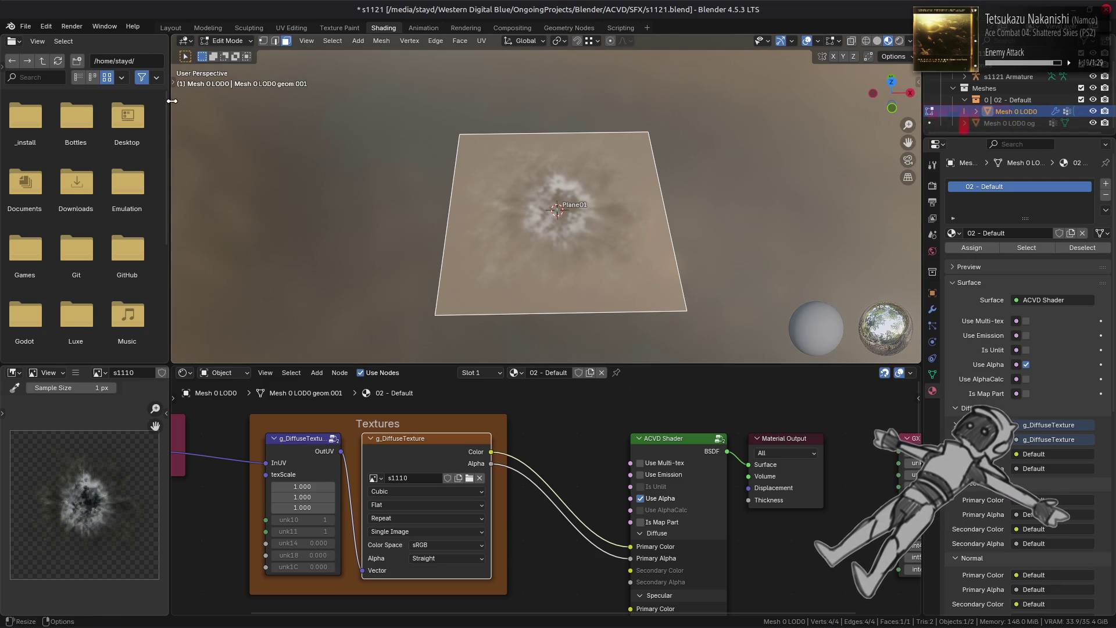
- Pick the Move tool and hide the 3D cursor and bone overlays
{"action": "left_click", "coordinate": [173, 109]}
{"action": "left_click", "coordinate": [187, 122]}
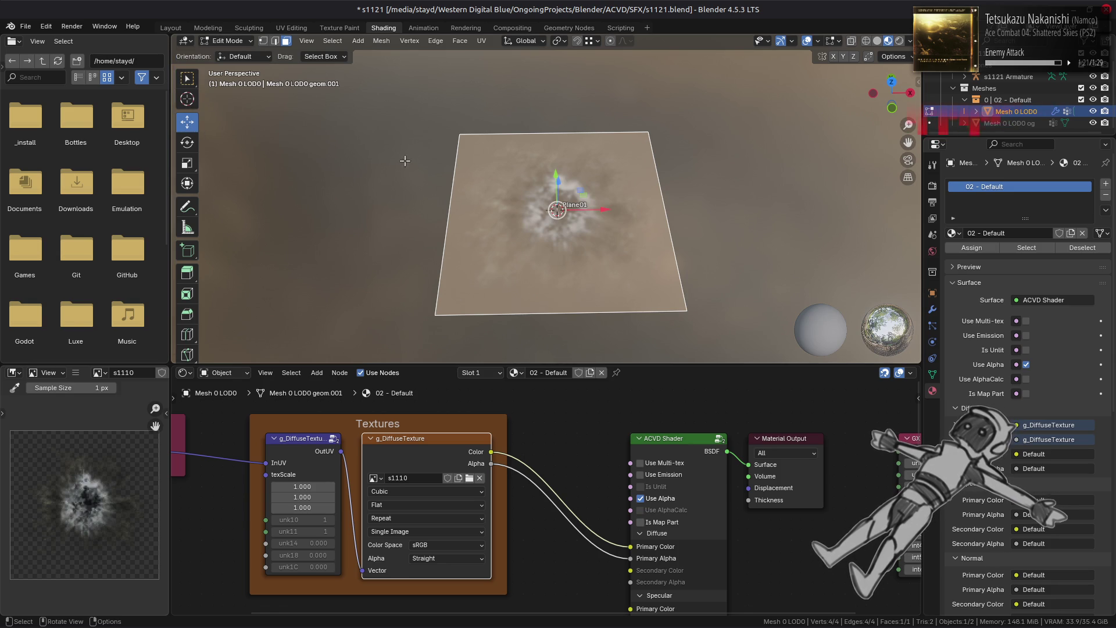
{"action": "middle_click_drag", "start_coordinate": [391, 137], "coordinate": [430, 99]}
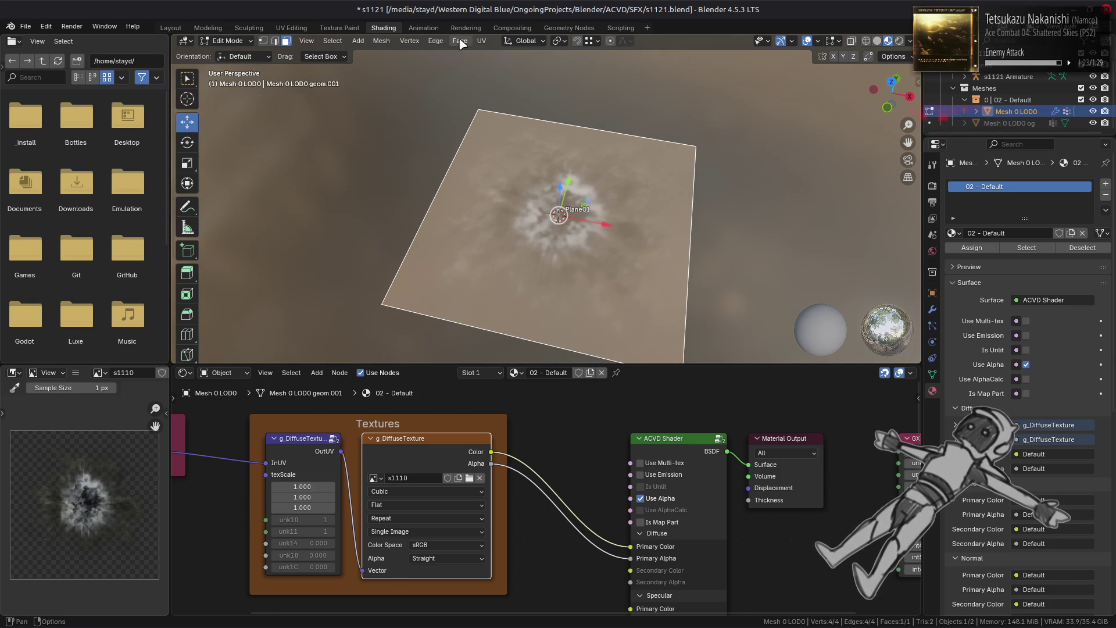
{"action": "left_click", "coordinate": [818, 43]}
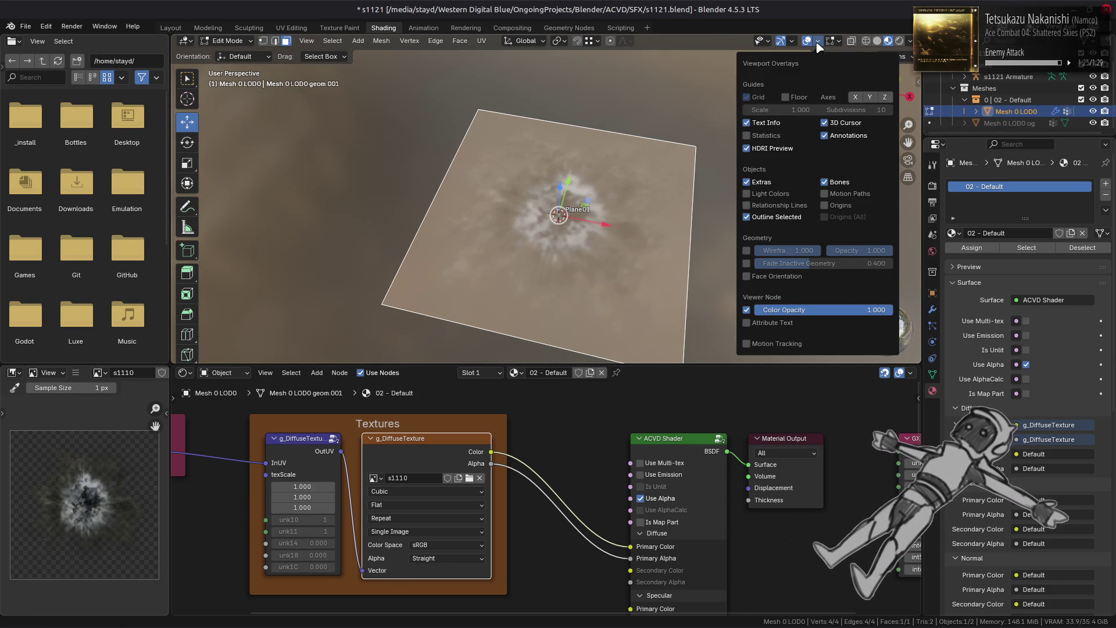
{"action": "left_click", "coordinate": [852, 125]}
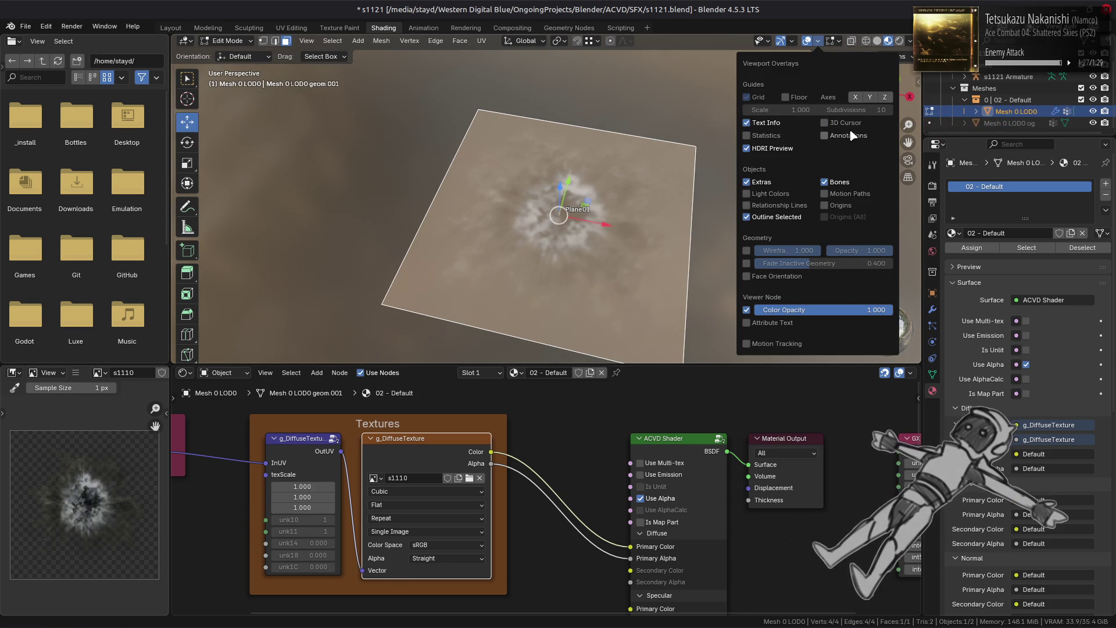
{"action": "left_click", "coordinate": [841, 184]}
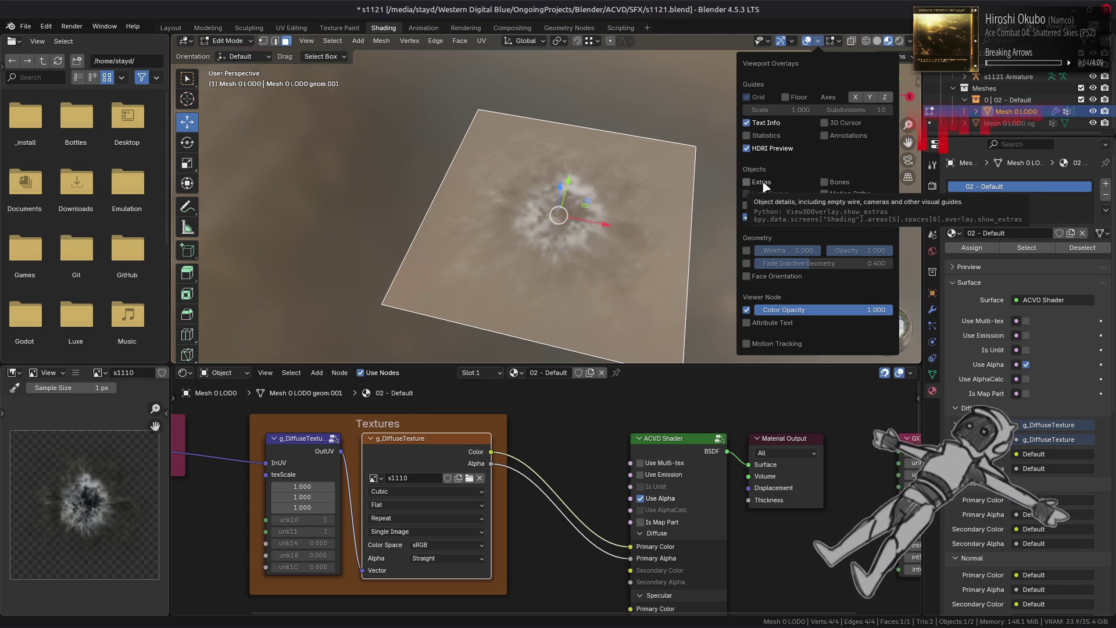
{"action": "left_click", "coordinate": [459, 43]}
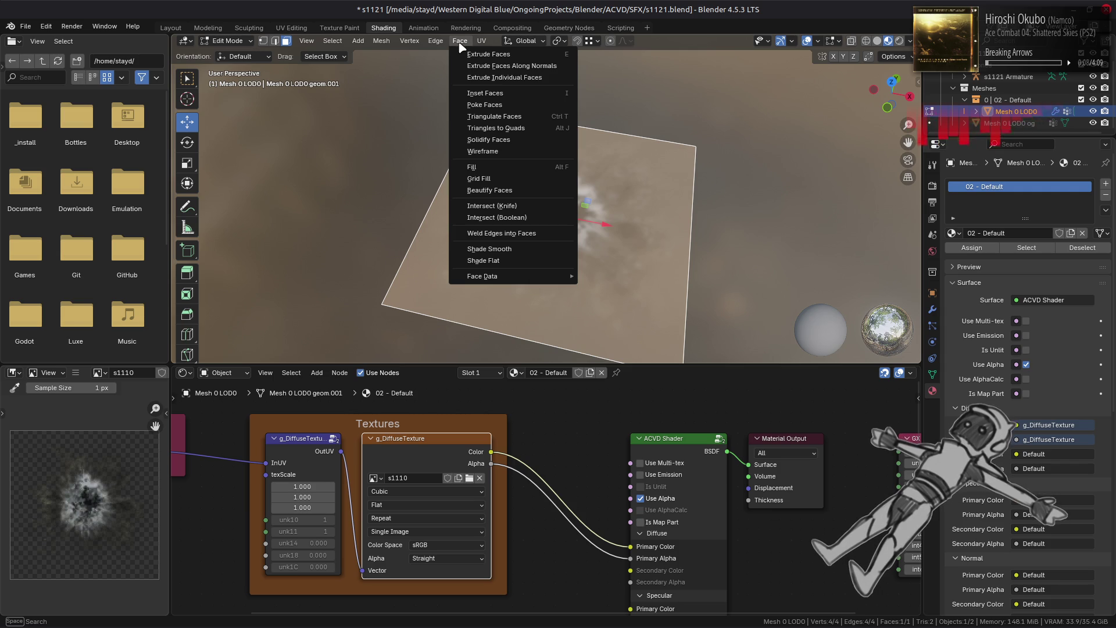
- Try Poke Faces and undo it, then Subdivide the plane into a 2×2 grid
{"action": "left_click", "coordinate": [477, 104]}
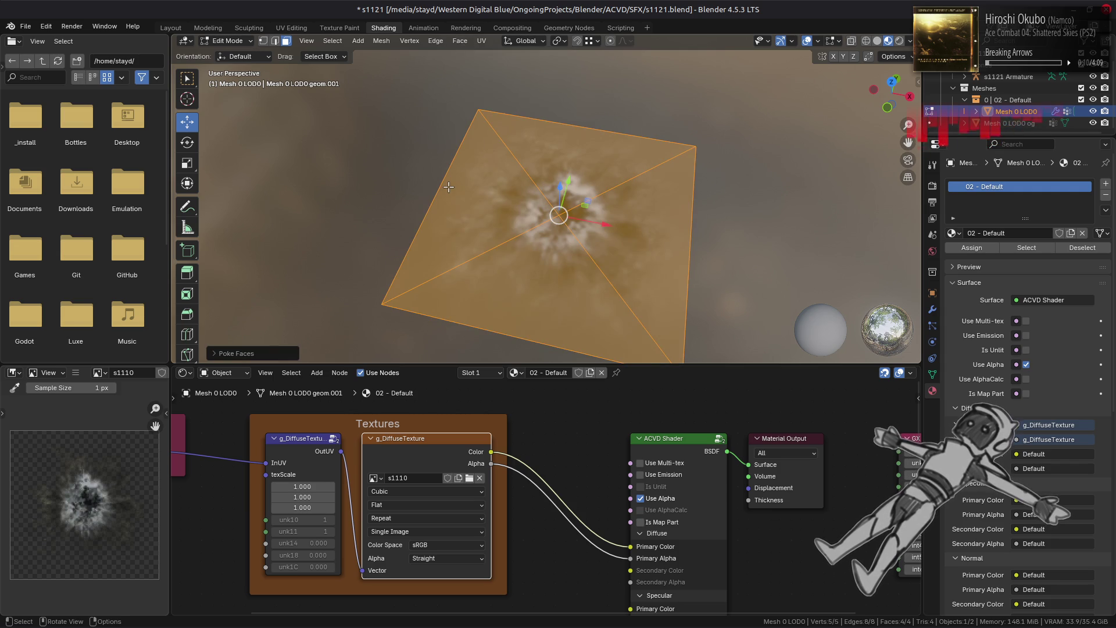
{"action": "key", "text": "ctrl+z"}
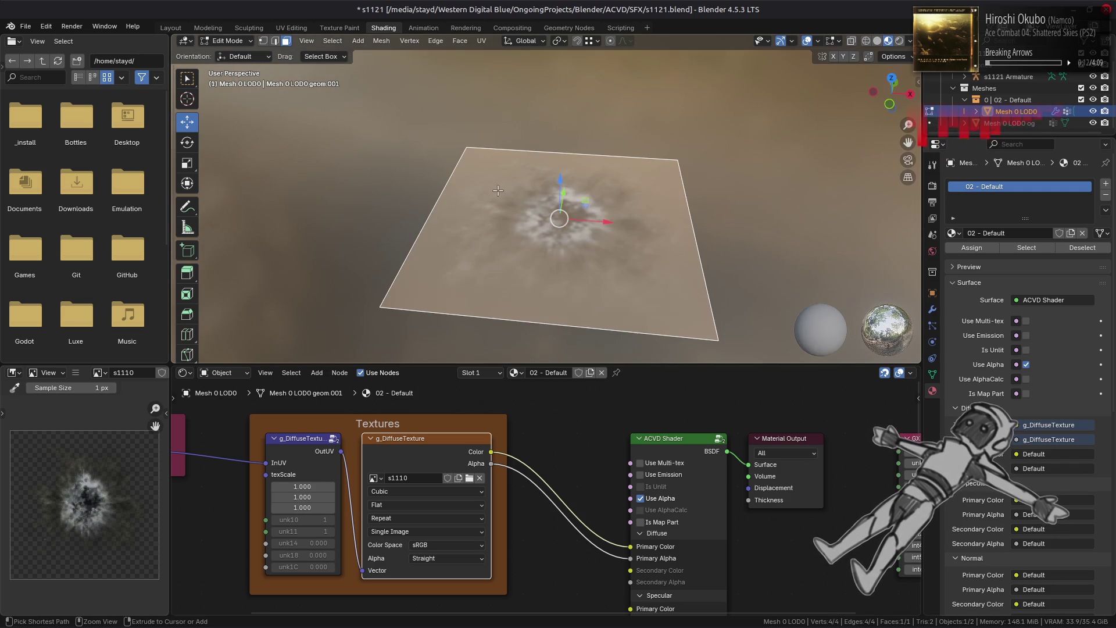
{"action": "right_click", "coordinate": [464, 210]}
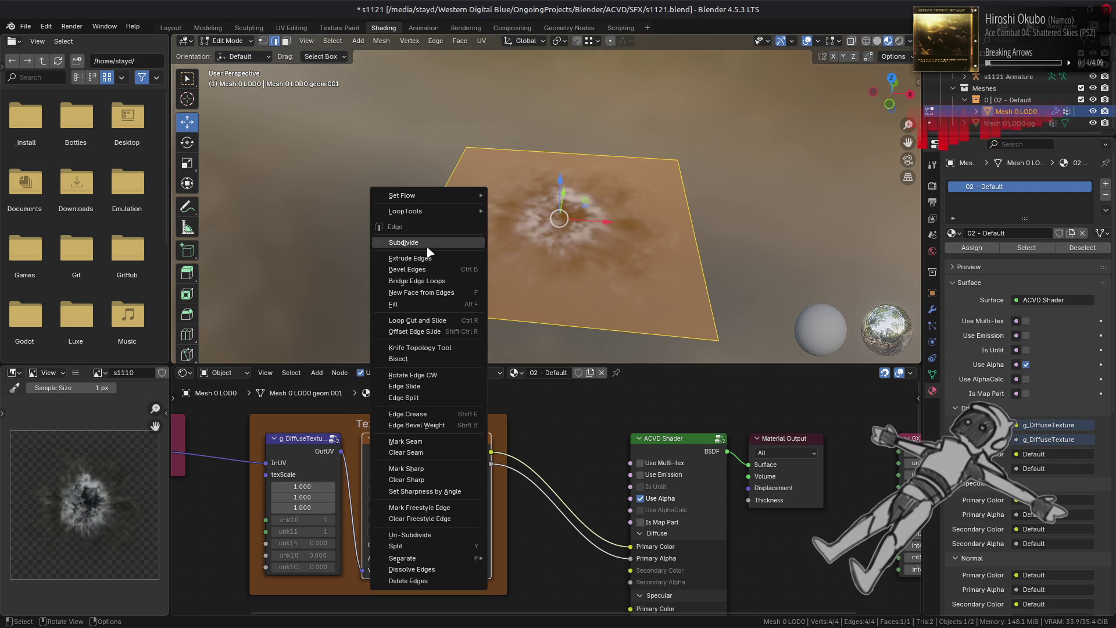
{"action": "left_click", "coordinate": [427, 247]}
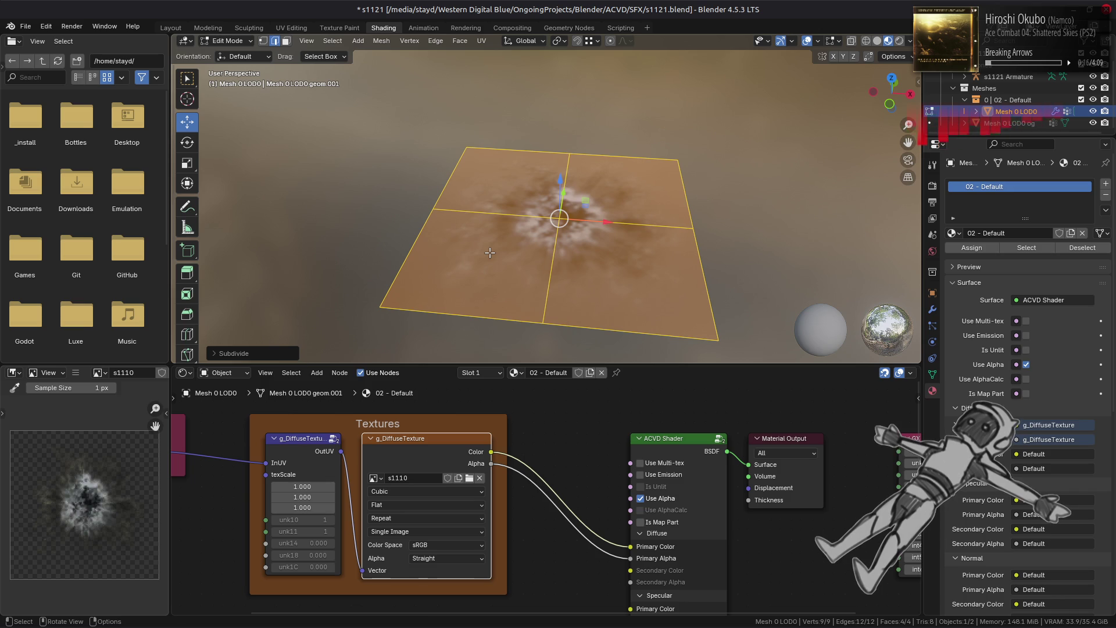
- Select the plane's four outer edges to form the boundary loop
{"action": "left_click", "coordinate": [414, 250], "text": "alt"}
{"action": "left_click", "coordinate": [499, 319], "text": "alt+shift"}
{"action": "left_click", "coordinate": [714, 261], "text": "alt+shift"}
{"action": "left_click", "coordinate": [647, 161], "text": "alt+shift"}
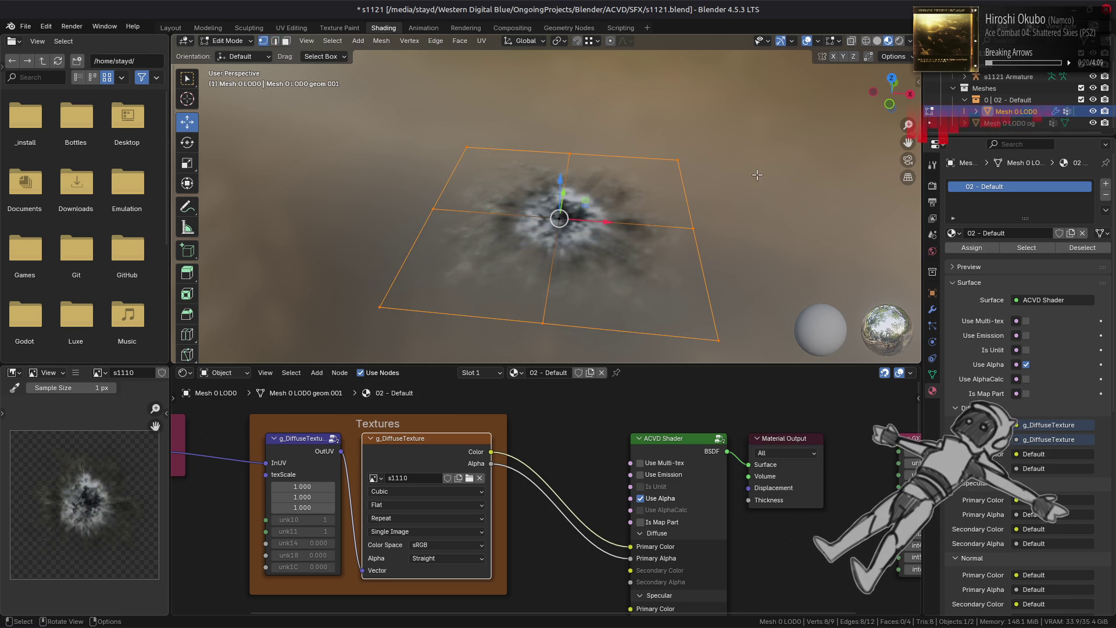
{"action": "key", "text": "n"}
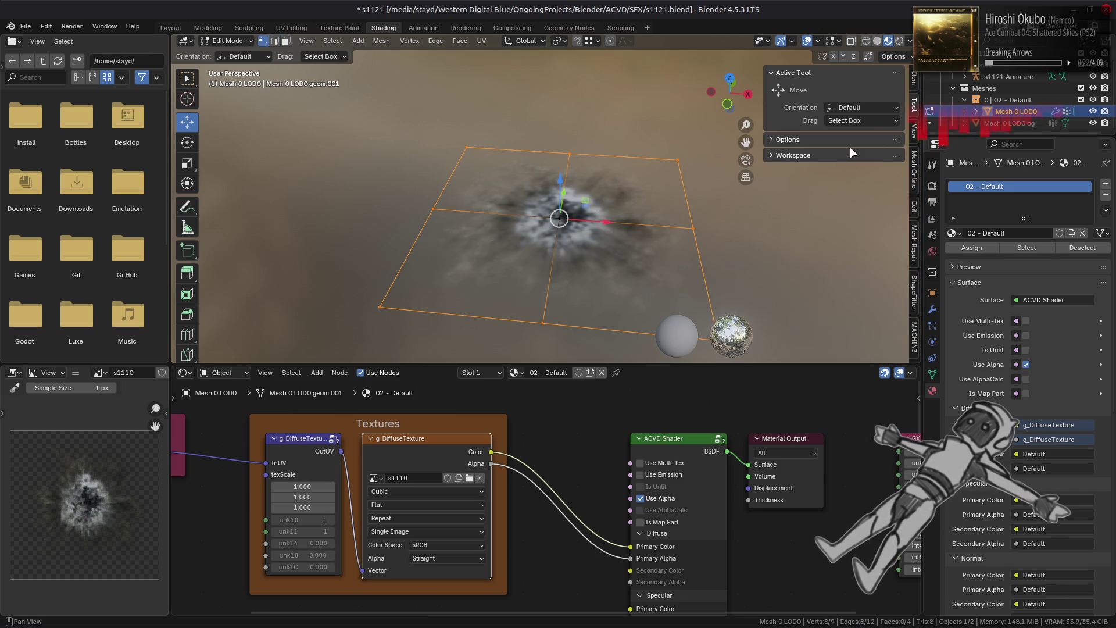
{"action": "left_click", "coordinate": [850, 152]}
- Hide the side panel and round the plane's outer edge loop fully into a circle
{"action": "key", "text": "n"}
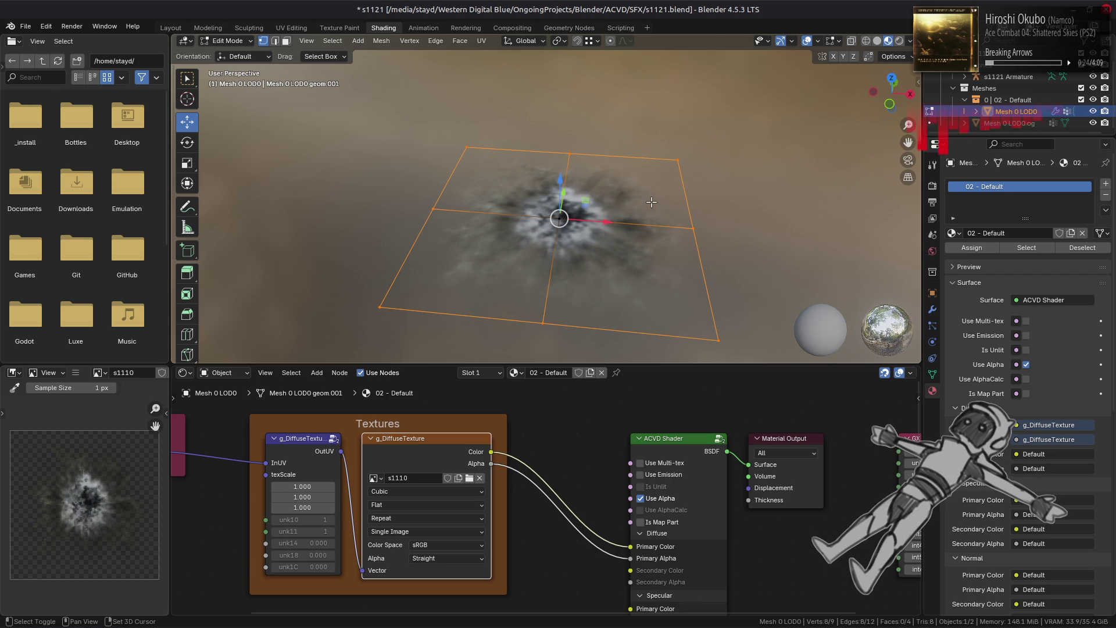
{"action": "key", "text": "shift+alt+s"}
{"action": "type", "text": "1"}
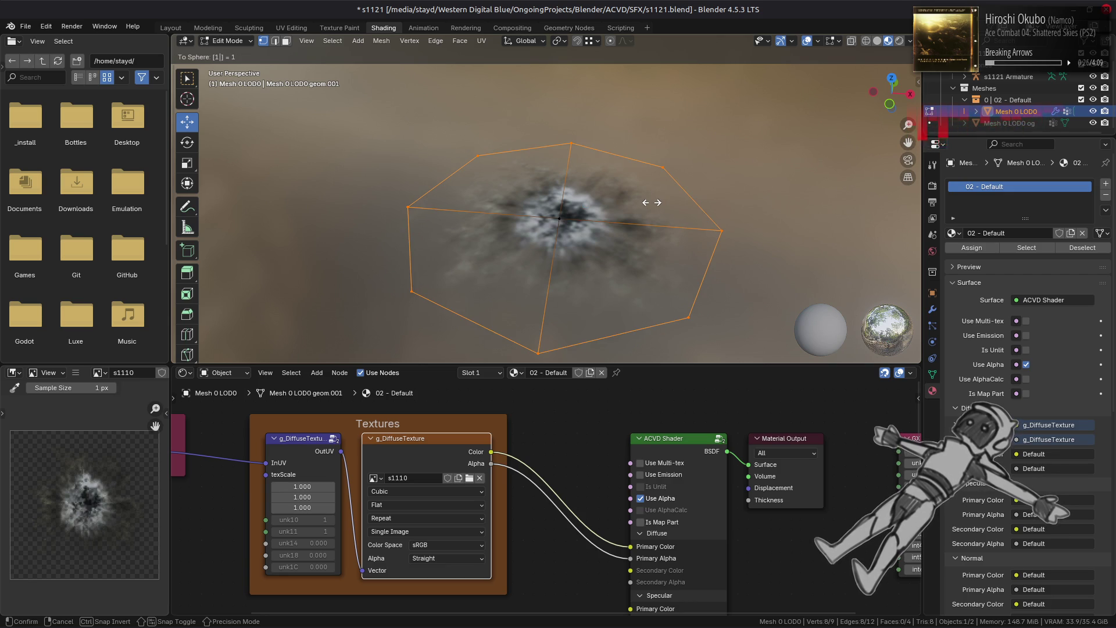
{"action": "key", "text": "Return"}
{"action": "middle_click_drag", "start_coordinate": [629, 196], "coordinate": [636, 248]}
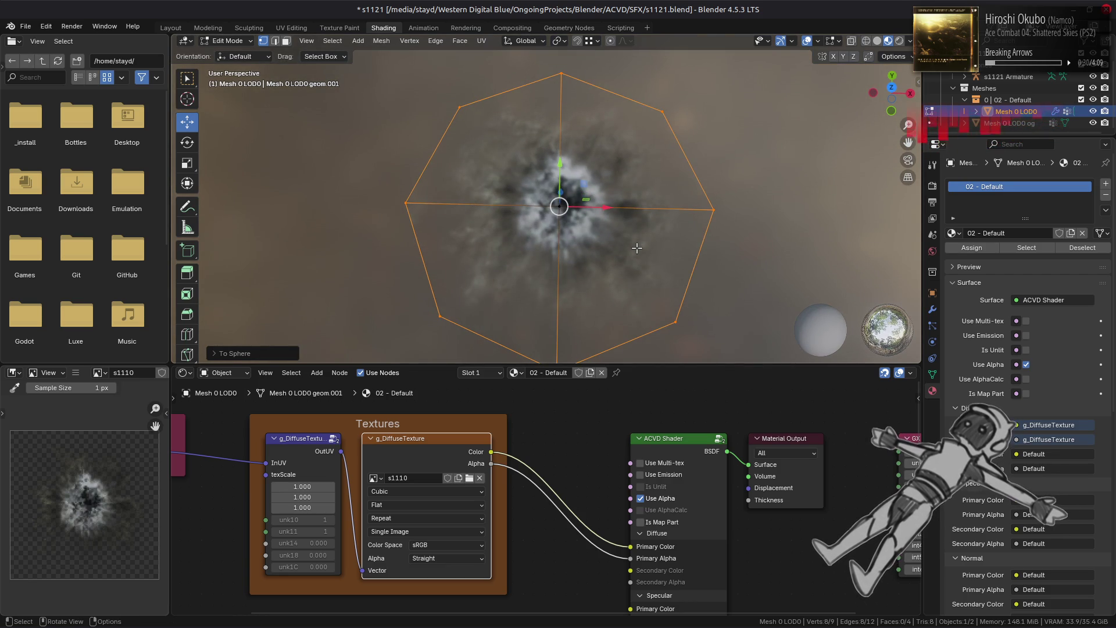
- Compare the circular rounding with undo/redo, ending with the square plane restored
{"action": "key", "text": "ctrl+z"}
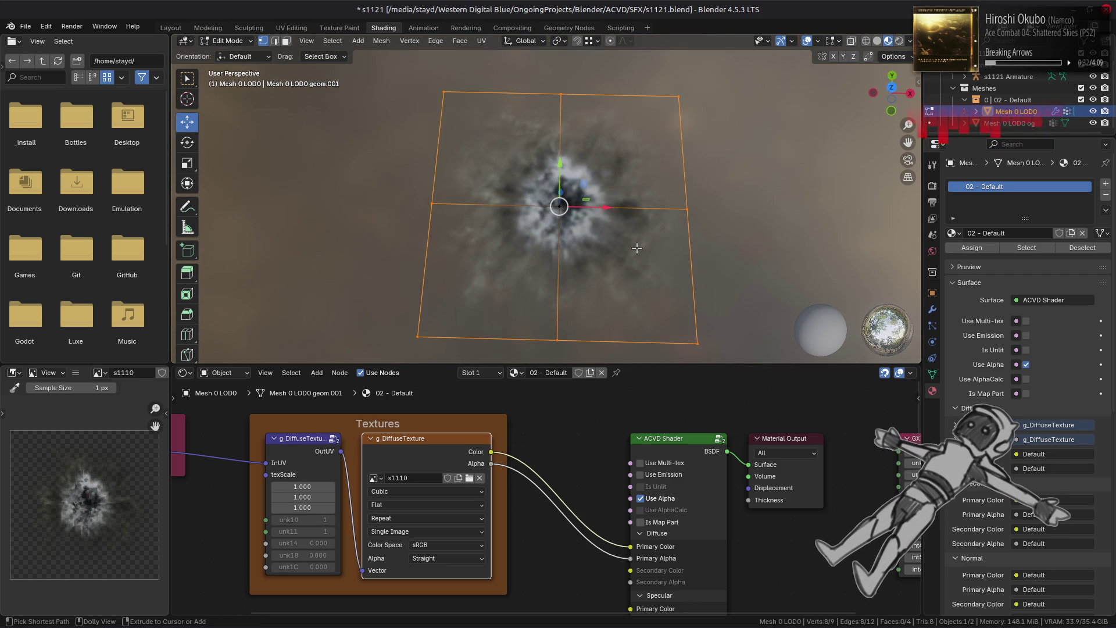
{"action": "key", "text": "ctrl+shift+z"}
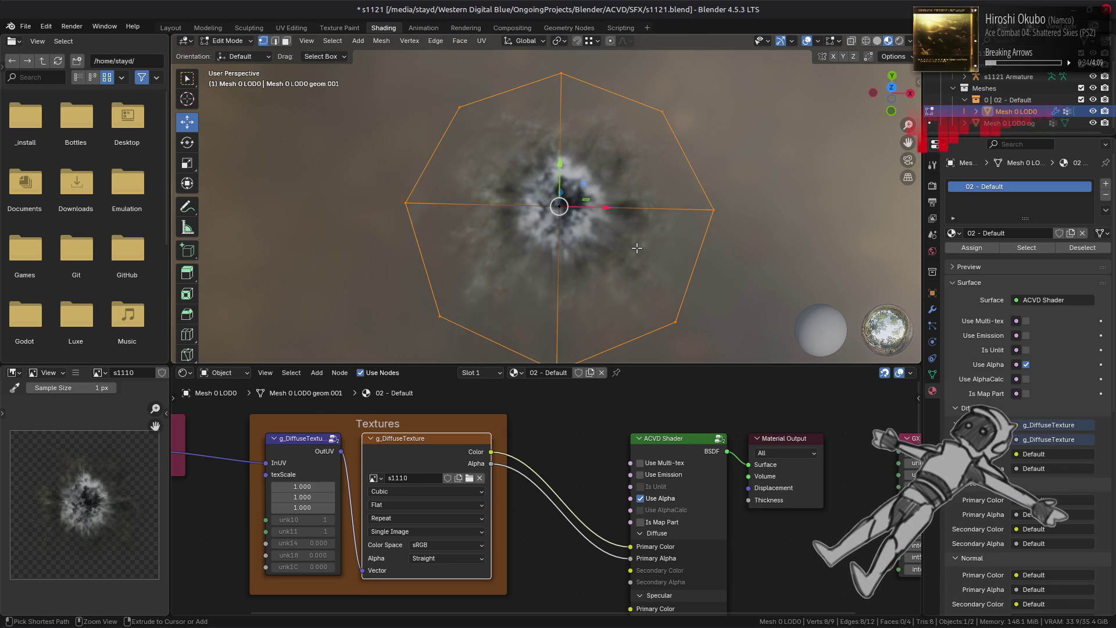
{"action": "key", "text": "ctrl+z"}
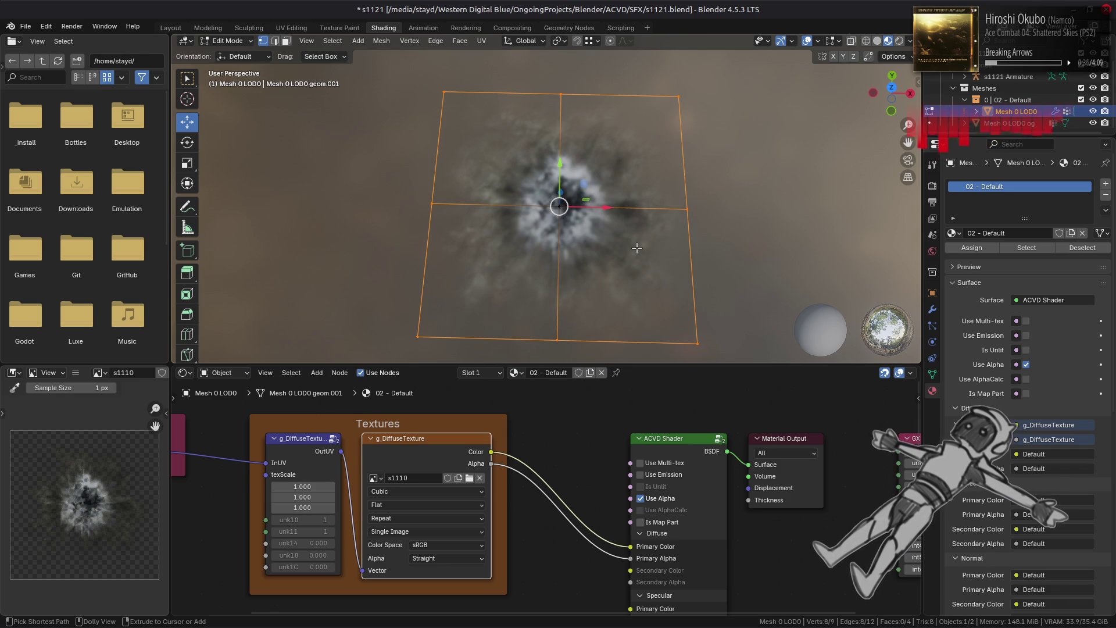
{"action": "key", "text": "ctrl+shift+z"}
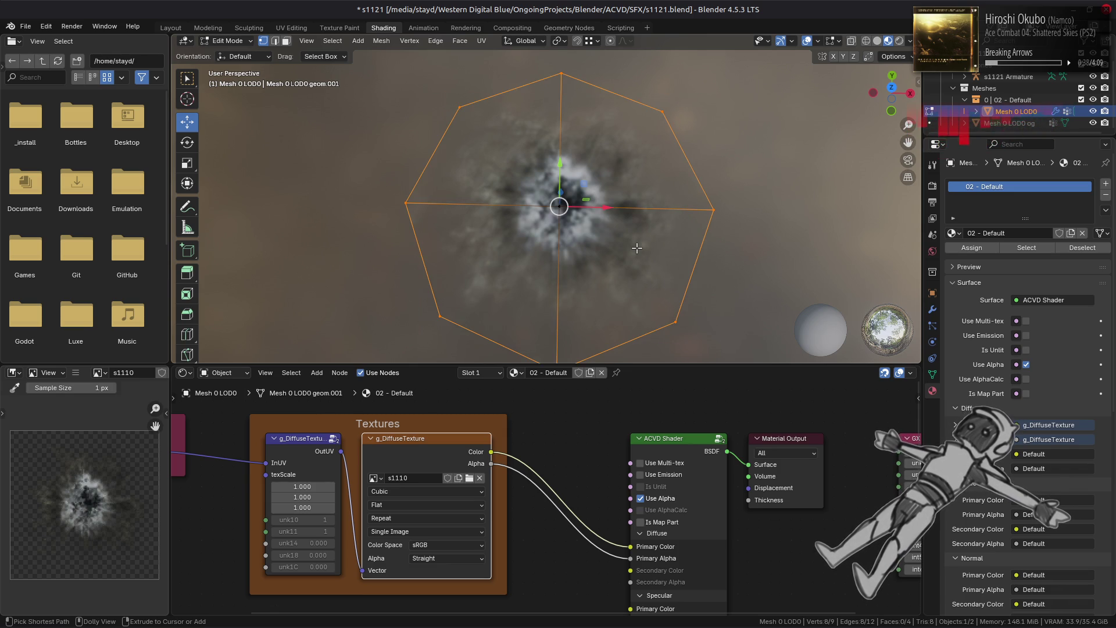
{"action": "key", "text": "ctrl+z"}
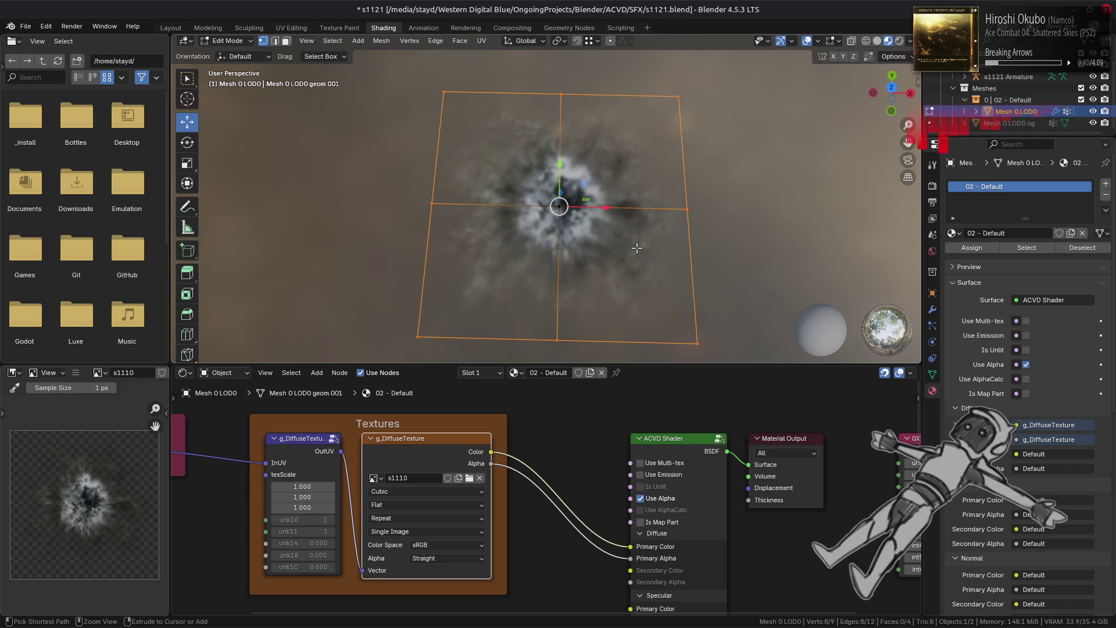
- Scale the four corner vertices by 1/sqrt(2) to pull the plane into an octagon
{"action": "key", "text": "alt+a"}
{"action": "left_click", "coordinate": [678, 96]}
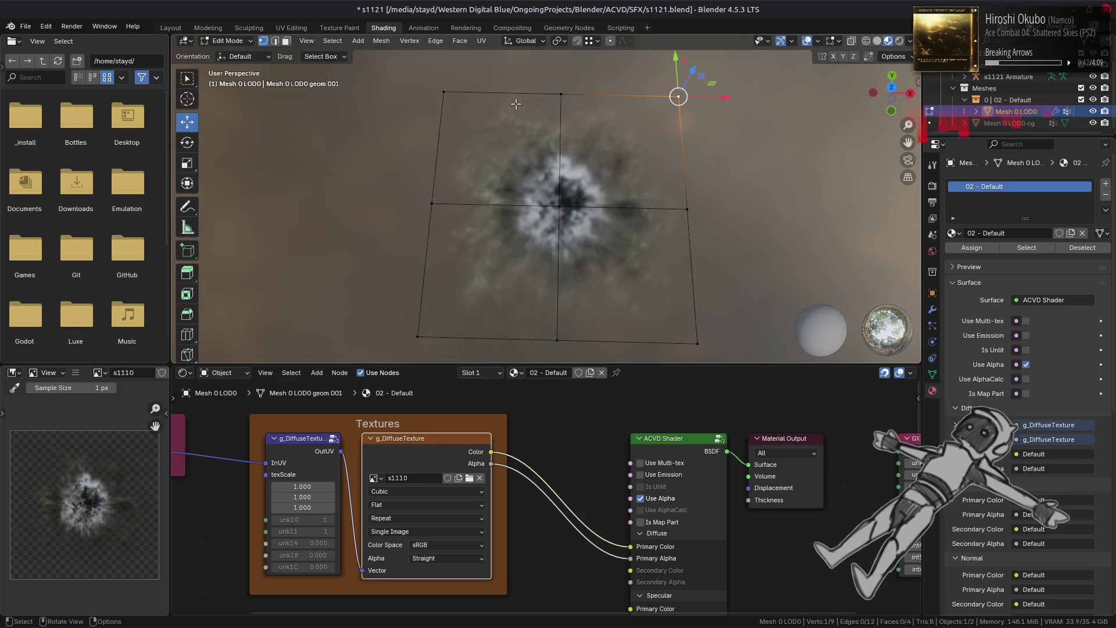
{"action": "left_click", "coordinate": [444, 92], "text": "shift"}
{"action": "left_click", "coordinate": [417, 336], "text": "shift"}
{"action": "left_click", "coordinate": [697, 343], "text": "shift"}
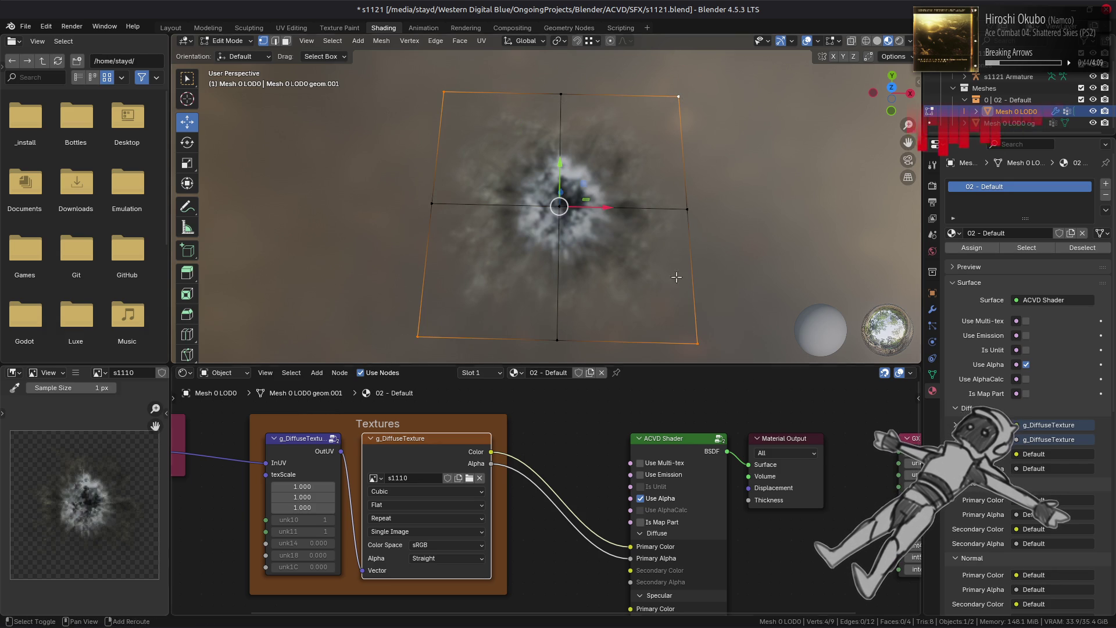
{"action": "key", "text": "s"}
{"action": "key", "text": "equal"}
{"action": "type", "text": "1/sqrt(2)"}
{"action": "key", "text": "Return"}
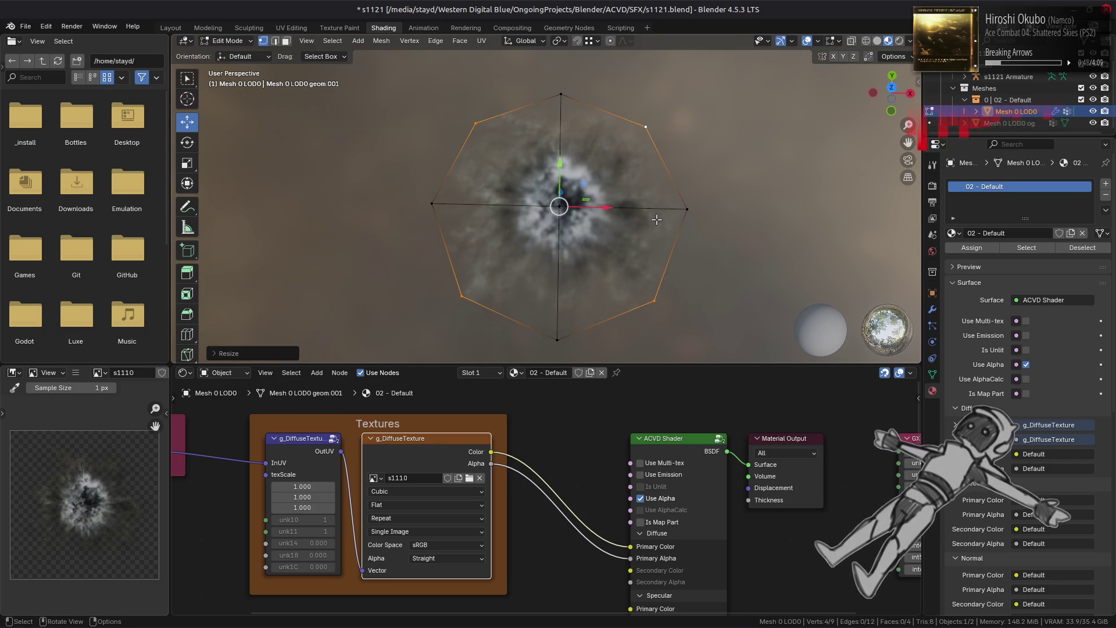
- Check the plane from top orthographic view, then re-enter Edit Mode and open the app launcher
{"action": "key", "text": "Tab"}
{"action": "key", "text": "KP_7"}
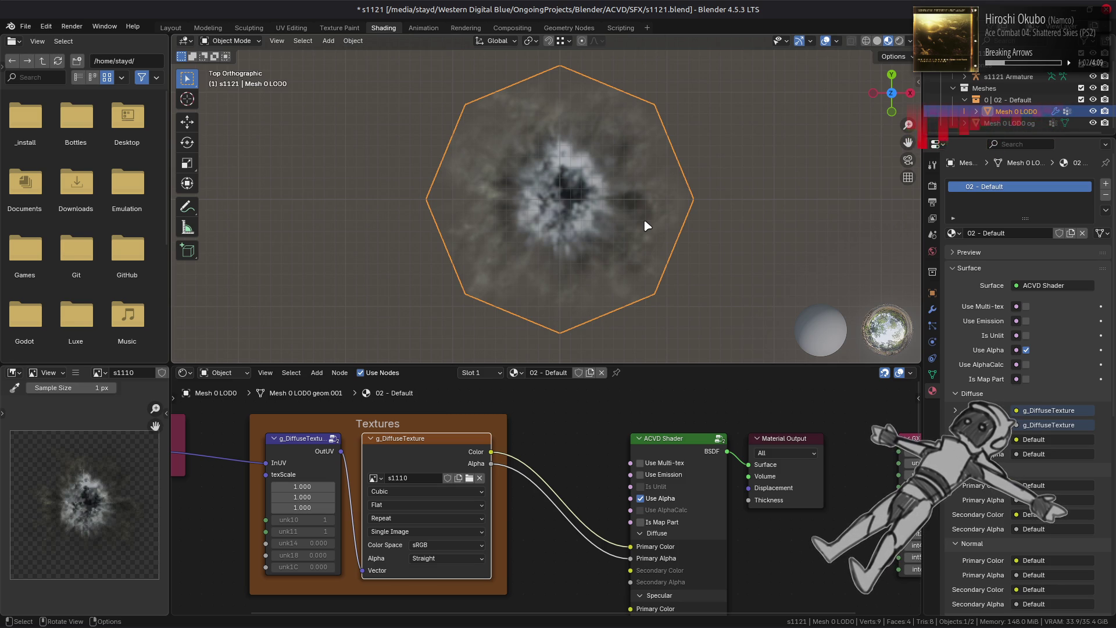
{"action": "key", "text": "Tab"}
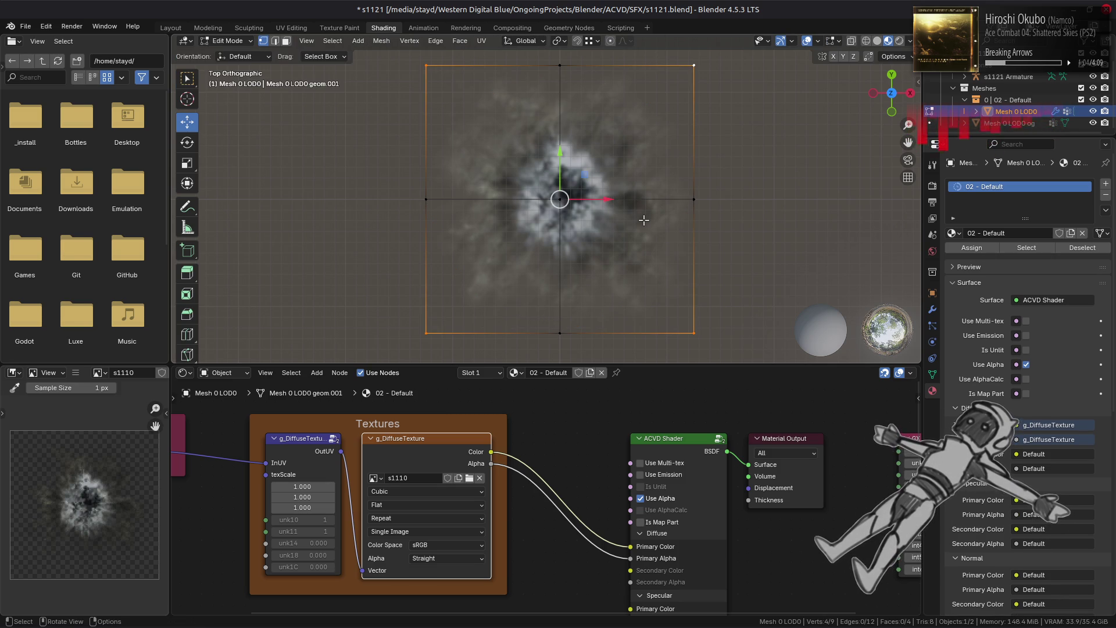
{"action": "key", "text": "super"}
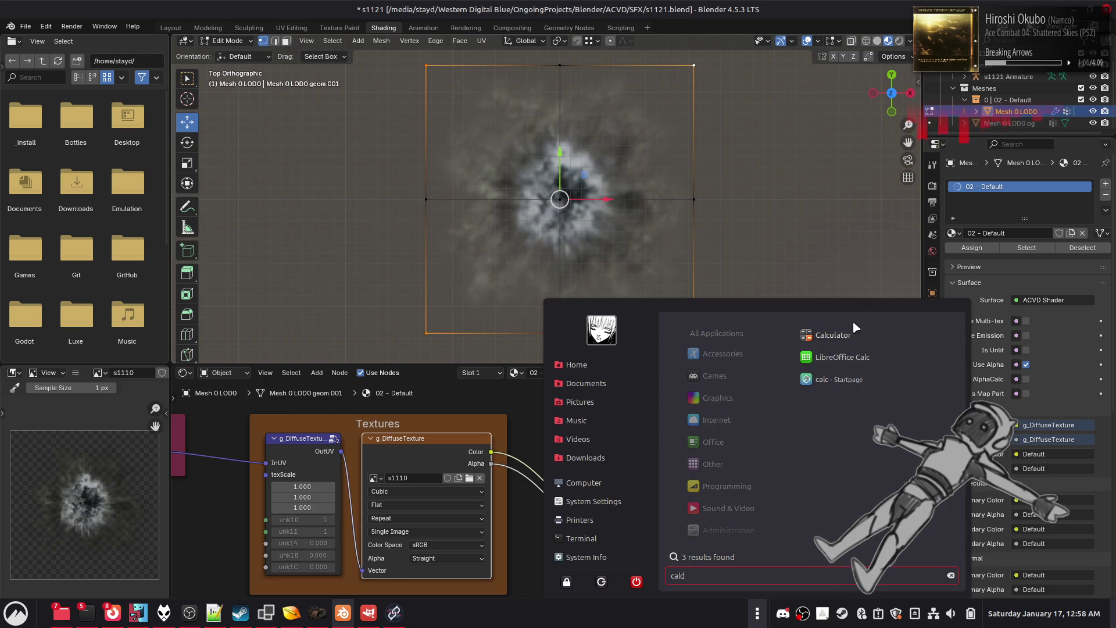
- Launch Calculator and compute 1÷√2, then try taking its square root
{"action": "key", "text": "Escape"}
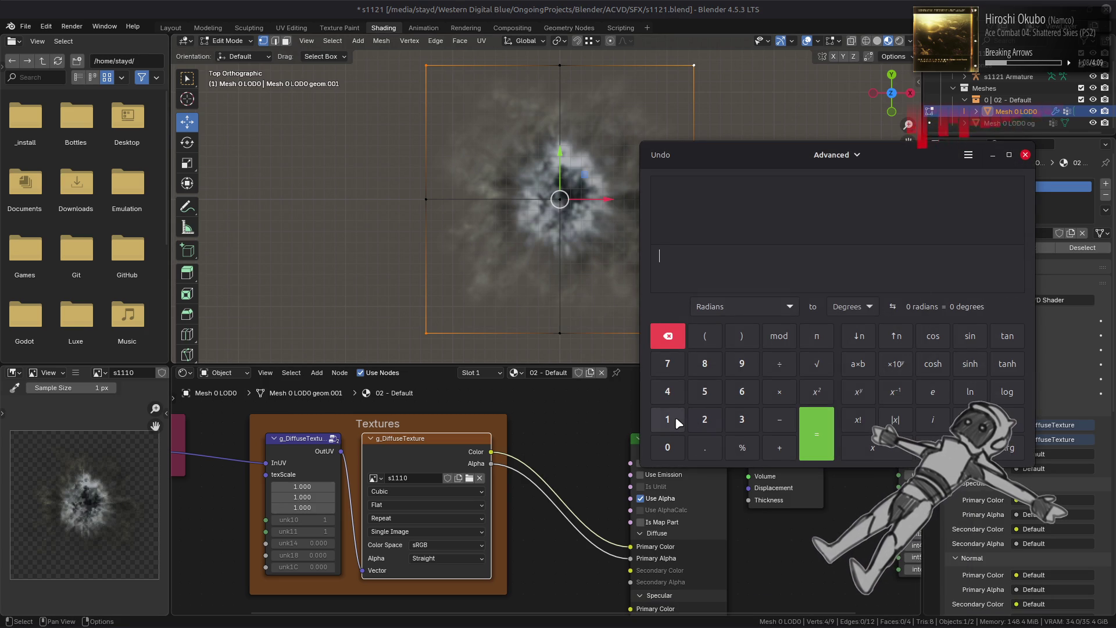
{"action": "left_click", "coordinate": [675, 416]}
{"action": "left_click", "coordinate": [780, 372]}
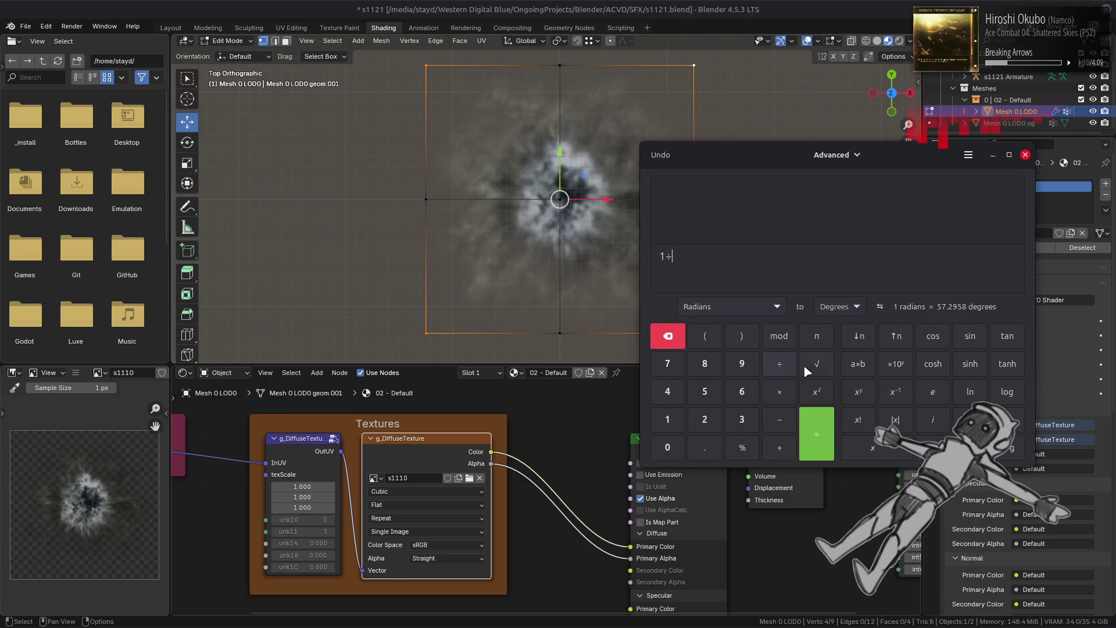
{"action": "left_click", "coordinate": [668, 337]}
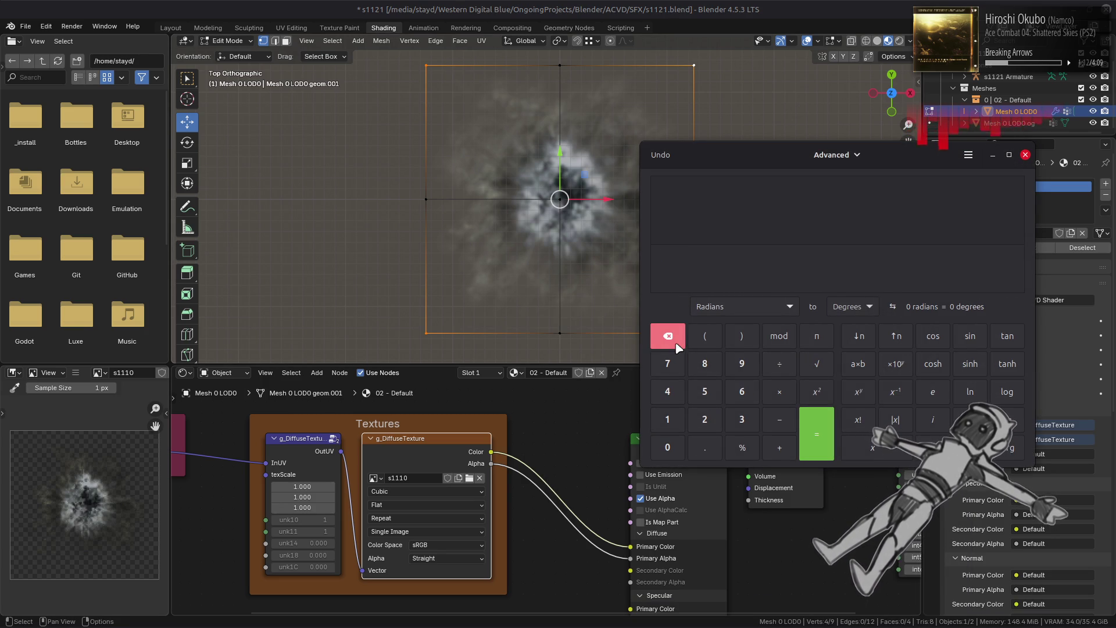
{"action": "left_click", "coordinate": [667, 419]}
{"action": "left_click", "coordinate": [780, 364]}
{"action": "left_click", "coordinate": [817, 364]}
{"action": "left_click", "coordinate": [704, 419]}
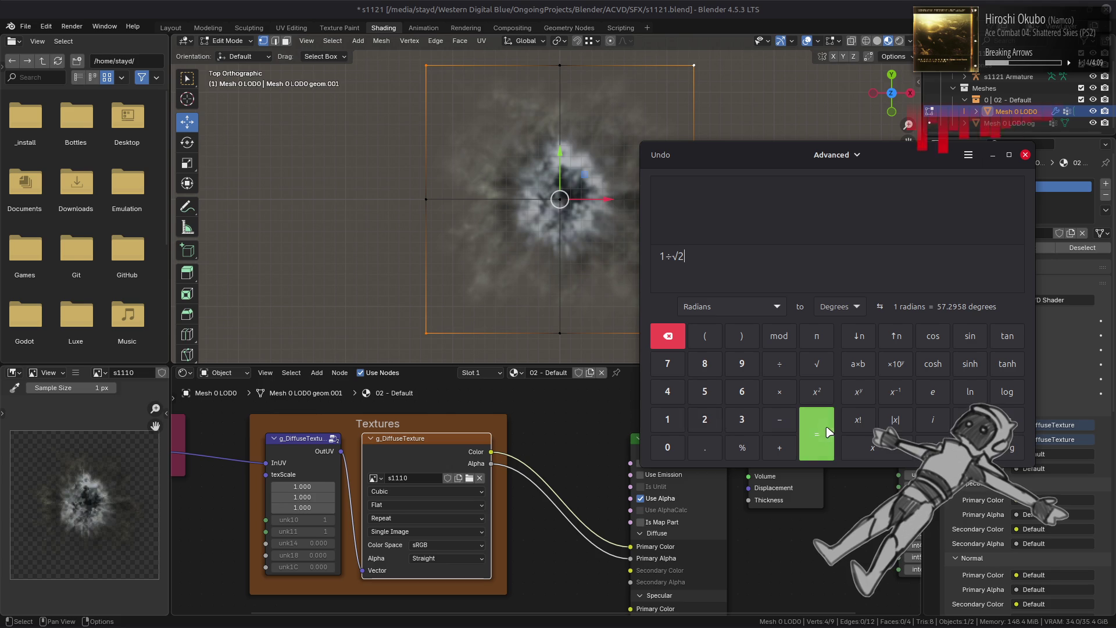
{"action": "left_click", "coordinate": [825, 432]}
{"action": "left_click", "coordinate": [825, 370]}
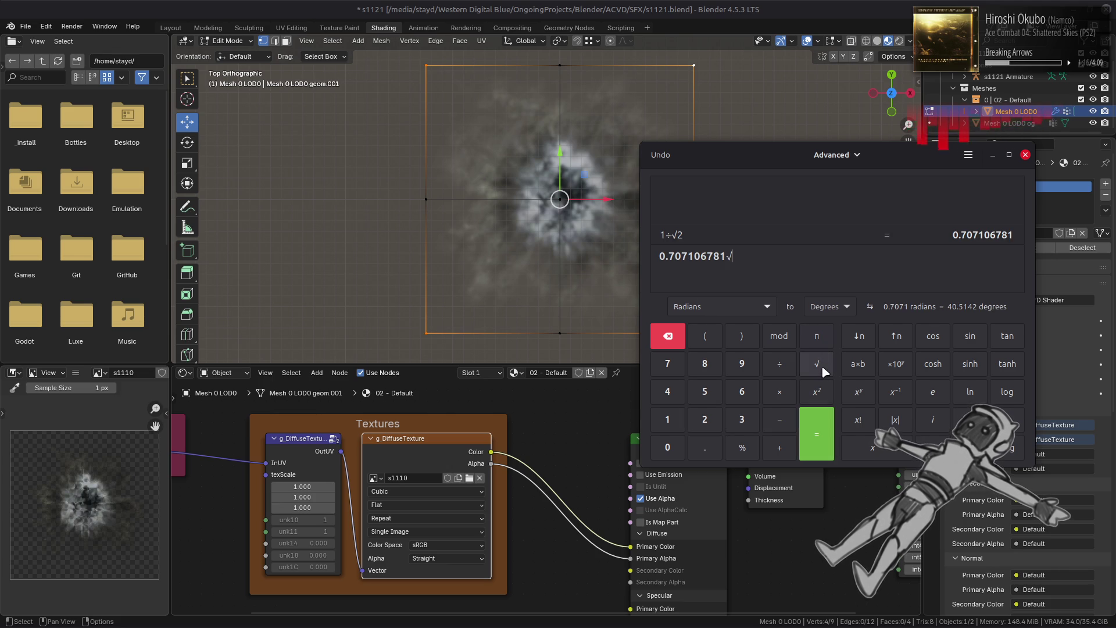
- Clear the malformed entry and compute √0.707106781 = 0.840896415
{"action": "triple_click", "coordinate": [738, 256]}
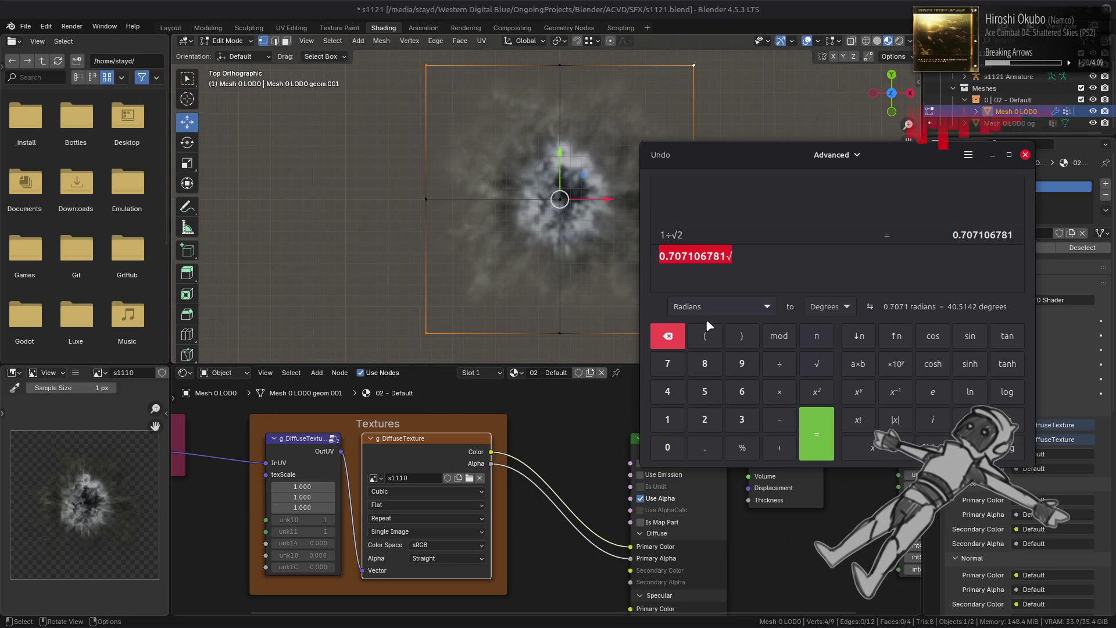
{"action": "key", "text": "BackSpace"}
{"action": "left_click", "coordinate": [817, 363]}
{"action": "left_click", "coordinate": [668, 447]}
{"action": "left_click", "coordinate": [705, 447]}
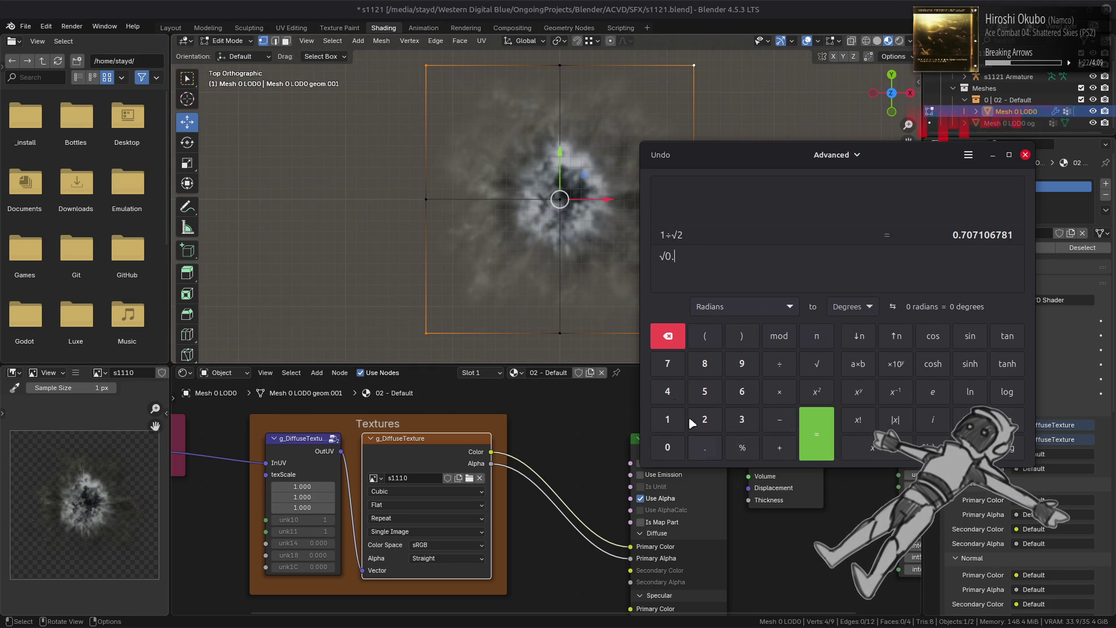
{"action": "left_click", "coordinate": [668, 366]}
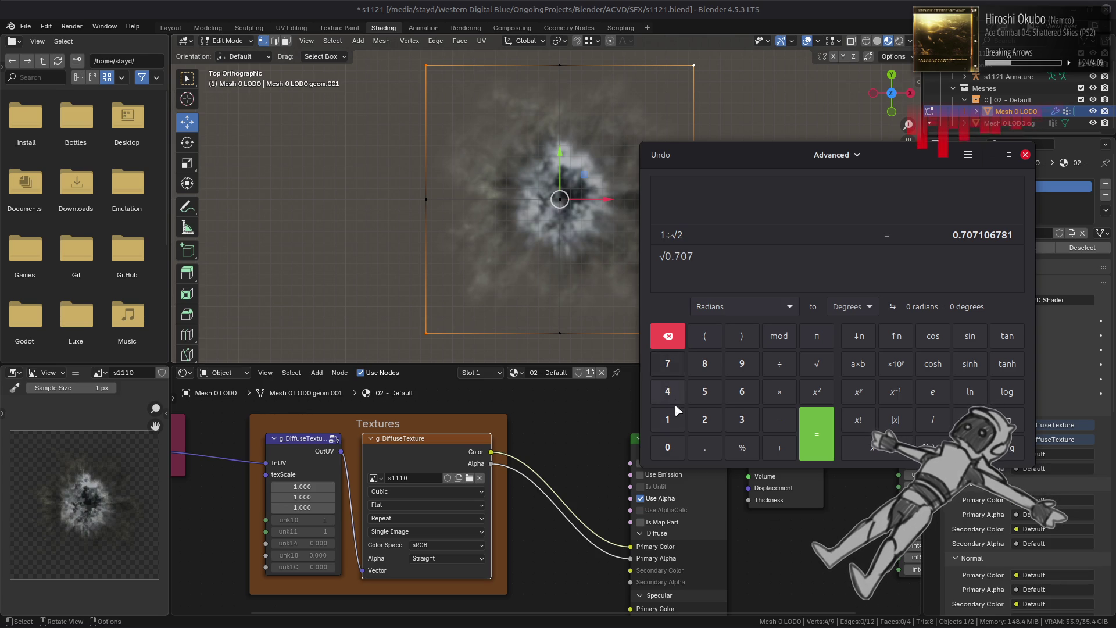
{"action": "left_click", "coordinate": [669, 446]}
{"action": "left_click", "coordinate": [739, 393]}
{"action": "left_click", "coordinate": [668, 363]}
{"action": "left_click", "coordinate": [704, 364]}
{"action": "left_click", "coordinate": [668, 420]}
{"action": "left_click", "coordinate": [818, 434]}
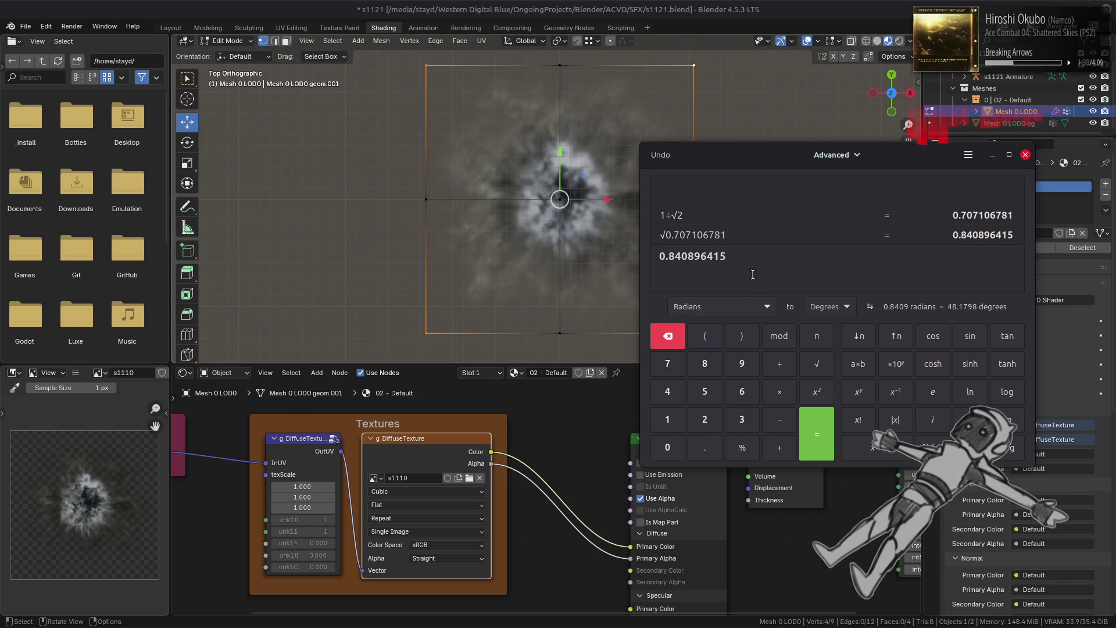
- Scale the corner vertices by 0.840896415, select the whole mesh, and switch to UV Editing
{"action": "left_click", "coordinate": [715, 6]}
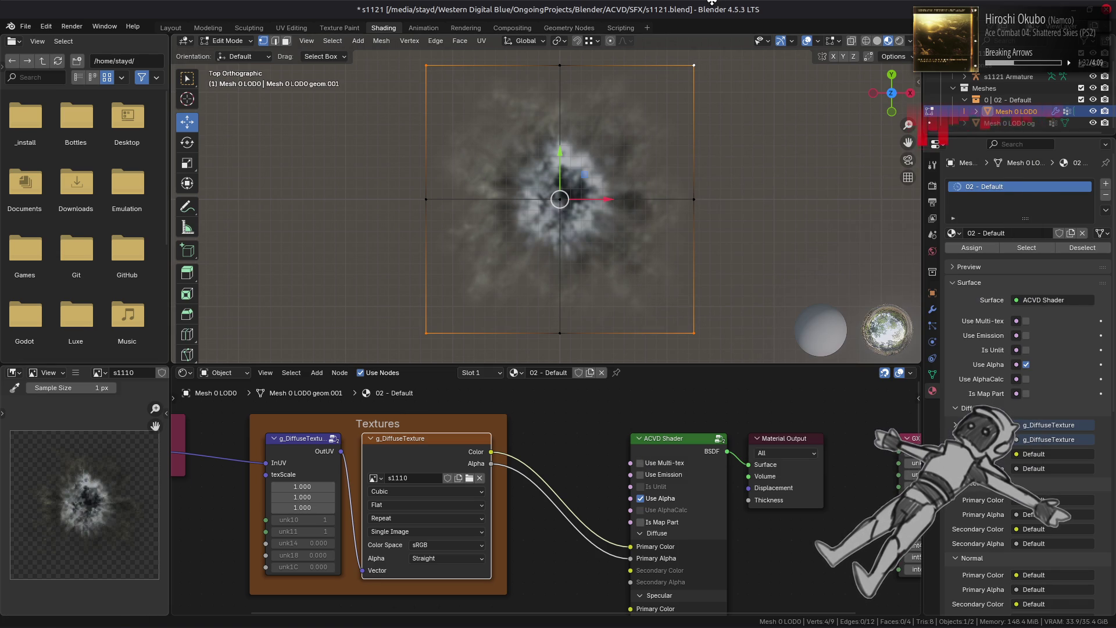
{"action": "key", "text": "s"}
{"action": "type", "text": ".84"}
{"action": "key", "text": "Return"}
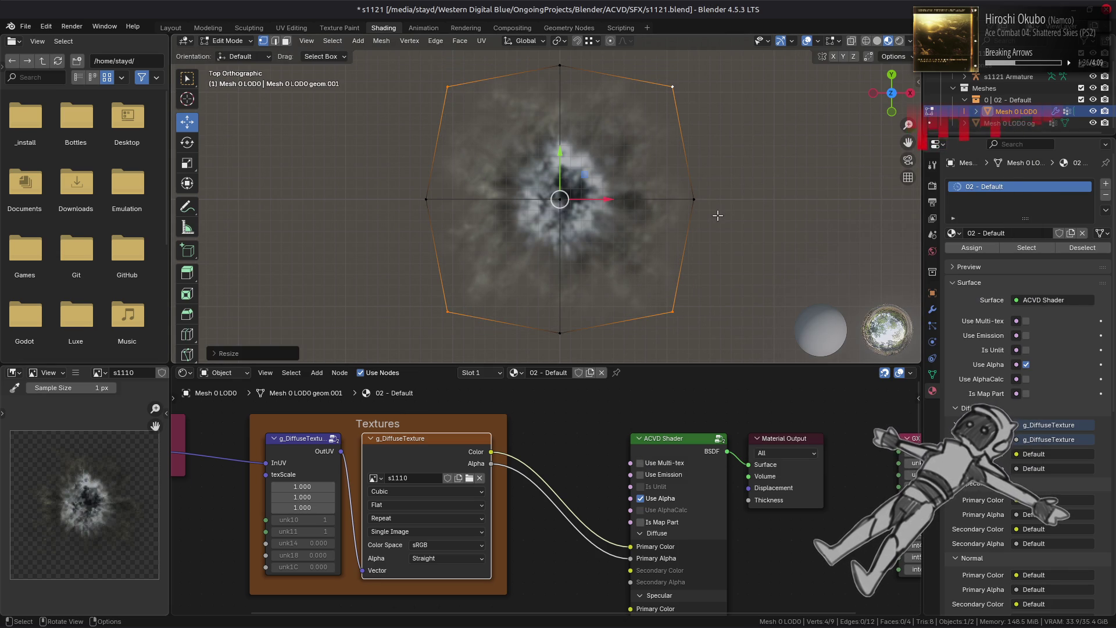
{"action": "key", "text": "a"}
{"action": "left_click", "coordinate": [292, 28]}
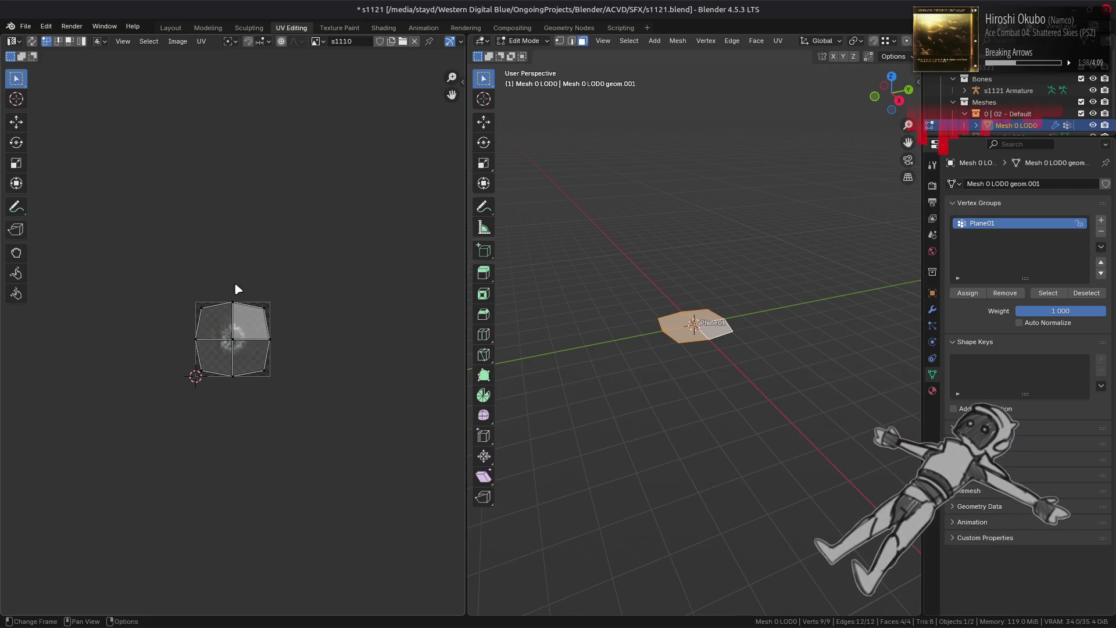
- Fit the s1110 texture in the UV editor, display its Color channel only, and deselect all UVs
{"action": "key", "text": "Home"}
{"action": "key", "text": "a"}
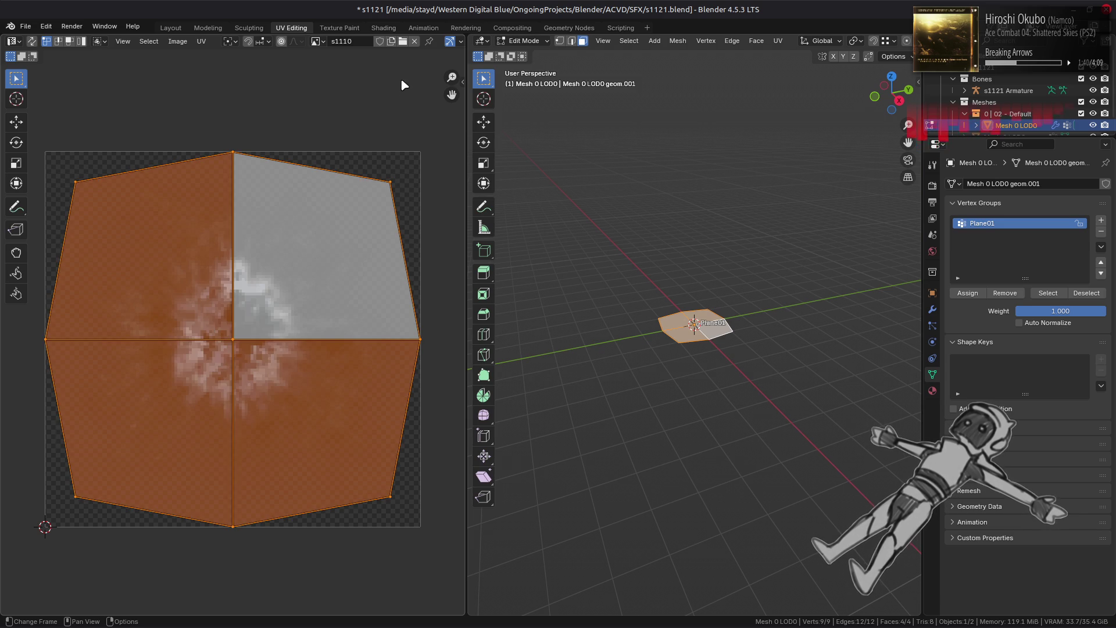
{"action": "scroll", "coordinate": [409, 43], "scroll_direction": "down", "scroll_amount": 5}
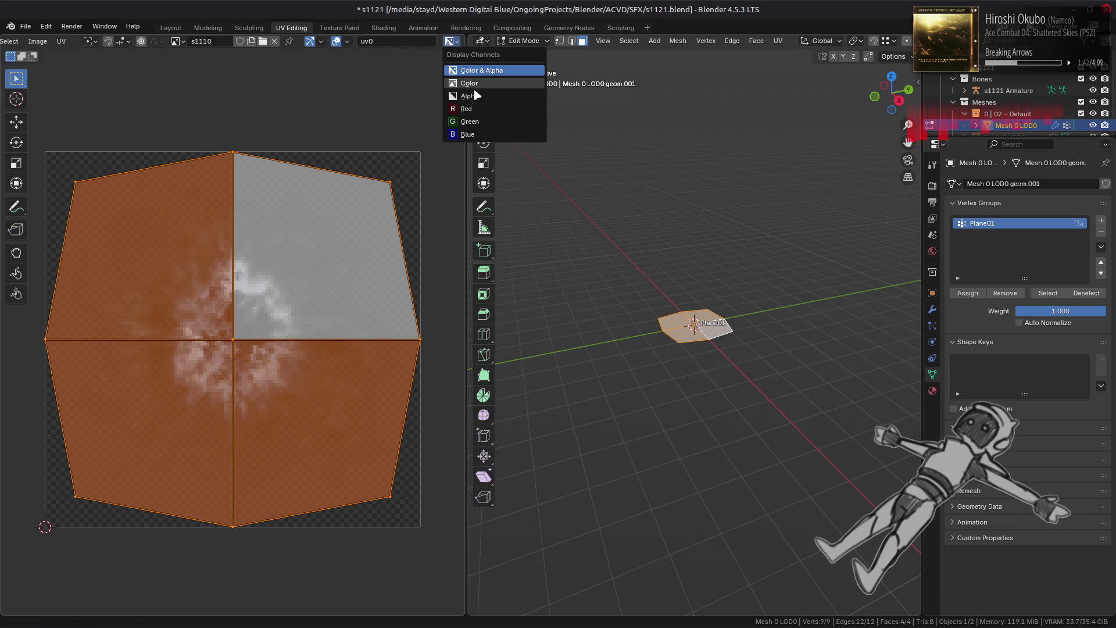
{"action": "left_click", "coordinate": [469, 83]}
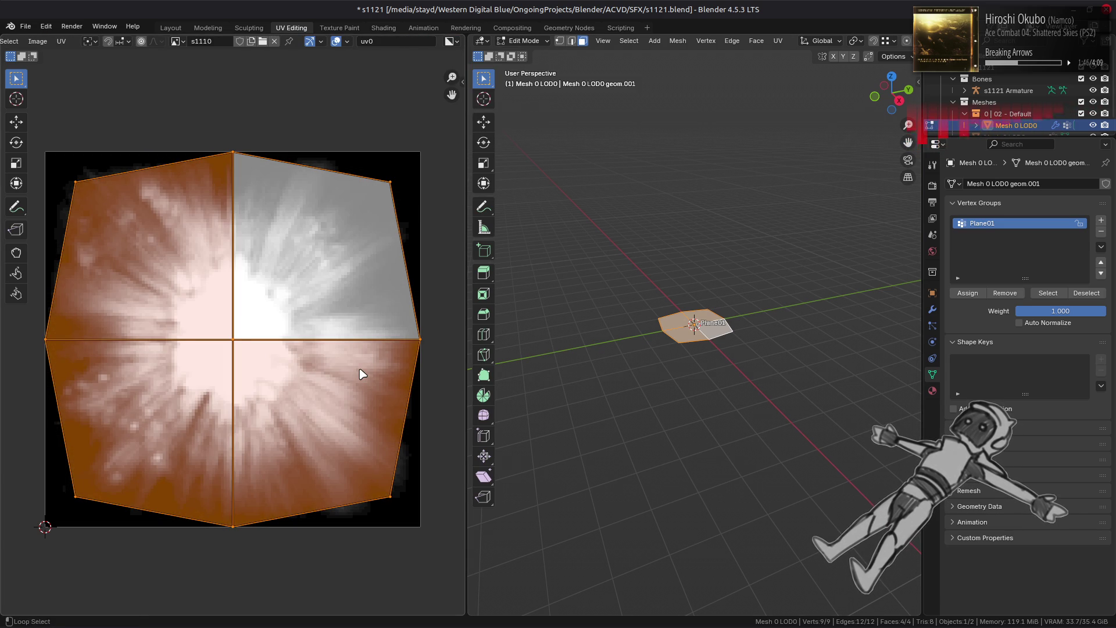
{"action": "key", "text": "alt+a"}
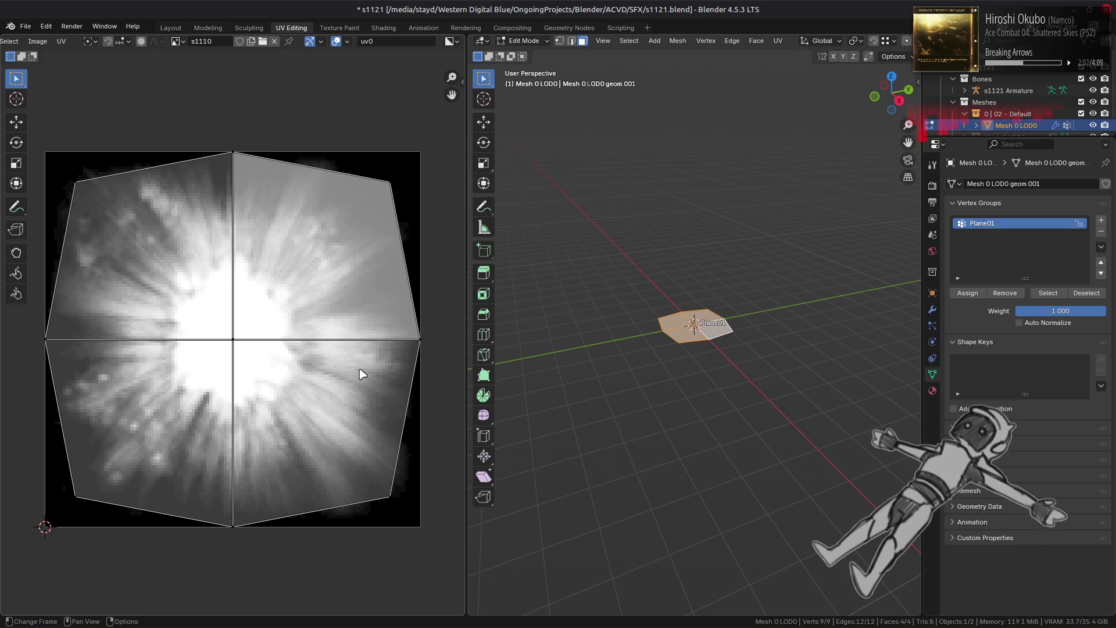
- Back in Layout's Edit Mode, select the centre vertex and drag it below the rim
{"action": "left_click", "coordinate": [170, 28]}
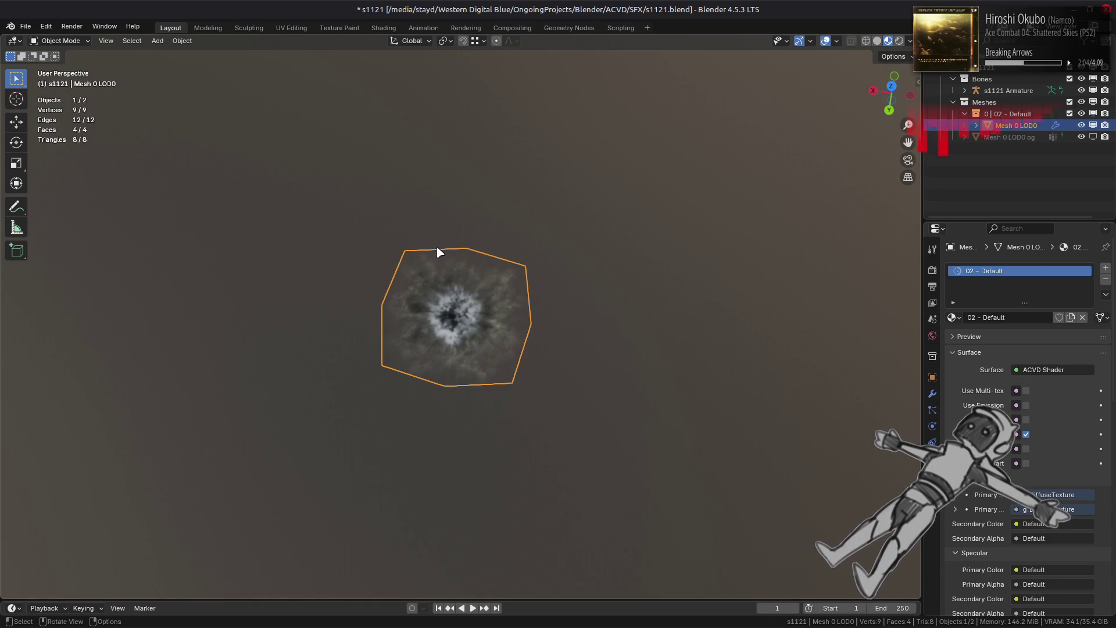
{"action": "key", "text": "Tab"}
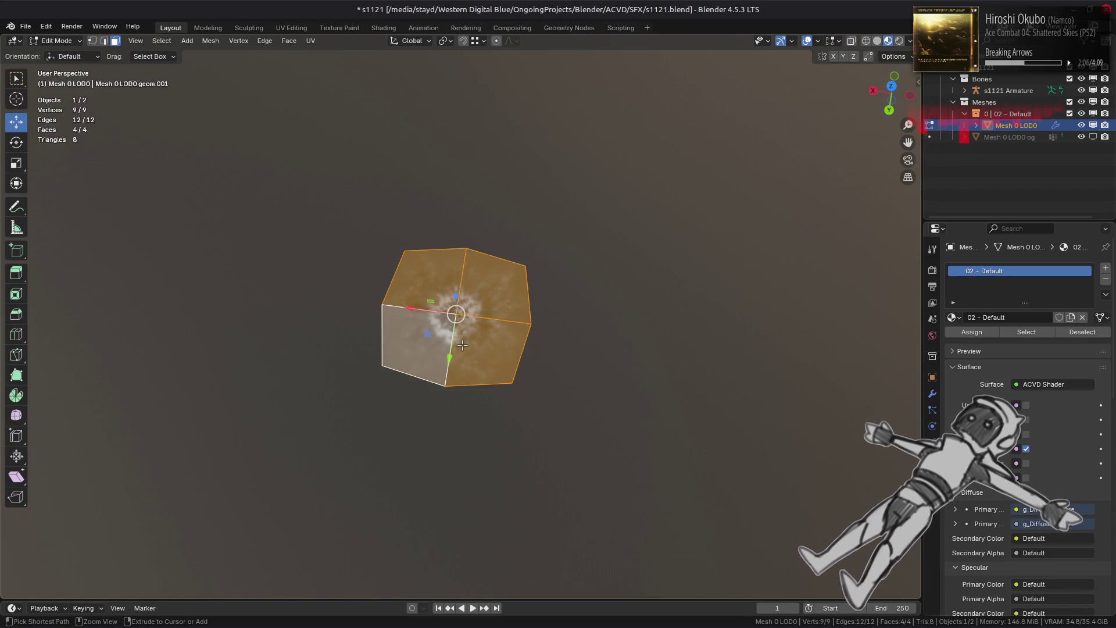
{"action": "key", "text": "ctrl+i"}
{"action": "left_click", "coordinate": [456, 314]}
{"action": "middle_click_drag", "start_coordinate": [457, 314], "coordinate": [459, 308]}
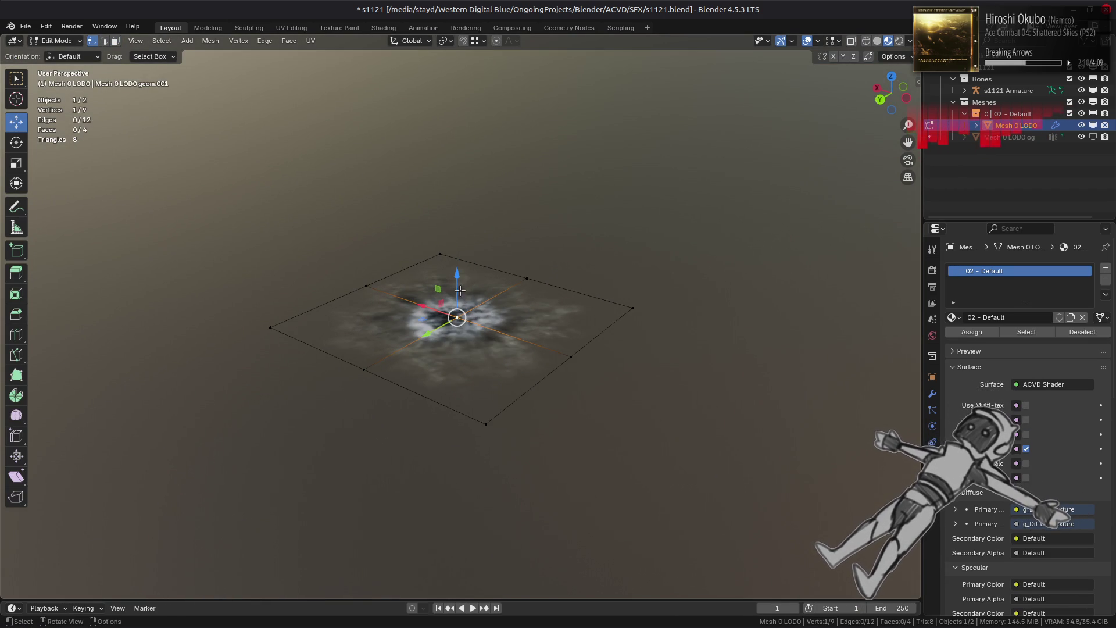
{"action": "left_click_drag", "start_coordinate": [458, 284], "coordinate": [465, 326]}
- Set the viewport focal length to 43 mm and the clip end to 500 m
{"action": "key", "text": "n"}
{"action": "left_click", "coordinate": [914, 105]}
{"action": "left_click", "coordinate": [873, 137]}
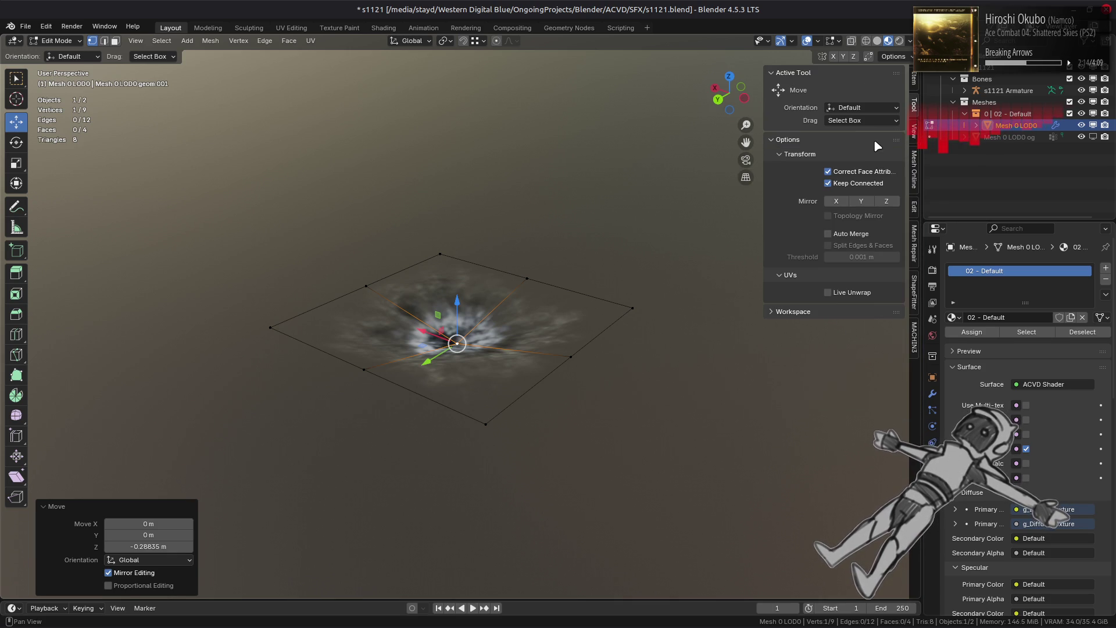
{"action": "left_click", "coordinate": [914, 131]}
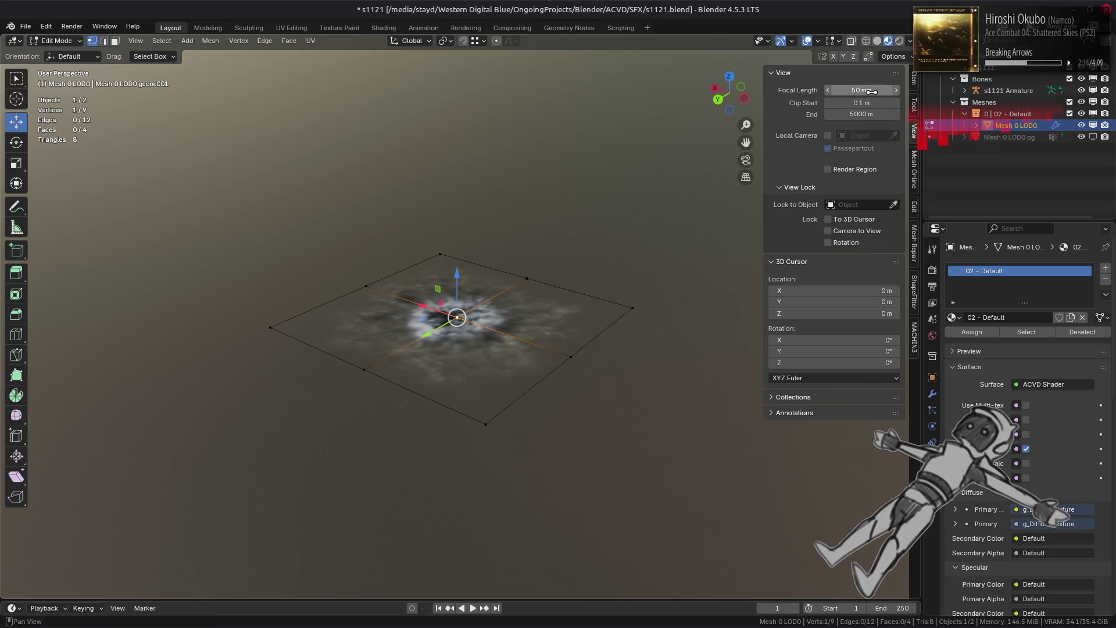
{"action": "left_click_drag", "start_coordinate": [878, 91], "coordinate": [872, 91]}
{"action": "left_click", "coordinate": [861, 114]}
{"action": "type", "text": "500"}
{"action": "key", "text": "Return"}
{"action": "scroll", "coordinate": [526, 321], "scroll_direction": "up", "scroll_amount": 2}
{"action": "key", "text": "n"}
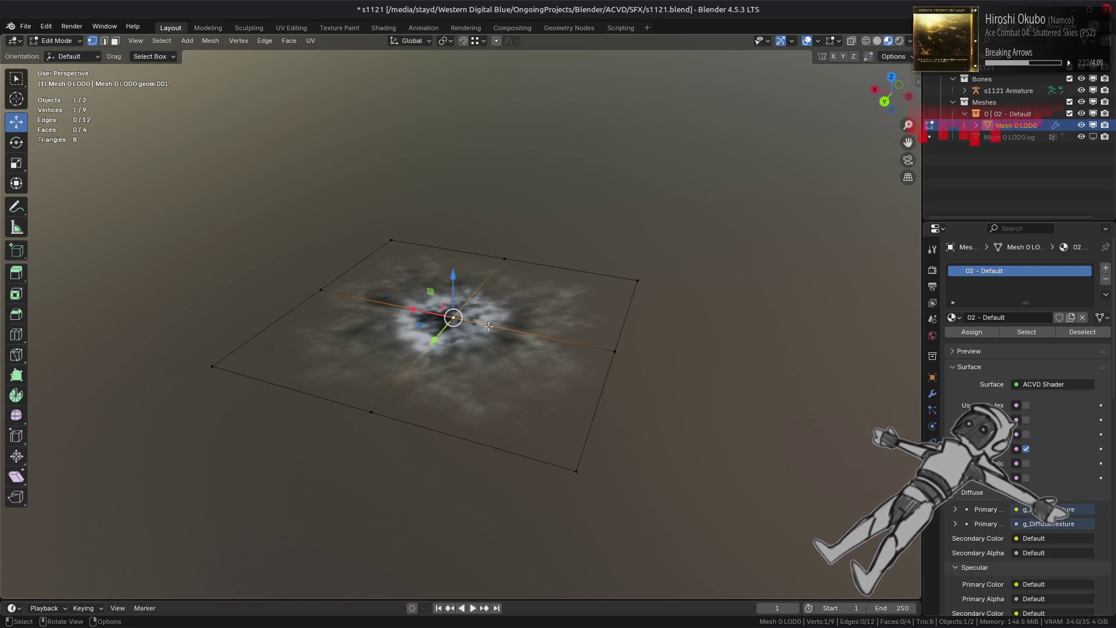
- Sink the centre vertex exactly 0.25 m down with G Z -0.25
{"action": "type", "text": "gz25"}
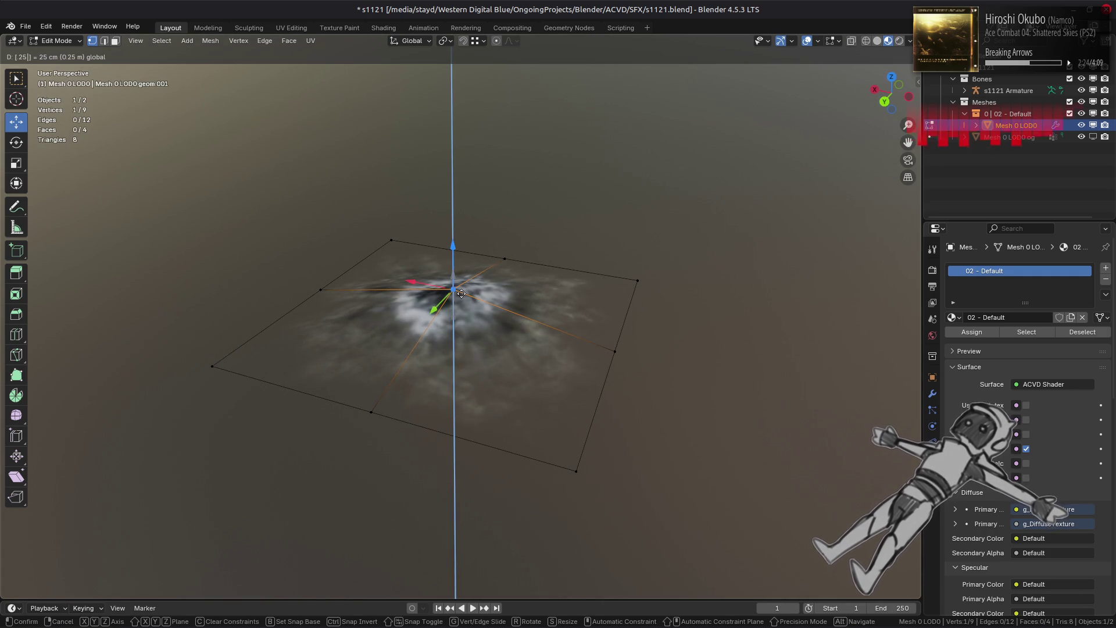
{"action": "key", "text": "minus"}
{"action": "key", "text": "Return"}
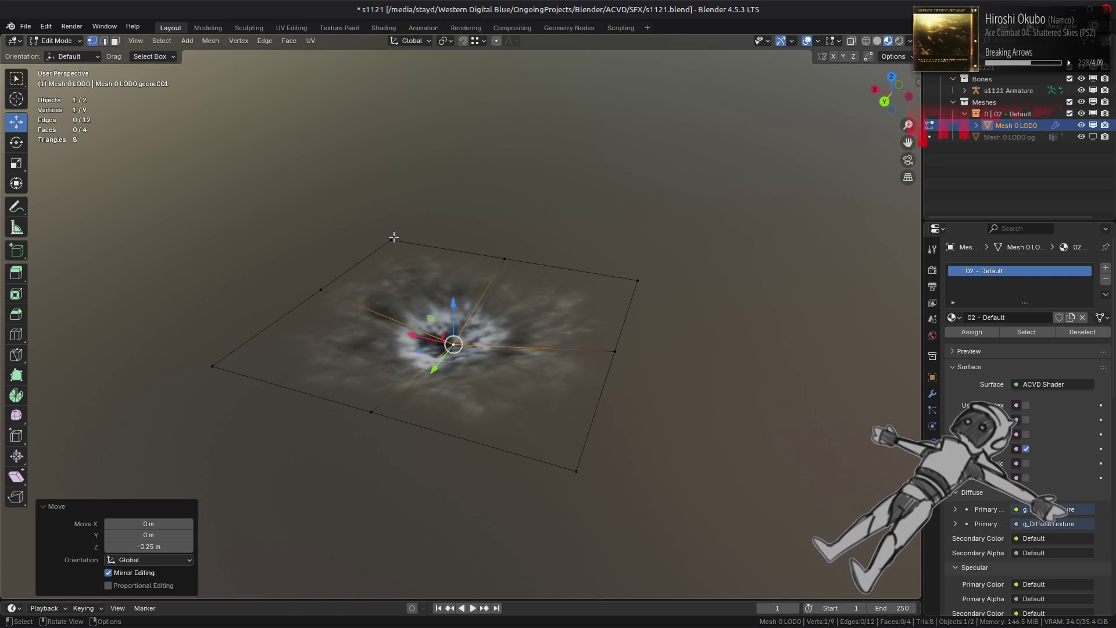
- Join both pairs of opposite corners through the centre vertex, splitting the faces into eight
{"action": "left_click", "coordinate": [243, 370]}
{"action": "left_click", "coordinate": [638, 280], "text": "shift"}
{"action": "left_click", "coordinate": [448, 346], "text": "shift"}
{"action": "left_click", "coordinate": [213, 366], "text": "shift"}
{"action": "key", "text": "j"}
{"action": "left_click", "coordinate": [391, 240]}
{"action": "left_click", "coordinate": [452, 343], "text": "shift"}
{"action": "left_click", "coordinate": [576, 471], "text": "shift"}
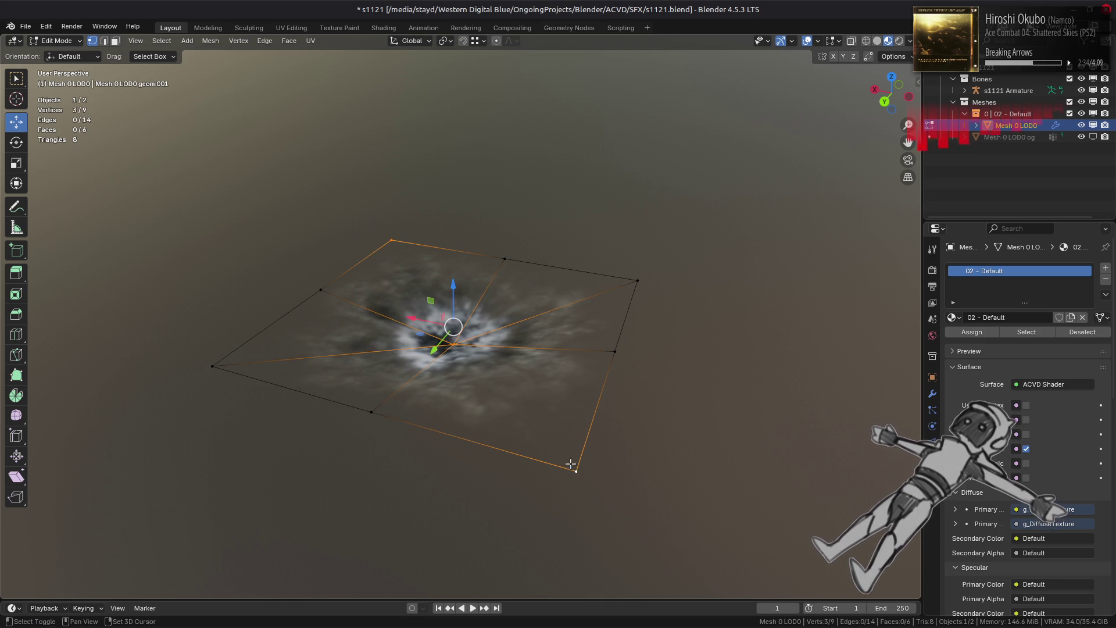
{"action": "key", "text": "j"}
- Return to Object Mode and orbit side-on to check the sunken centre
{"action": "left_click", "coordinate": [642, 433]}
{"action": "key", "text": "Tab"}
{"action": "mouse_move", "coordinate": [643, 424]}
{"action": "middle_mouse_down"}
{"action": "mouse_move", "coordinate": [628, 291]}
{"action": "mouse_move", "coordinate": [655, 239]}
{"action": "mouse_move", "coordinate": [655, 309]}
{"action": "middle_mouse_up"}
{"action": "left_click", "coordinate": [655, 309]}
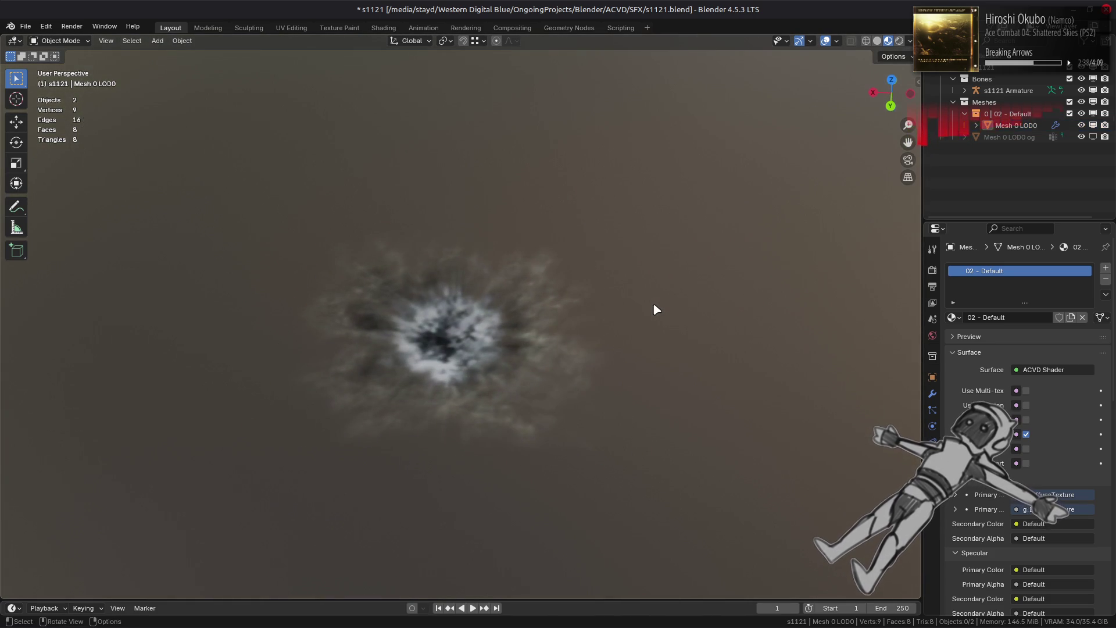
- Switch to solid shading, inspect the plane's shape, and enter Edit Mode on it
{"action": "left_click", "coordinate": [878, 41]}
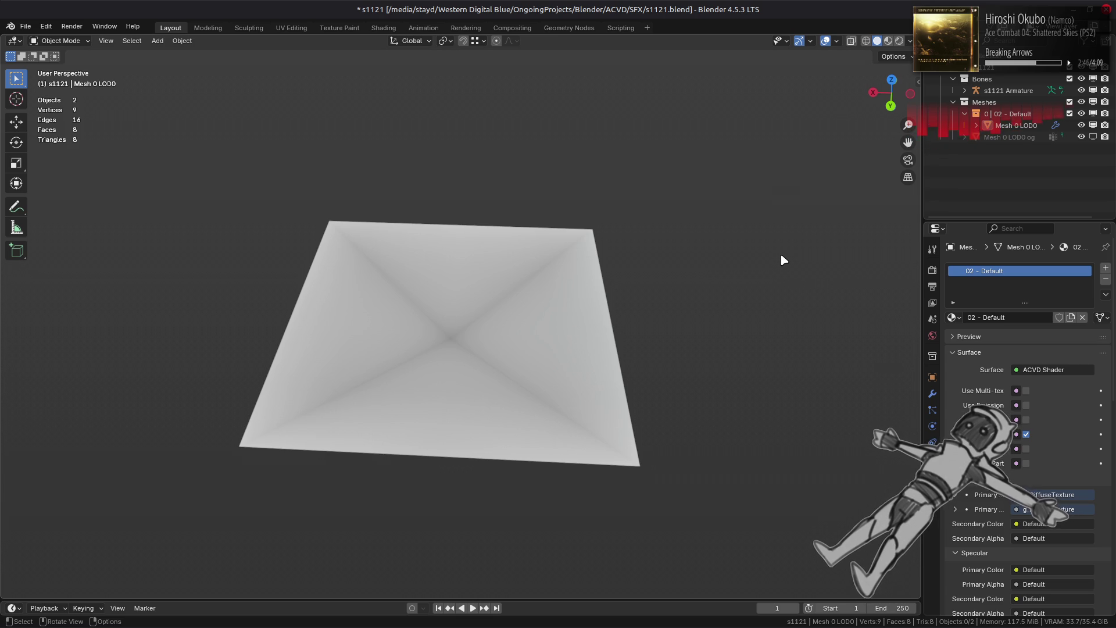
{"action": "mouse_move", "coordinate": [752, 301]}
{"action": "middle_mouse_down"}
{"action": "mouse_move", "coordinate": [688, 234]}
{"action": "mouse_move", "coordinate": [648, 256]}
{"action": "middle_mouse_up"}
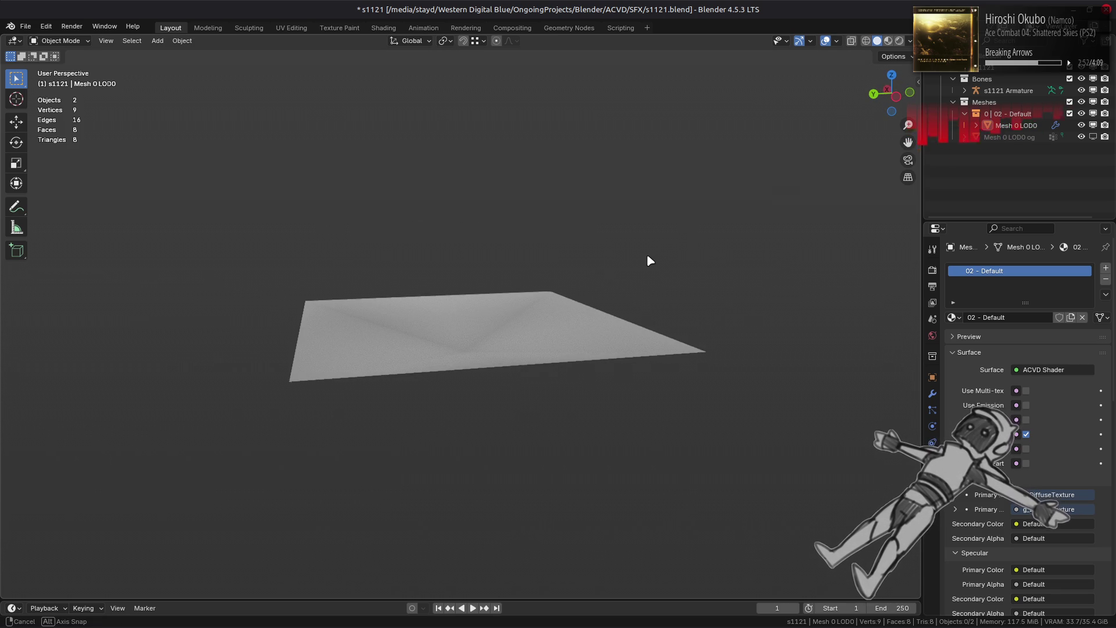
{"action": "middle_click_drag", "start_coordinate": [647, 256], "coordinate": [645, 266]}
{"action": "left_click", "coordinate": [553, 330]}
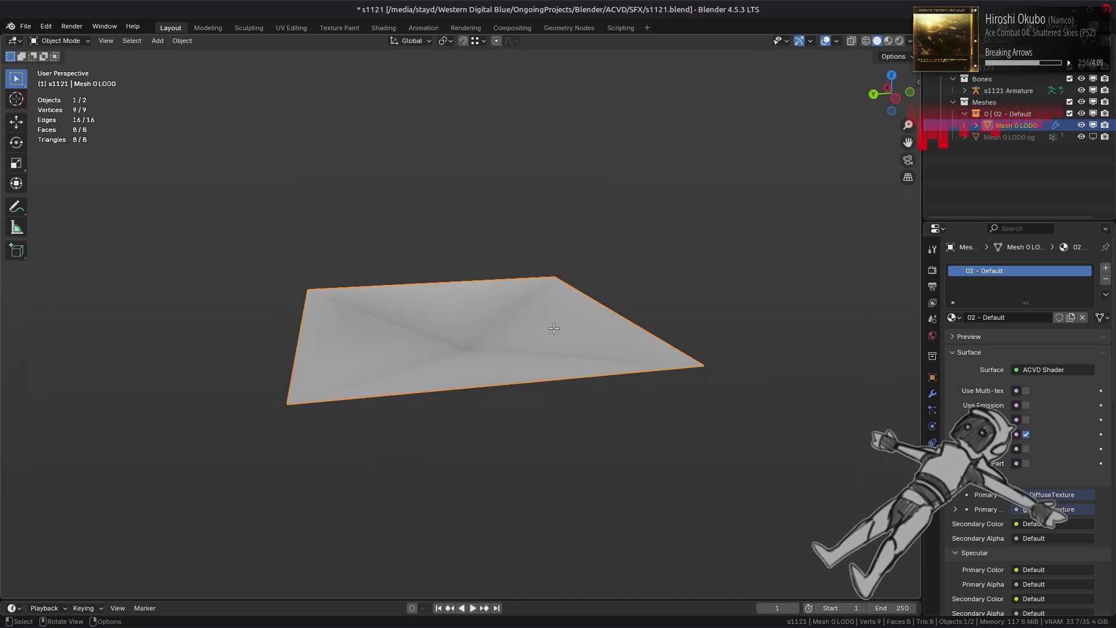
{"action": "key", "text": "Tab"}
- Lower the four corner vertices by 0.125 m along Z
{"action": "left_click", "coordinate": [455, 296]}
{"action": "left_click", "coordinate": [341, 342], "text": "shift"}
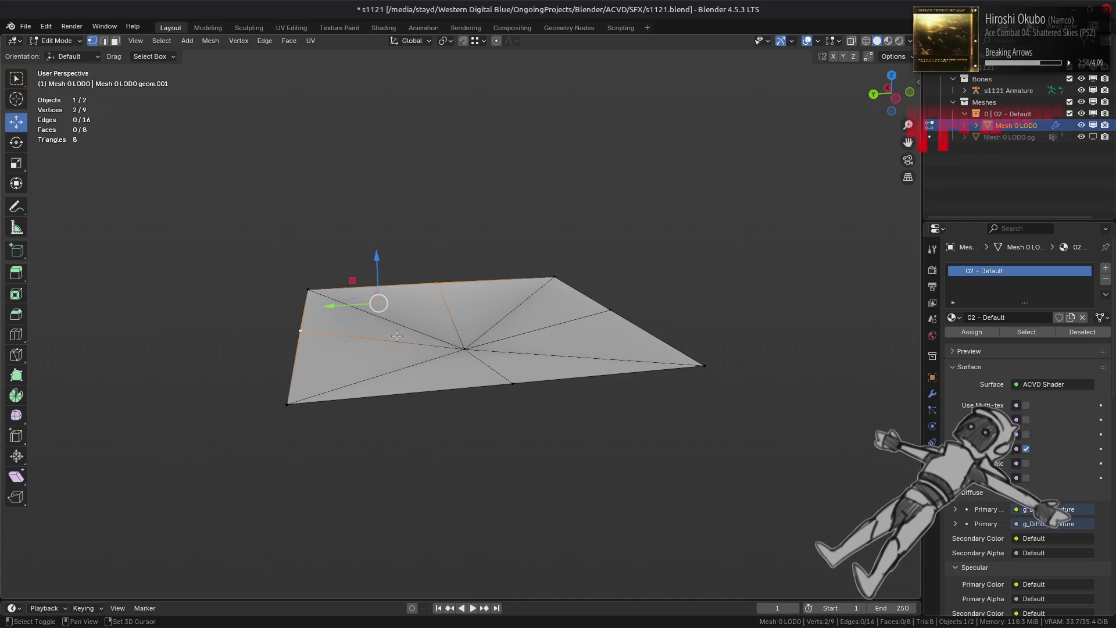
{"action": "left_click", "coordinate": [609, 310], "text": "shift"}
{"action": "left_click", "coordinate": [512, 384], "text": "shift"}
{"action": "left_click_drag", "start_coordinate": [464, 273], "coordinate": [475, 331]}
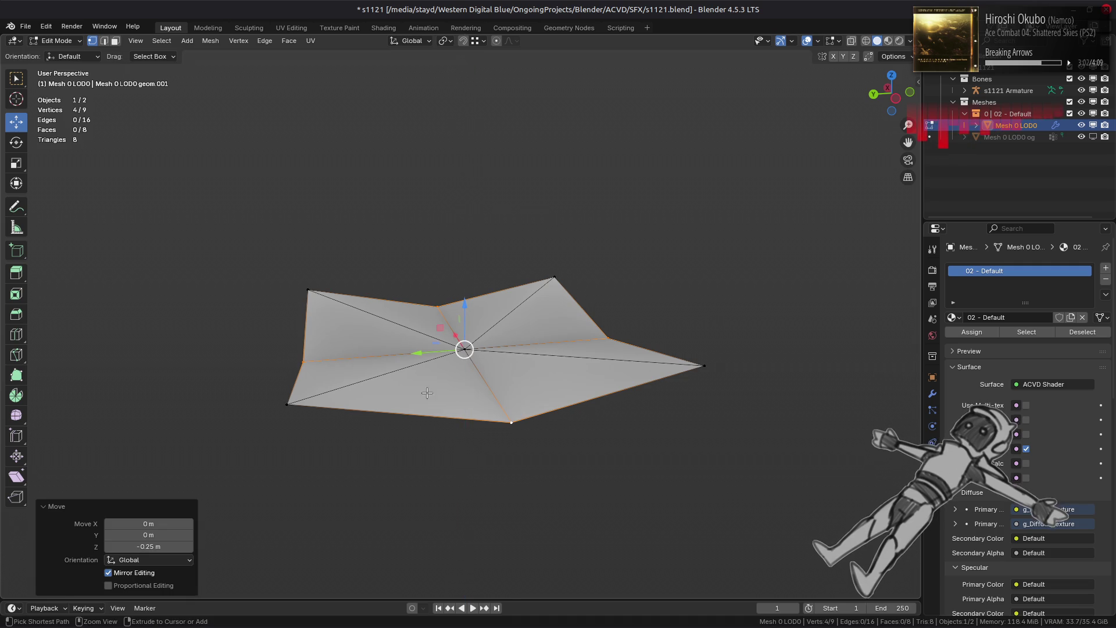
{"action": "left_click", "coordinate": [120, 547]}
{"action": "left_click", "coordinate": [120, 547]}
{"action": "key", "text": "Return"}
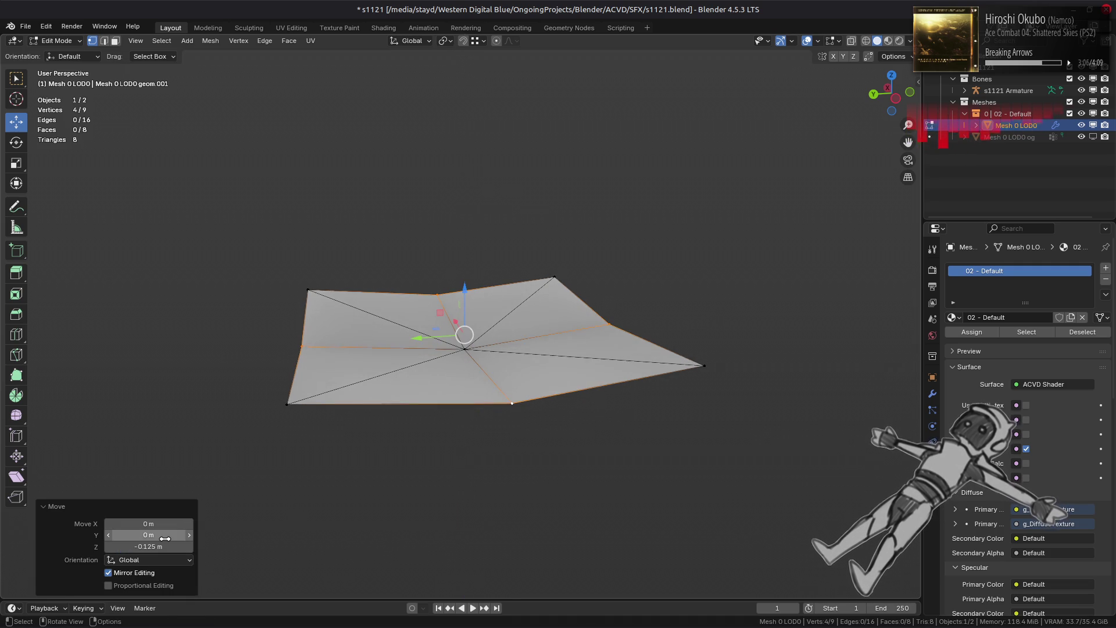
- Lower the edge-midpoint vertices by 0.1 m along Z to form a shallow dish
{"action": "key", "text": "Tab"}
{"action": "mouse_move", "coordinate": [439, 306]}
{"action": "middle_mouse_down"}
{"action": "mouse_move", "coordinate": [530, 295]}
{"action": "mouse_move", "coordinate": [561, 371]}
{"action": "mouse_move", "coordinate": [551, 360]}
{"action": "middle_mouse_up"}
{"action": "key", "text": "Tab"}
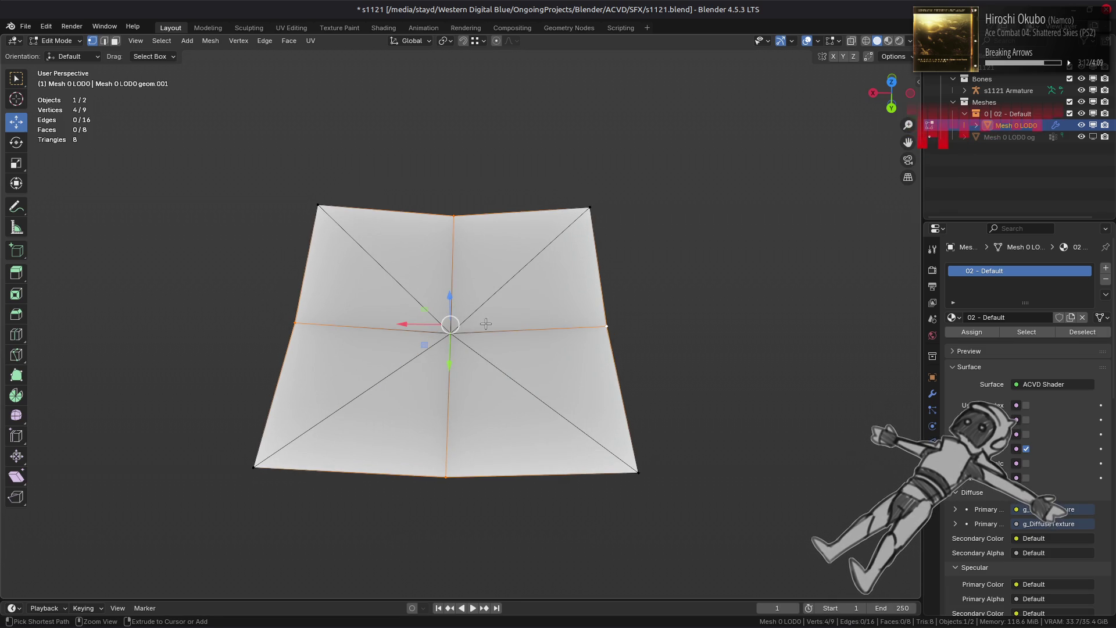
{"action": "mouse_move", "coordinate": [450, 307]}
{"action": "left_mouse_down"}
{"action": "mouse_move", "coordinate": [453, 320]}
{"action": "mouse_move", "coordinate": [456, 297]}
{"action": "mouse_move", "coordinate": [455, 308]}
{"action": "left_mouse_up"}
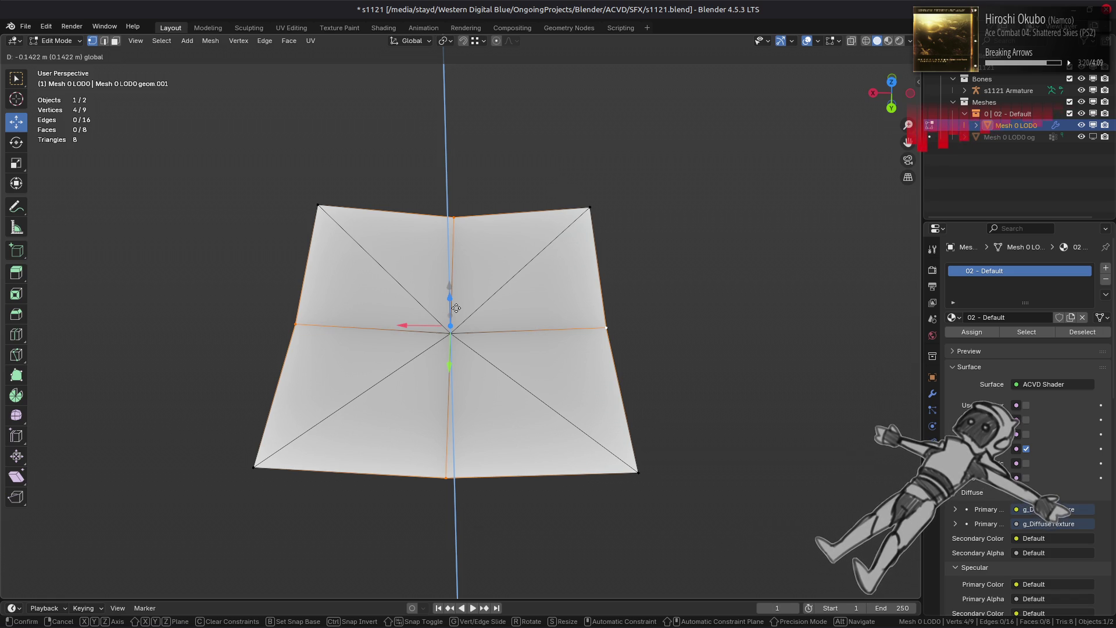
{"action": "left_click_drag", "start_coordinate": [456, 309], "coordinate": [459, 303]}
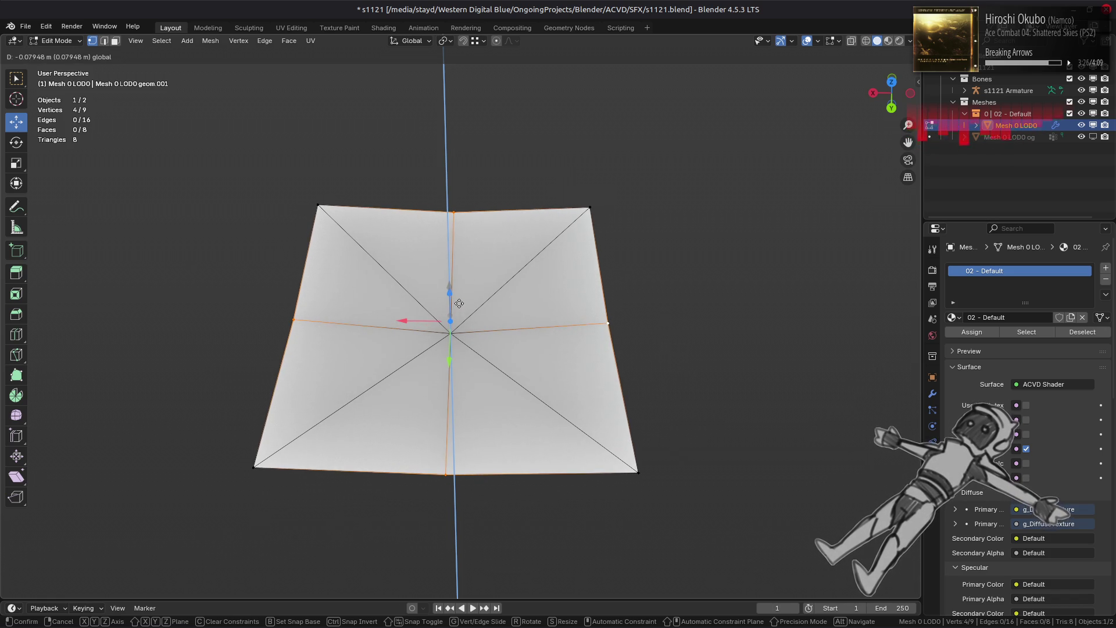
{"action": "key", "text": "equal"}
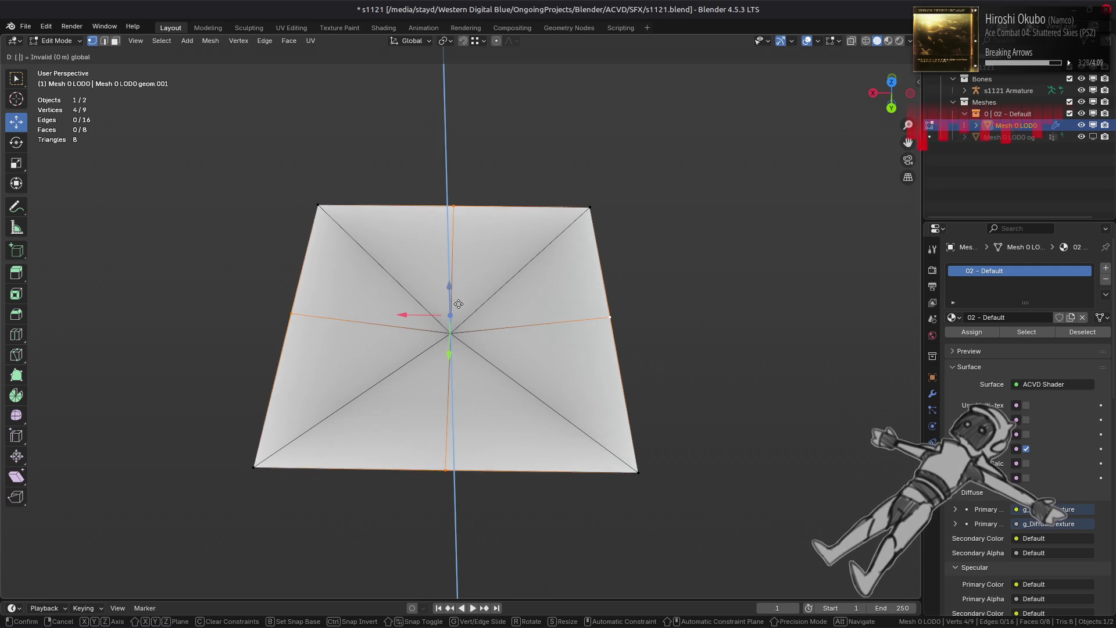
{"action": "type", "text": "-0.1"}
{"action": "key", "text": "Return"}
- Preview the textured dish in Material Preview, save s1121.blend, and open the Shading workspace
{"action": "left_click", "coordinate": [613, 299]}
{"action": "key", "text": "Tab"}
{"action": "mouse_move", "coordinate": [613, 299]}
{"action": "middle_mouse_down"}
{"action": "mouse_move", "coordinate": [568, 298]}
{"action": "mouse_move", "coordinate": [577, 298]}
{"action": "mouse_move", "coordinate": [551, 252]}
{"action": "mouse_move", "coordinate": [717, 249]}
{"action": "mouse_move", "coordinate": [424, 272]}
{"action": "mouse_move", "coordinate": [448, 275]}
{"action": "mouse_move", "coordinate": [385, 317]}
{"action": "middle_mouse_up"}
{"action": "key", "text": "z"}
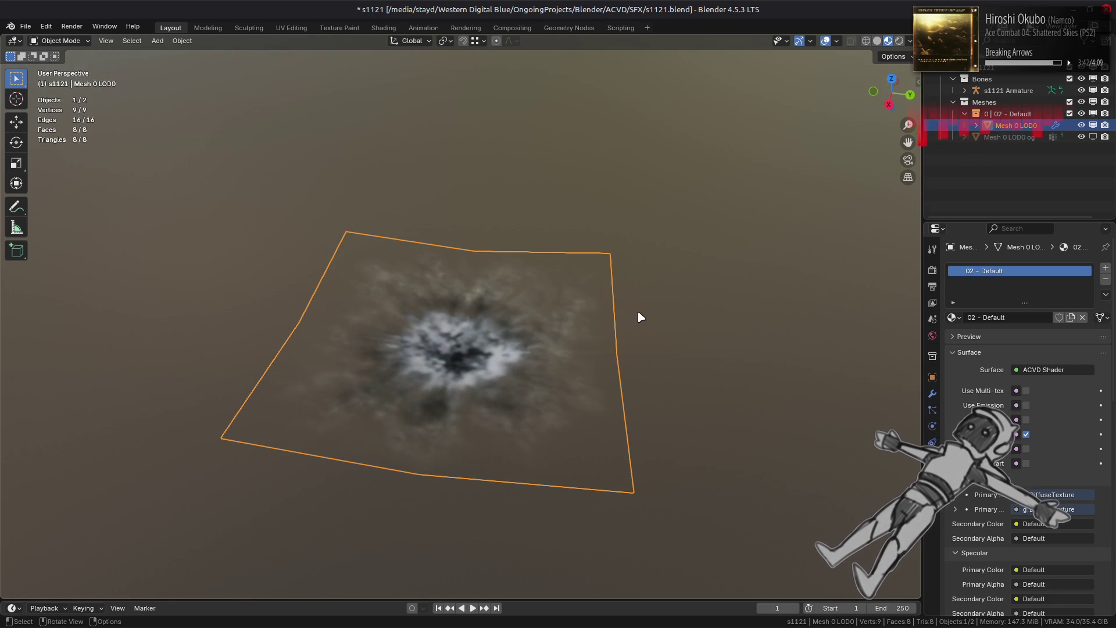
{"action": "mouse_move", "coordinate": [640, 315]}
{"action": "middle_mouse_down"}
{"action": "mouse_move", "coordinate": [498, 324]}
{"action": "mouse_move", "coordinate": [511, 319]}
{"action": "middle_mouse_up"}
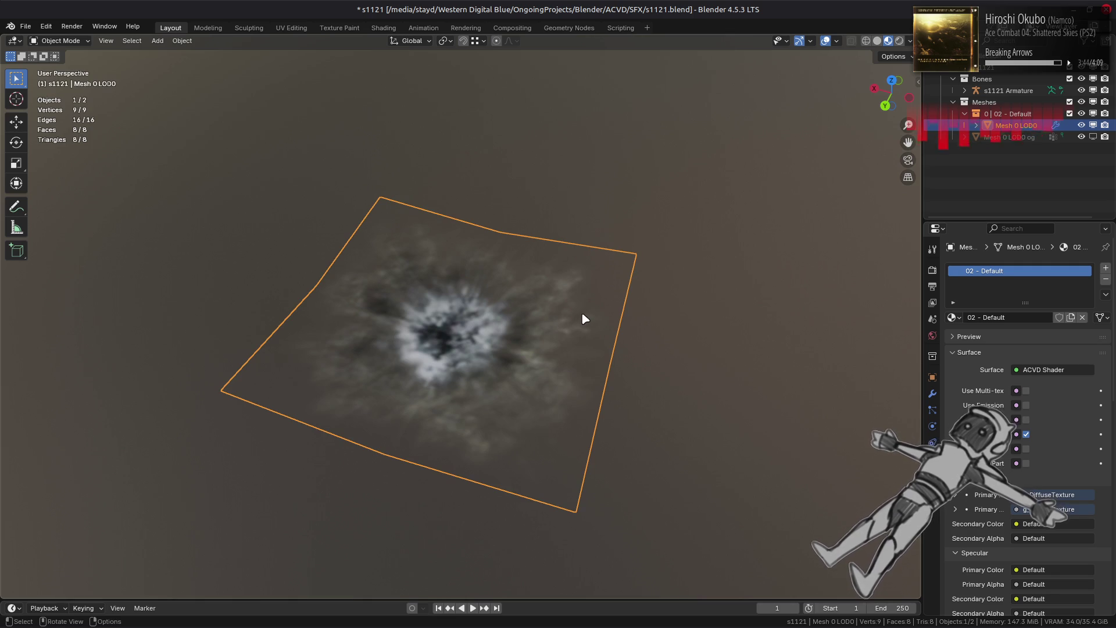
{"action": "key", "text": "ctrl+s"}
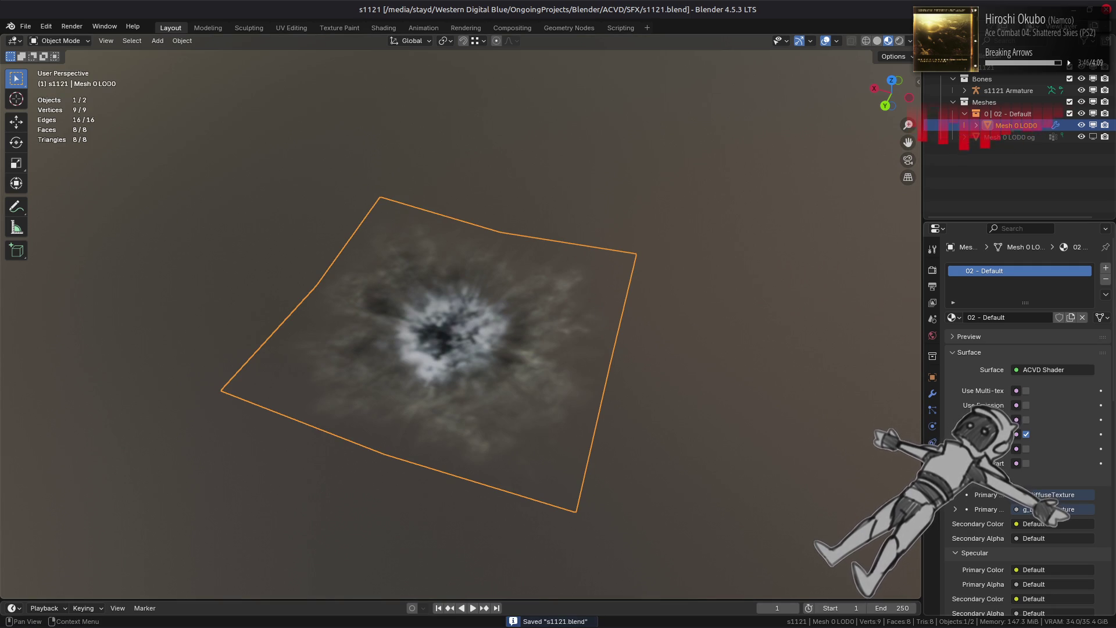
{"action": "left_click", "coordinate": [383, 29]}
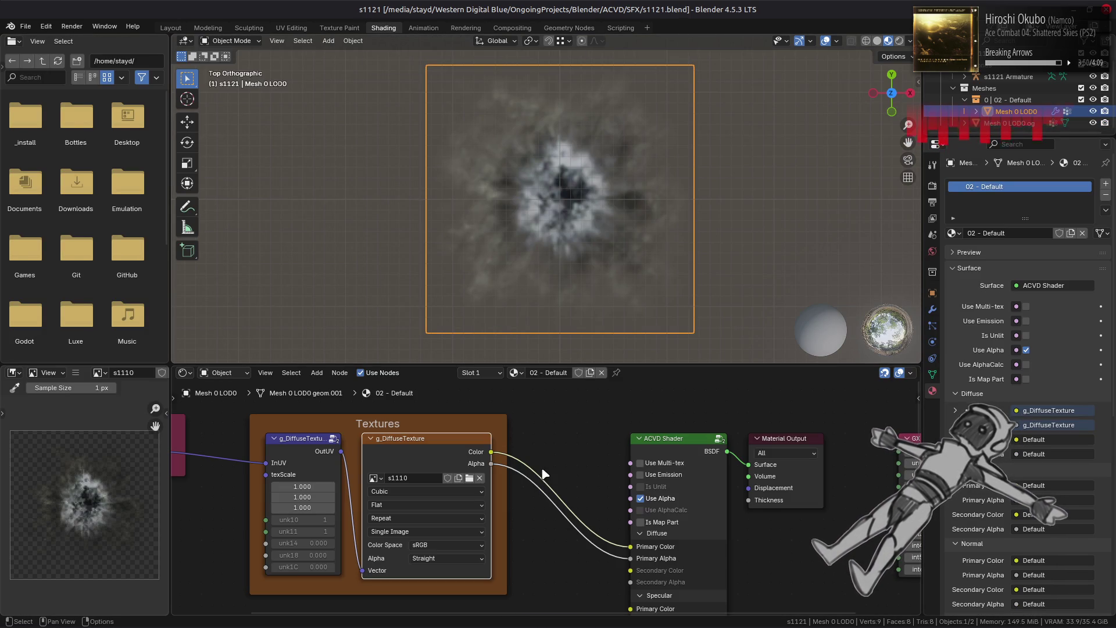
- Duplicate the two texture nodes below the originals and link the UV output to the copy's InUV
{"action": "middle_click_drag", "start_coordinate": [447, 465], "coordinate": [518, 455]}
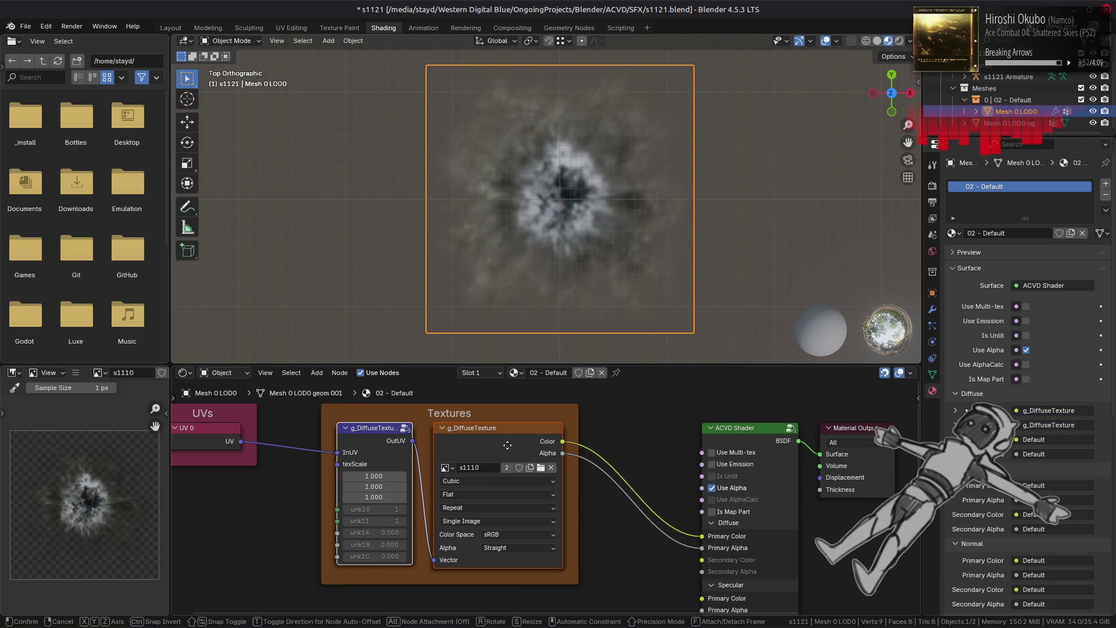
{"action": "key", "text": "shift+d"}
{"action": "left_click", "coordinate": [509, 607]}
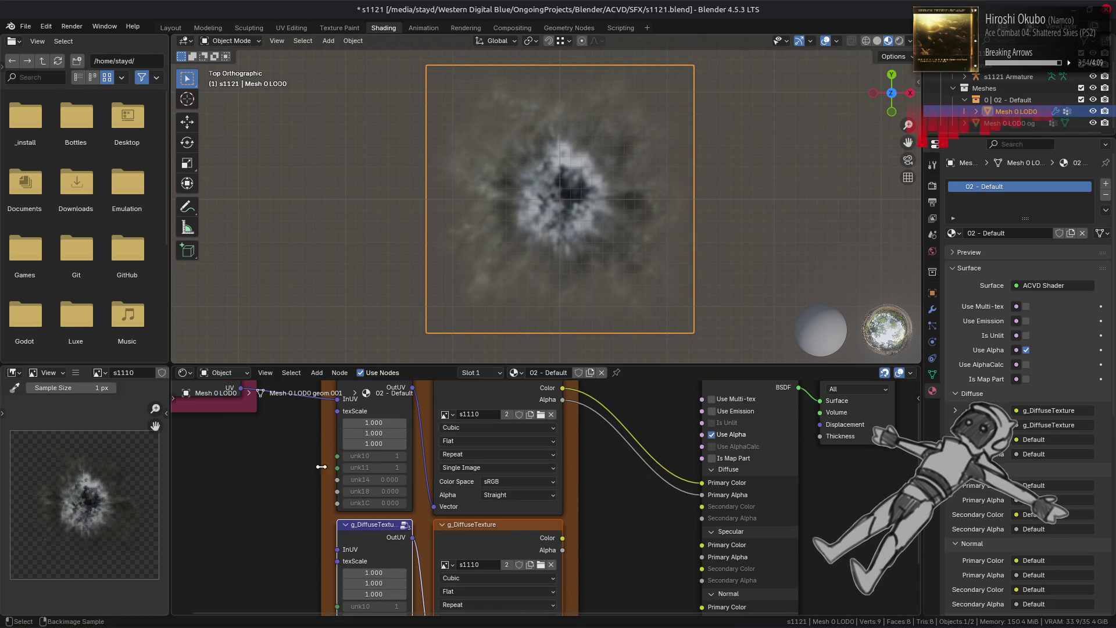
{"action": "middle_click_drag", "start_coordinate": [245, 457], "coordinate": [329, 476]}
{"action": "mouse_move", "coordinate": [326, 460]}
{"action": "left_mouse_down"}
{"action": "mouse_move", "coordinate": [401, 605]}
{"action": "mouse_move", "coordinate": [422, 553]}
{"action": "left_mouse_up"}
- Label and name the copied texture node g_BumpmapTexture in the node sidebar
{"action": "left_click", "coordinate": [558, 528]}
{"action": "key", "text": "n"}
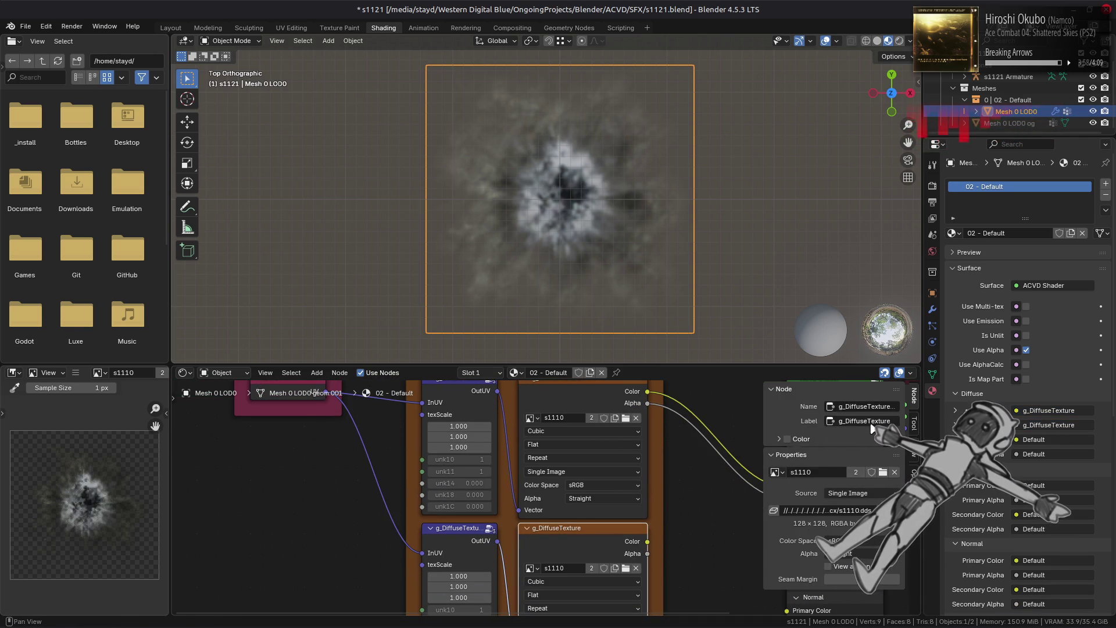
{"action": "left_click", "coordinate": [868, 421]}
{"action": "left_click", "coordinate": [869, 420]}
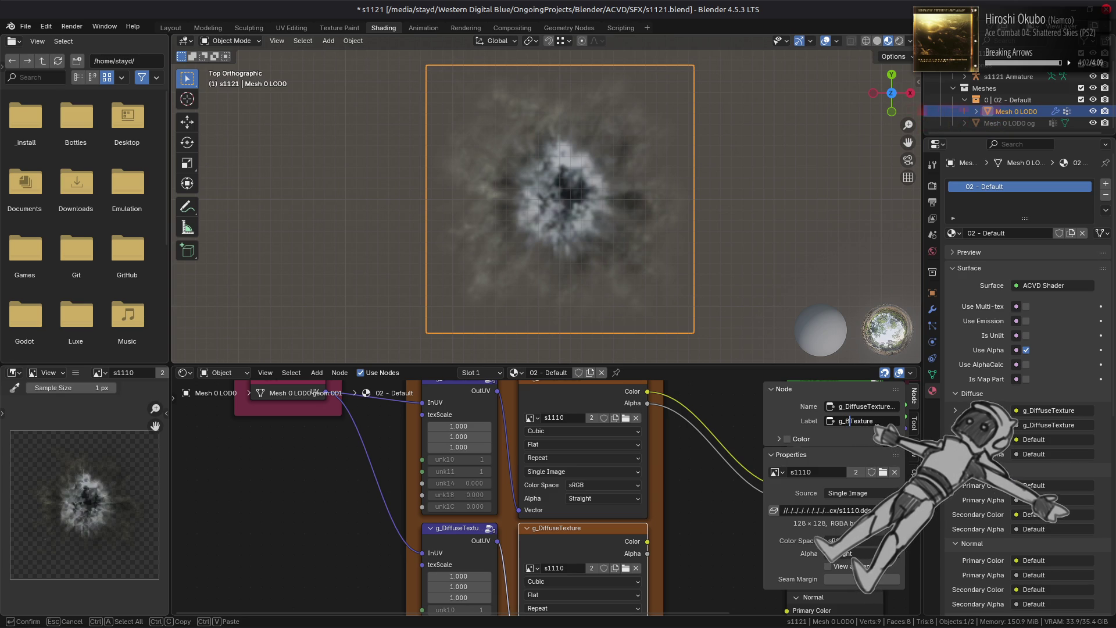
{"action": "type", "text": "umpmap"}
{"action": "key", "text": "Return"}
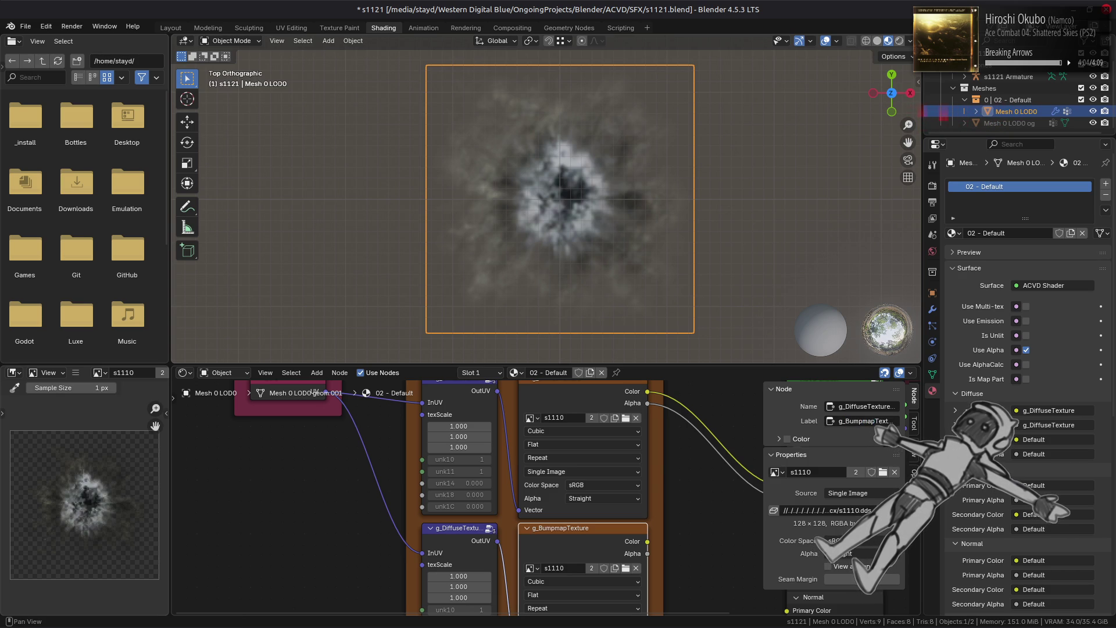
{"action": "left_click", "coordinate": [865, 405]}
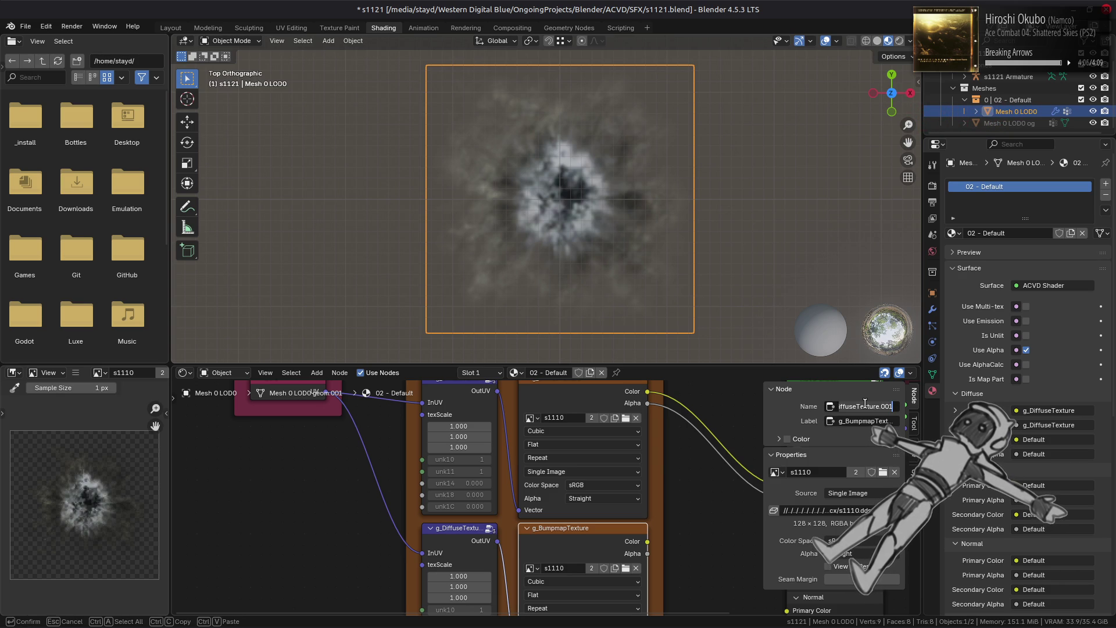
{"action": "key", "text": "Return"}
- Give the lower copied group node its bumpmap Texture Properties label and matching name
{"action": "left_click", "coordinate": [476, 538]}
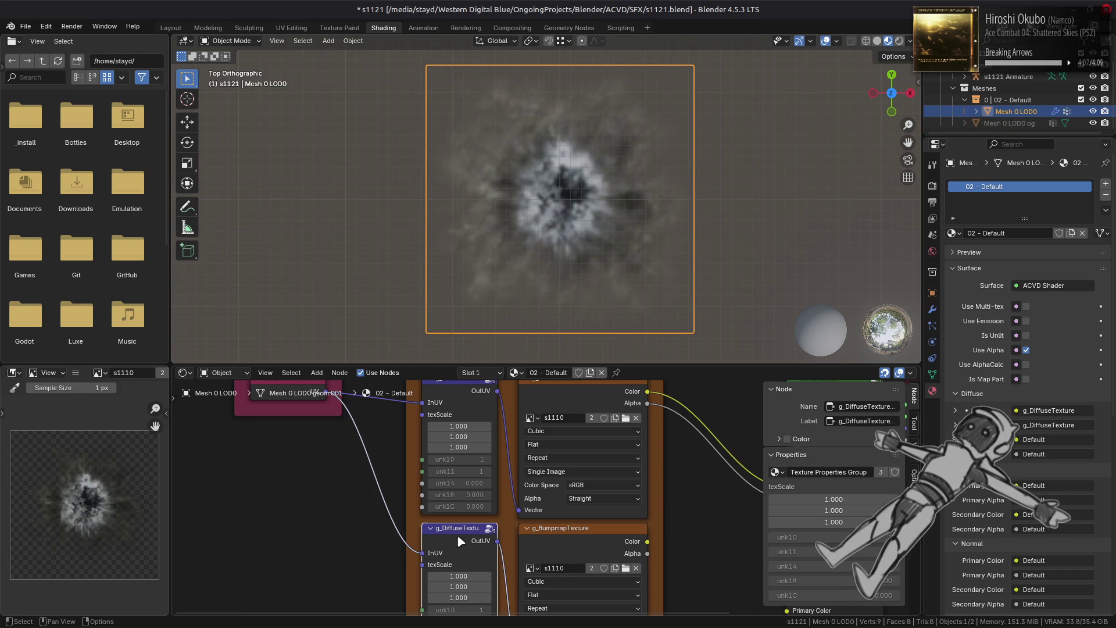
{"action": "left_click", "coordinate": [882, 418]}
{"action": "type", "text": "Texture Properties"}
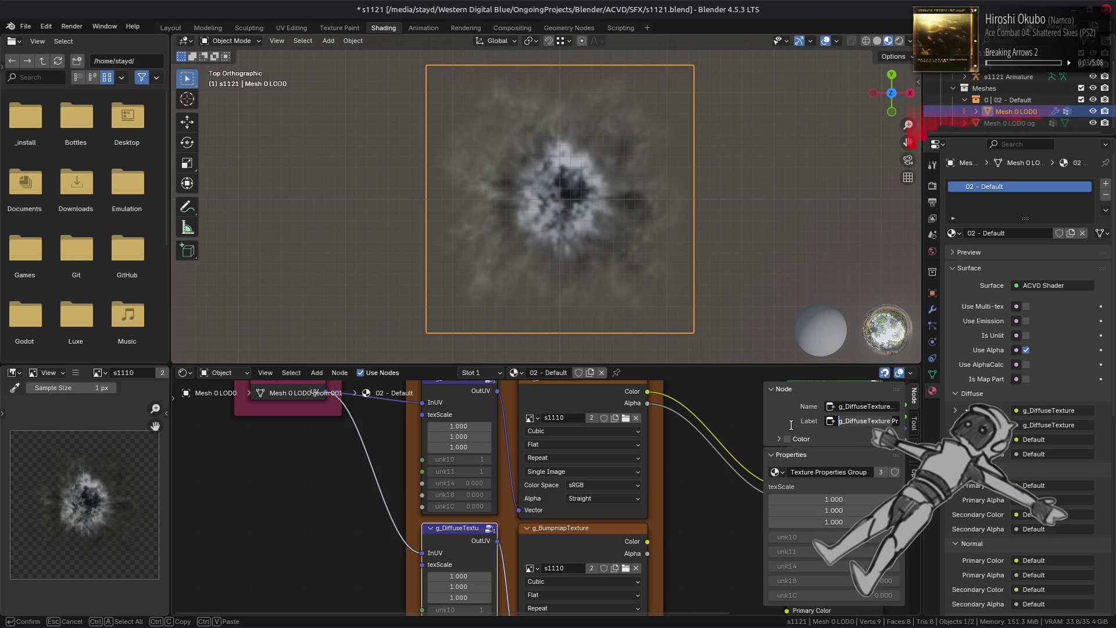
{"action": "key", "text": "Return"}
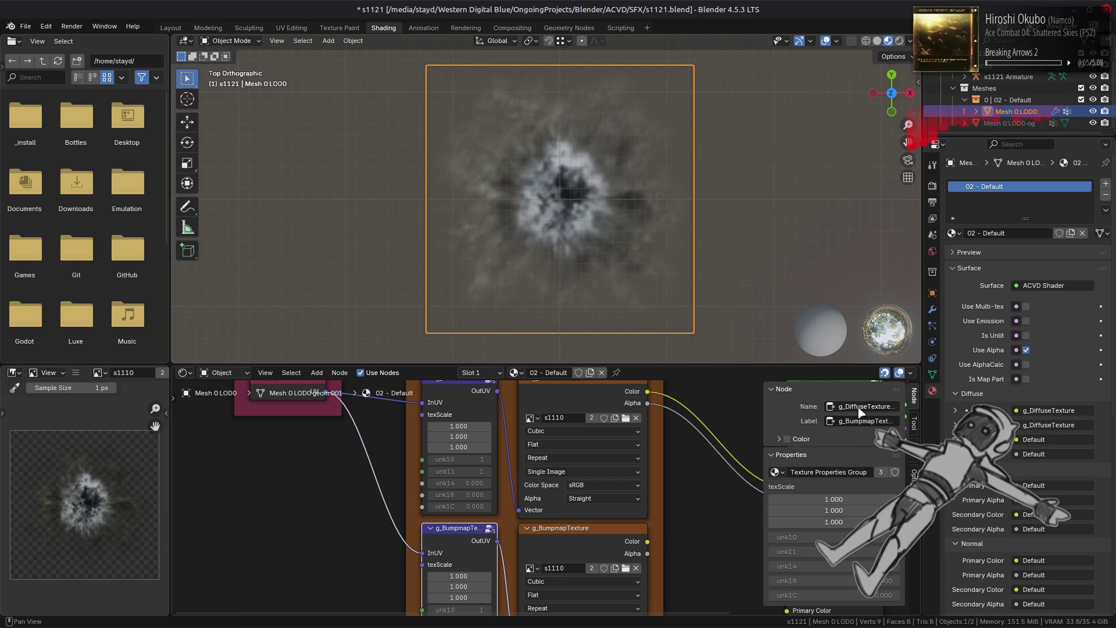
{"action": "left_click", "coordinate": [843, 407]}
{"action": "type", "text": "Texture Scale.001"}
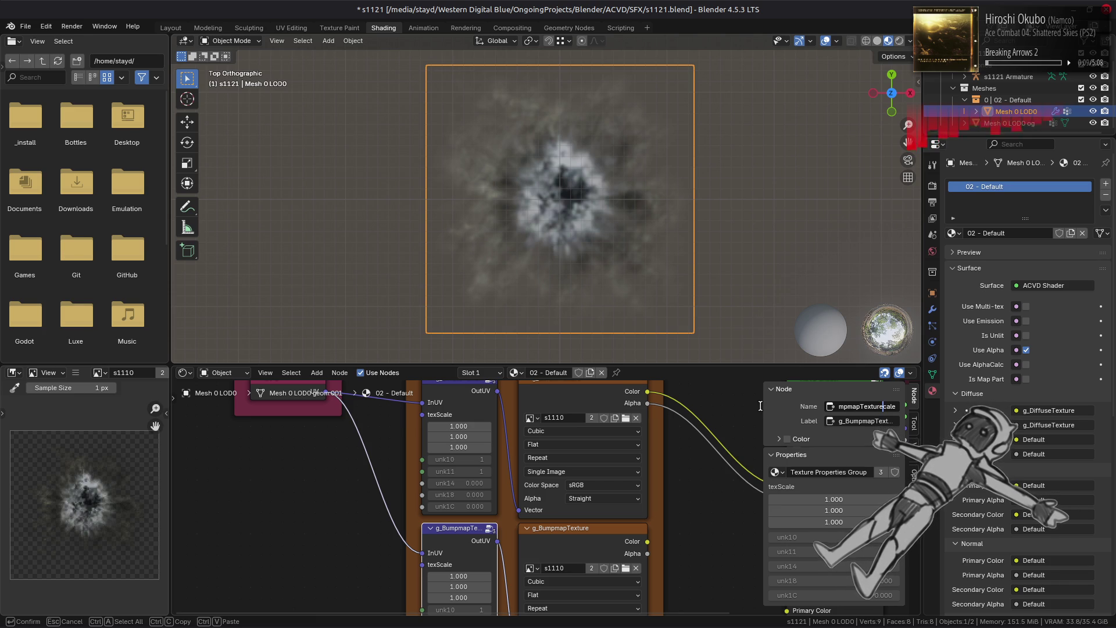
{"action": "key", "text": "Return"}
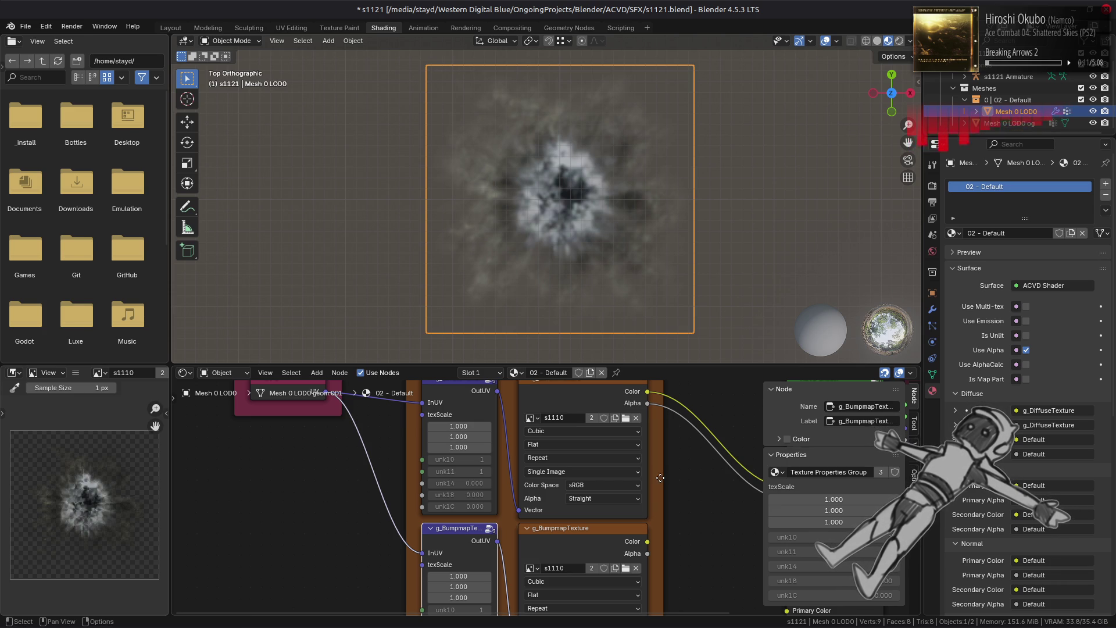
- Make the bumpmap image a single-user copy named s1120 and set the diffuse alpha to Channel Packed
{"action": "left_click", "coordinate": [599, 531]}
{"action": "middle_click_drag", "start_coordinate": [690, 558], "coordinate": [636, 493]}
{"action": "key", "text": "n"}
{"action": "left_click", "coordinate": [541, 510]}
{"action": "left_click", "coordinate": [532, 510]}
{"action": "left_click", "coordinate": [533, 509]}
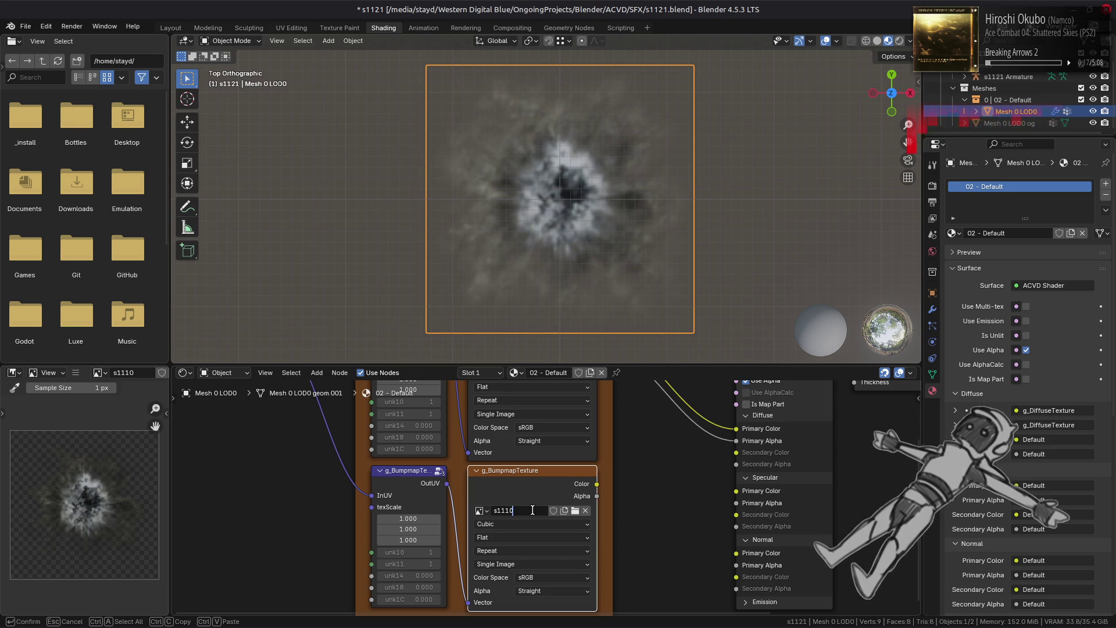
{"action": "type", "text": "2"}
{"action": "key", "text": "Return"}
{"action": "left_click", "coordinate": [551, 441]}
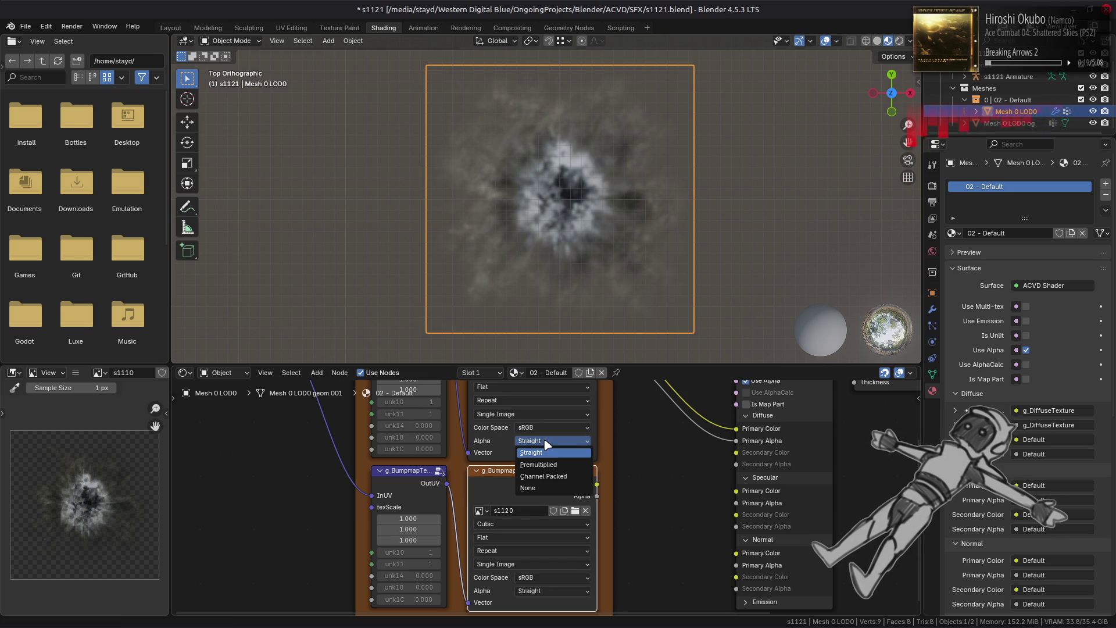
{"action": "left_click", "coordinate": [555, 476]}
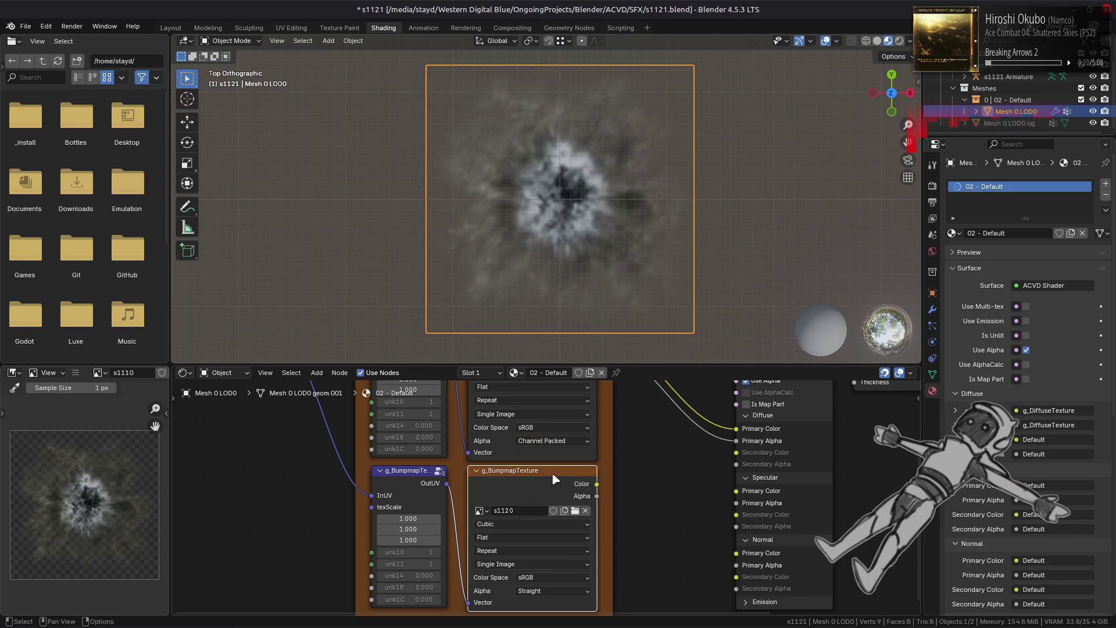
- Set the g_BumpmapTexture colour space to Non-Color and replace the s1120 image with s1120.dds
{"action": "left_click", "coordinate": [564, 578]}
{"action": "left_click", "coordinate": [657, 518]}
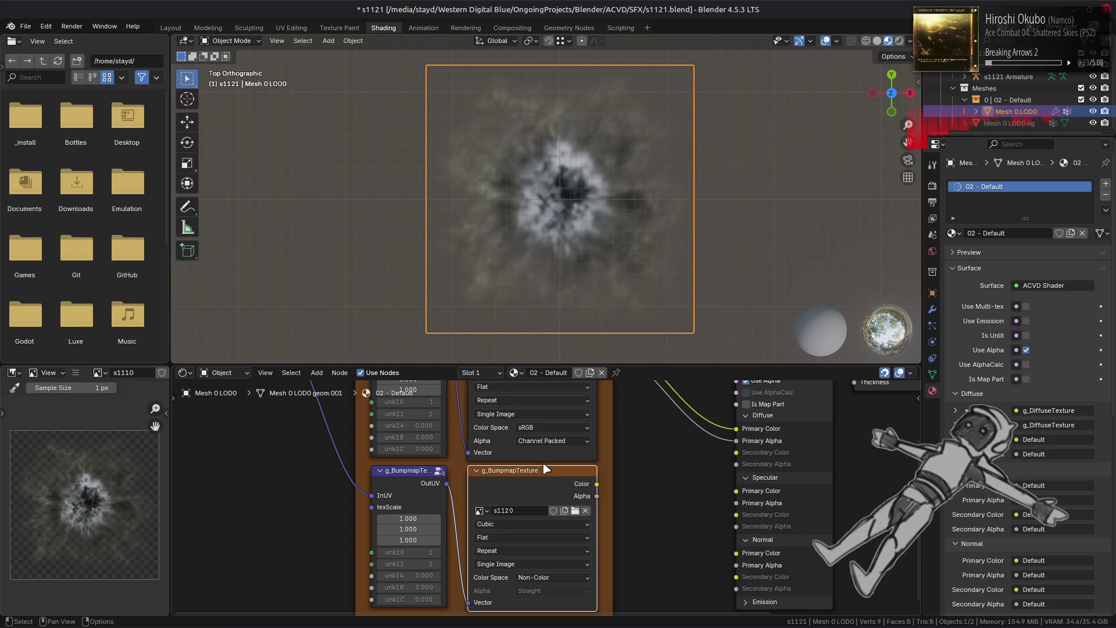
{"action": "left_click", "coordinate": [537, 479]}
{"action": "left_click", "coordinate": [75, 373]}
{"action": "mouse_move", "coordinate": [107, 400]}
{"action": "left_click", "coordinate": [233, 217]}
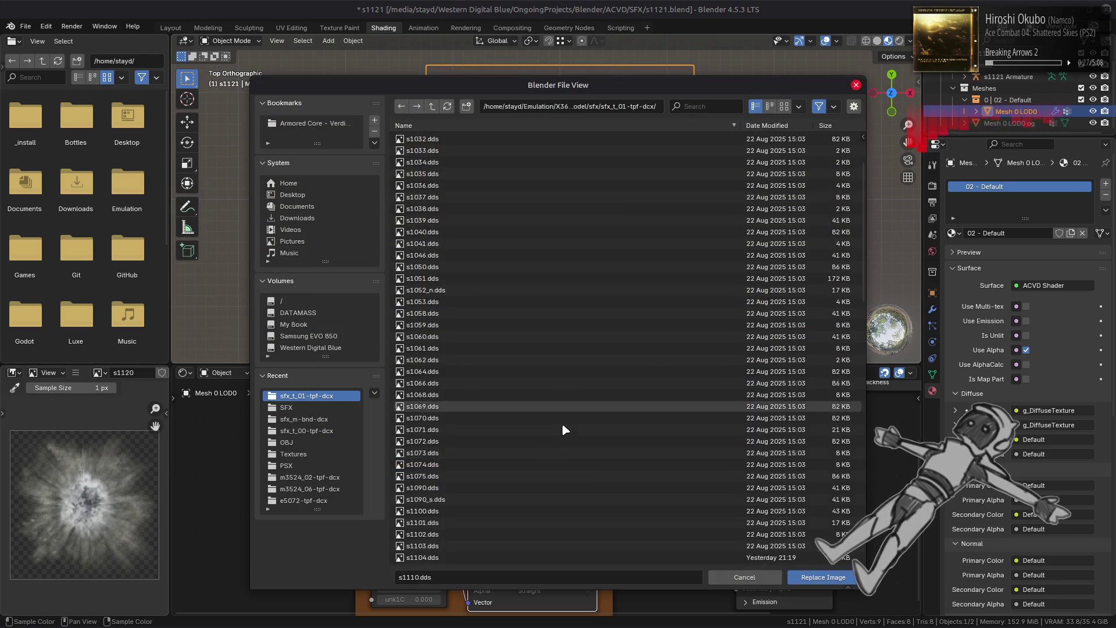
{"action": "scroll", "coordinate": [561, 429], "scroll_direction": "down", "scroll_amount": 7}
{"action": "left_click", "coordinate": [477, 430]}
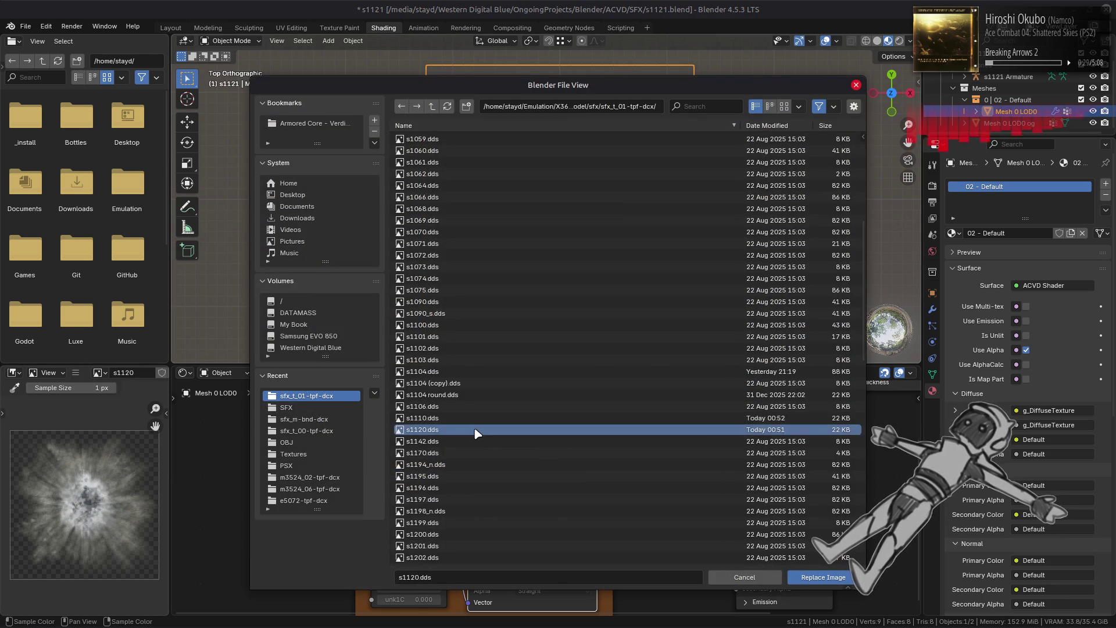
{"action": "double_click", "coordinate": [476, 431]}
{"action": "middle_click_drag", "start_coordinate": [599, 494], "coordinate": [549, 448]}
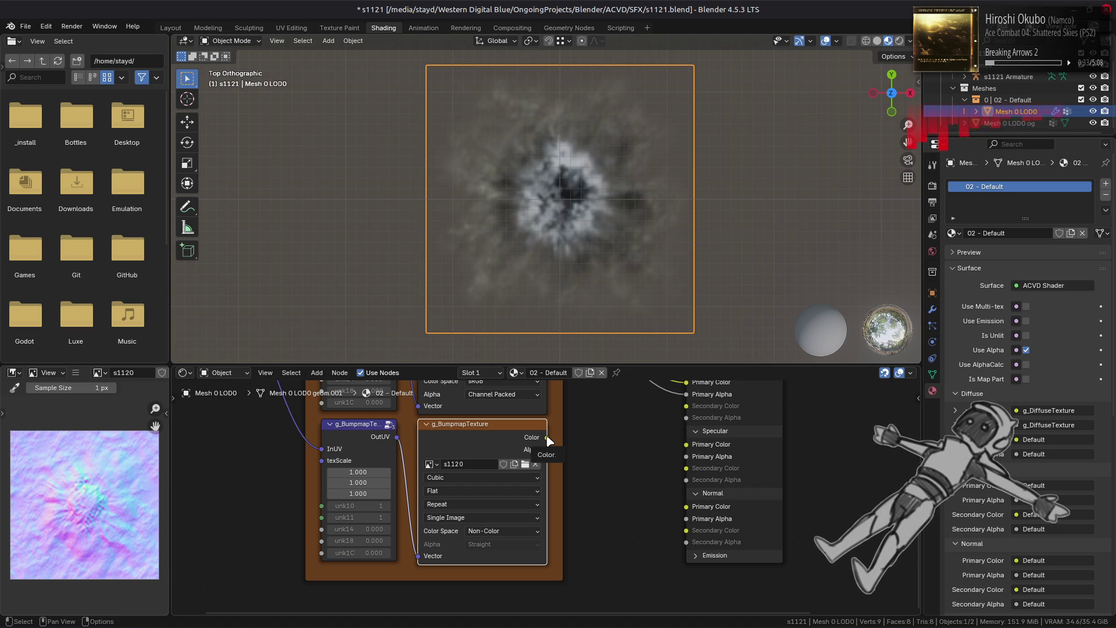
- Switch the viewport to a different preview lighting environment
{"action": "left_click", "coordinate": [911, 41]}
{"action": "left_click", "coordinate": [925, 128]}
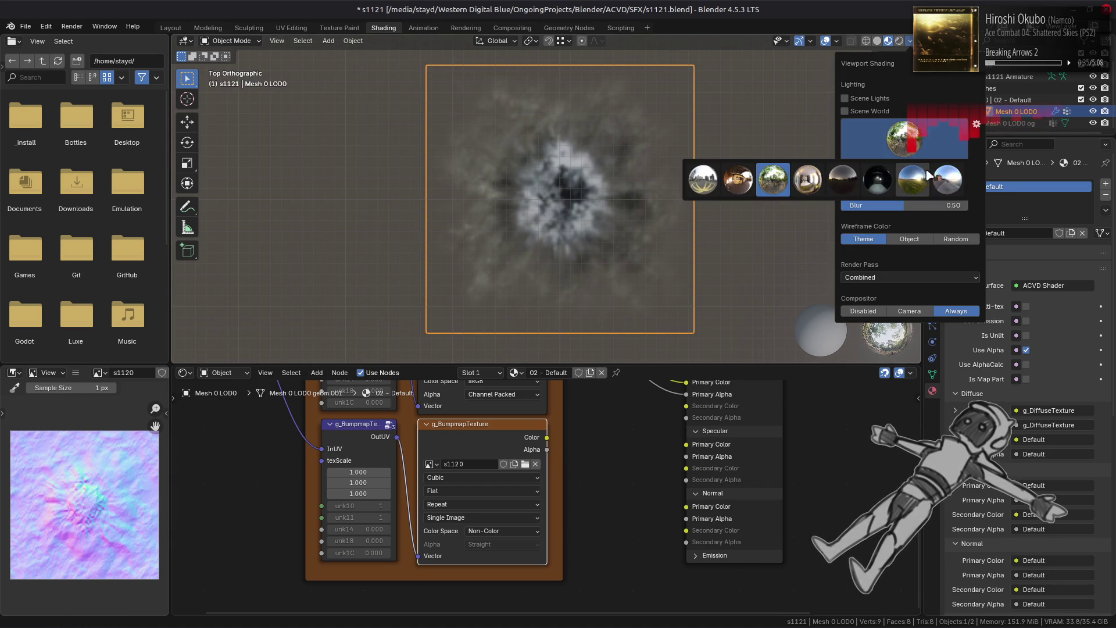
{"action": "left_click", "coordinate": [926, 176]}
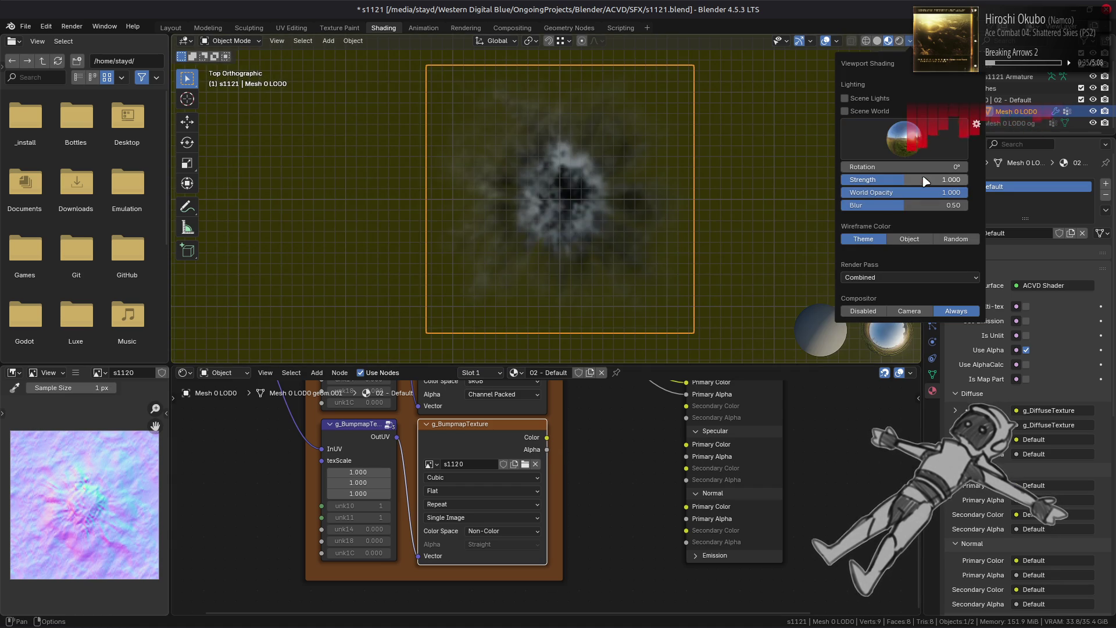
- Connect g_BumpmapTexture's Color output to the shader's Normal Primary Color input
{"action": "left_click", "coordinate": [839, 42]}
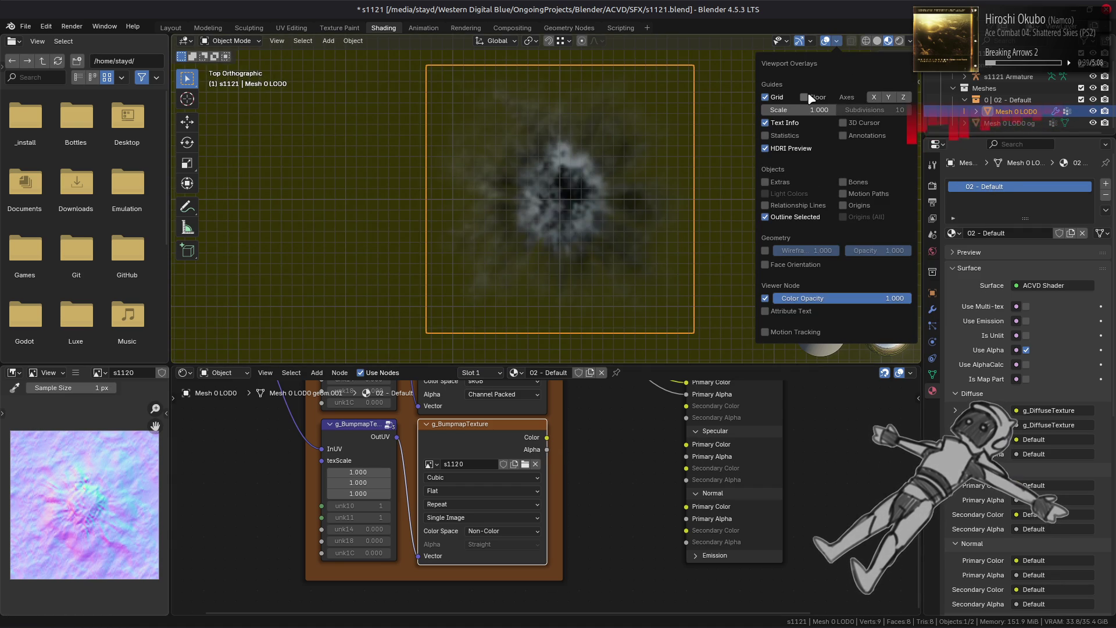
{"action": "left_click", "coordinate": [765, 97]}
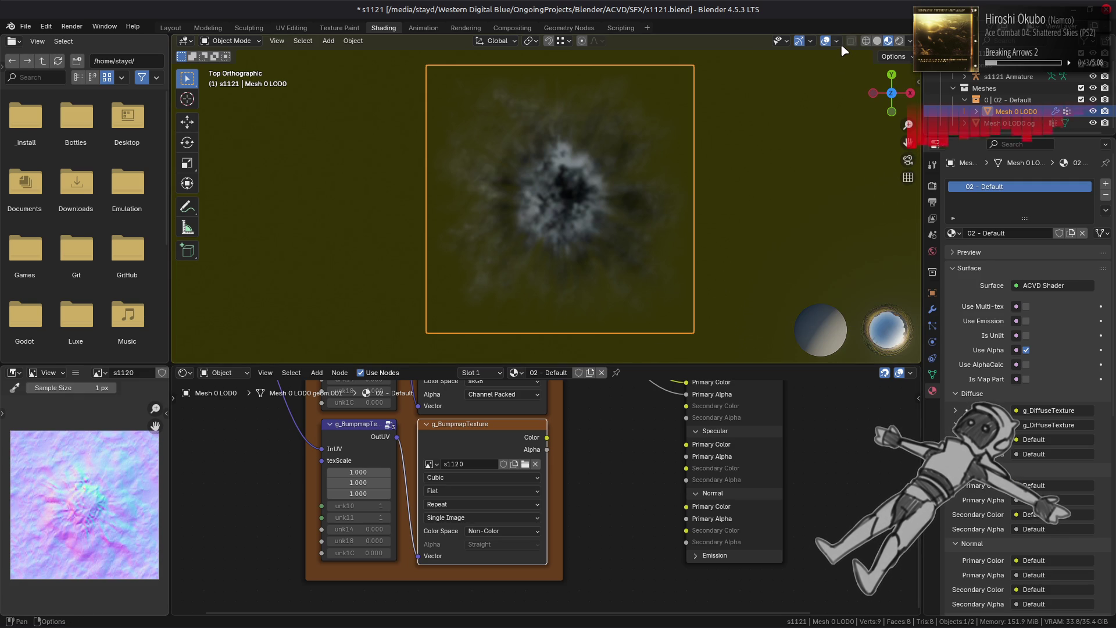
{"action": "left_click", "coordinate": [838, 42]}
{"action": "left_click", "coordinate": [765, 97]}
{"action": "mouse_move", "coordinate": [668, 151]}
{"action": "middle_mouse_down"}
{"action": "mouse_move", "coordinate": [605, 224]}
{"action": "mouse_move", "coordinate": [605, 169]}
{"action": "mouse_move", "coordinate": [605, 209]}
{"action": "mouse_move", "coordinate": [605, 191]}
{"action": "middle_mouse_up"}
{"action": "left_click_drag", "start_coordinate": [547, 438], "coordinate": [687, 506]}
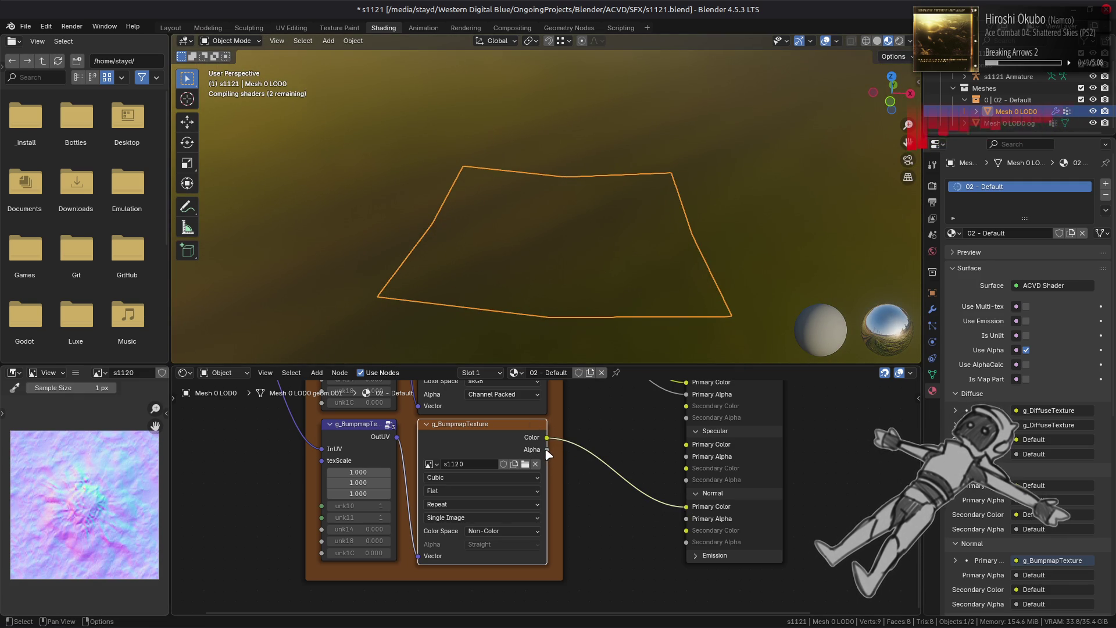
- Link g_BumpmapTexture's Alpha to Normal Primary Alpha, then deselect and inspect the crater relief
{"action": "mouse_move", "coordinate": [547, 449]}
{"action": "left_mouse_down"}
{"action": "mouse_move", "coordinate": [615, 494]}
{"action": "mouse_move", "coordinate": [686, 518]}
{"action": "left_mouse_up"}
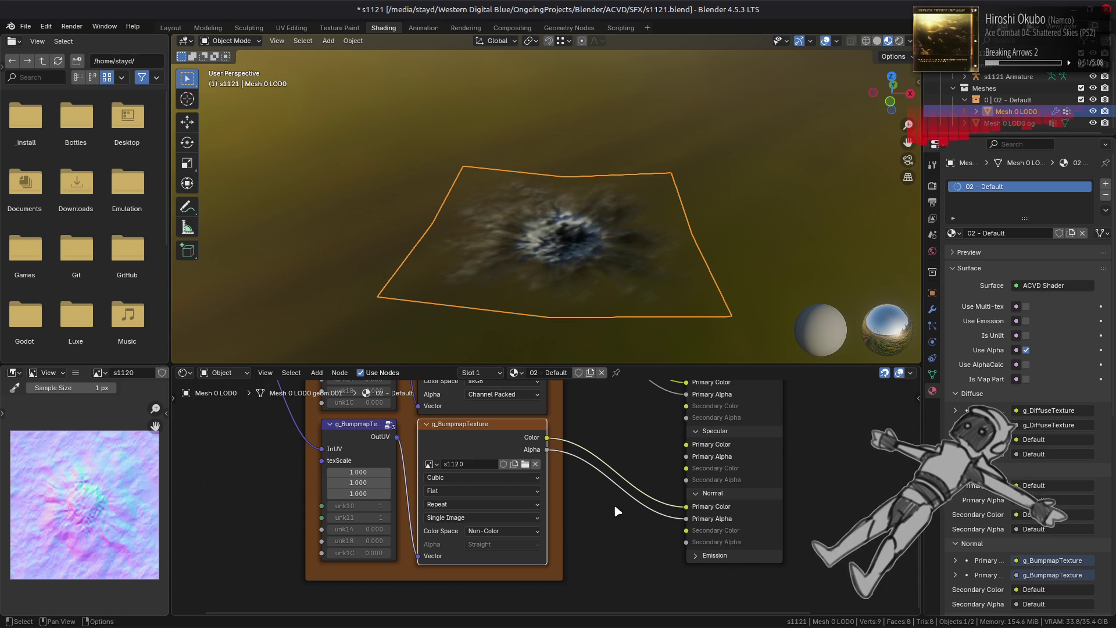
{"action": "mouse_move", "coordinate": [593, 212]}
{"action": "middle_mouse_down"}
{"action": "mouse_move", "coordinate": [568, 162]}
{"action": "mouse_move", "coordinate": [534, 154]}
{"action": "mouse_move", "coordinate": [326, 187]}
{"action": "mouse_move", "coordinate": [532, 193]}
{"action": "mouse_move", "coordinate": [400, 245]}
{"action": "mouse_move", "coordinate": [442, 256]}
{"action": "middle_mouse_up"}
{"action": "left_click", "coordinate": [932, 310]}
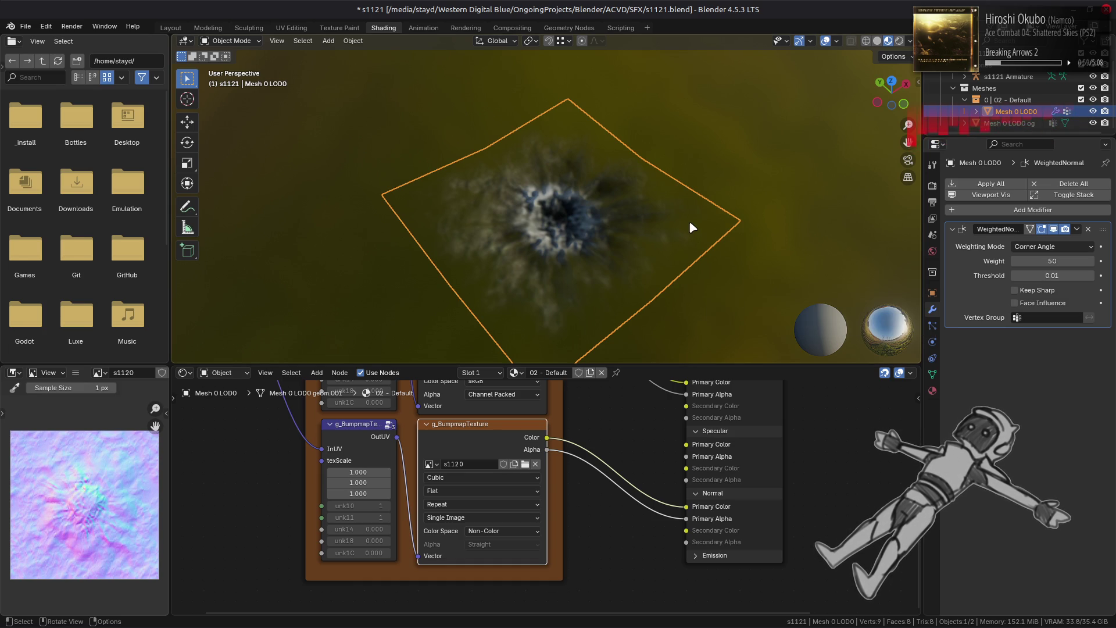
{"action": "key", "text": "alt+a"}
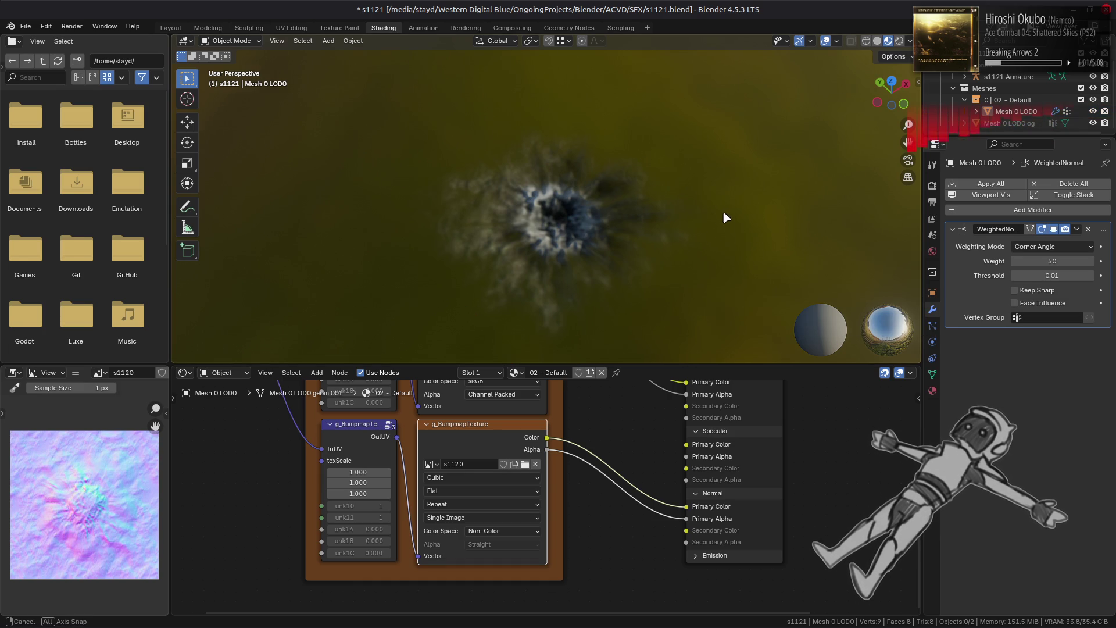
{"action": "middle_click_drag", "start_coordinate": [727, 219], "coordinate": [674, 256]}
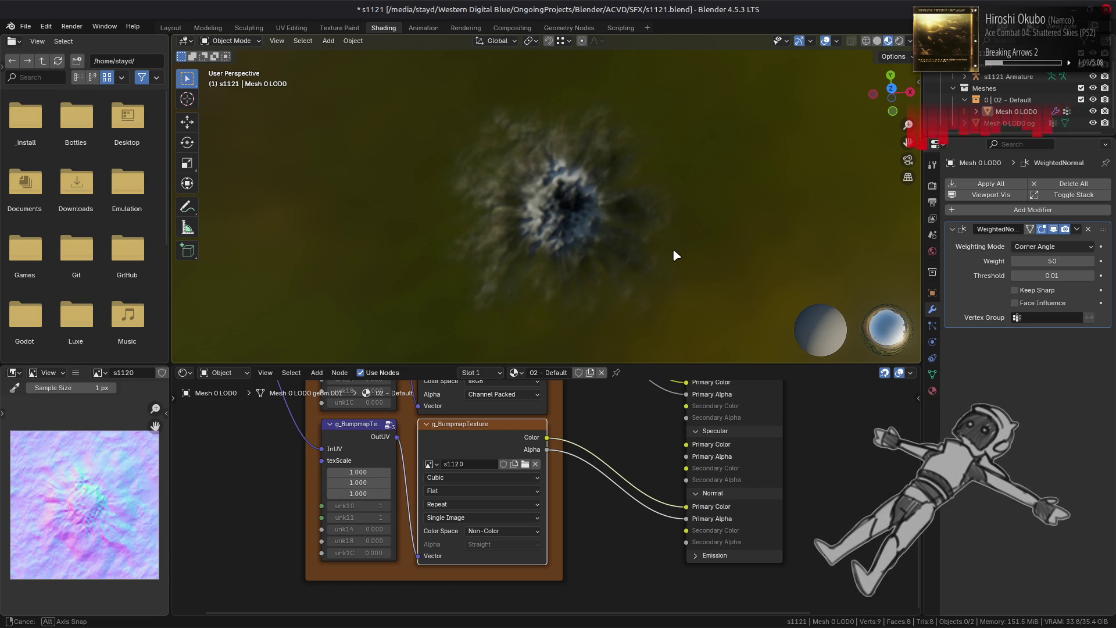
{"action": "middle_click_drag", "start_coordinate": [673, 251], "coordinate": [730, 213]}
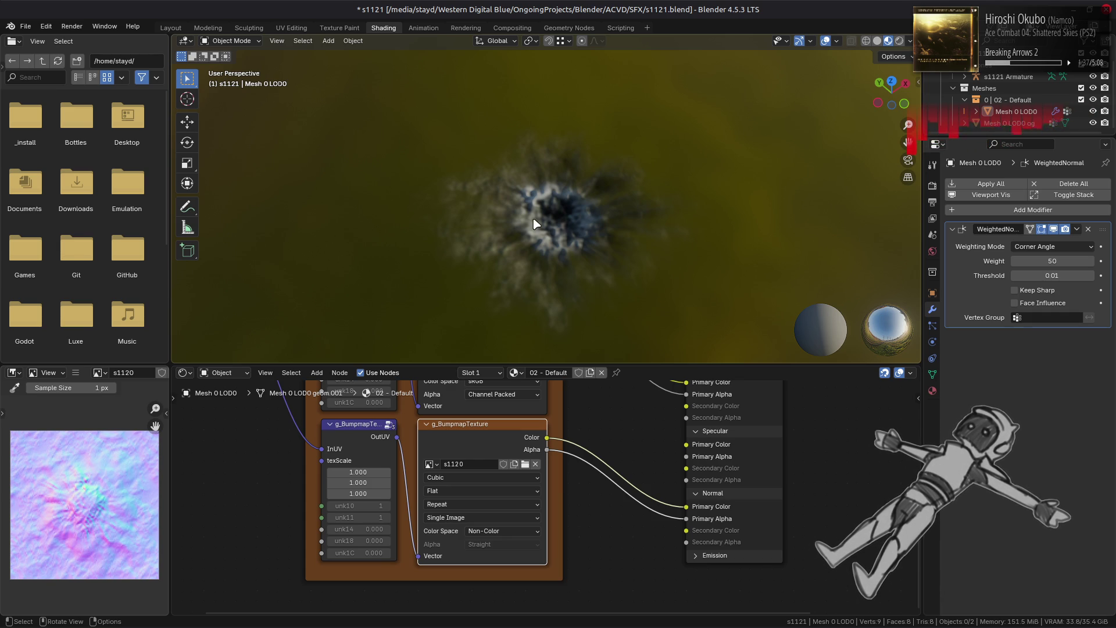
- Change the plane material's MTD custom property from Simple_alpha to SimpleBump
{"action": "left_click", "coordinate": [728, 226]}
{"action": "left_click", "coordinate": [932, 391]}
{"action": "scroll", "coordinate": [1024, 407], "scroll_direction": "down", "scroll_amount": 10}
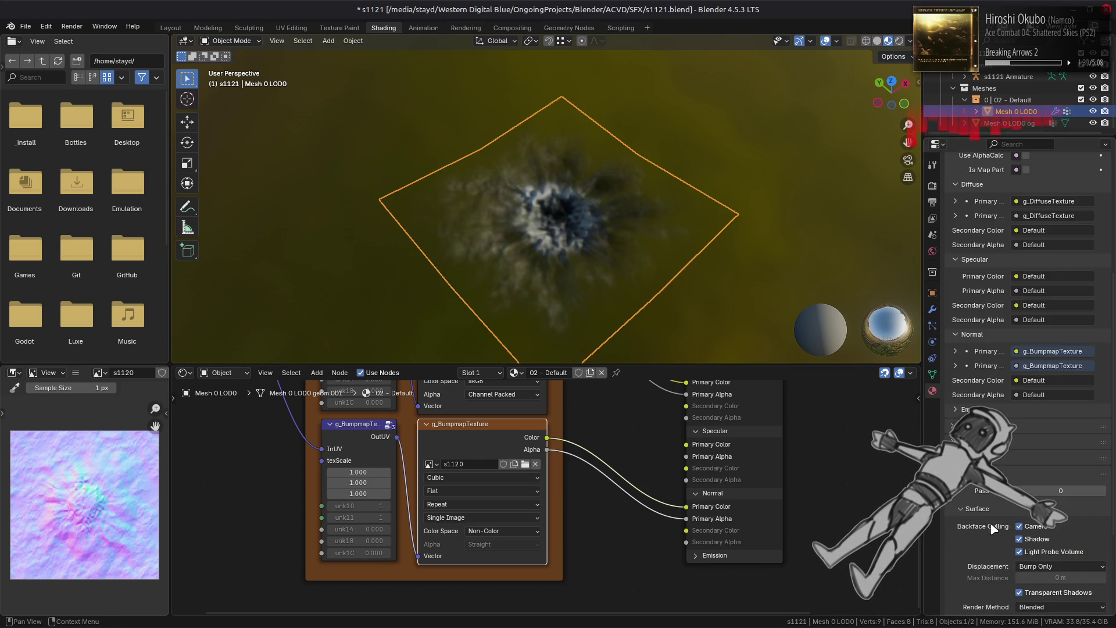
{"action": "left_click", "coordinate": [986, 608]}
{"action": "scroll", "coordinate": [1023, 581], "scroll_direction": "down", "scroll_amount": 3}
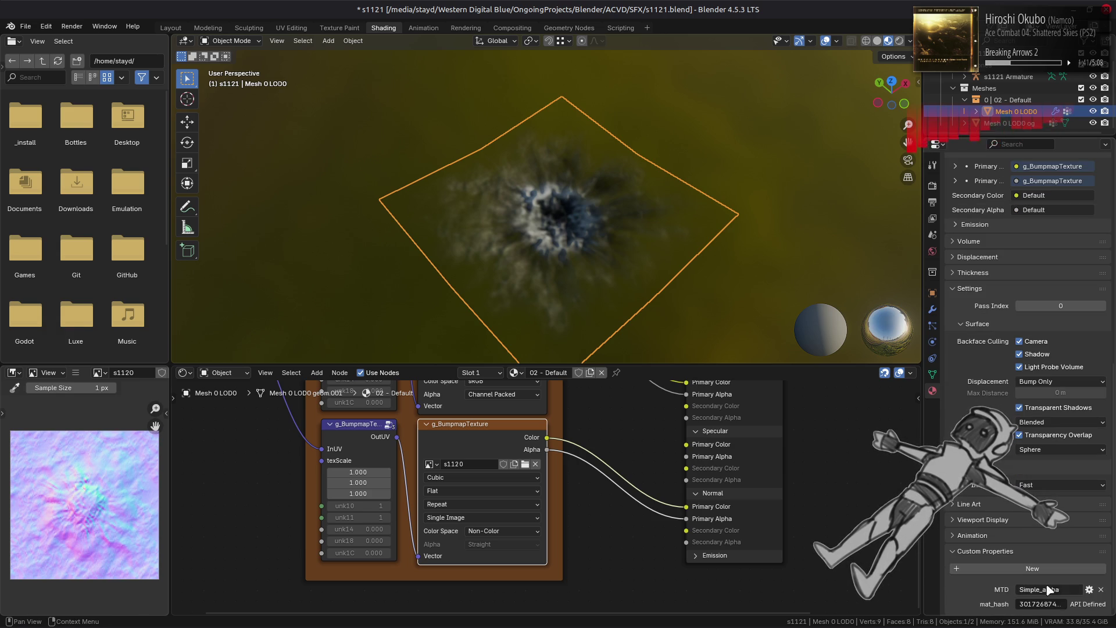
{"action": "left_click", "coordinate": [1039, 589]}
{"action": "key", "text": "BackSpace"}
{"action": "key", "text": "BackSpace"}
{"action": "key", "text": "BackSpace"}
{"action": "type", "text": "Bump"}
{"action": "key", "text": "Return"}
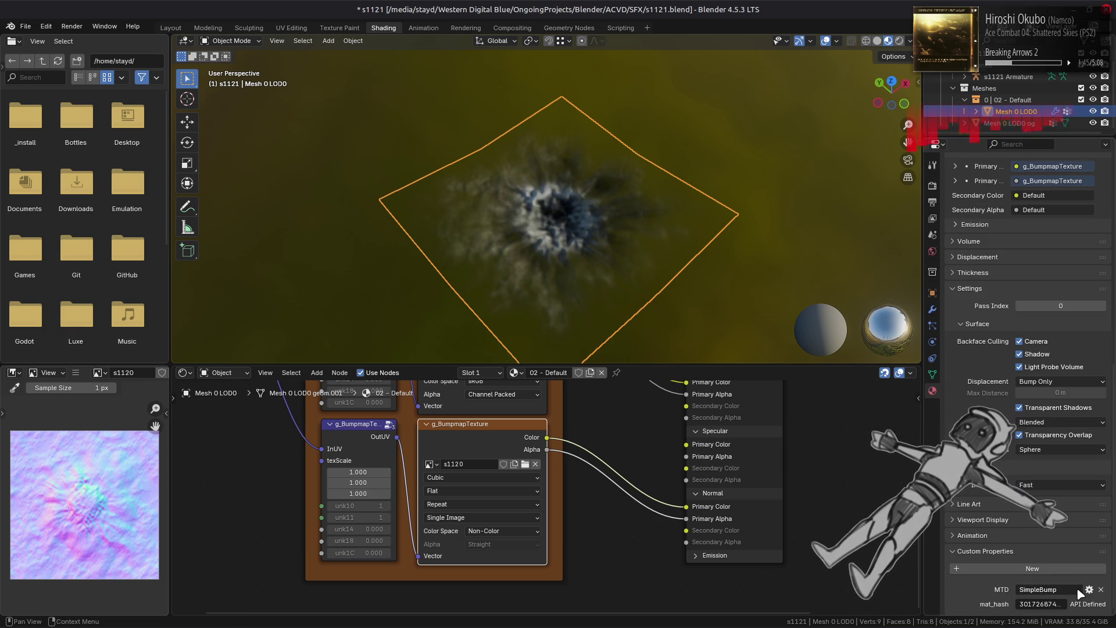
- Save s1121.blend and switch to the Layout workspace
{"action": "key", "text": "ctrl+s"}
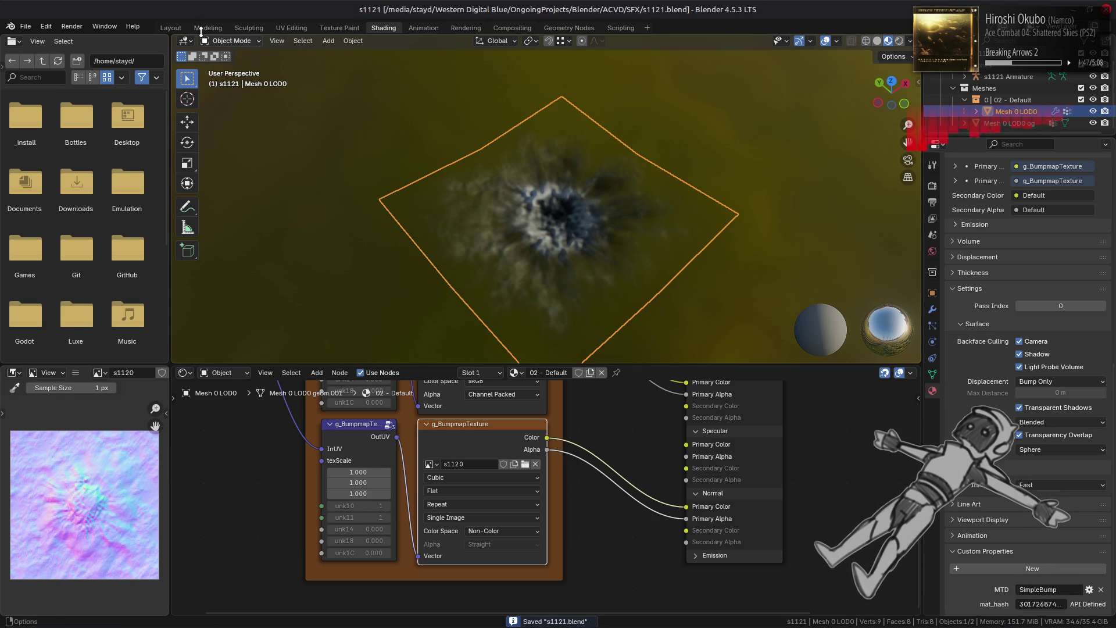
{"action": "left_click", "coordinate": [171, 27]}
{"action": "left_click", "coordinate": [910, 41]}
- Preview the crater under several lighting environments, ending on the dark blue one
{"action": "left_click", "coordinate": [905, 139]}
{"action": "left_click", "coordinate": [936, 177]}
{"action": "left_click", "coordinate": [938, 150]}
{"action": "left_click", "coordinate": [912, 179]}
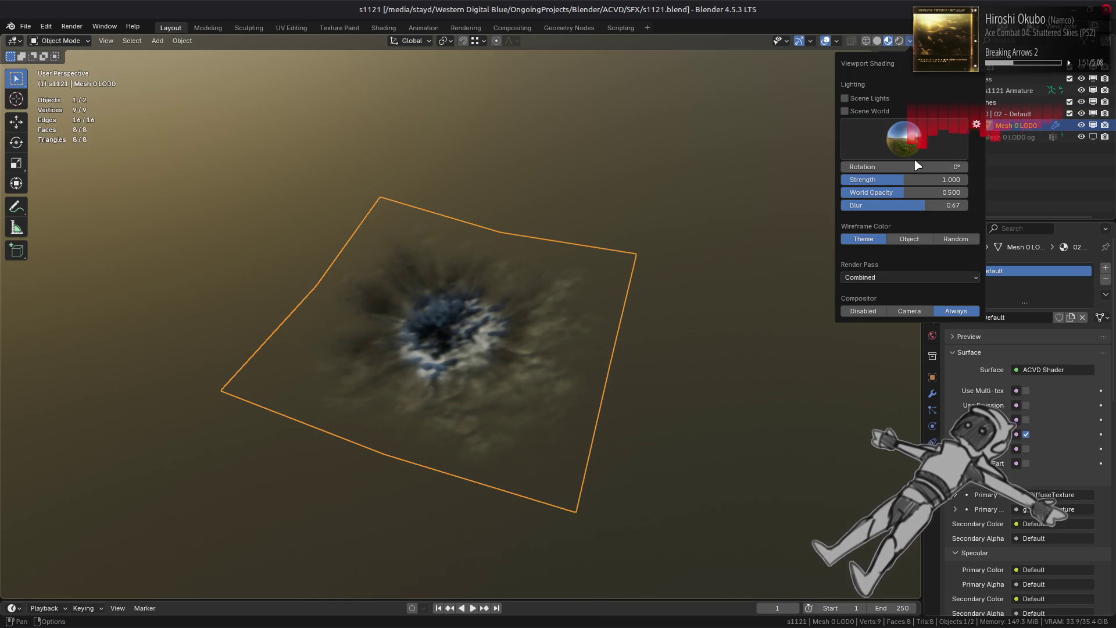
{"action": "left_click", "coordinate": [899, 141]}
{"action": "left_click", "coordinate": [948, 179]}
{"action": "left_click", "coordinate": [900, 142]}
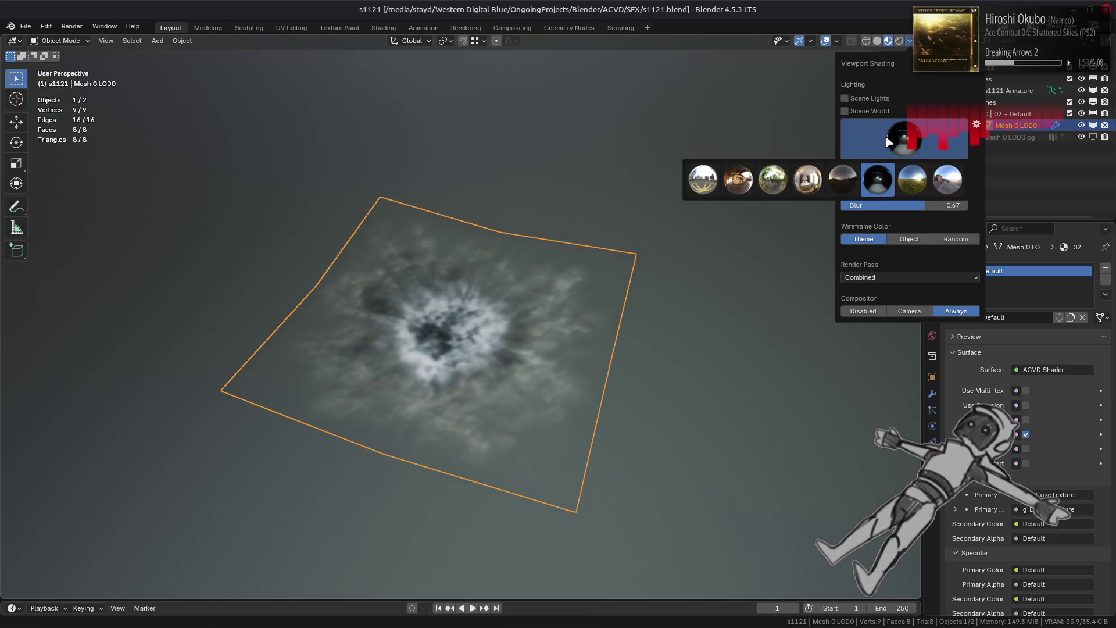
{"action": "left_click", "coordinate": [842, 179]}
{"action": "left_click", "coordinate": [879, 144]}
{"action": "left_click", "coordinate": [808, 179]}
{"action": "left_click", "coordinate": [876, 143]}
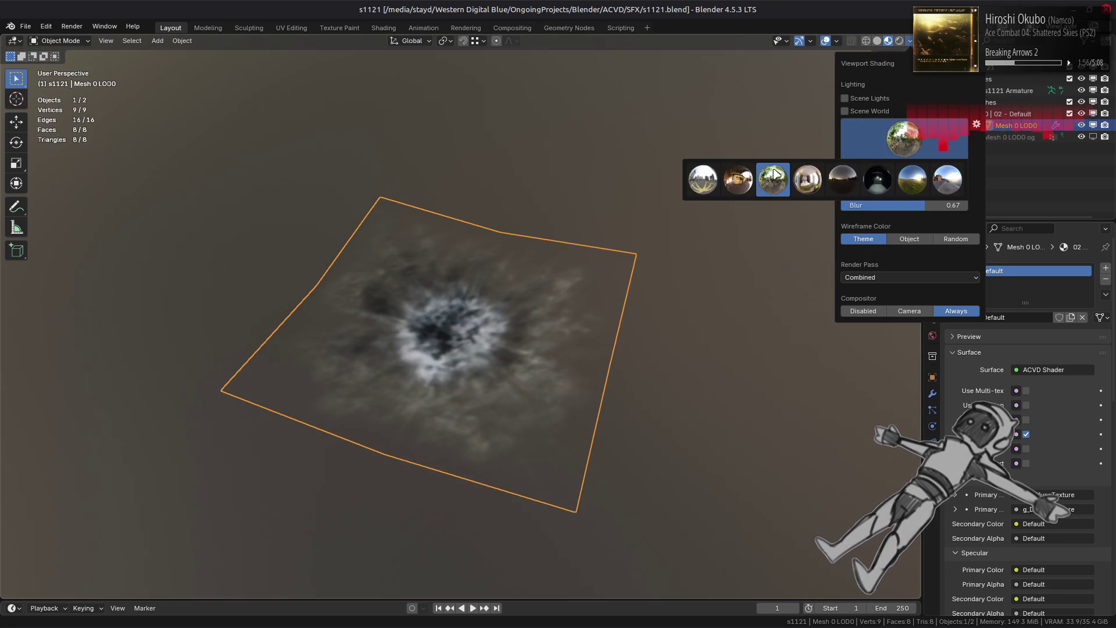
{"action": "left_click", "coordinate": [737, 180]}
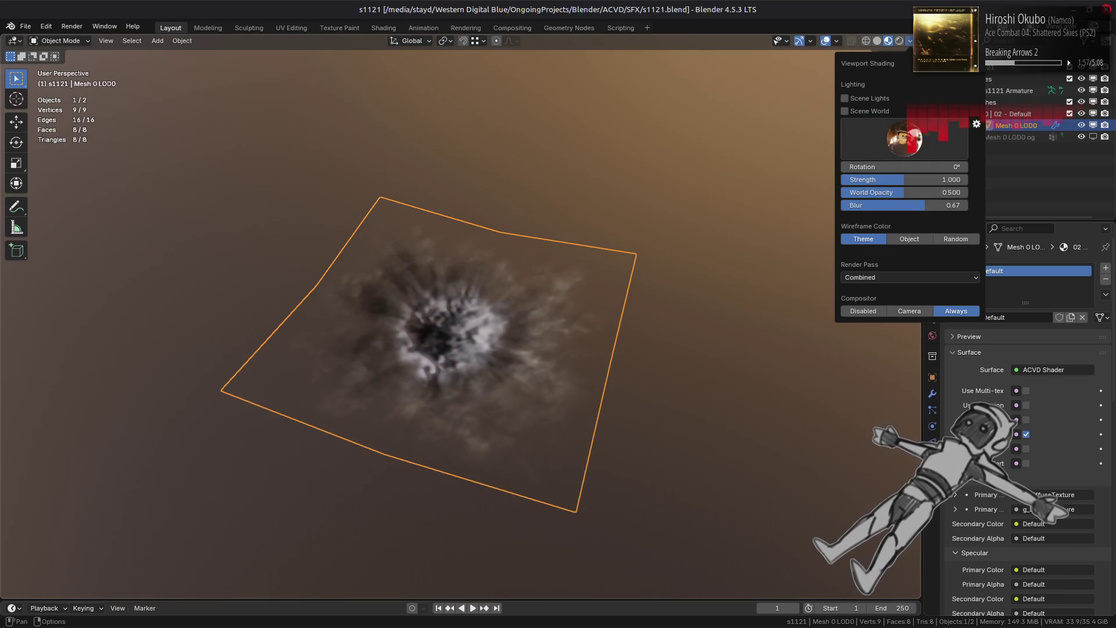
{"action": "left_click", "coordinate": [906, 141]}
{"action": "left_click", "coordinate": [703, 179]}
{"action": "left_click", "coordinate": [907, 143]}
{"action": "left_click", "coordinate": [912, 179]}
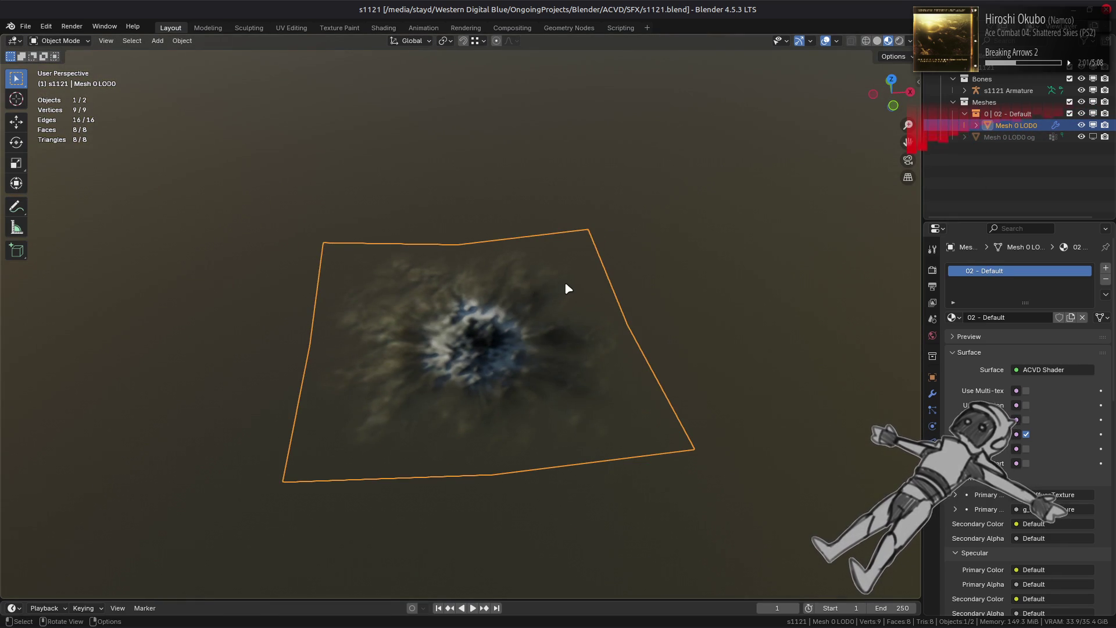
- Deselect the crater plane, save the file, and return to the Shading workspace
{"action": "mouse_move", "coordinate": [580, 288]}
{"action": "middle_mouse_down"}
{"action": "mouse_move", "coordinate": [594, 314]}
{"action": "mouse_move", "coordinate": [581, 271]}
{"action": "mouse_move", "coordinate": [558, 279]}
{"action": "mouse_move", "coordinate": [598, 286]}
{"action": "middle_mouse_up"}
{"action": "key", "text": "alt+a"}
{"action": "key", "text": "ctrl+s"}
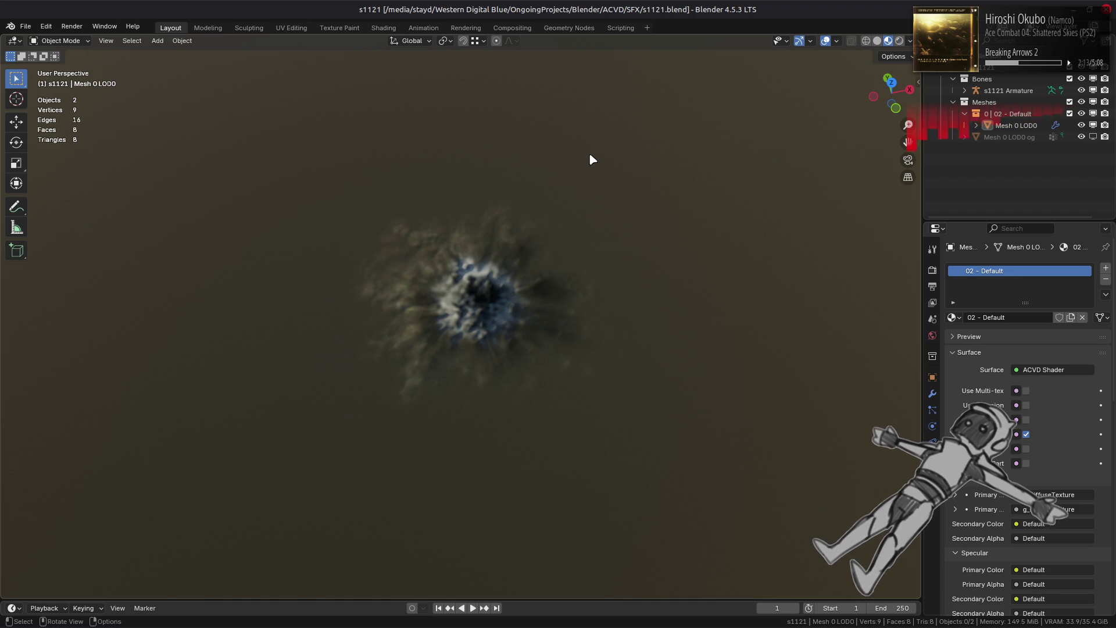
{"action": "left_click", "coordinate": [381, 28]}
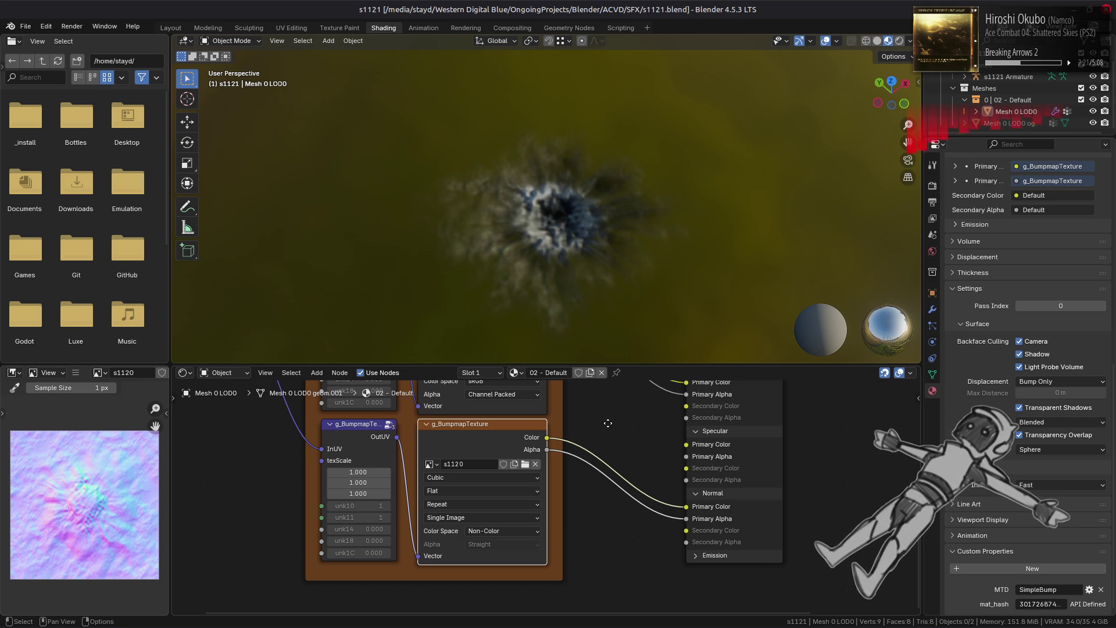
- Check the texture nodes, resave s1121.blend from Layout, and bring up the sfx file manager
{"action": "middle_click_drag", "start_coordinate": [607, 423], "coordinate": [584, 563]}
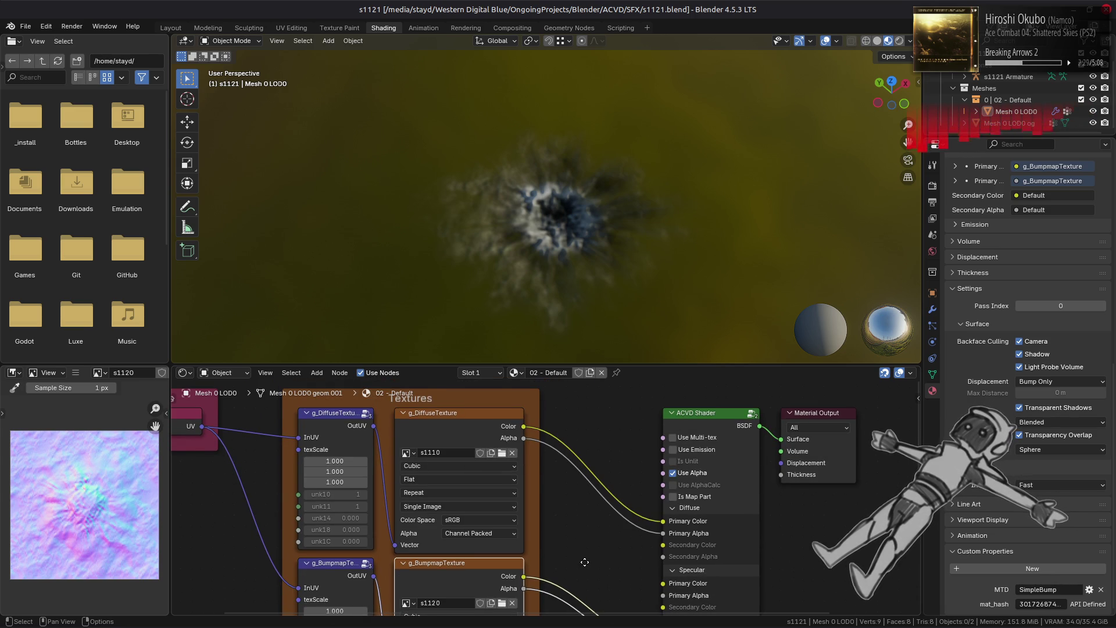
{"action": "left_click", "coordinate": [172, 27]}
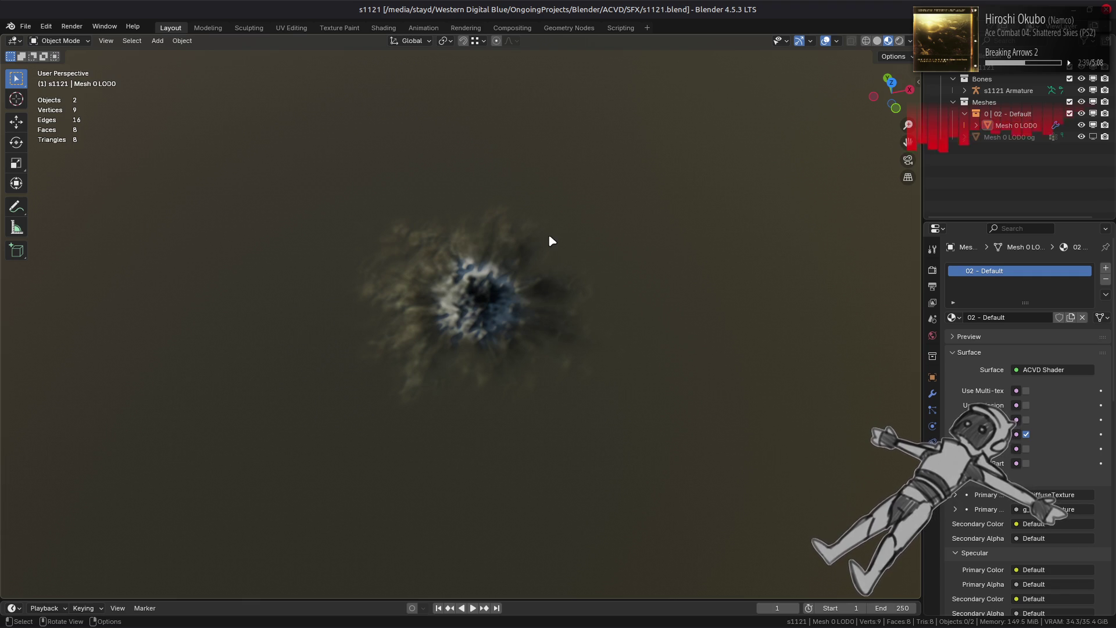
{"action": "key", "text": "ctrl+s"}
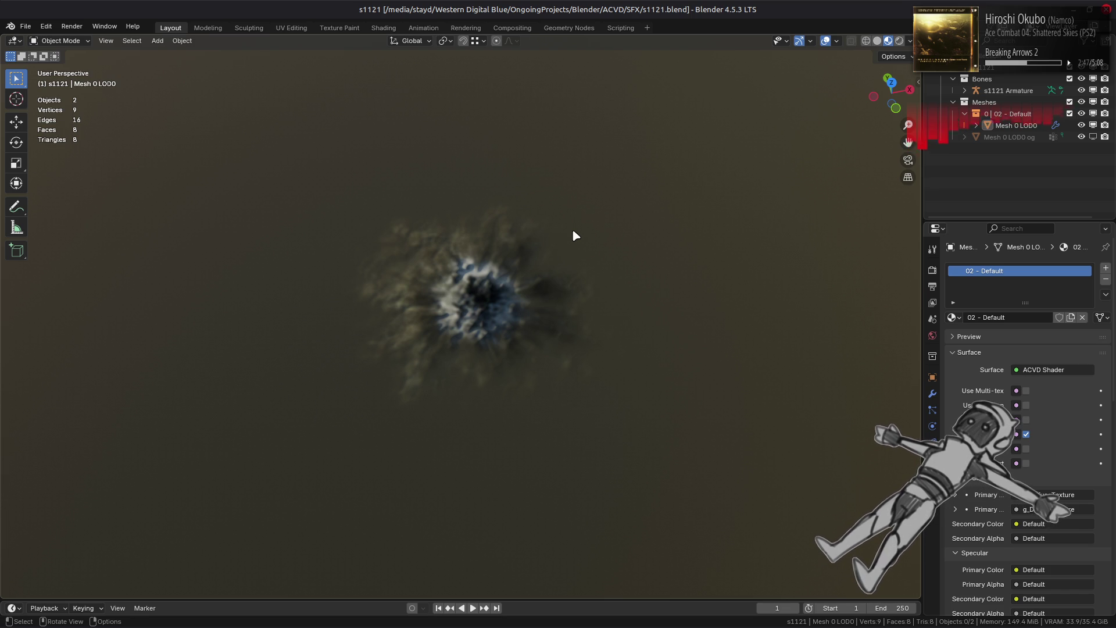
{"action": "key", "text": "alt+Tab"}
{"action": "key", "text": "alt+Tab"}
{"action": "key", "text": "alt+Tab"}
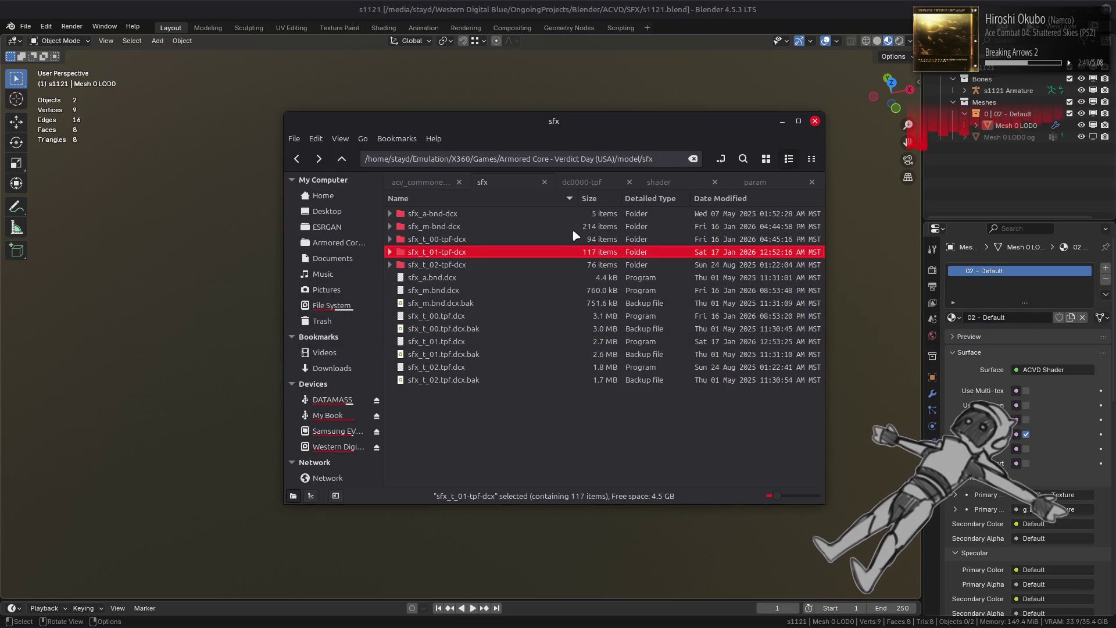
- Close the calculator, open the sfx_m-bnd-dcx folder, and select s1121.flv (4.1 kB)
{"action": "key", "text": "alt+Tab"}
{"action": "key", "text": "alt+Tab"}
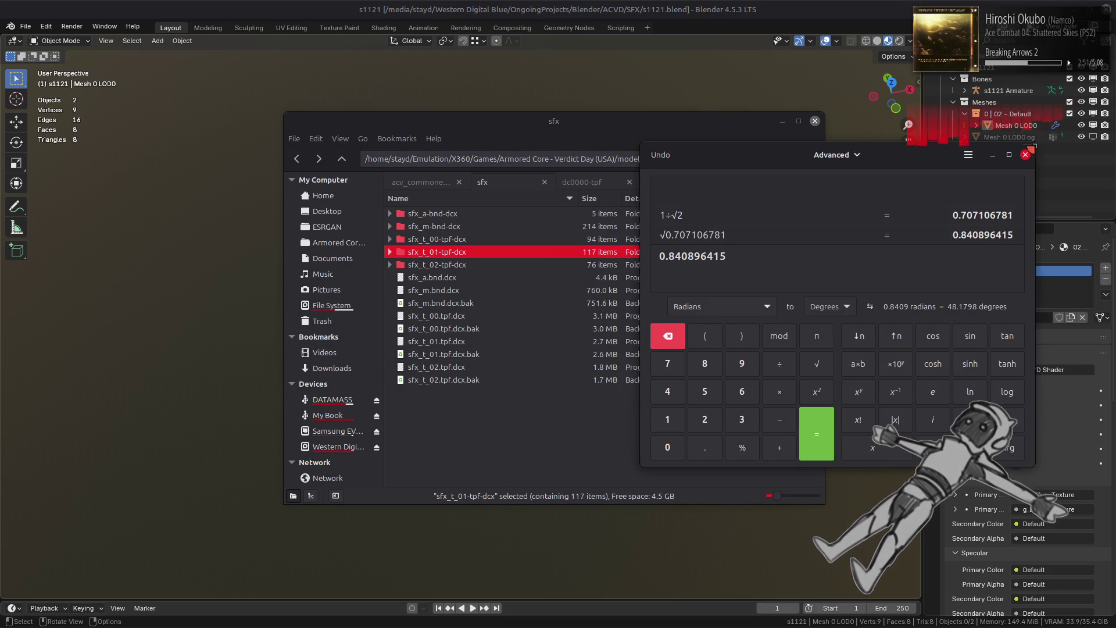
{"action": "key", "text": "alt+F4"}
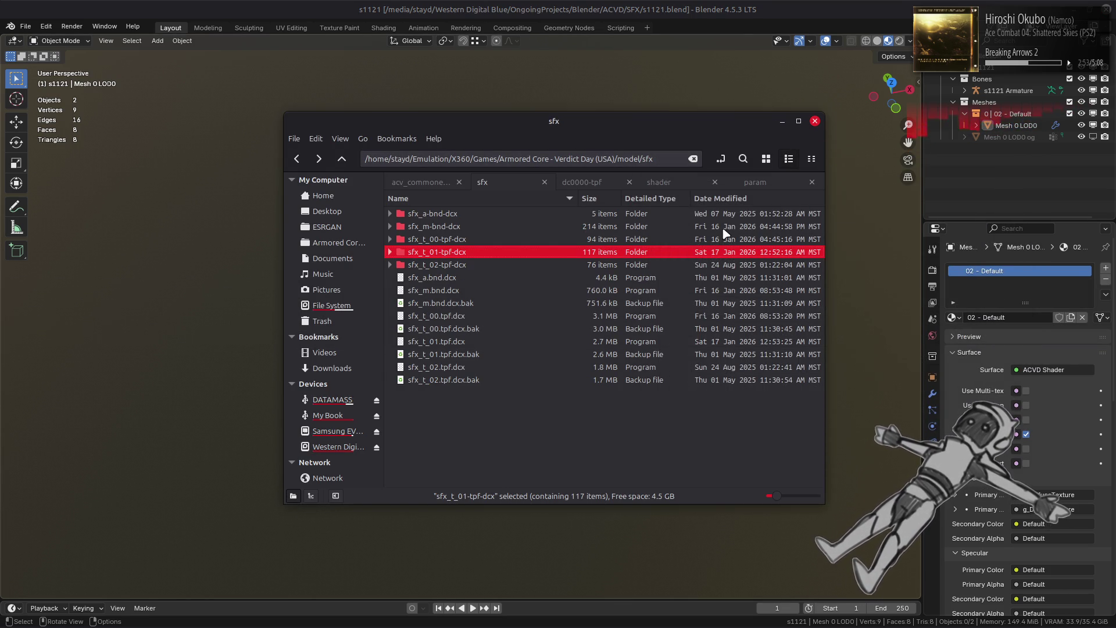
{"action": "double_click", "coordinate": [478, 230]}
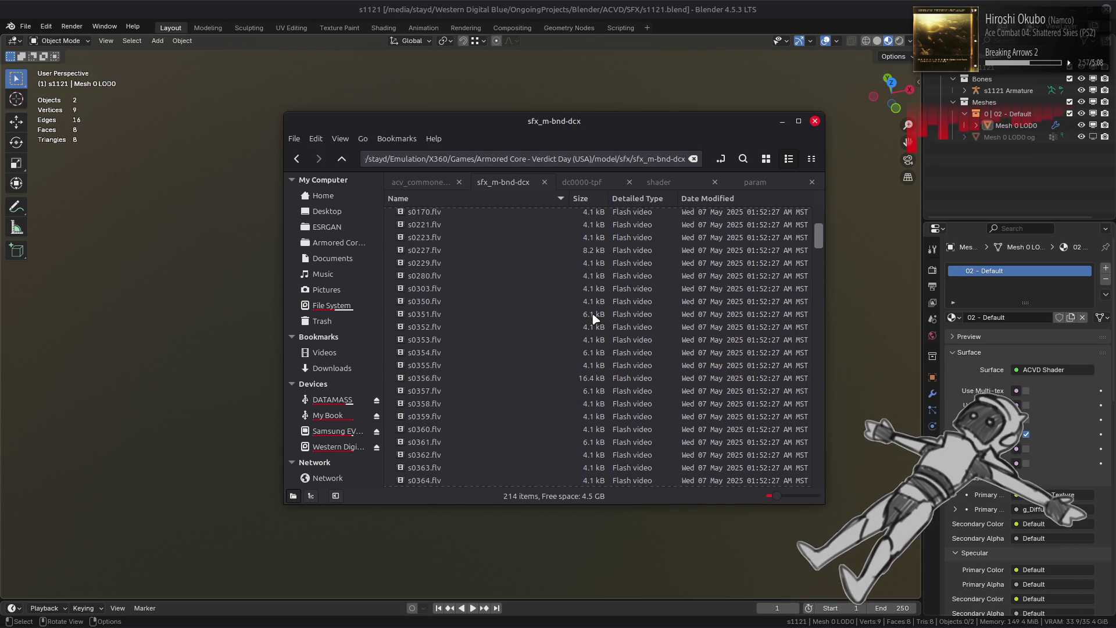
{"action": "scroll", "coordinate": [590, 319], "scroll_direction": "down", "scroll_amount": 10}
{"action": "scroll", "coordinate": [586, 319], "scroll_direction": "down", "scroll_amount": 8}
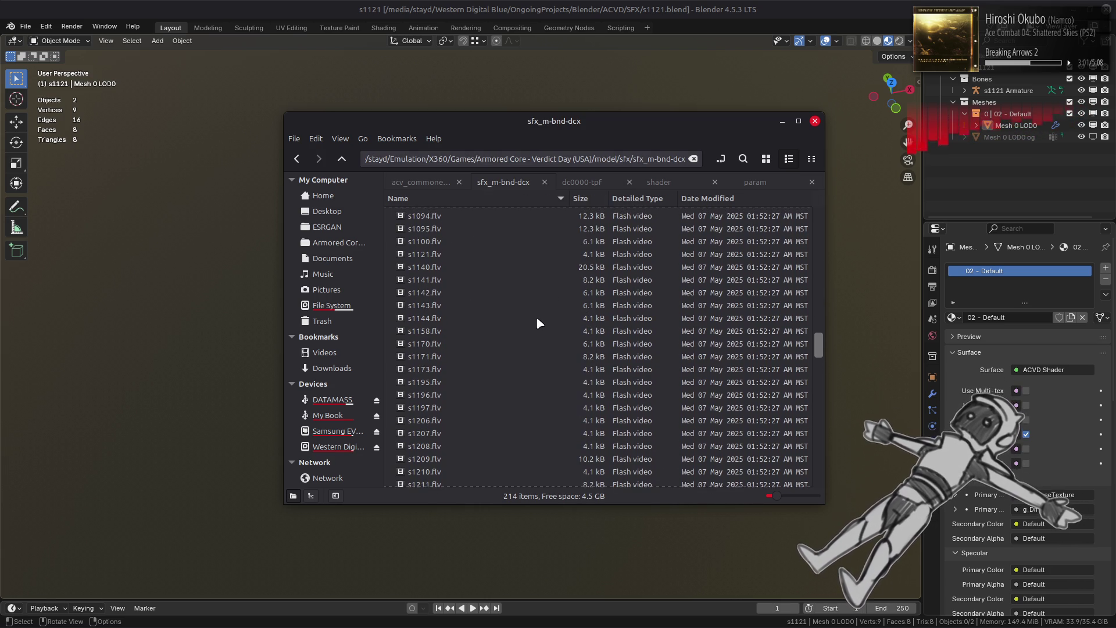
{"action": "left_click", "coordinate": [476, 254]}
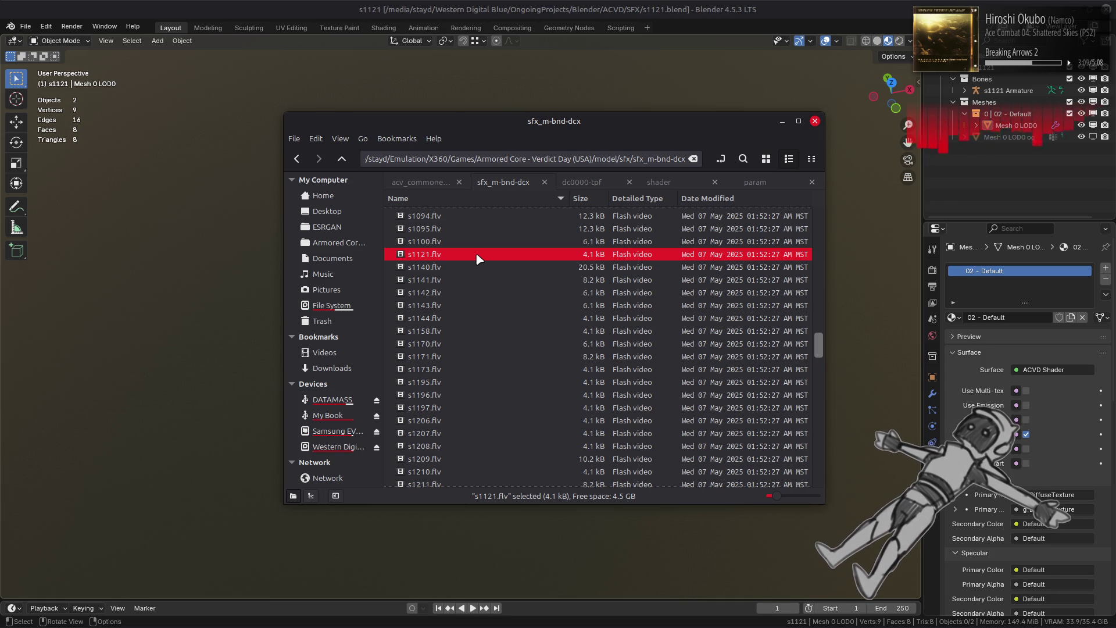
{"action": "scroll", "coordinate": [477, 258], "scroll_direction": "down", "scroll_amount": 10}
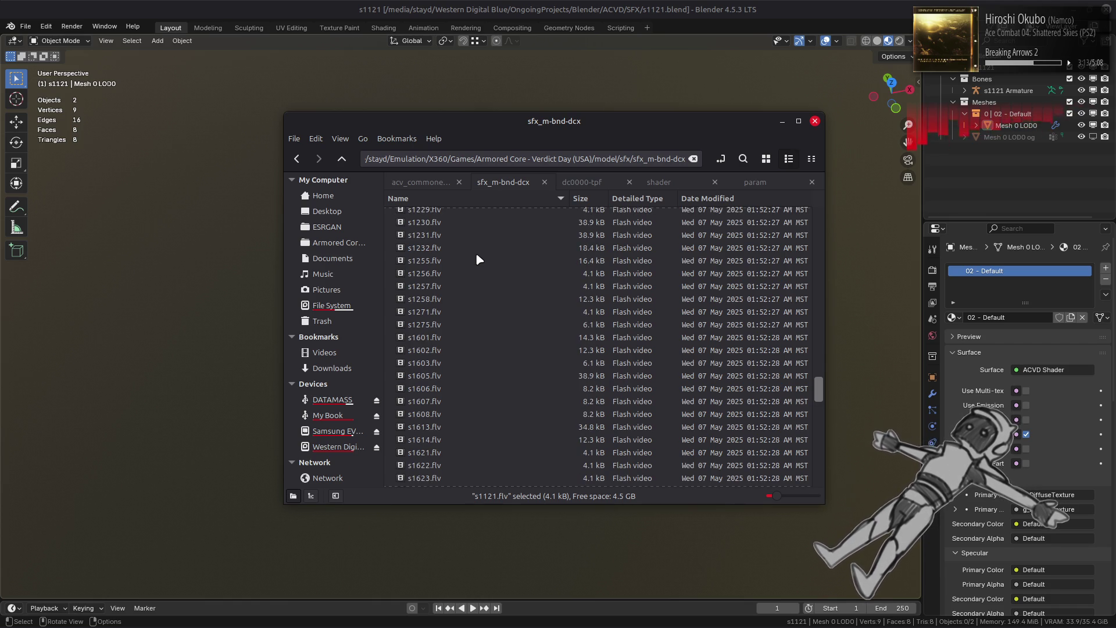
{"action": "scroll", "coordinate": [476, 256], "scroll_direction": "up", "scroll_amount": 5}
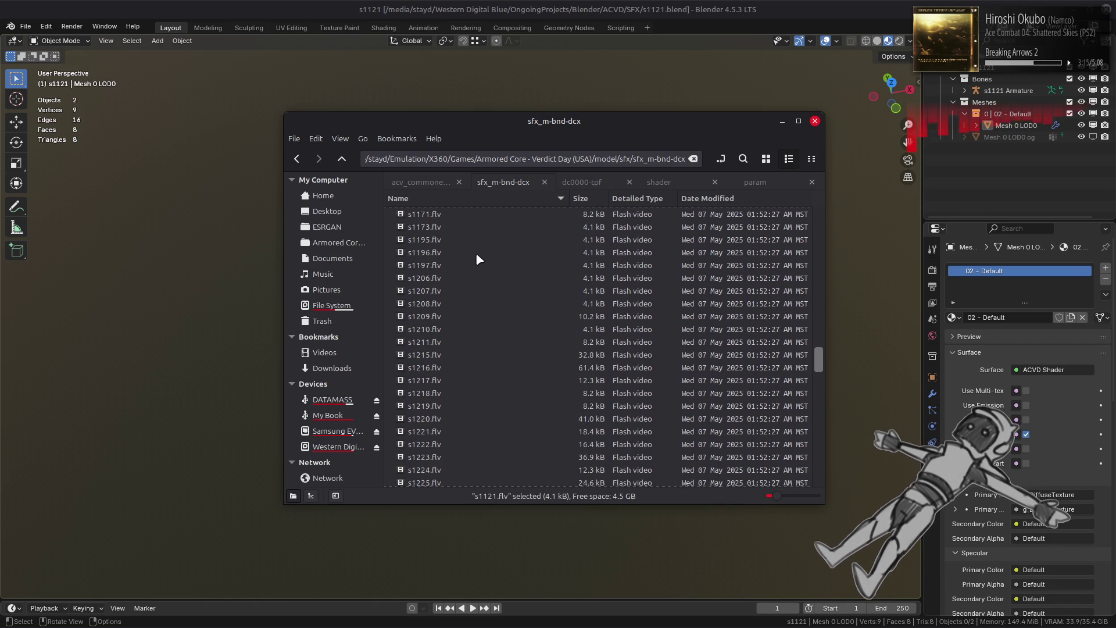
{"action": "scroll", "coordinate": [476, 259], "scroll_direction": "down", "scroll_amount": 3}
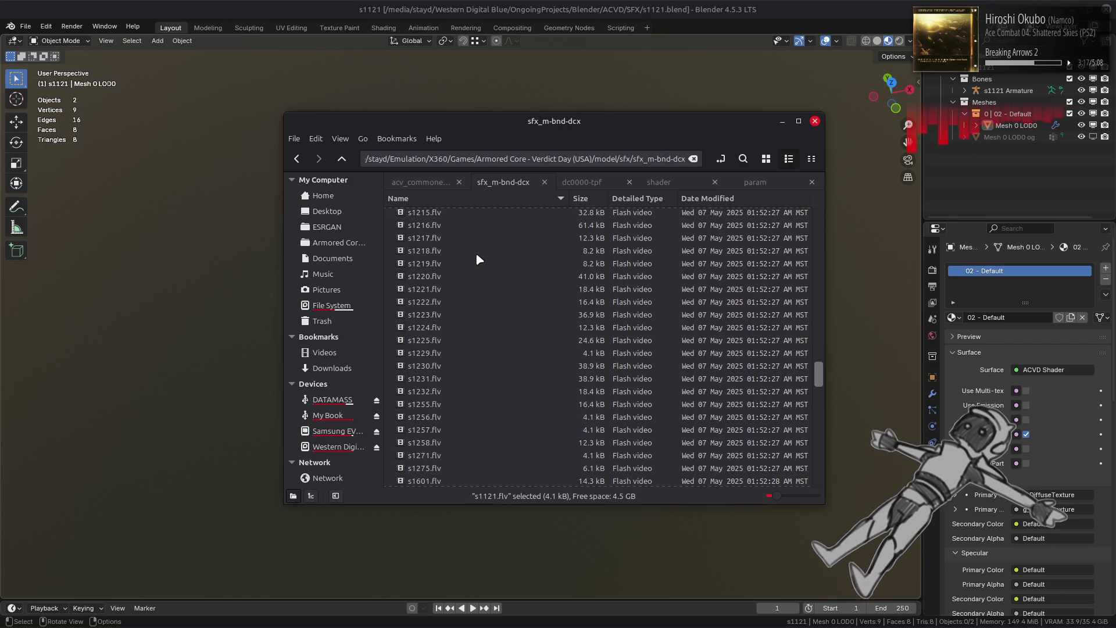
{"action": "scroll", "coordinate": [477, 259], "scroll_direction": "up", "scroll_amount": 6}
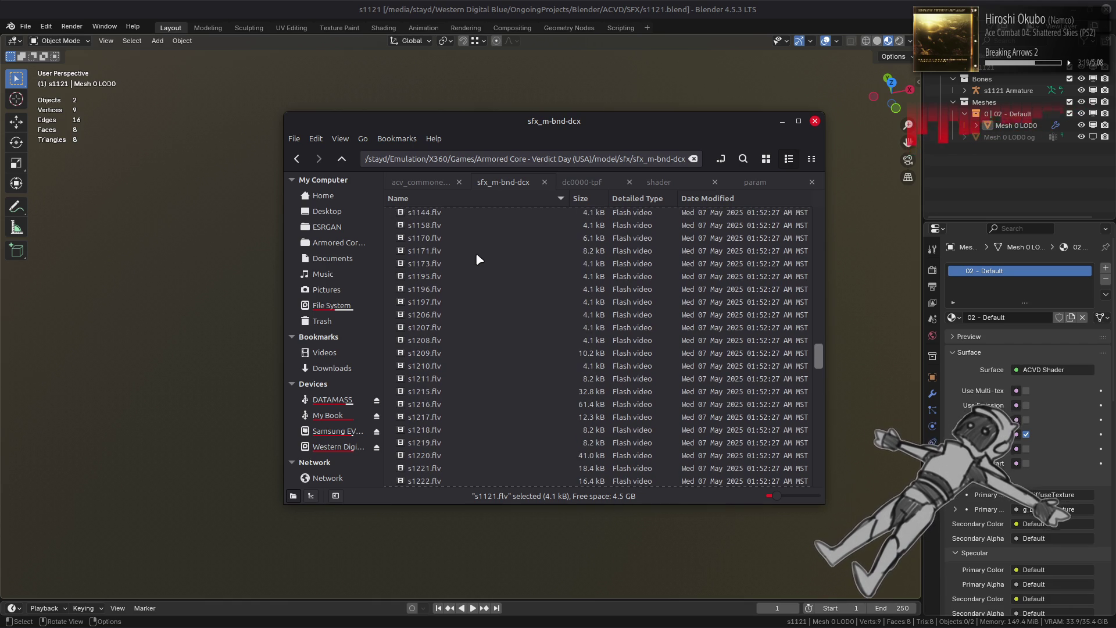
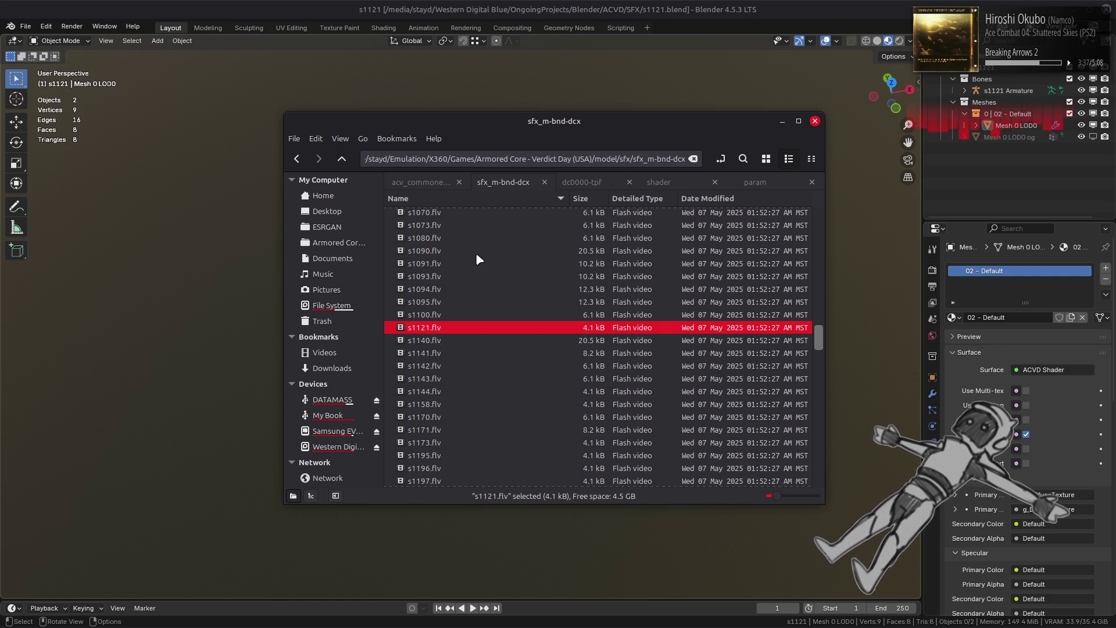
- Select the s1121 effect plane and make Mesh 0 LOD0 og visible in the viewport again
{"action": "left_click", "coordinate": [518, 240]}
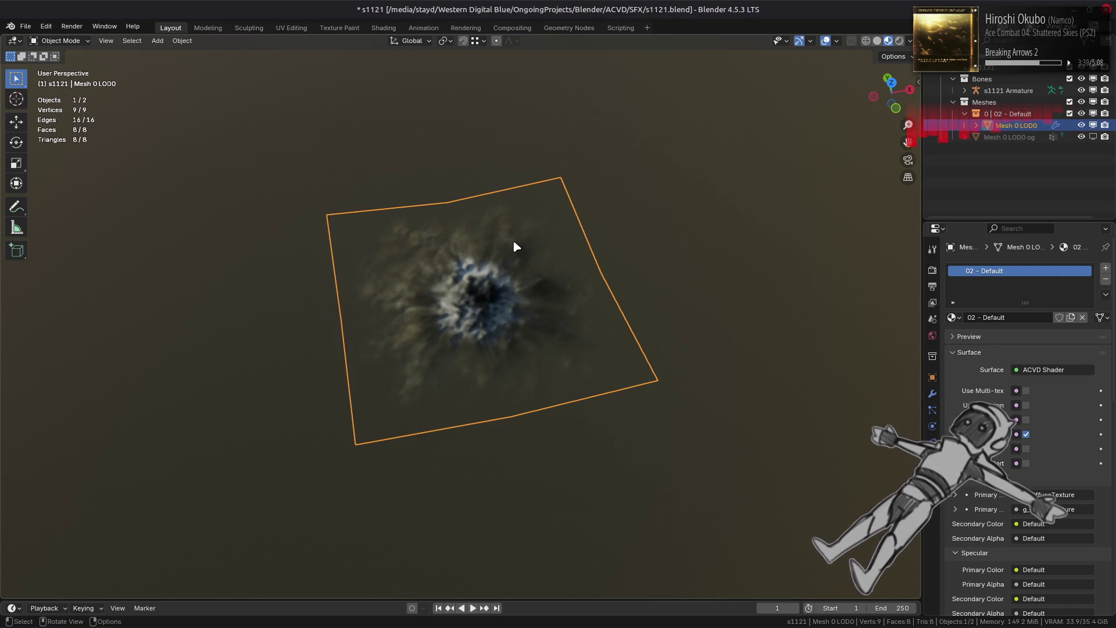
{"action": "left_click", "coordinate": [1092, 137]}
{"action": "mouse_move", "coordinate": [576, 233]}
{"action": "middle_mouse_down"}
{"action": "mouse_move", "coordinate": [594, 259]}
{"action": "mouse_move", "coordinate": [376, 257]}
{"action": "mouse_move", "coordinate": [321, 266]}
{"action": "middle_mouse_up"}
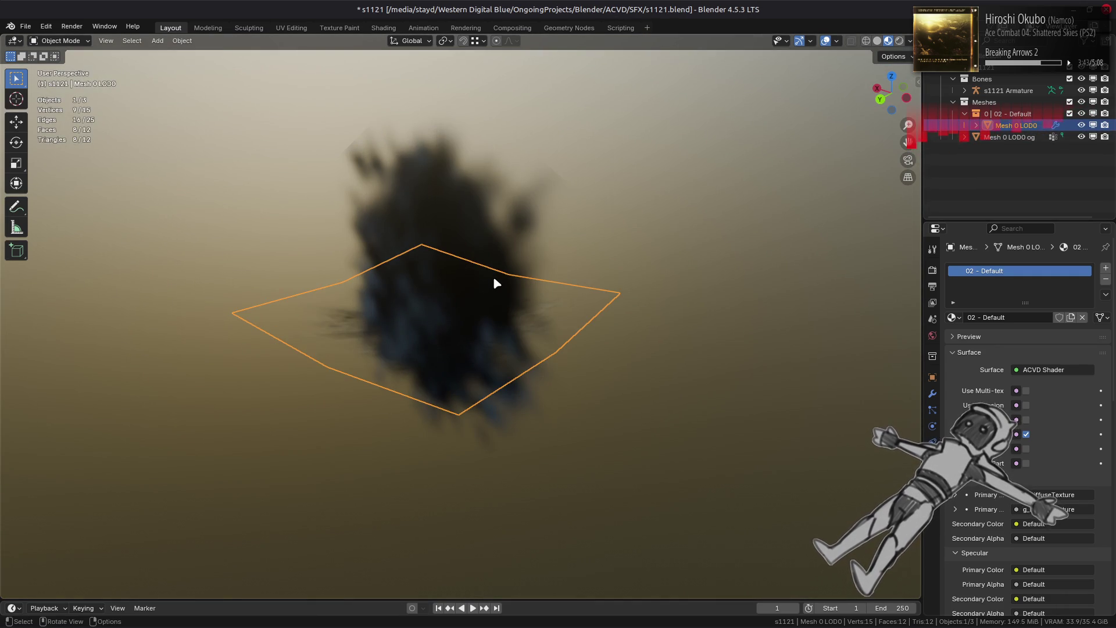
{"action": "middle_click_drag", "start_coordinate": [496, 283], "coordinate": [414, 303]}
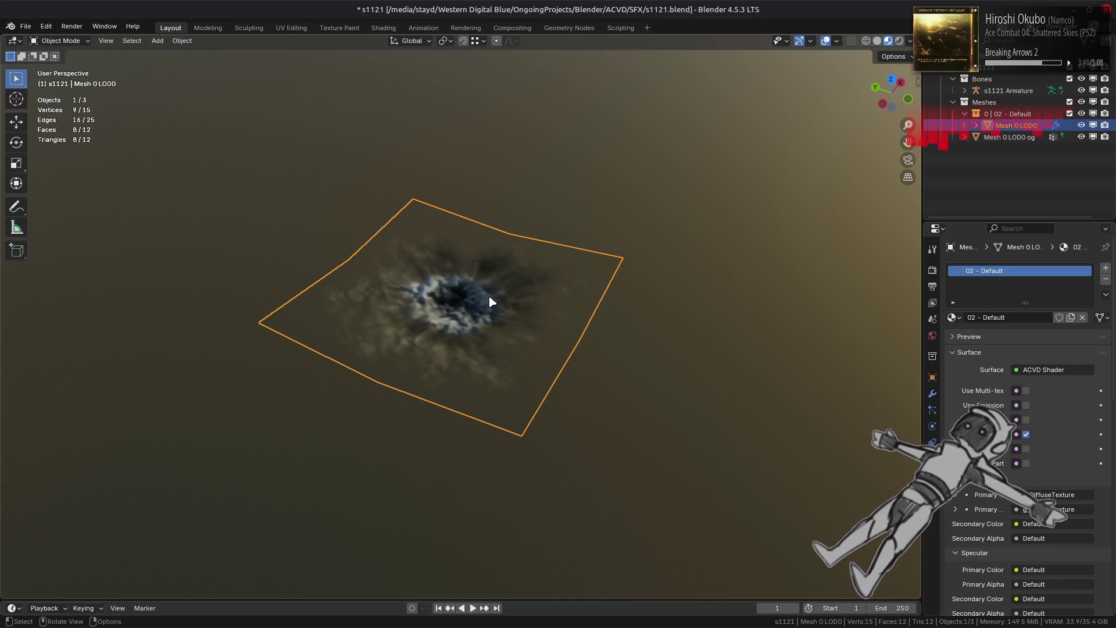
{"action": "key", "text": "Tab"}
- Select all plane vertices and rotate them -90° about X around the 3D cursor
{"action": "key", "text": "n"}
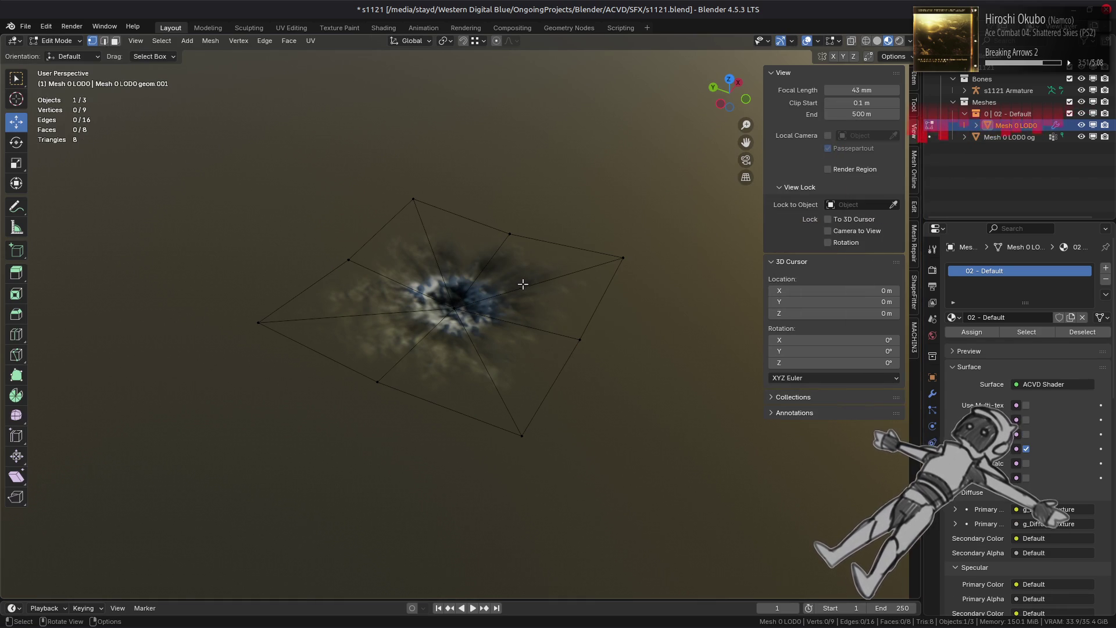
{"action": "left_click", "coordinate": [916, 103]}
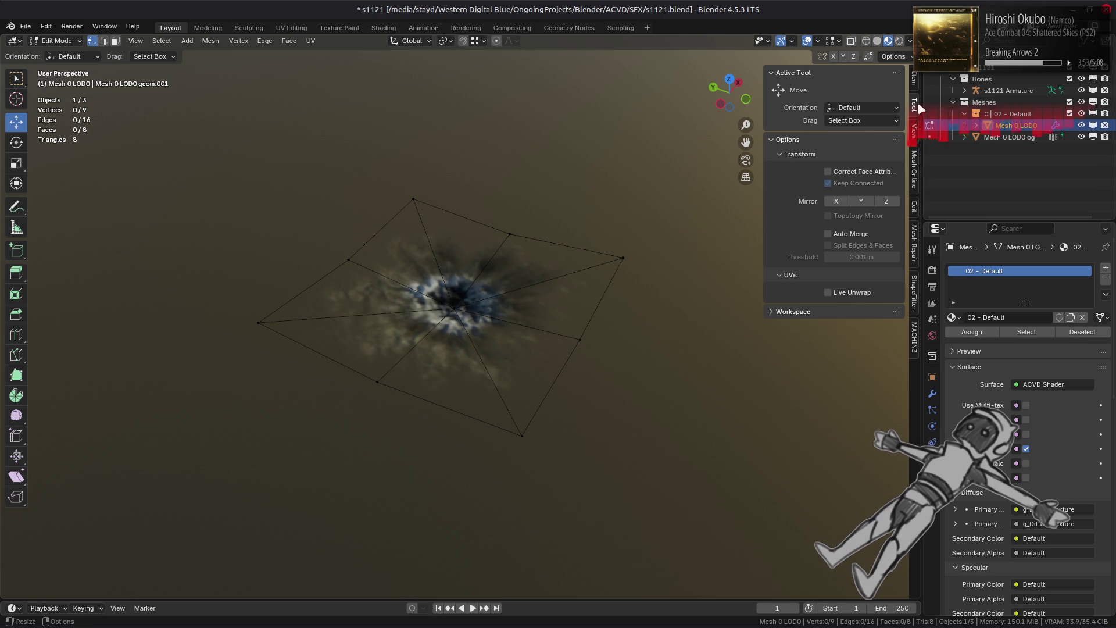
{"action": "key", "text": "n"}
{"action": "middle_click_drag", "start_coordinate": [407, 262], "coordinate": [544, 234]}
{"action": "key", "text": "a"}
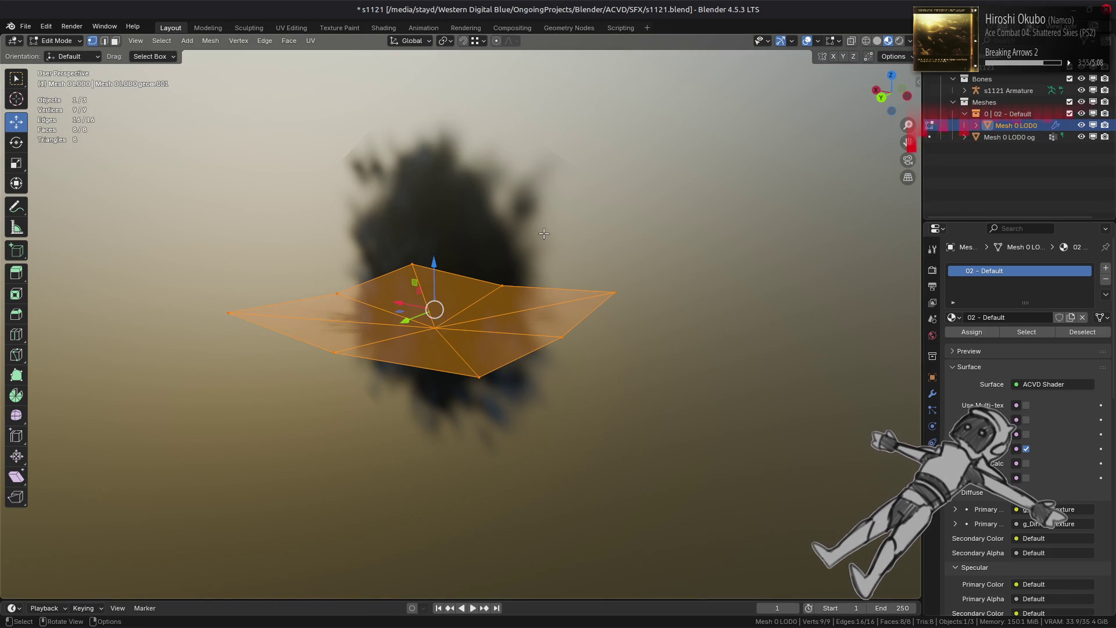
{"action": "left_click", "coordinate": [444, 40]}
{"action": "left_click", "coordinate": [462, 82]}
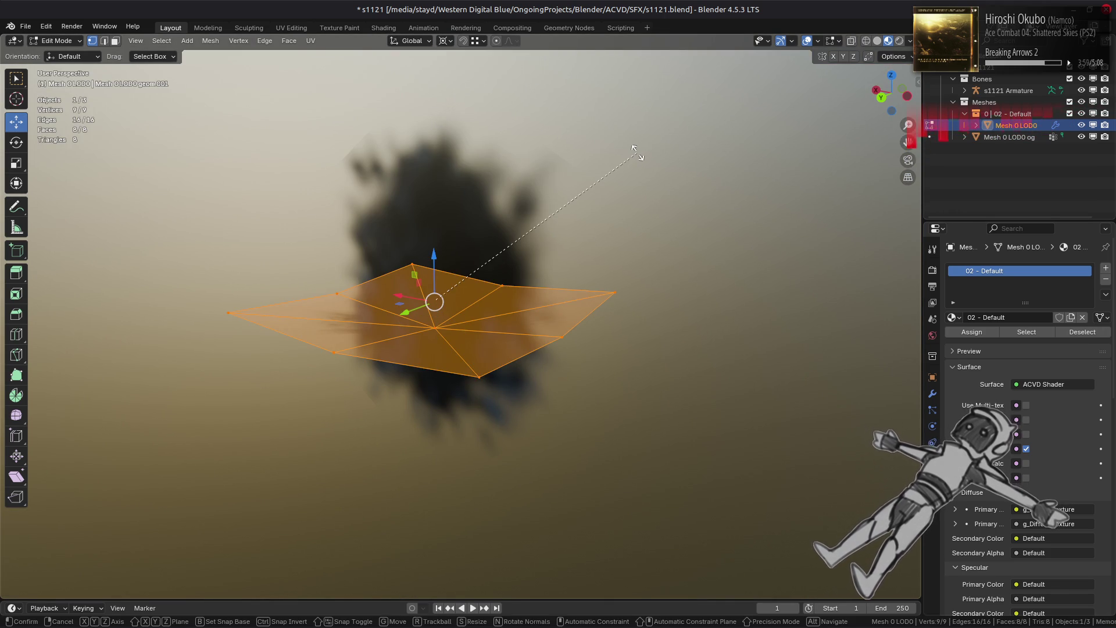
{"action": "type", "text": "rx-90"}
{"action": "key", "text": "Return"}
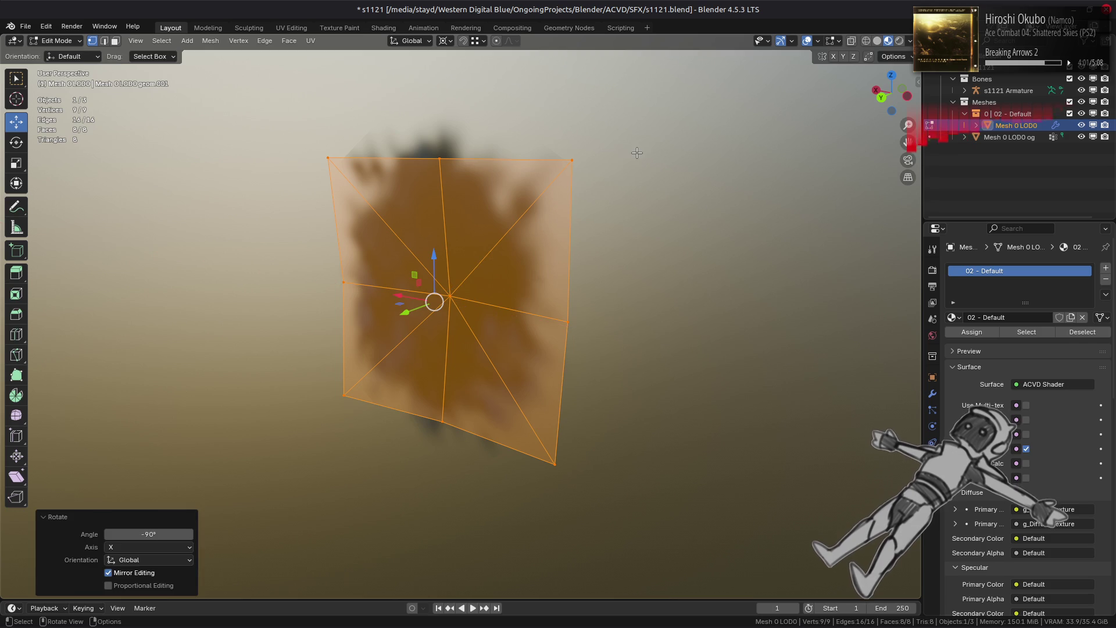
{"action": "mouse_move", "coordinate": [637, 153]}
{"action": "middle_mouse_down"}
{"action": "mouse_move", "coordinate": [568, 220]}
{"action": "mouse_move", "coordinate": [680, 230]}
{"action": "mouse_move", "coordinate": [546, 233]}
{"action": "mouse_move", "coordinate": [616, 229]}
{"action": "middle_mouse_up"}
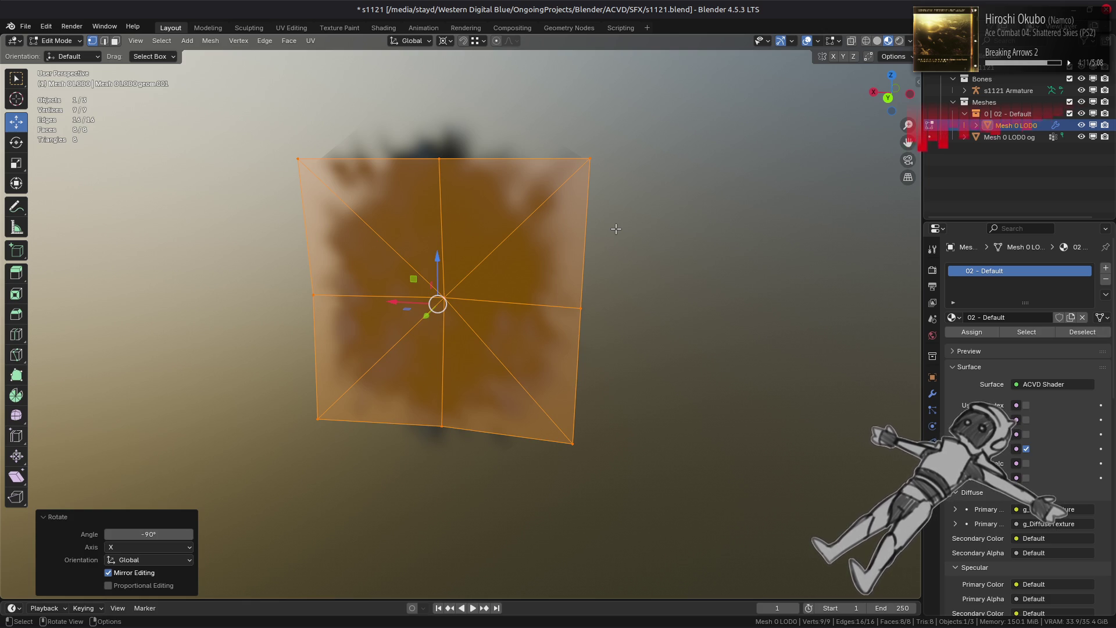
- Scale the plane mesh by 3/2.5, giving a uniform 1.2× enlargement
{"action": "key", "text": "3"}
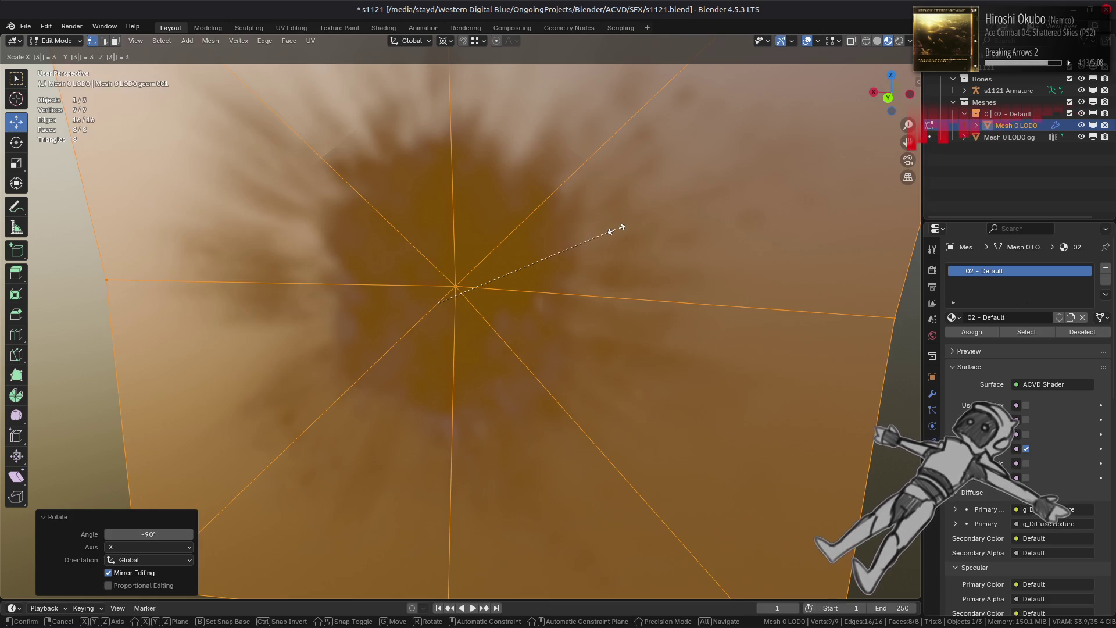
{"action": "key", "text": "Return"}
{"action": "left_click_drag", "start_coordinate": [170, 523], "coordinate": [170, 546]}
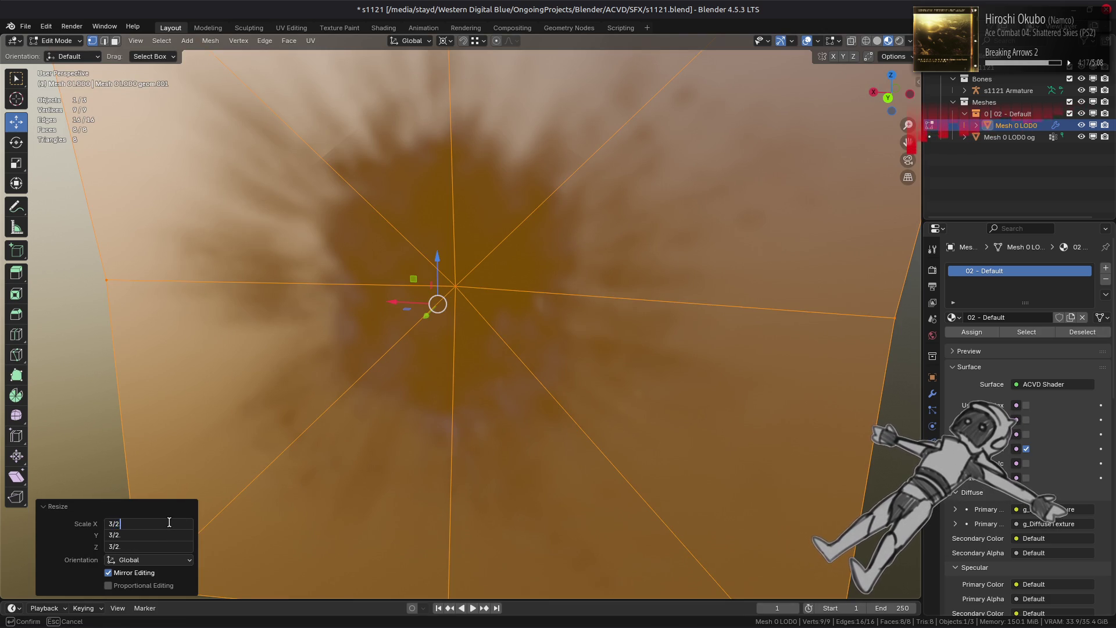
{"action": "type", "text": "5"}
{"action": "key", "text": "Return"}
- Try moving the plane up and sideways, undo the moves, and return to Object Mode
{"action": "key", "text": "ctrl+KP_1"}
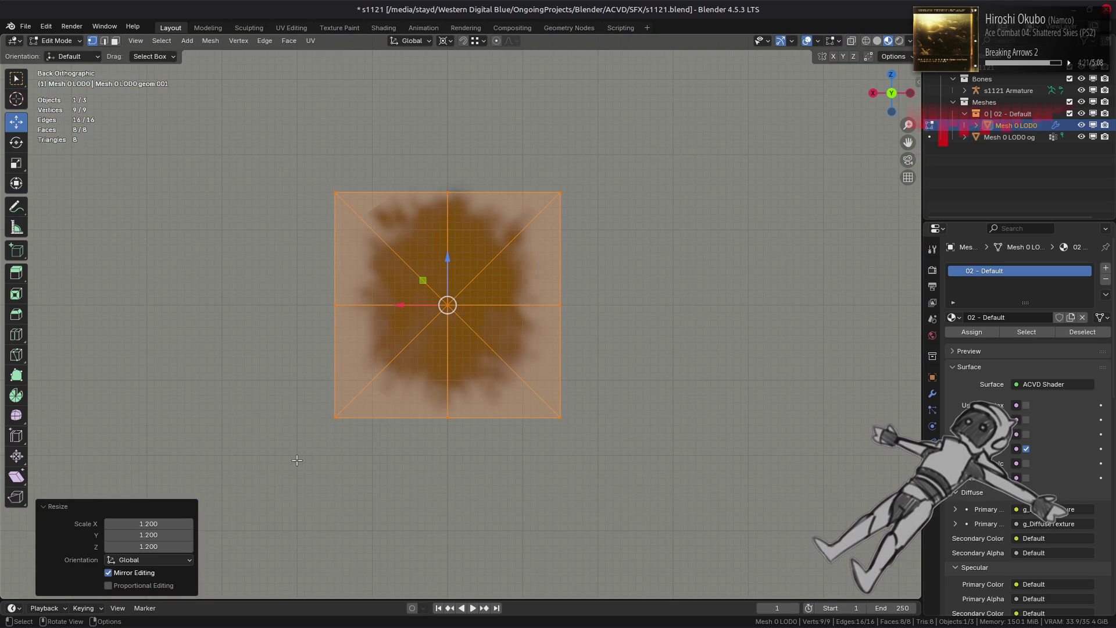
{"action": "left_click_drag", "start_coordinate": [448, 254], "coordinate": [445, 56]}
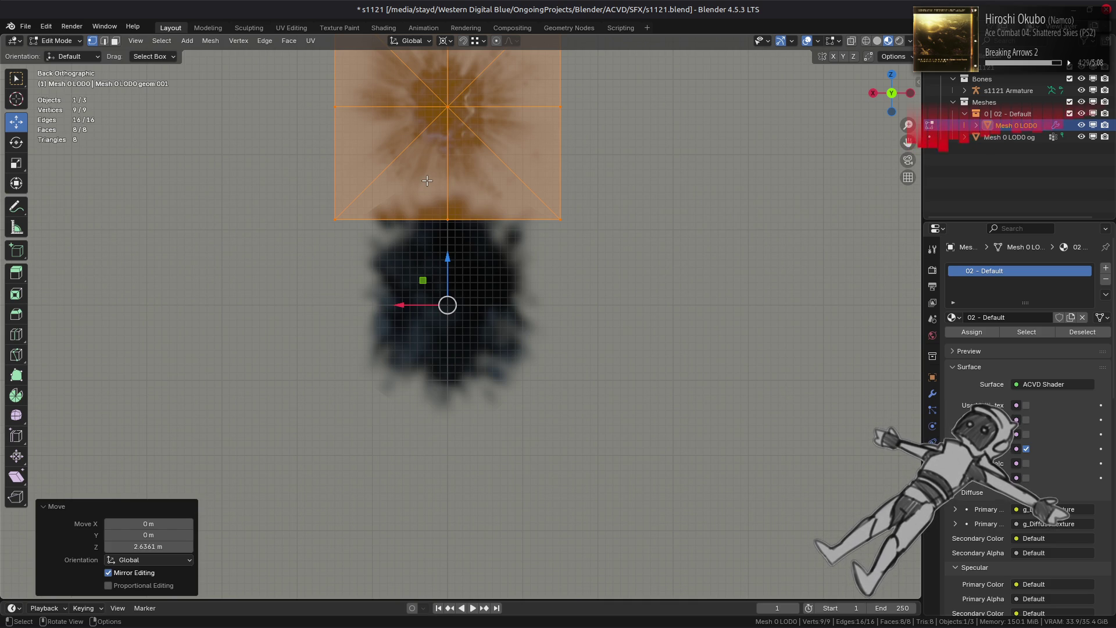
{"action": "left_click_drag", "start_coordinate": [401, 303], "coordinate": [368, 314]}
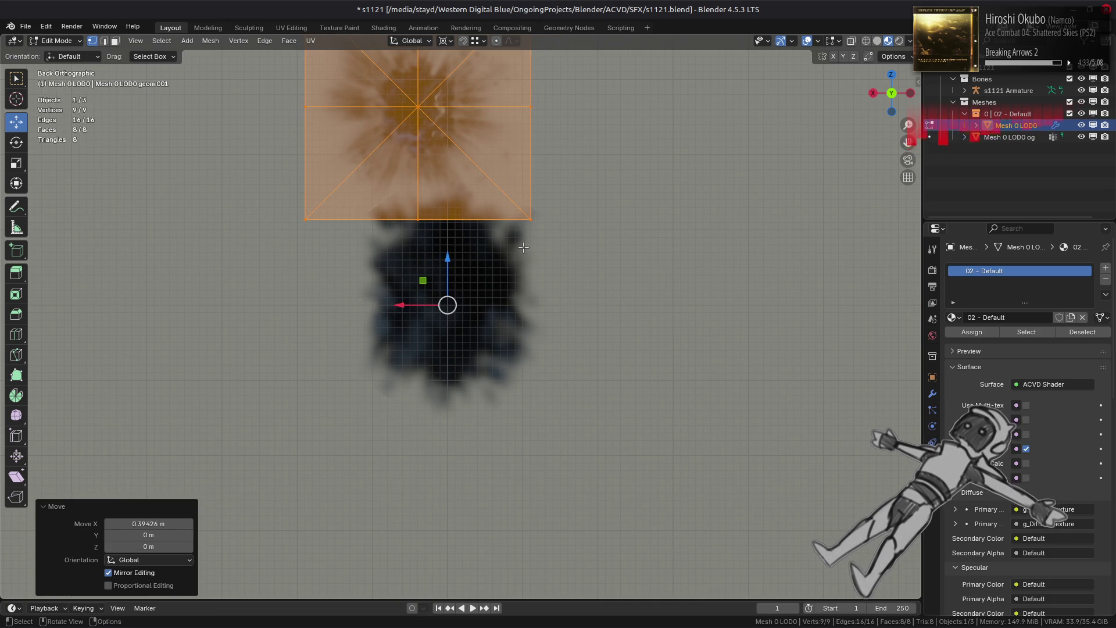
{"action": "key", "text": "ctrl+z"}
{"action": "key", "text": "ctrl+z"}
{"action": "key", "text": "Tab"}
{"action": "mouse_move", "coordinate": [531, 232]}
{"action": "middle_mouse_down"}
{"action": "mouse_move", "coordinate": [587, 279]}
{"action": "mouse_move", "coordinate": [668, 231]}
{"action": "middle_mouse_up"}
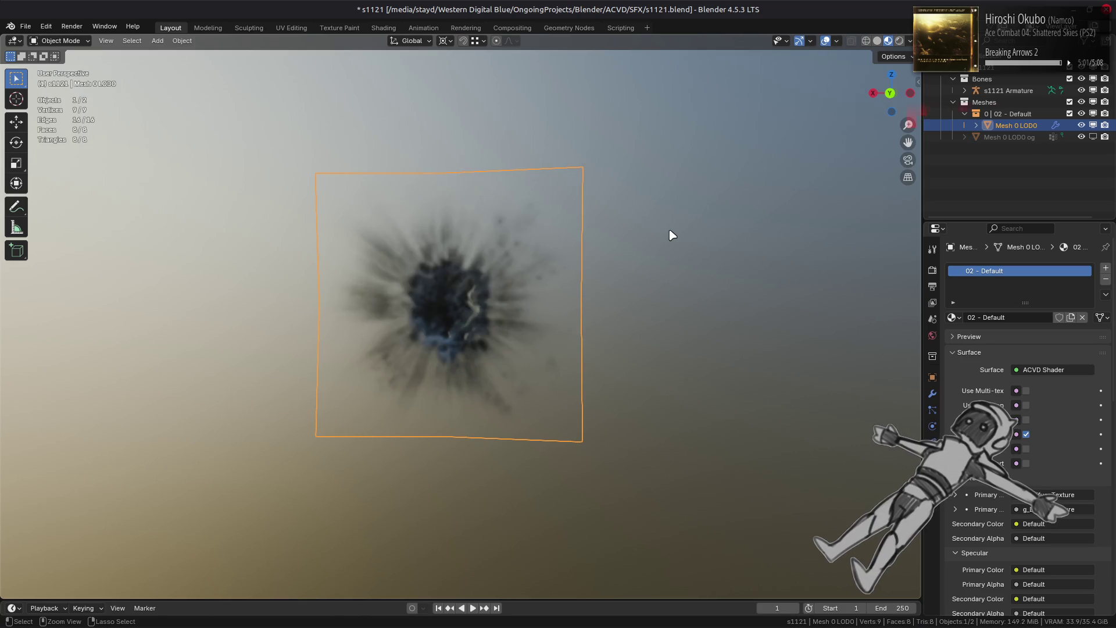
- Enlarge the plane mesh further in Edit Mode with a typed scale factor
{"action": "key", "text": "Tab"}
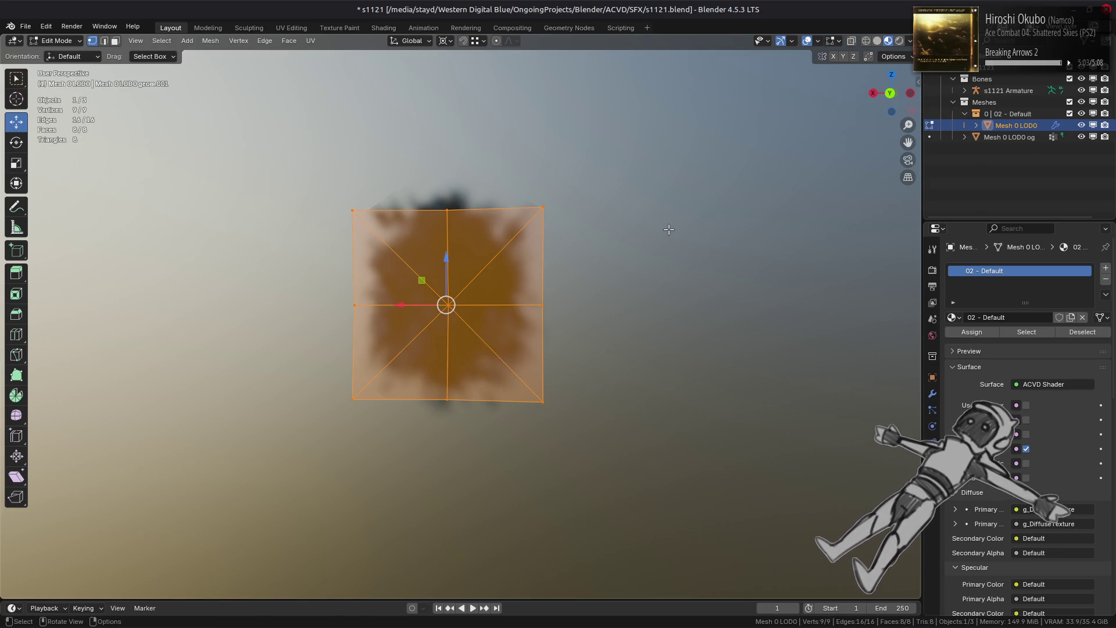
{"action": "type", "text": "s112"}
{"action": "key", "text": "Return"}
{"action": "key", "text": "Tab"}
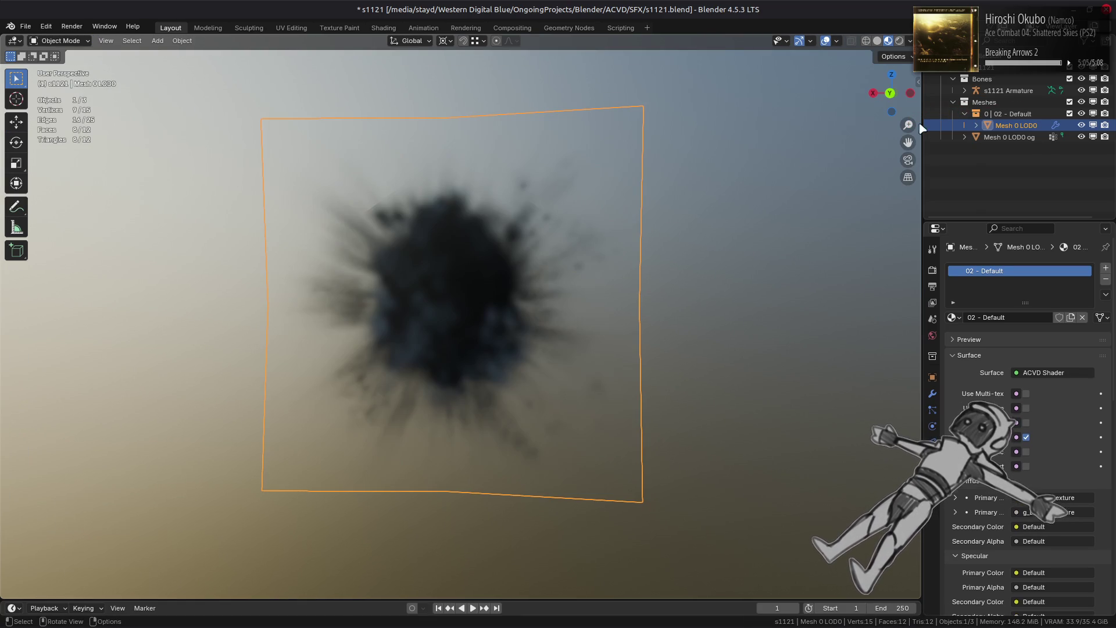
- Toggle Mesh 0 LOD0 og on and off to compare, leaving it hidden in the viewport
{"action": "left_click", "coordinate": [1092, 137]}
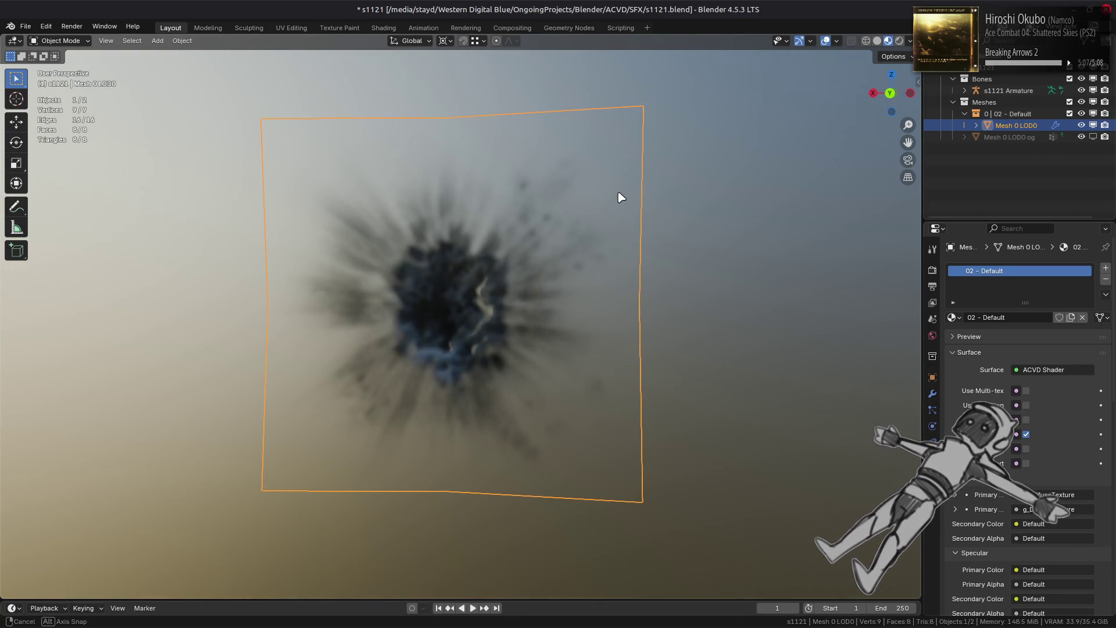
{"action": "left_click", "coordinate": [1093, 137]}
{"action": "left_click", "coordinate": [1093, 137]}
{"action": "left_click", "coordinate": [1093, 138]}
{"action": "left_click", "coordinate": [1093, 137]}
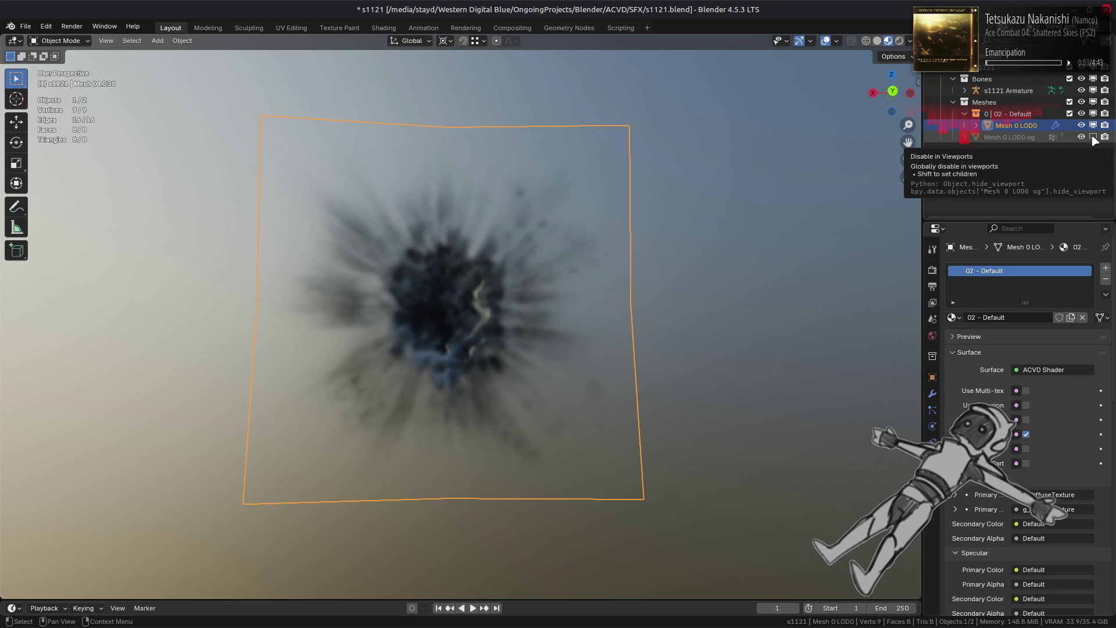
{"action": "left_click", "coordinate": [1093, 138]}
{"action": "left_click", "coordinate": [1092, 138]}
{"action": "left_click", "coordinate": [1093, 138]}
{"action": "left_click", "coordinate": [1093, 137]}
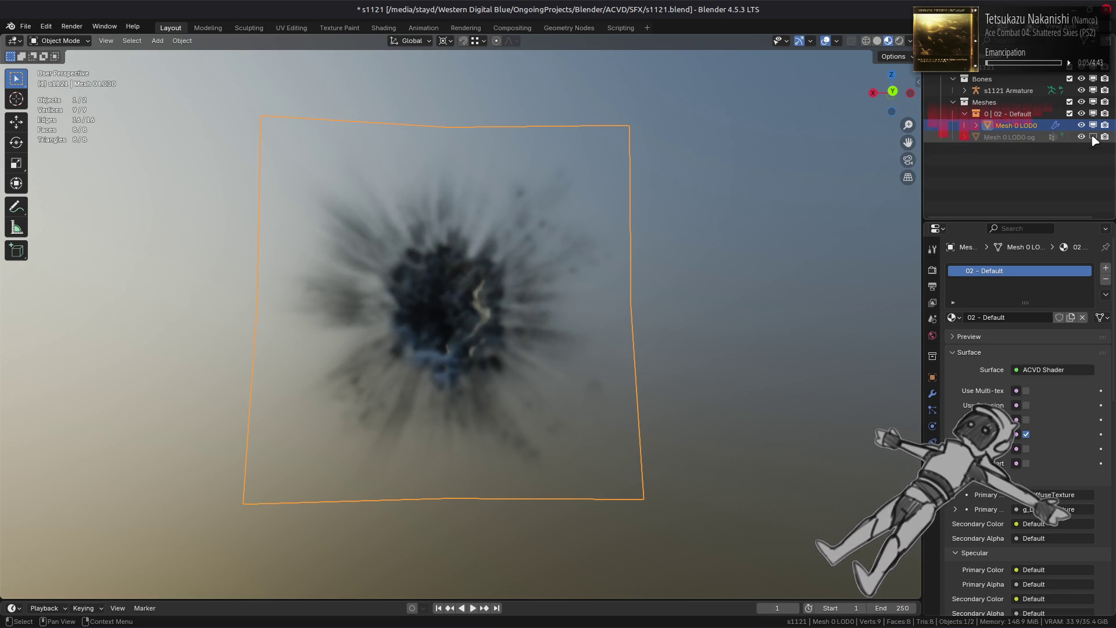
{"action": "left_click", "coordinate": [1093, 137]}
{"action": "left_click", "coordinate": [1081, 125]}
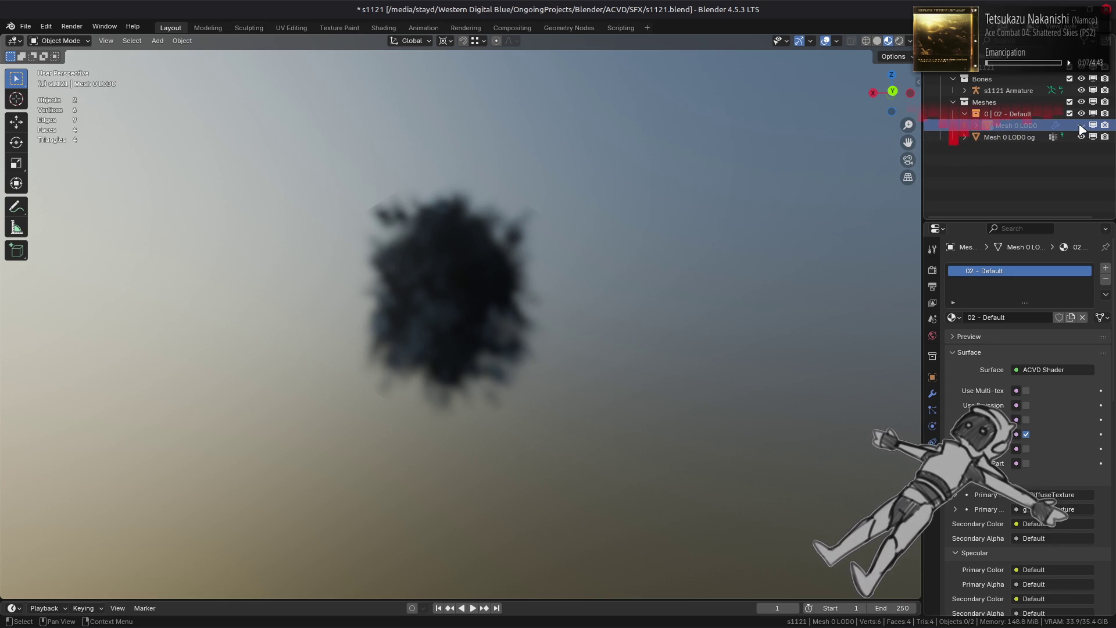
{"action": "left_click", "coordinate": [1081, 125]}
{"action": "left_click", "coordinate": [1093, 137]}
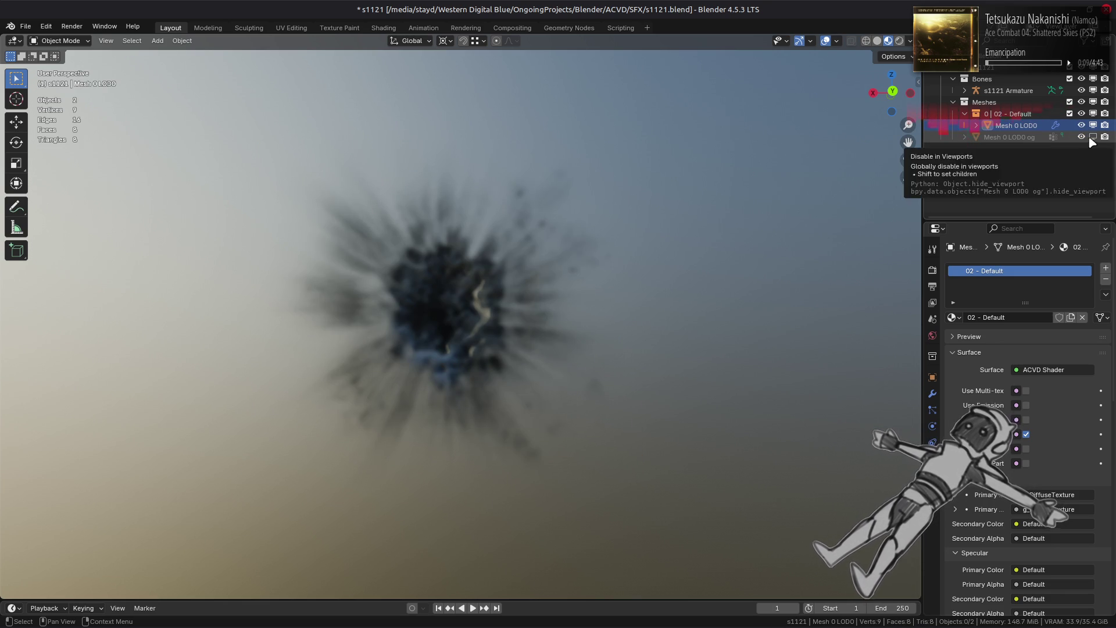
- Check the plane, deselect everything, and save s1121.blend
{"action": "left_click", "coordinate": [642, 276]}
{"action": "mouse_move", "coordinate": [648, 269]}
{"action": "middle_mouse_down"}
{"action": "mouse_move", "coordinate": [610, 291]}
{"action": "mouse_move", "coordinate": [664, 273]}
{"action": "middle_mouse_up"}
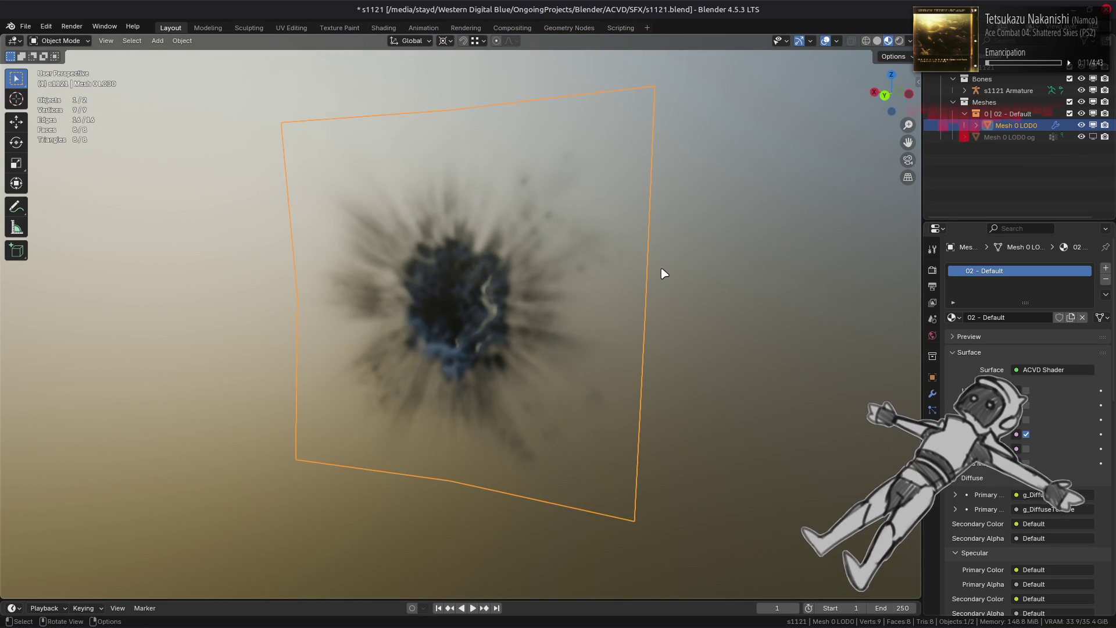
{"action": "left_click", "coordinate": [664, 274]}
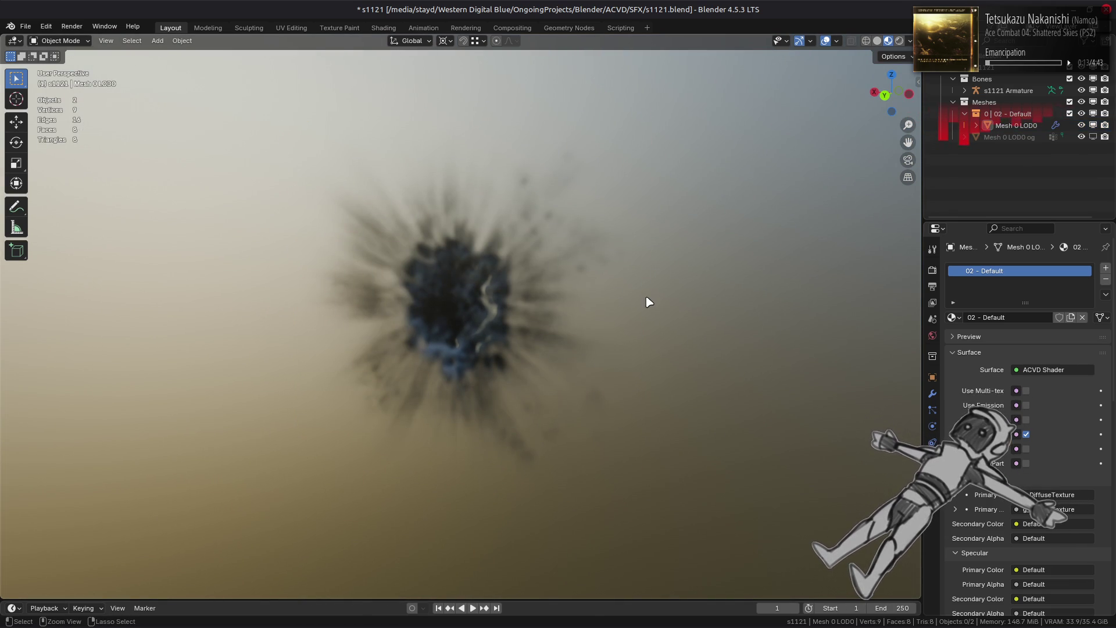
{"action": "key", "text": "ctrl+s"}
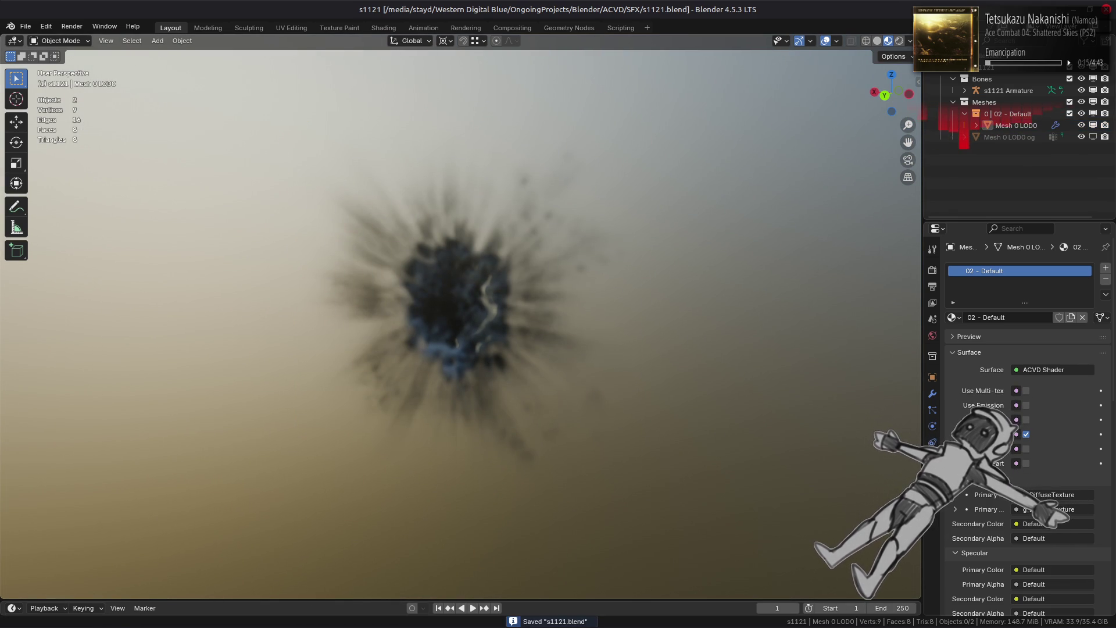
- Select Mesh 0 LOD0 and look through its object and mesh data properties
{"action": "left_click", "coordinate": [1014, 126]}
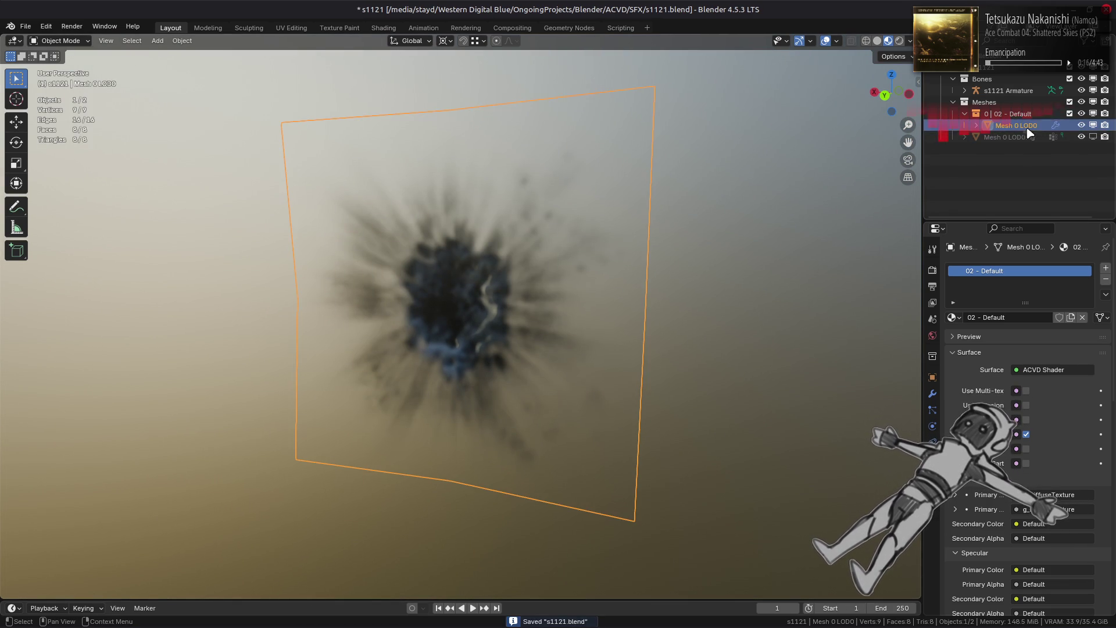
{"action": "left_click", "coordinate": [933, 381]}
{"action": "left_click", "coordinate": [980, 530], "text": "ctrl"}
{"action": "left_click", "coordinate": [987, 528]}
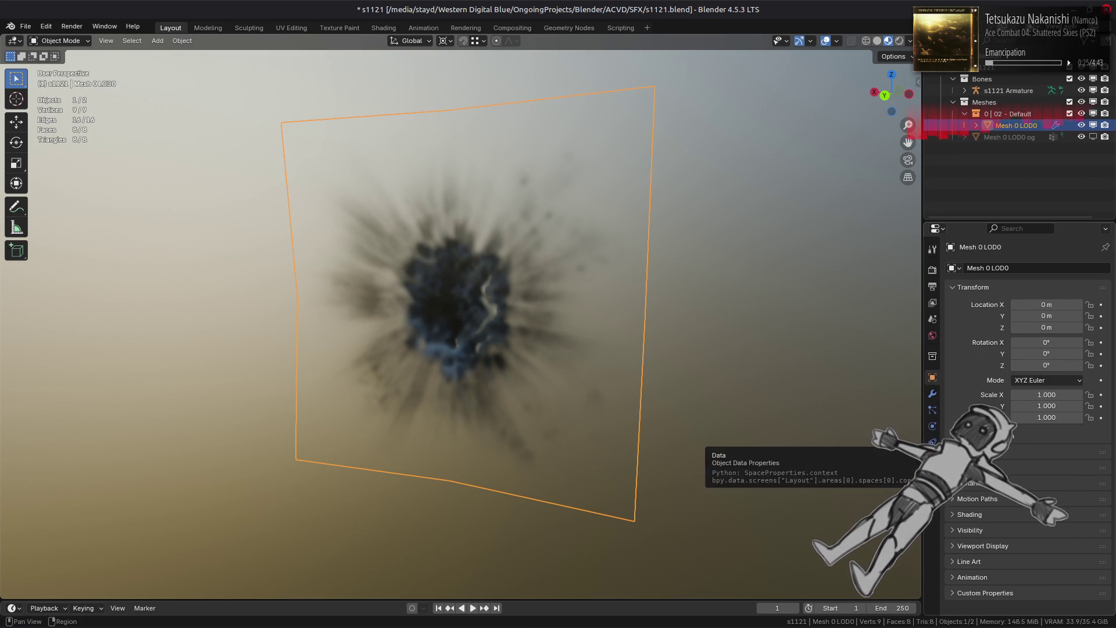
{"action": "left_click", "coordinate": [932, 442]}
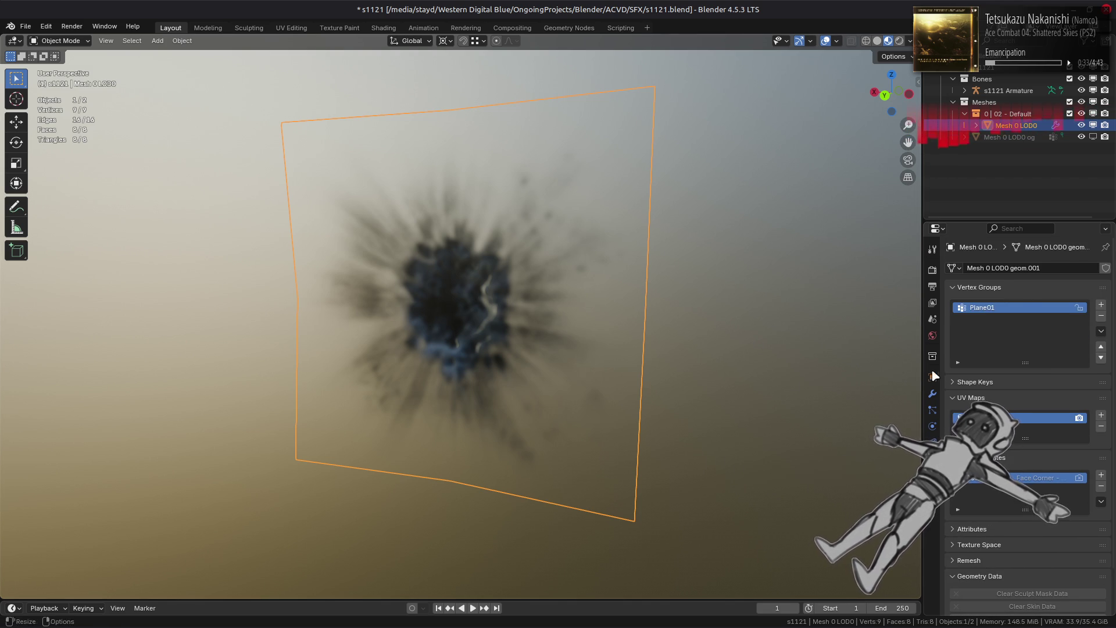
- Save, then apply the plane's WeightedNormal modifier from the Modifiers tab
{"action": "left_click", "coordinate": [932, 394]}
{"action": "key", "text": "ctrl+s"}
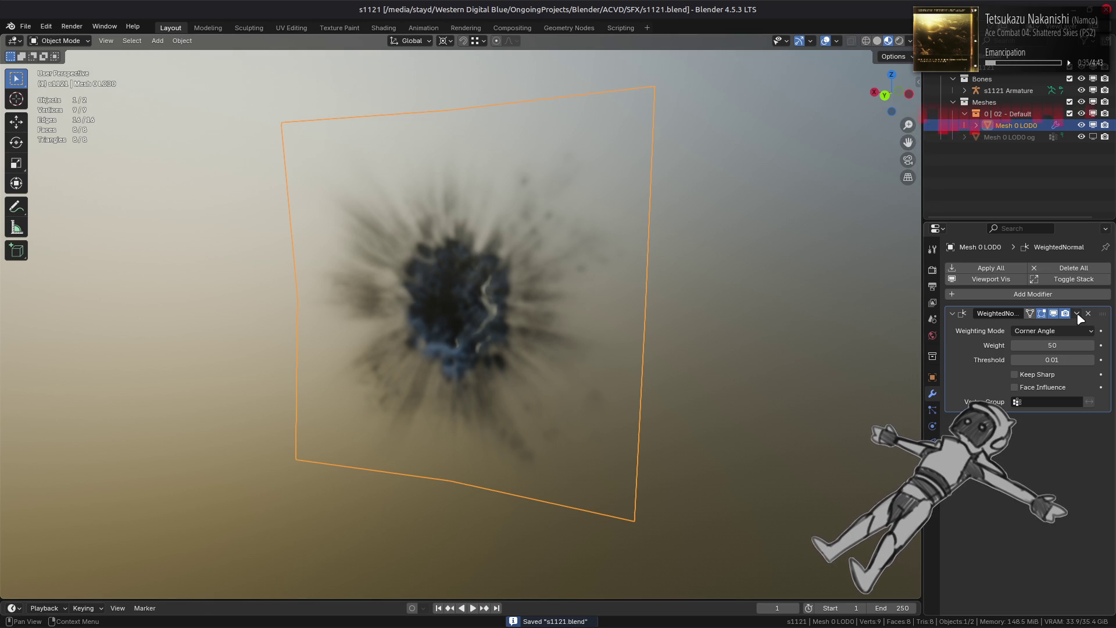
{"action": "left_click", "coordinate": [1078, 314]}
{"action": "left_click", "coordinate": [1046, 326]}
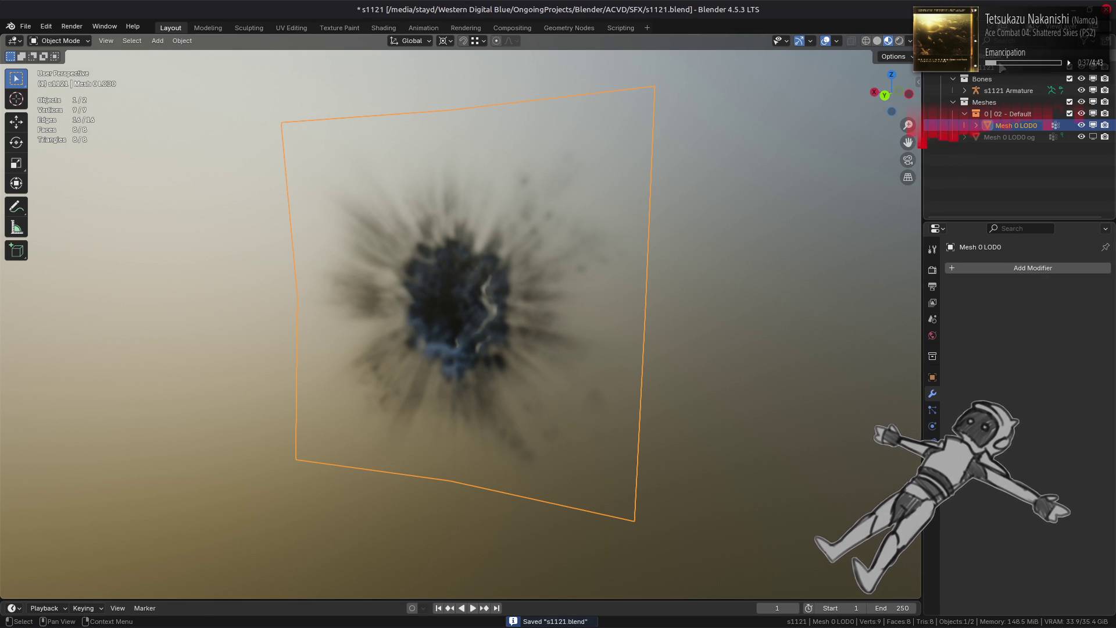
- Export the s1121 collection as FLVER and save the blend file
{"action": "left_click", "coordinate": [954, 78]}
{"action": "left_click", "coordinate": [983, 169]}
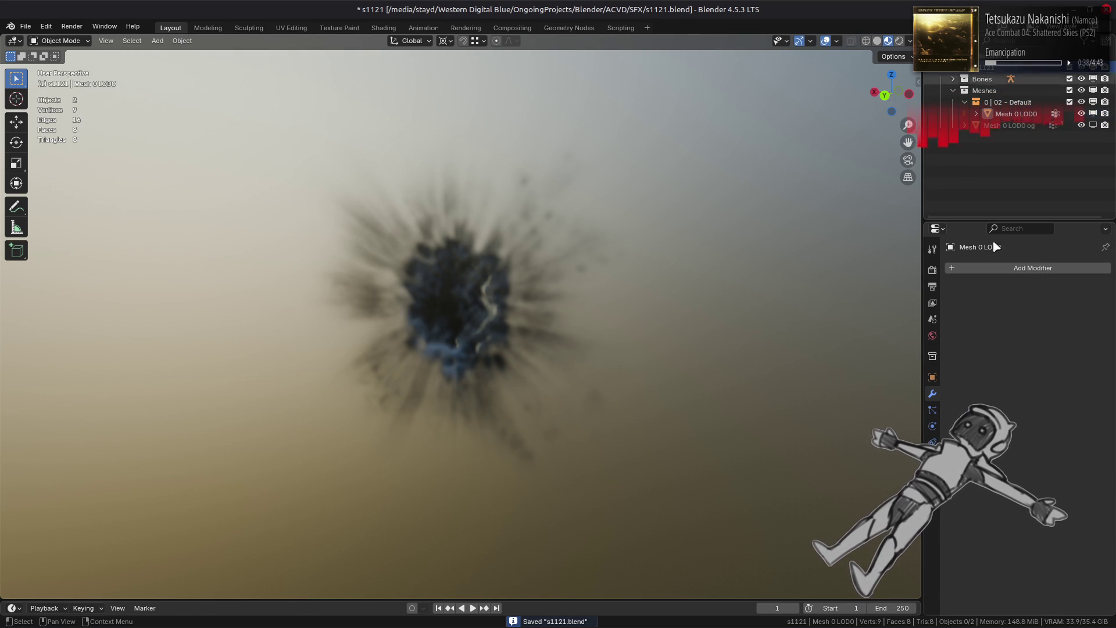
{"action": "left_click", "coordinate": [933, 356]}
{"action": "left_click", "coordinate": [1100, 517]}
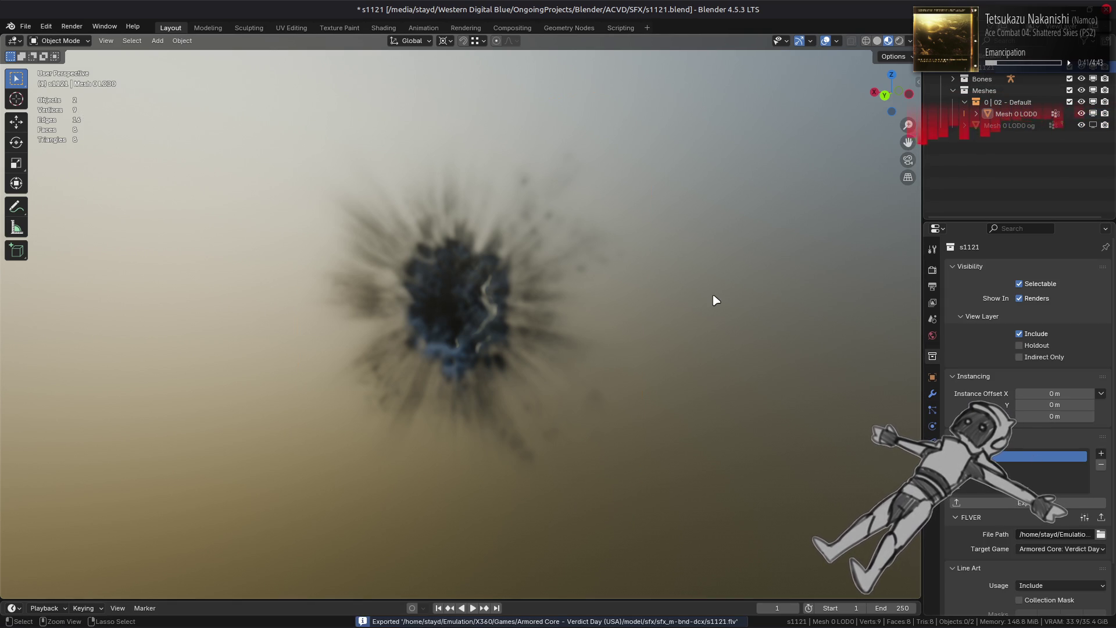
{"action": "key", "text": "ctrl+s"}
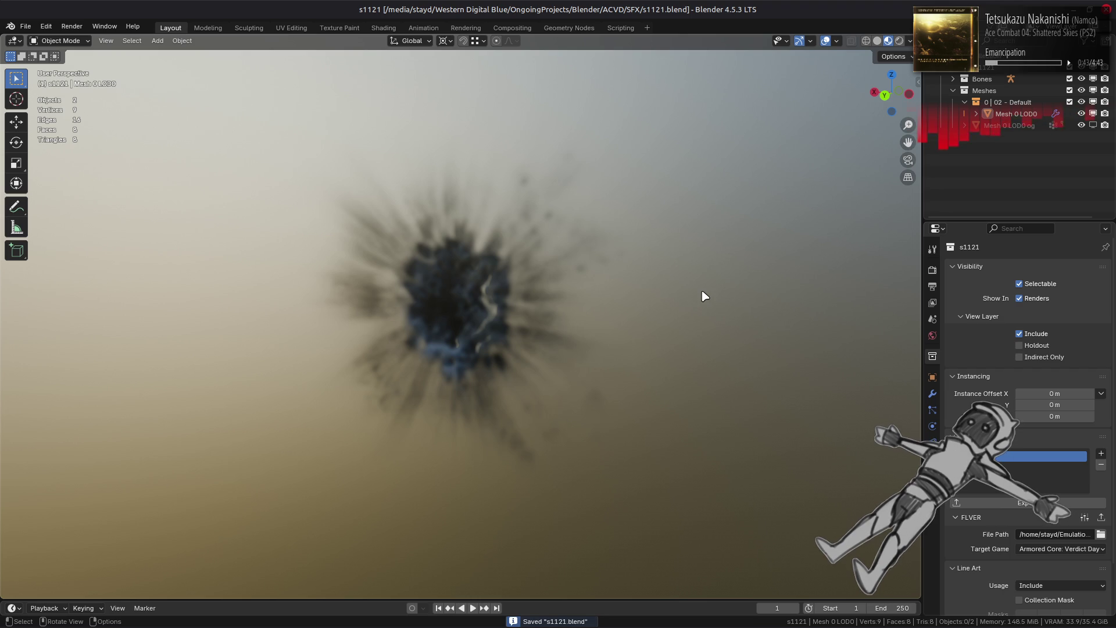
- Purge unused data via File > Clean Up > Purge Unused Data
{"action": "key", "text": "z"}
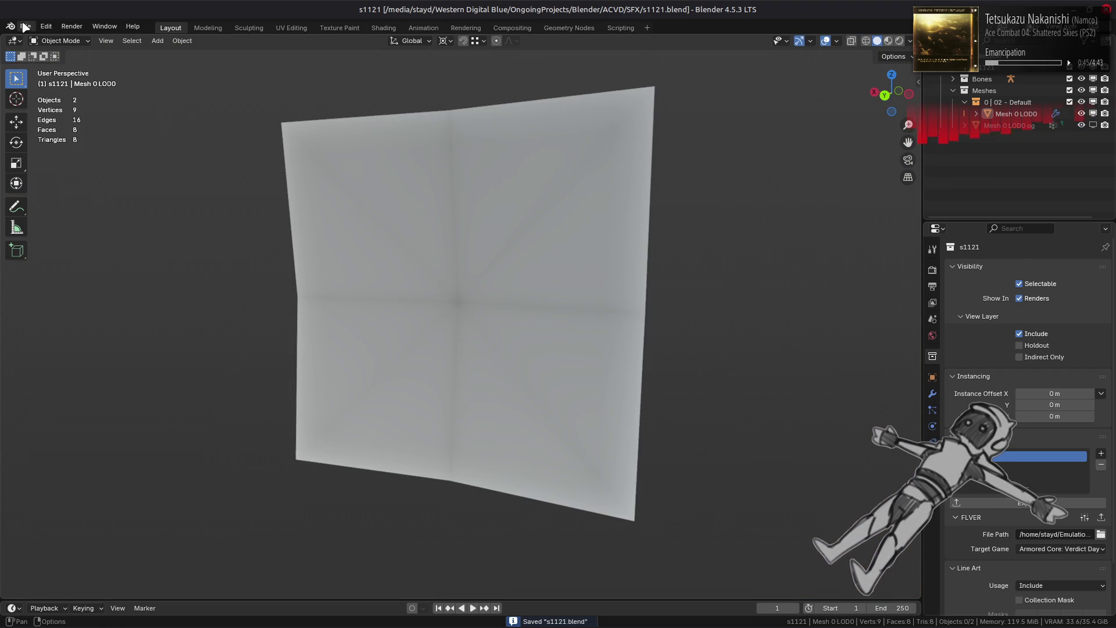
{"action": "left_click", "coordinate": [28, 28]}
{"action": "mouse_move", "coordinate": [70, 238]}
{"action": "left_click", "coordinate": [175, 254]}
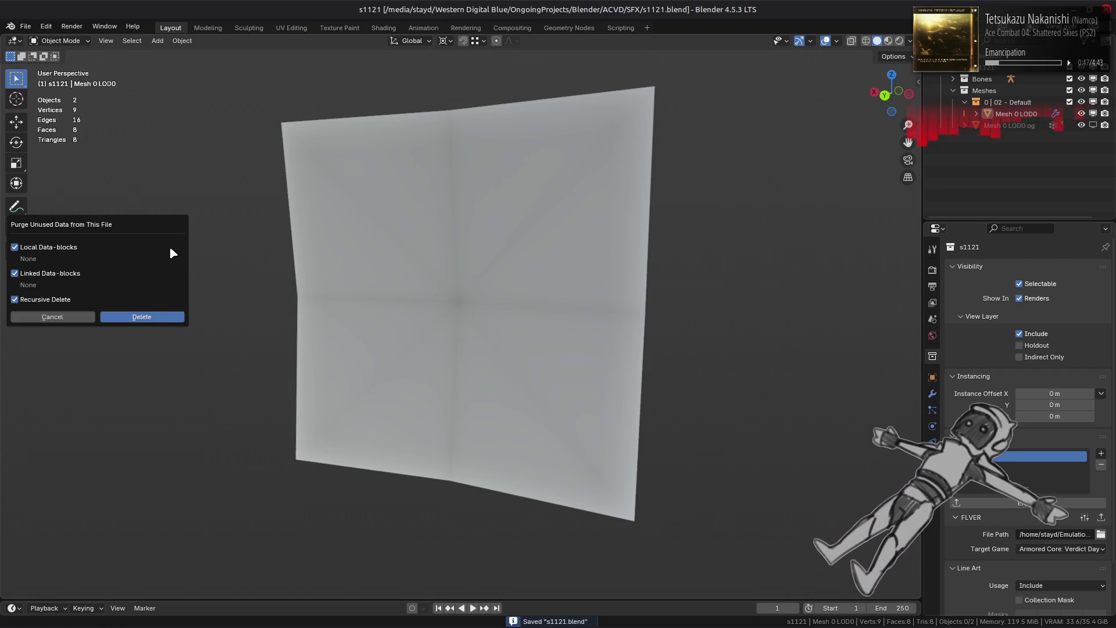
{"action": "left_click", "coordinate": [165, 316]}
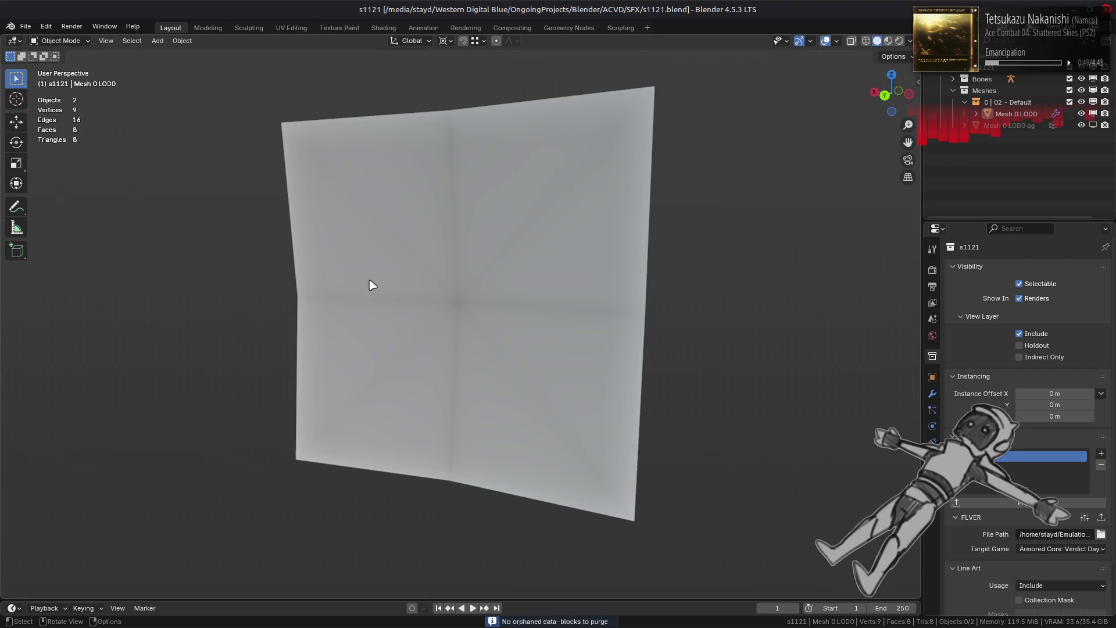
- Deselect the plane, save s1121.blend again, and switch over to Nemo
{"action": "left_click", "coordinate": [888, 41]}
{"action": "left_click", "coordinate": [480, 301]}
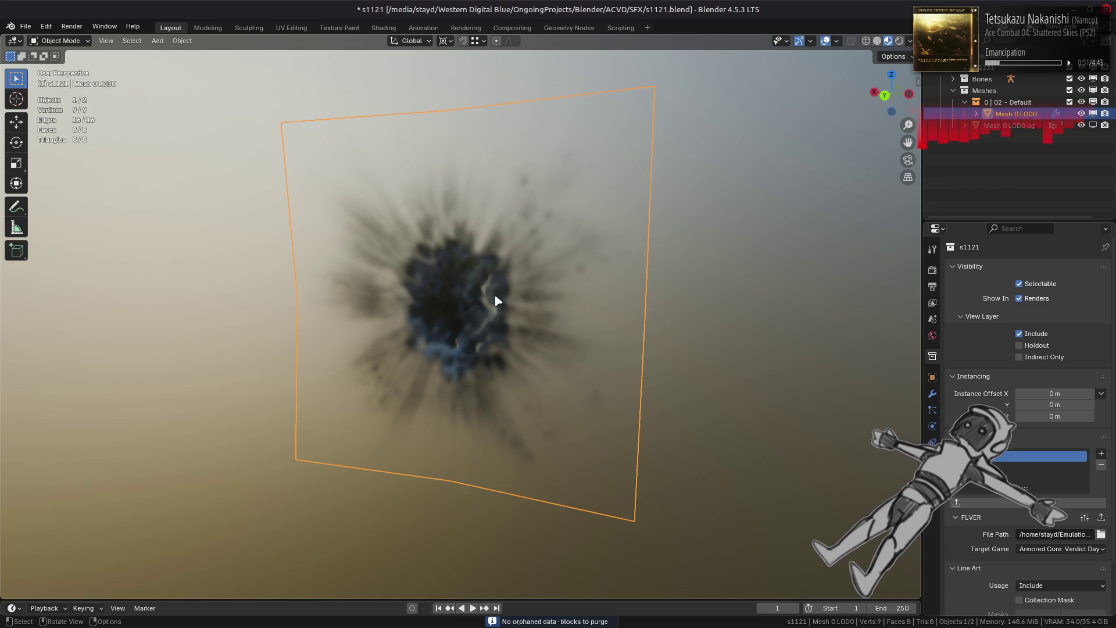
{"action": "key", "text": "alt+a"}
{"action": "key", "text": "ctrl+s"}
{"action": "left_click", "coordinate": [878, 40]}
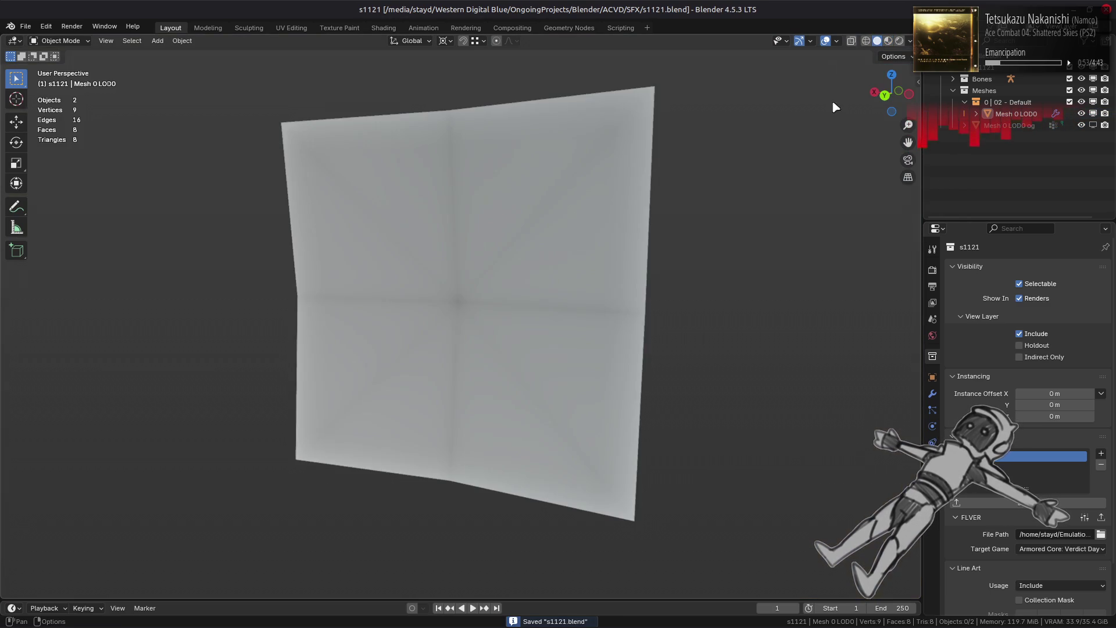
{"action": "key", "text": "alt+Tab"}
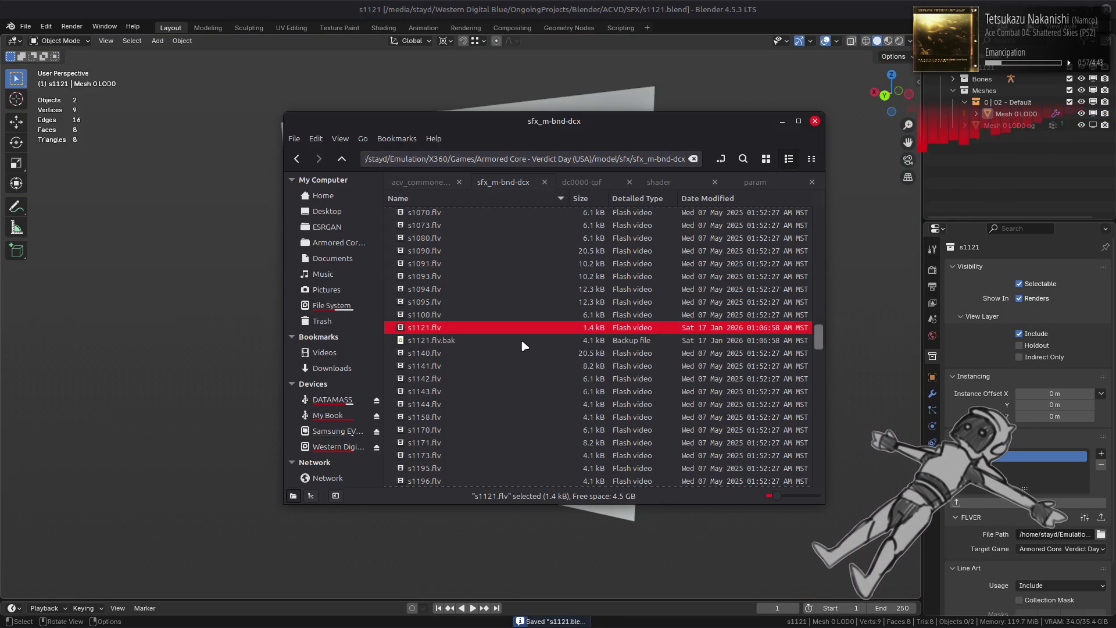
- Repack the sfx_m-bnd-dcx folder with YabberExtended, then bring Notepad++ to the front
{"action": "left_click", "coordinate": [521, 341]}
{"action": "left_click", "coordinate": [529, 328]}
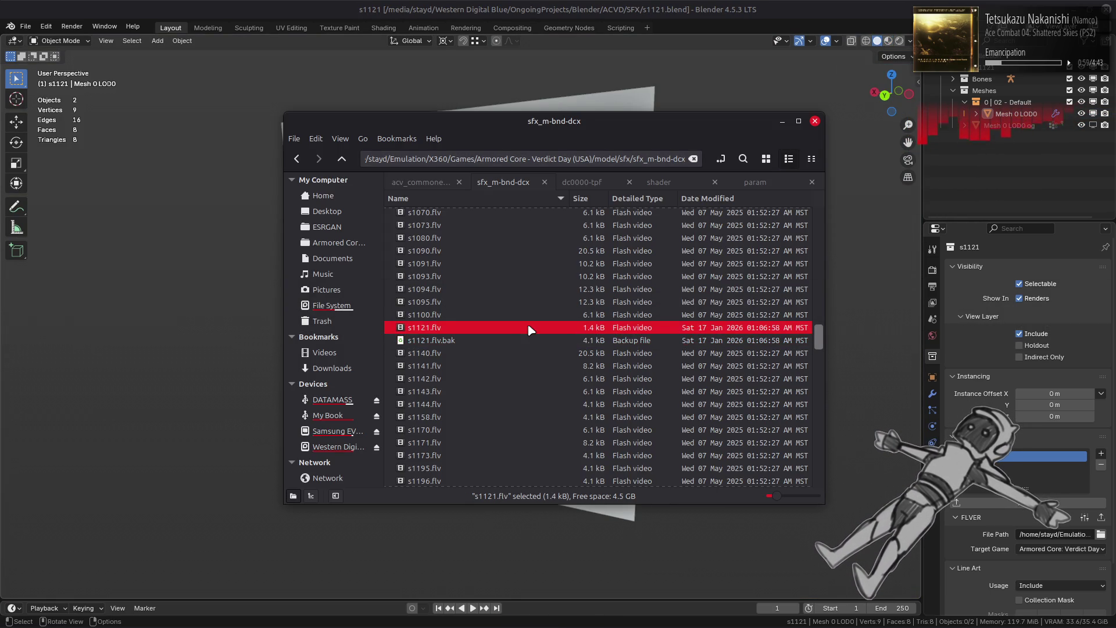
{"action": "key", "text": "BackSpace"}
{"action": "right_click", "coordinate": [445, 229]}
{"action": "mouse_move", "coordinate": [528, 288]}
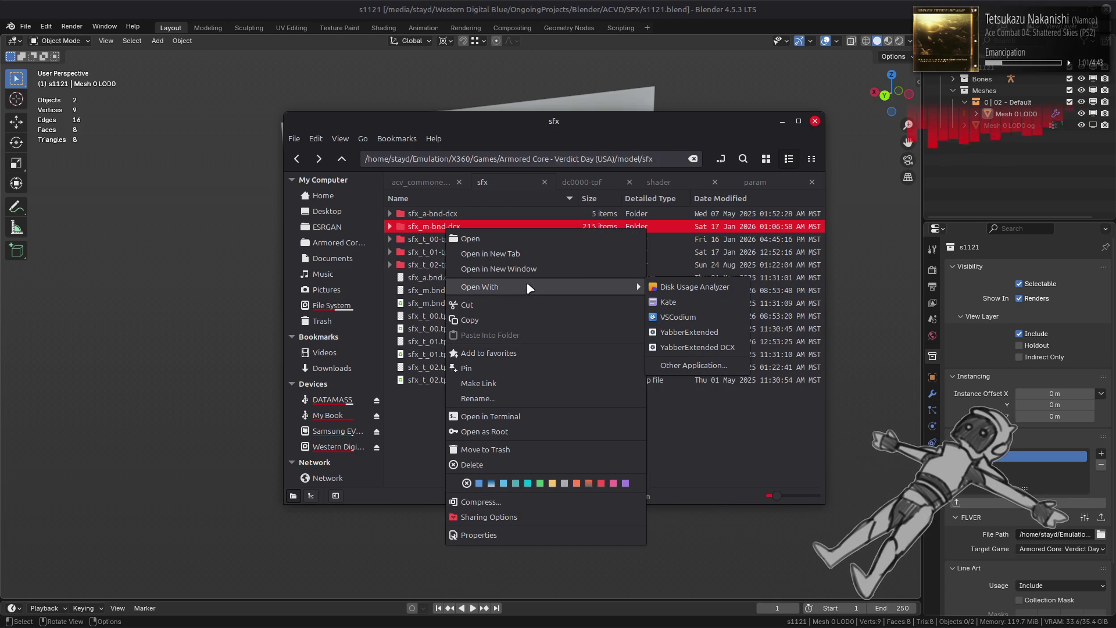
{"action": "left_click", "coordinate": [700, 332]}
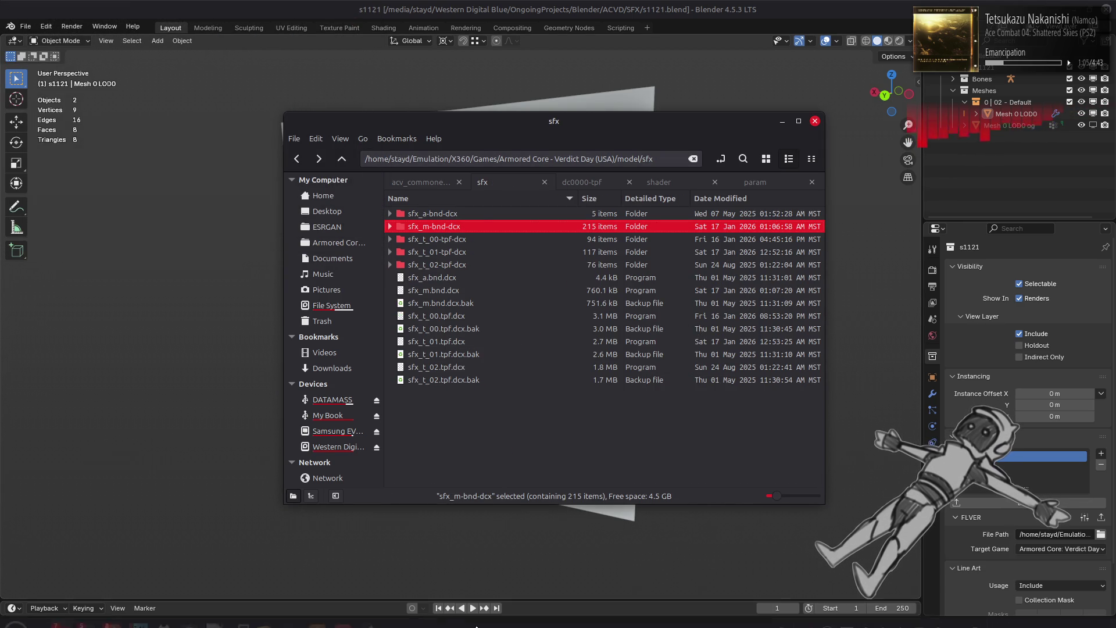
{"action": "left_click", "coordinate": [220, 621]}
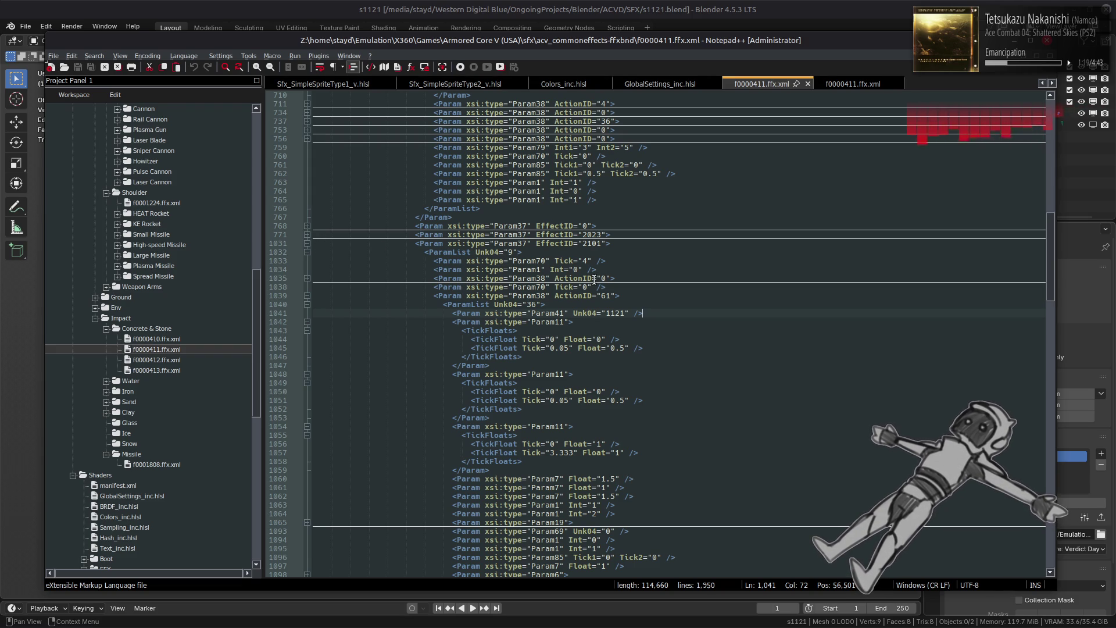
- Compare the Armored Core V and Verdict Day f0000411.ffx.xml tabs, then scroll Verdict Day to the top
{"action": "left_click", "coordinate": [850, 85]}
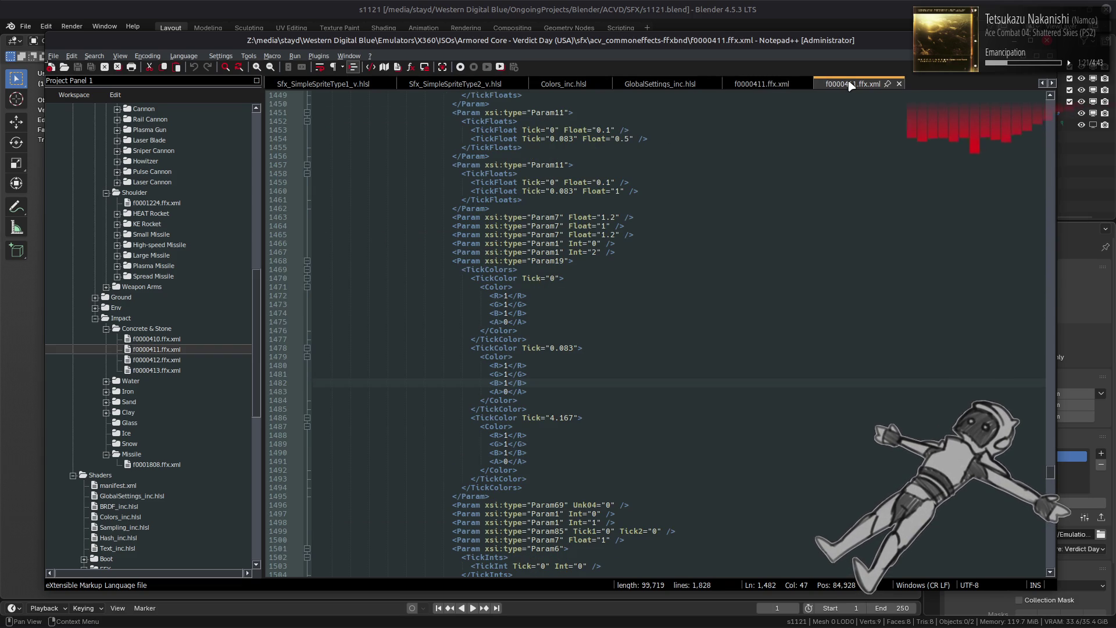
{"action": "left_click", "coordinate": [770, 84]}
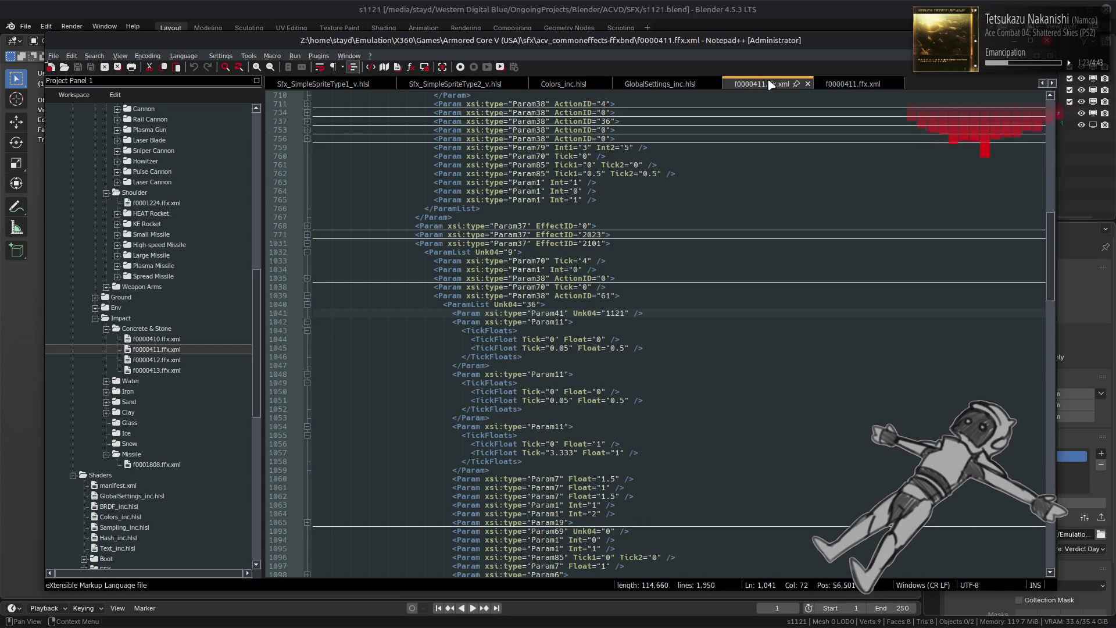
{"action": "left_click", "coordinate": [857, 87]}
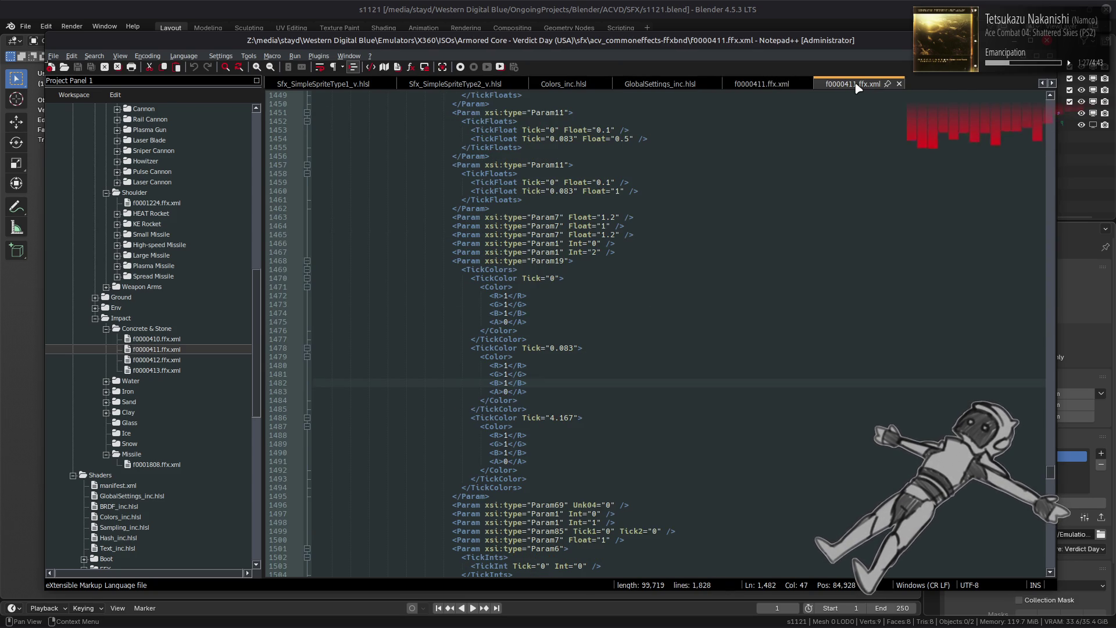
{"action": "scroll", "coordinate": [531, 196], "scroll_direction": "up", "scroll_amount": 20}
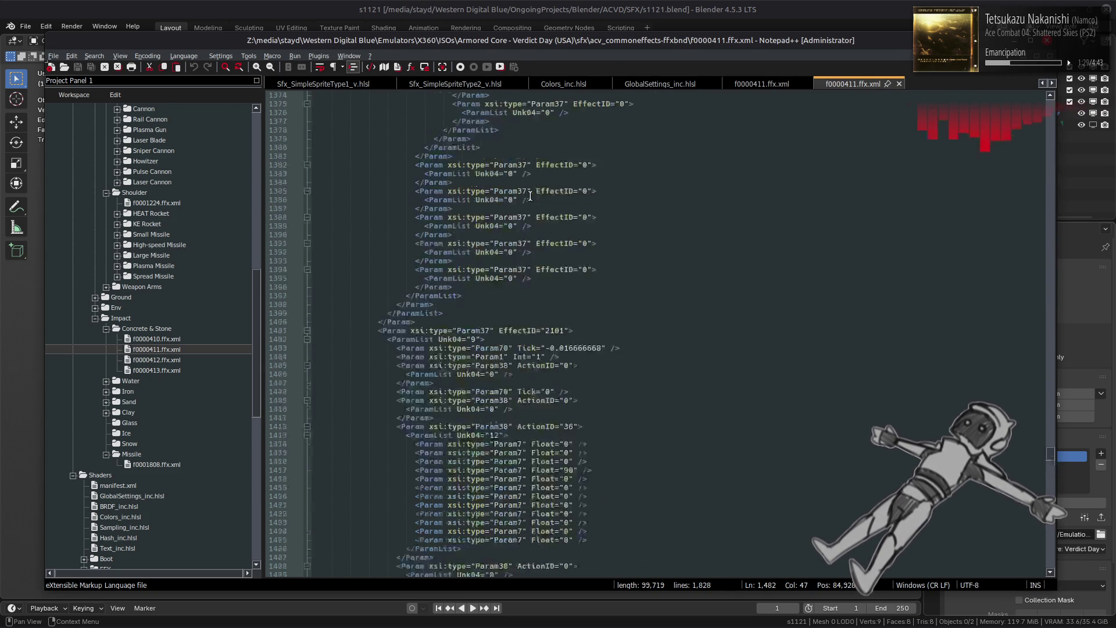
{"action": "scroll", "coordinate": [531, 196], "scroll_direction": "up", "scroll_amount": 20}
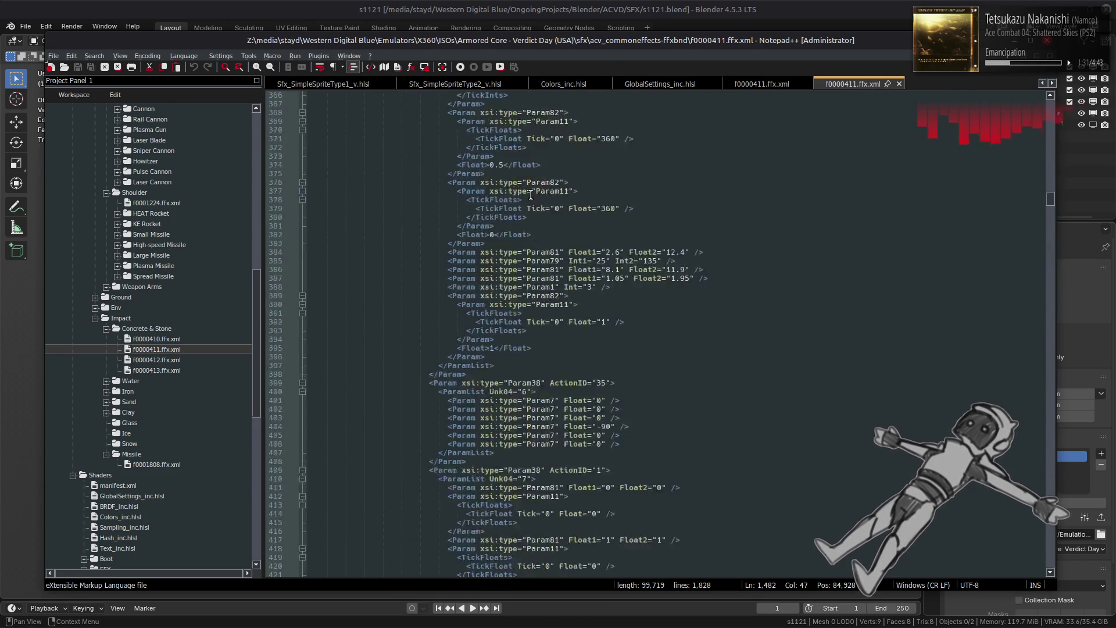
{"action": "scroll", "coordinate": [530, 194], "scroll_direction": "up", "scroll_amount": 20}
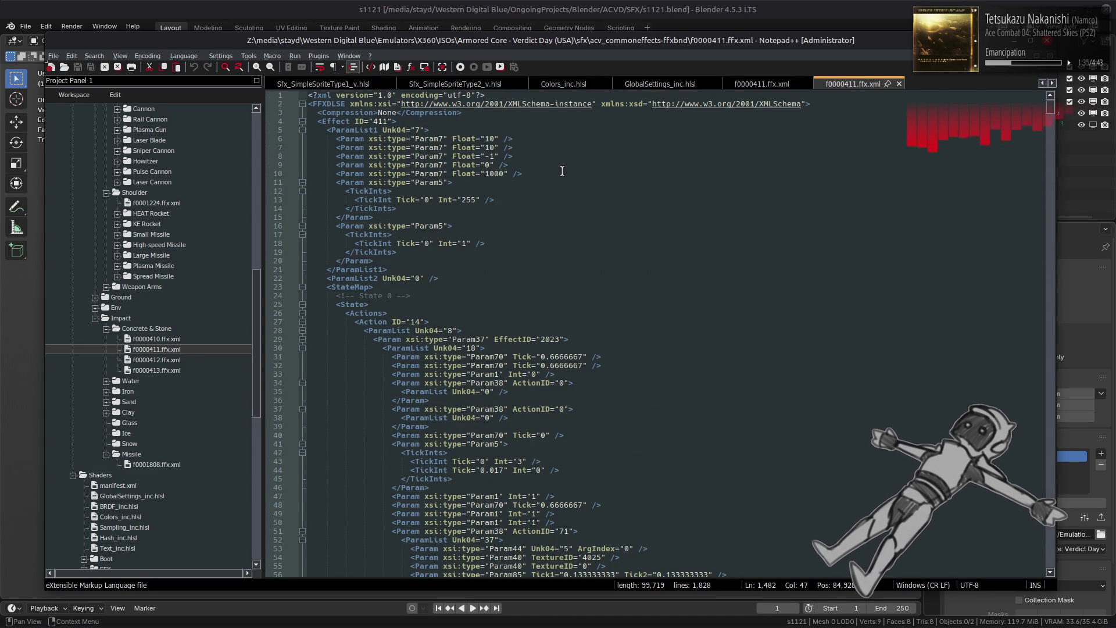
{"action": "mouse_move", "coordinate": [1051, 104]}
{"action": "left_mouse_down"}
{"action": "mouse_move", "coordinate": [1051, 179]}
{"action": "mouse_move", "coordinate": [1046, 99]}
{"action": "left_mouse_up"}
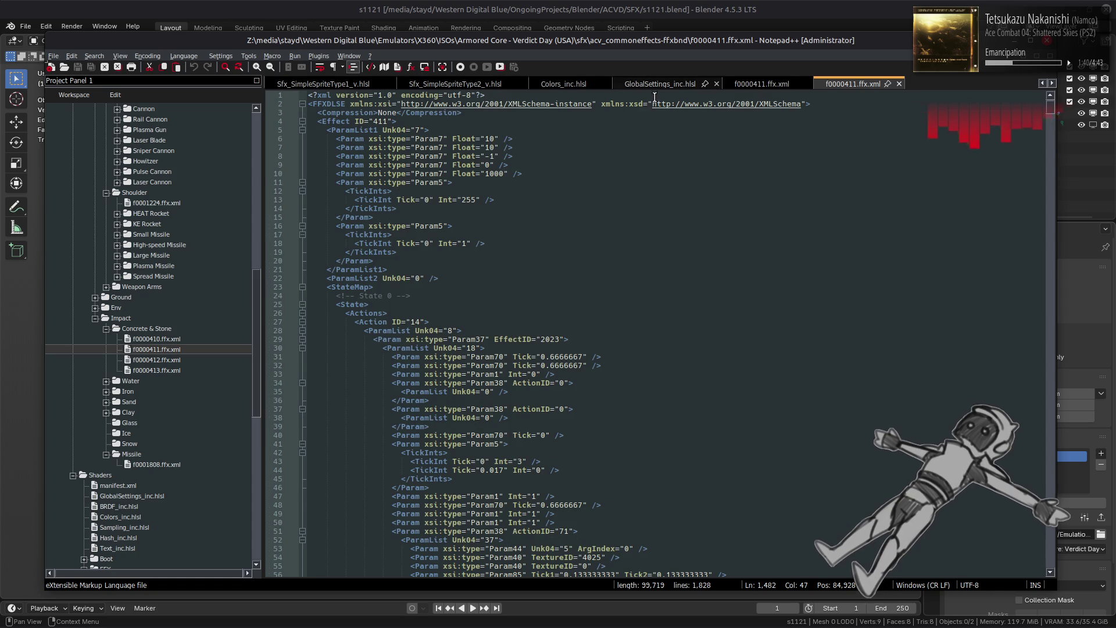
- Fold all, then unfold Effect, StateMap, ParamList1, its Params and TickInts in Verdict Day
{"action": "left_click", "coordinate": [120, 56]}
{"action": "mouse_move", "coordinate": [175, 194]}
{"action": "left_click", "coordinate": [326, 201]}
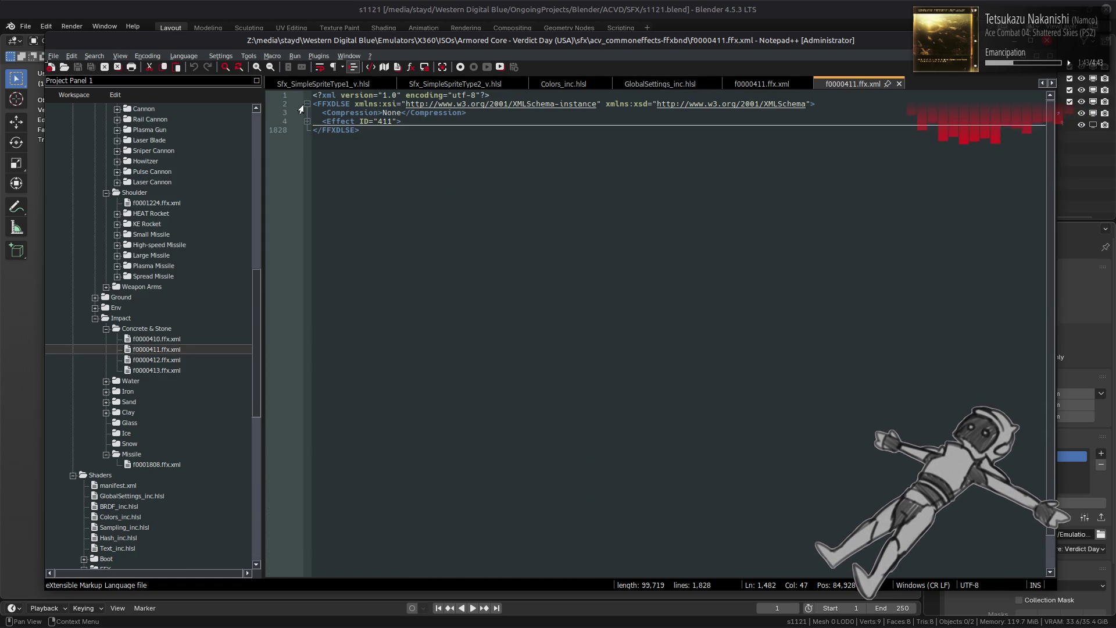
{"action": "left_click", "coordinate": [307, 121]}
{"action": "left_click", "coordinate": [307, 147]}
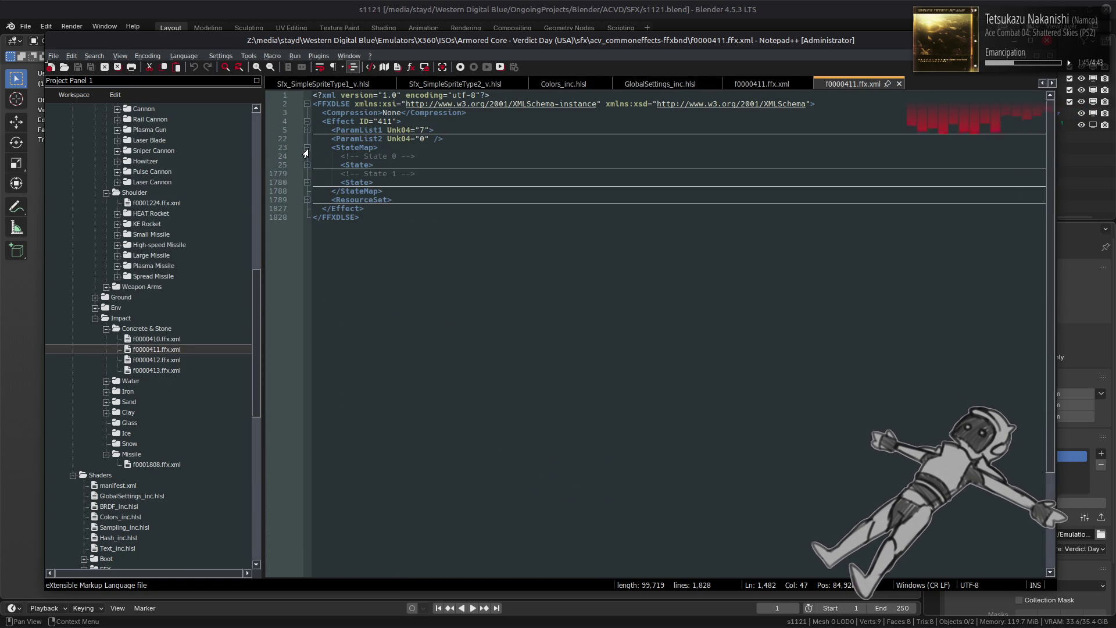
{"action": "left_click", "coordinate": [307, 130]}
{"action": "left_click", "coordinate": [307, 190]}
{"action": "left_click", "coordinate": [307, 182]}
{"action": "left_click", "coordinate": [306, 235]}
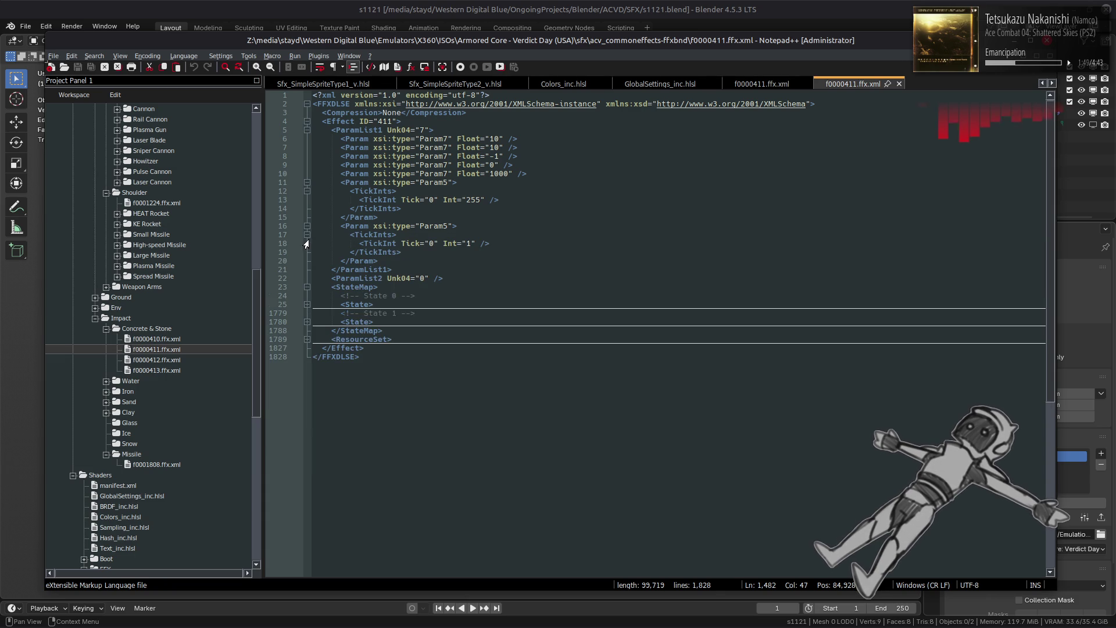
- In the Armored Core V copy, unfold the Param blocks on lines 11 and 16
{"action": "left_click", "coordinate": [748, 87]}
{"action": "mouse_move", "coordinate": [1053, 241]}
{"action": "left_mouse_down"}
{"action": "mouse_move", "coordinate": [1037, 152]}
{"action": "mouse_move", "coordinate": [1007, 112]}
{"action": "left_mouse_up"}
{"action": "left_click", "coordinate": [302, 190]}
{"action": "left_click", "coordinate": [303, 182]}
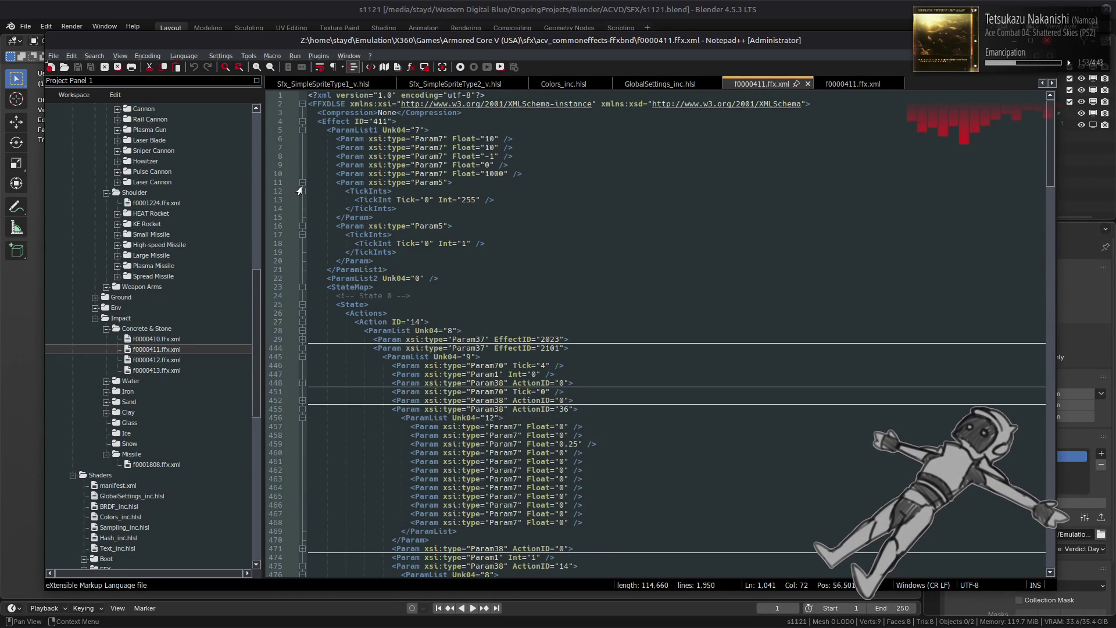
- Unfold Verdict Day's State, Actions, Action and ParamList; collapse Armored Core V's line 444 Param
{"action": "left_click", "coordinate": [845, 81]}
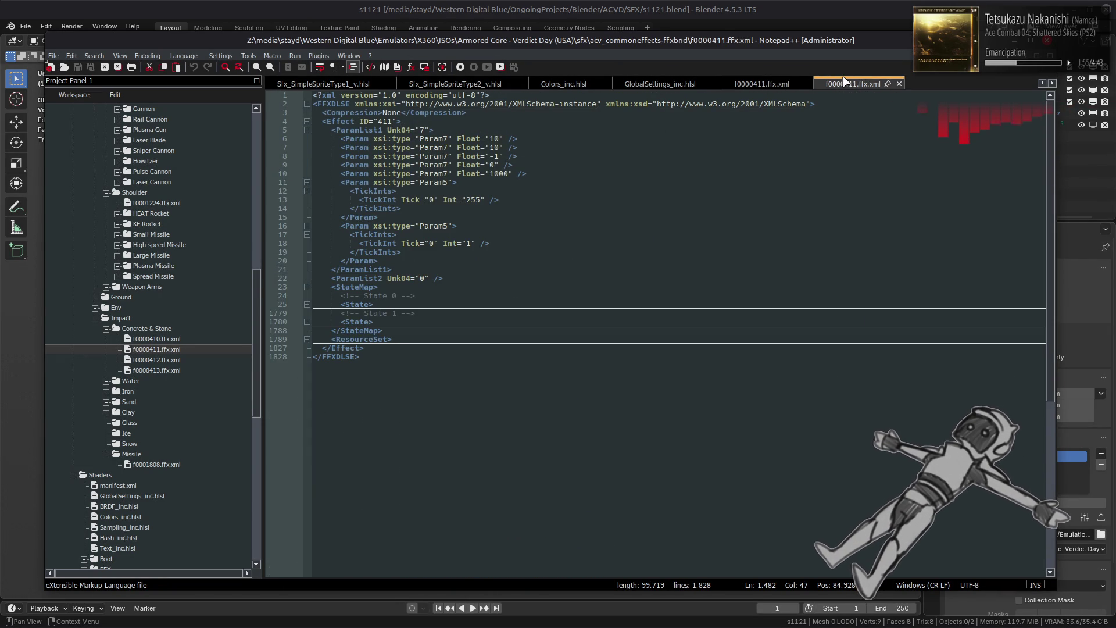
{"action": "left_click", "coordinate": [307, 304]}
{"action": "left_click", "coordinate": [306, 312]}
{"action": "left_click", "coordinate": [306, 321]}
{"action": "left_click", "coordinate": [307, 330]}
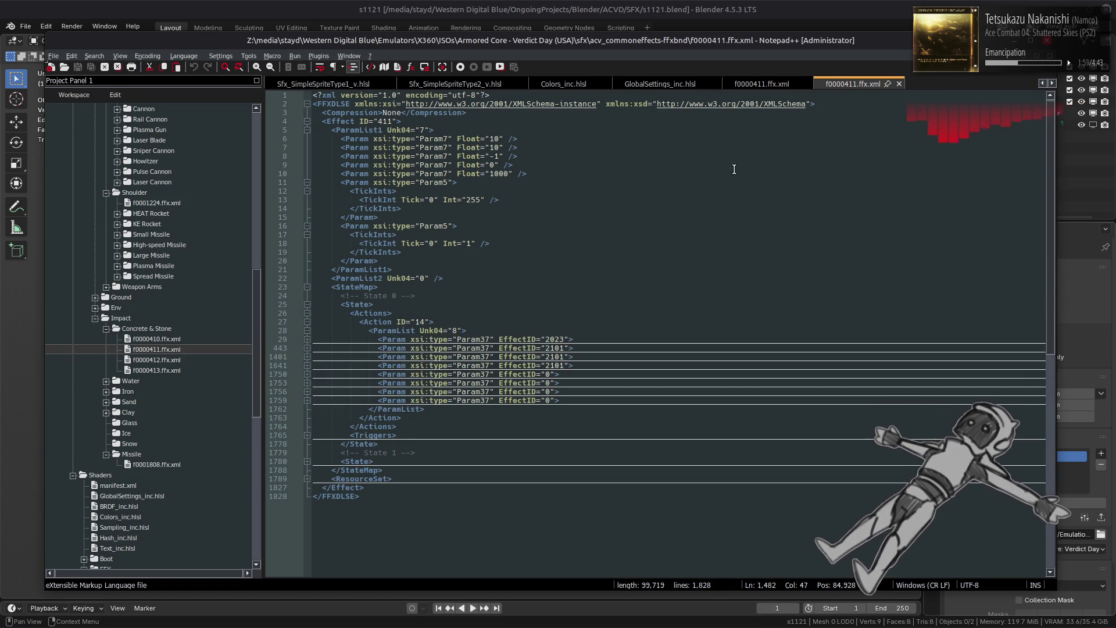
{"action": "left_click", "coordinate": [763, 83]}
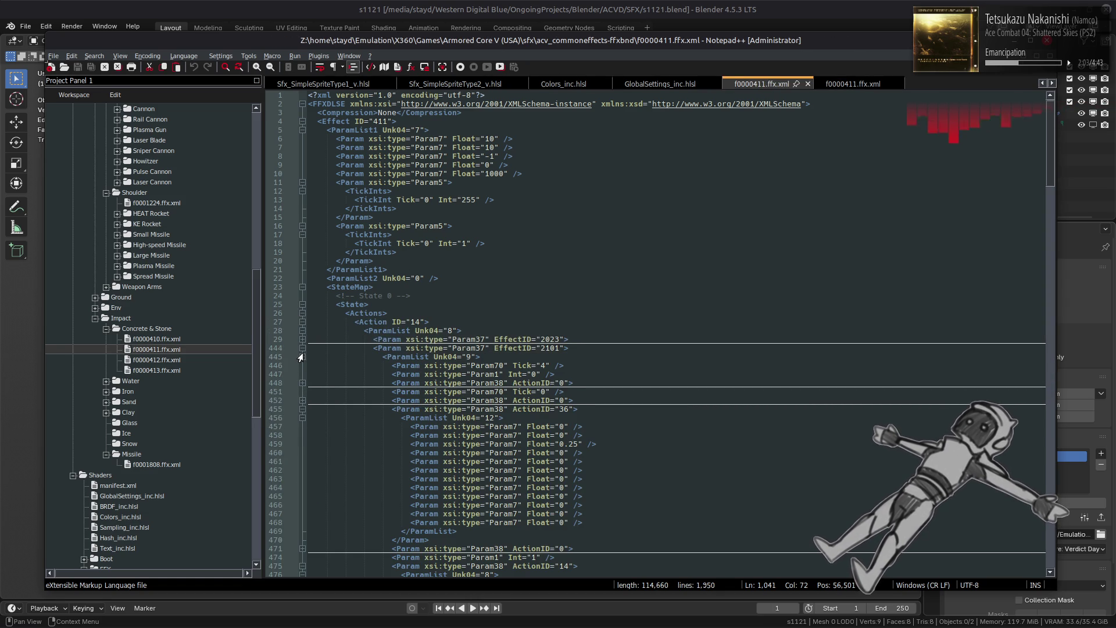
{"action": "left_click", "coordinate": [301, 355]}
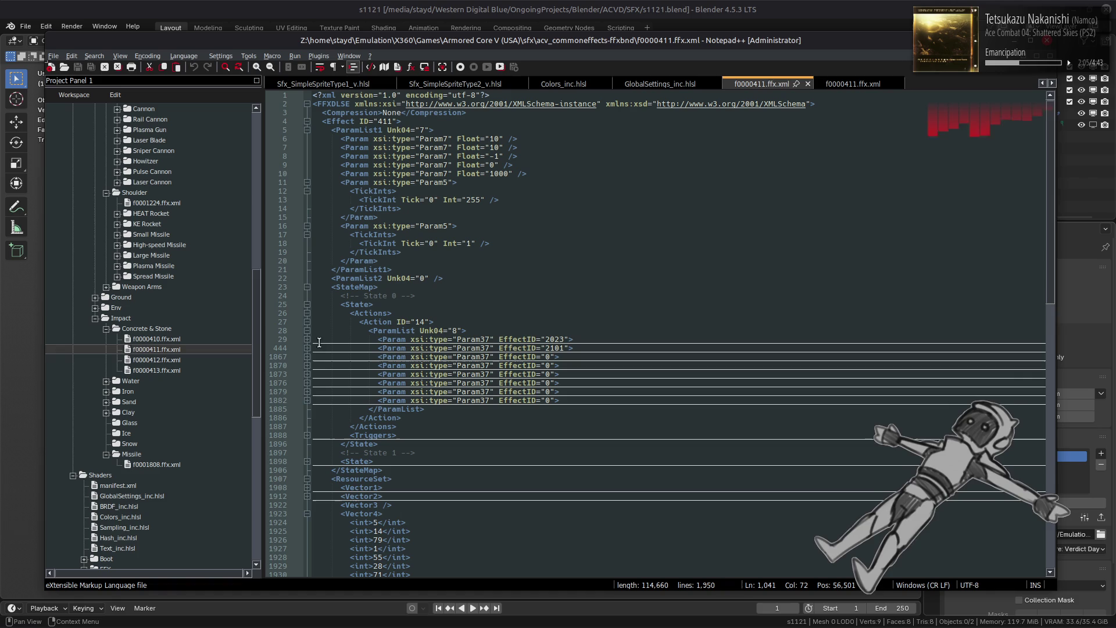
- Inspect Verdict Day's nested Param blocks at lines 1401, 1432, 1435 and 1641–1642
{"action": "left_click", "coordinate": [845, 87]}
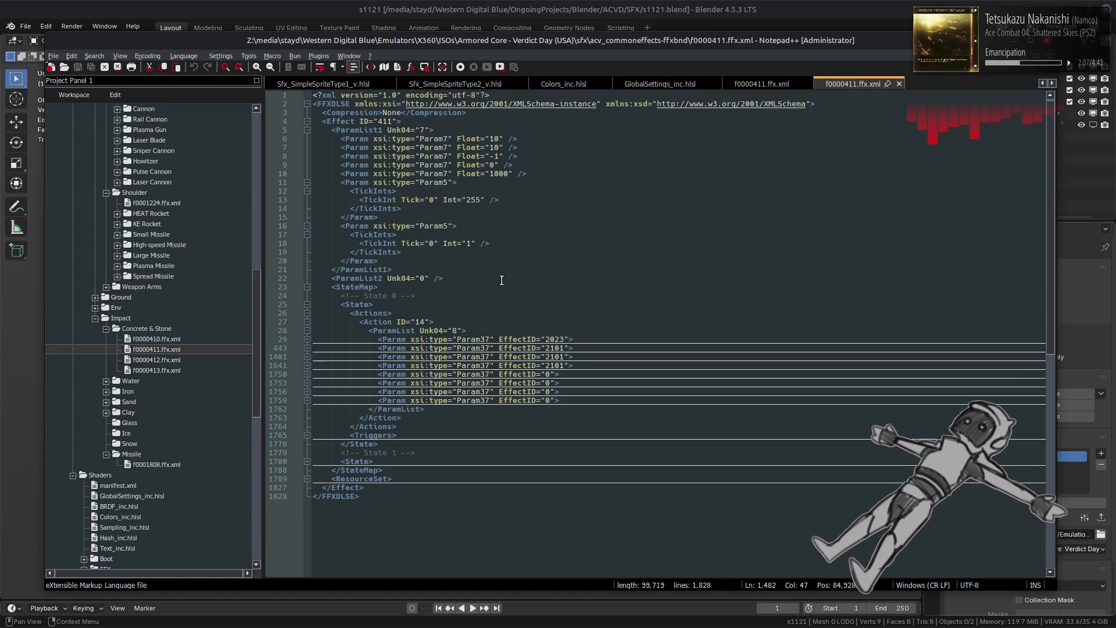
{"action": "left_click", "coordinate": [305, 359]}
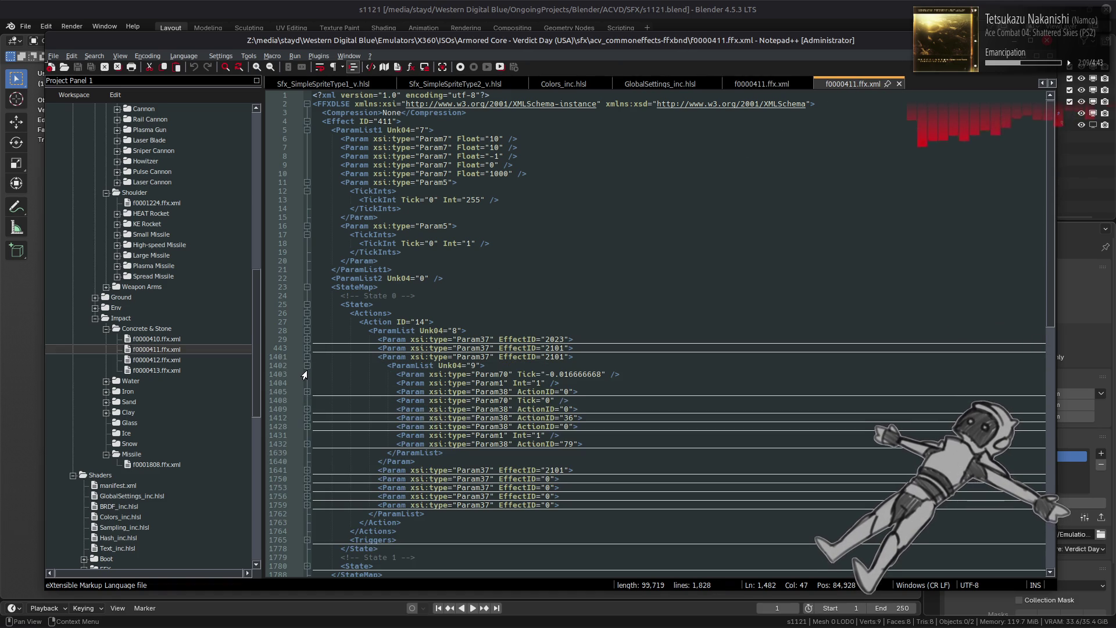
{"action": "left_click", "coordinate": [304, 445]}
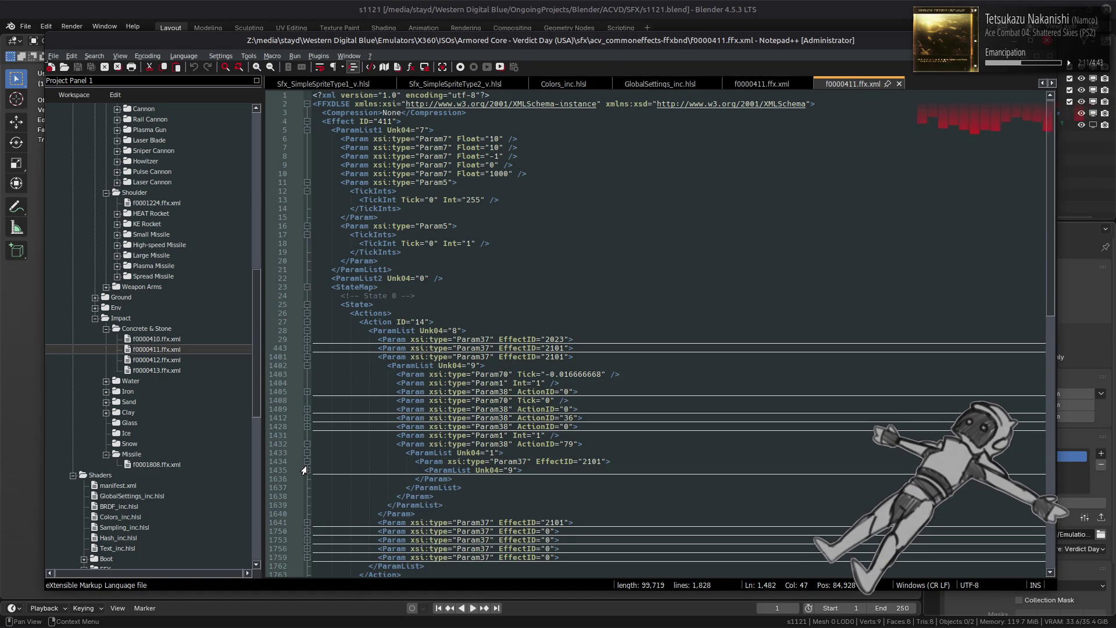
{"action": "left_click", "coordinate": [306, 471]}
{"action": "scroll", "coordinate": [322, 459], "scroll_direction": "down", "scroll_amount": 3}
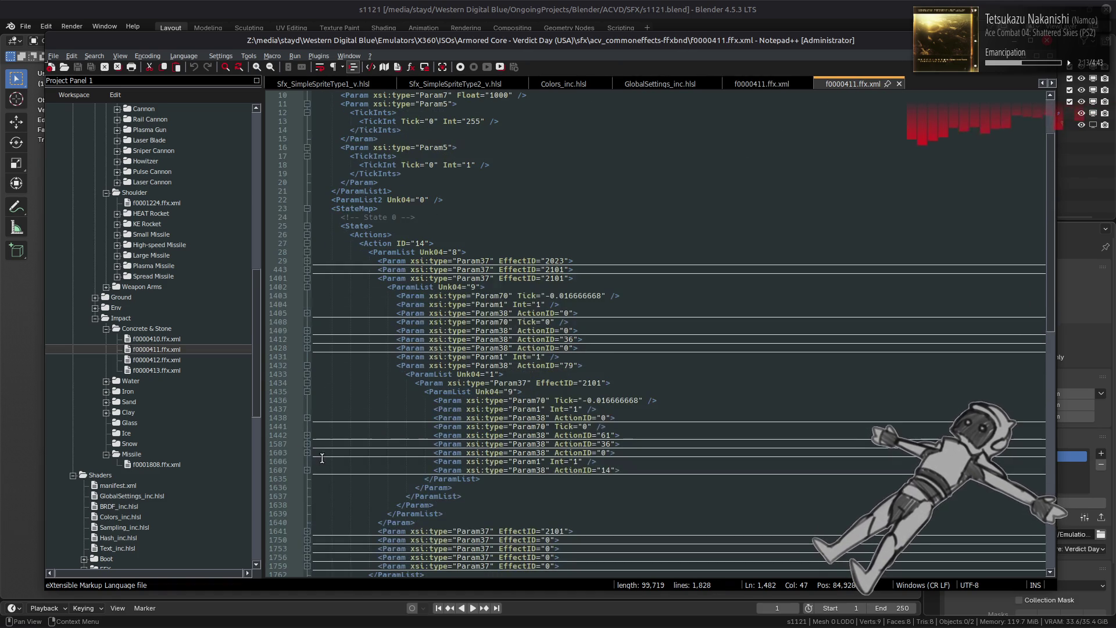
{"action": "left_click", "coordinate": [306, 278]}
{"action": "left_click", "coordinate": [307, 287]}
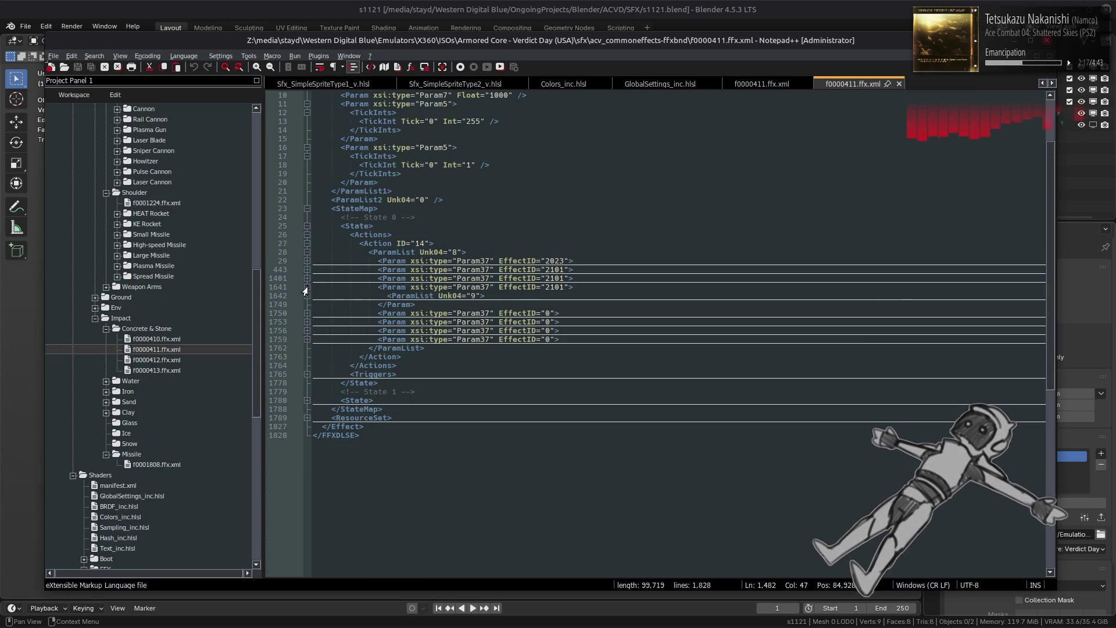
{"action": "left_click", "coordinate": [307, 296]}
{"action": "left_click", "coordinate": [307, 287]}
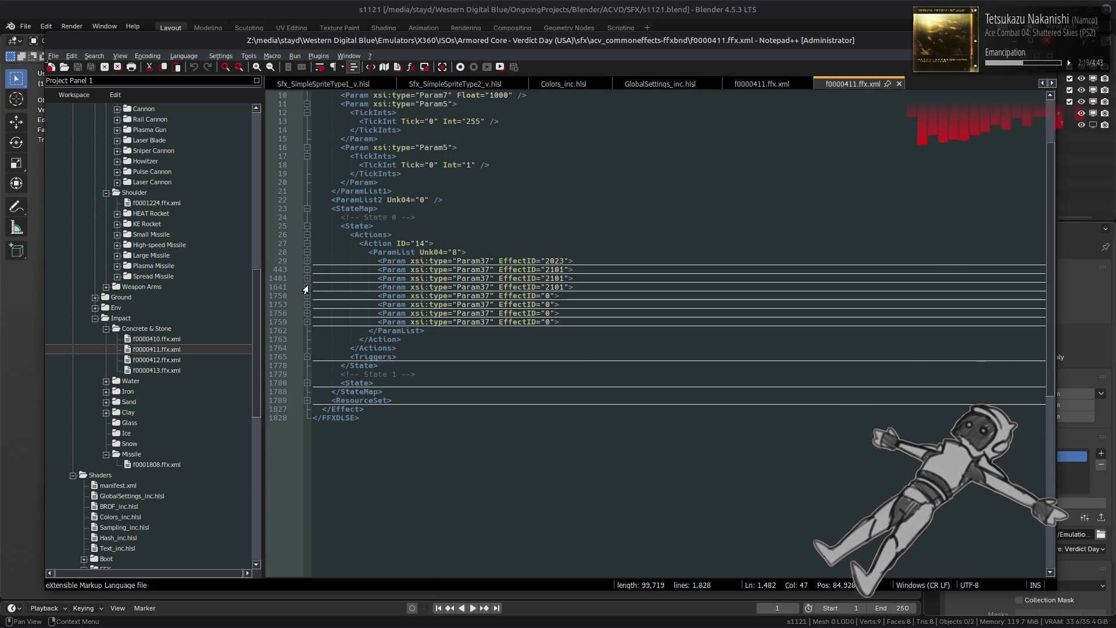
- Expand the Params at lines 444 and 443 and ParamList 454 across both copies
{"action": "left_click", "coordinate": [739, 85]}
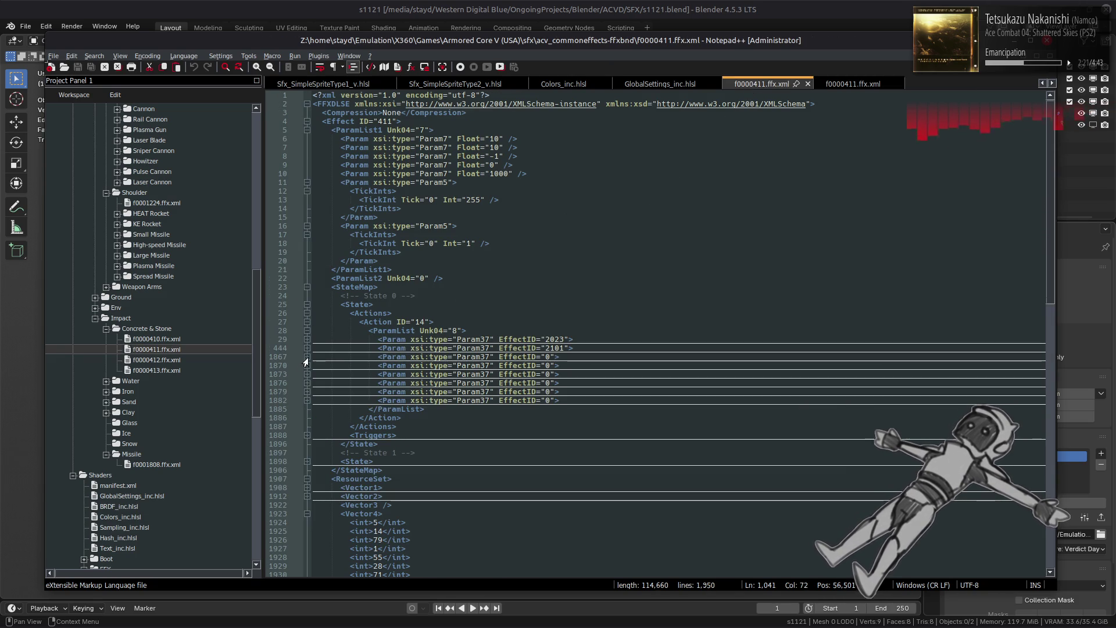
{"action": "left_click", "coordinate": [307, 348]}
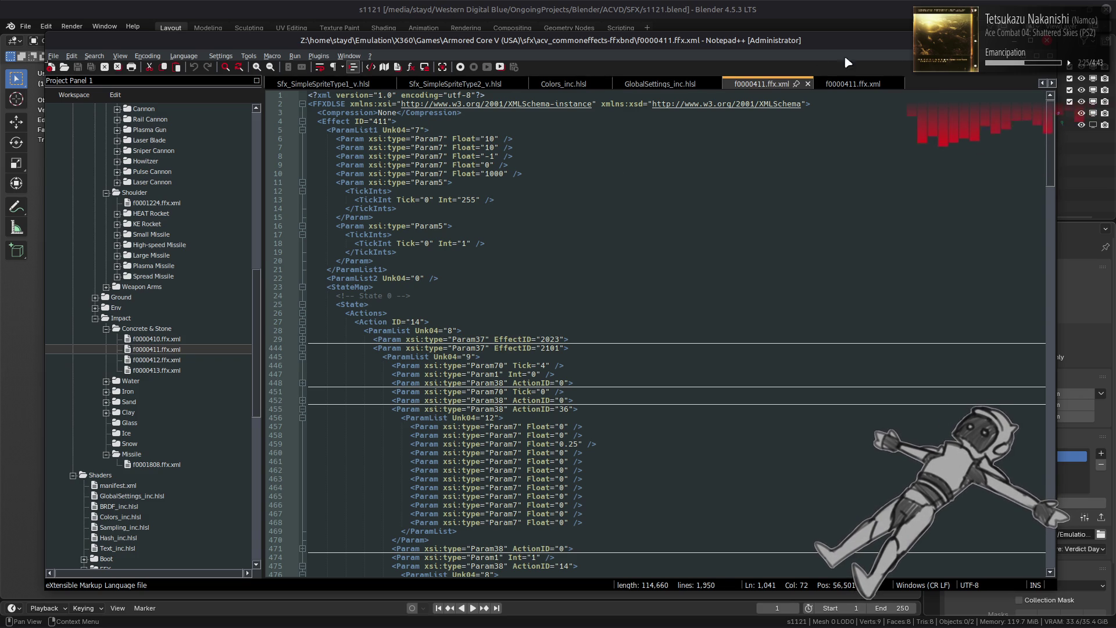
{"action": "left_click", "coordinate": [852, 85]}
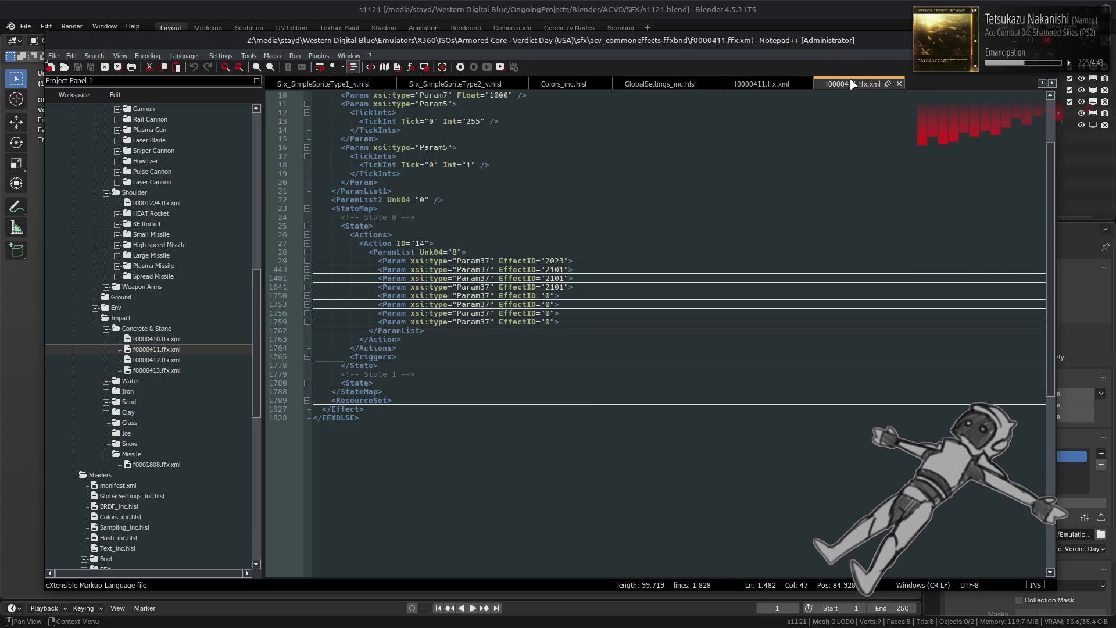
{"action": "left_click", "coordinate": [304, 271]}
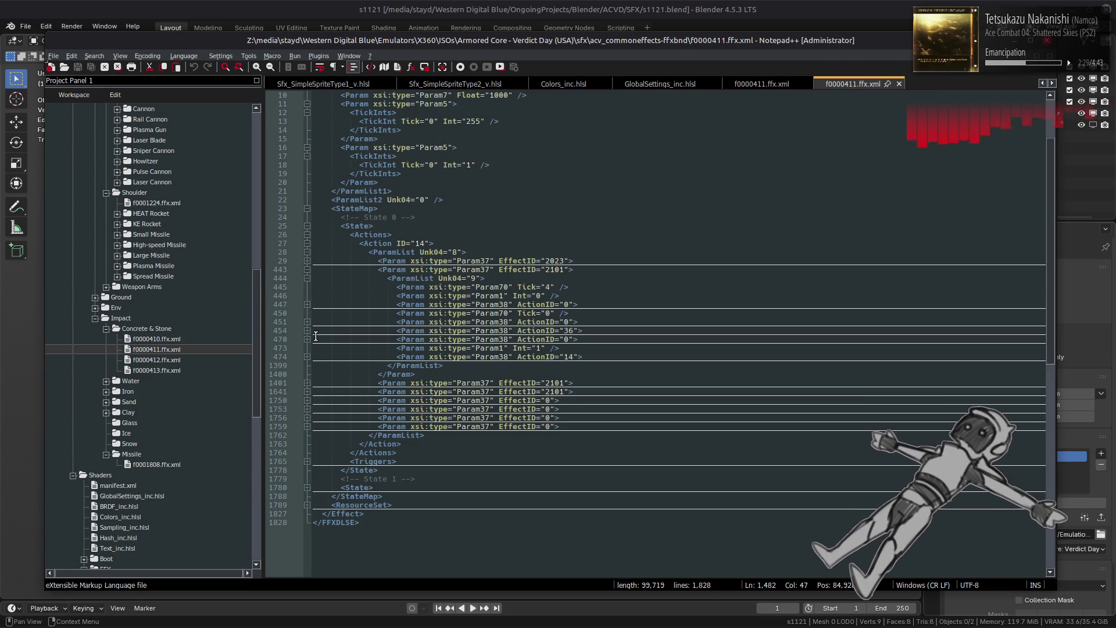
{"action": "left_click", "coordinate": [764, 85]}
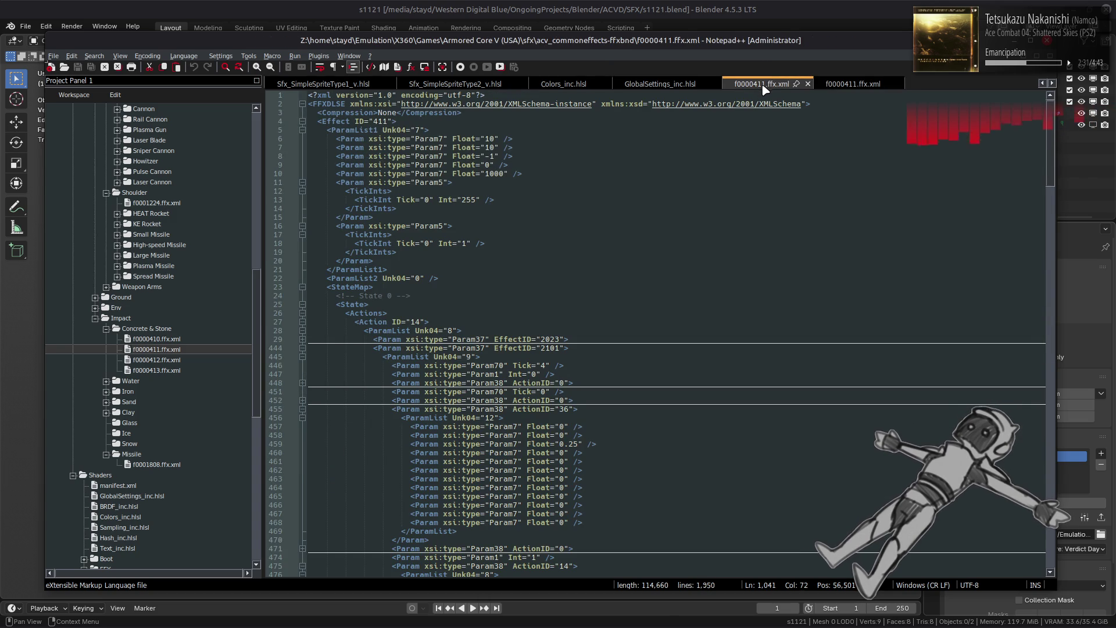
{"action": "left_click", "coordinate": [837, 85]}
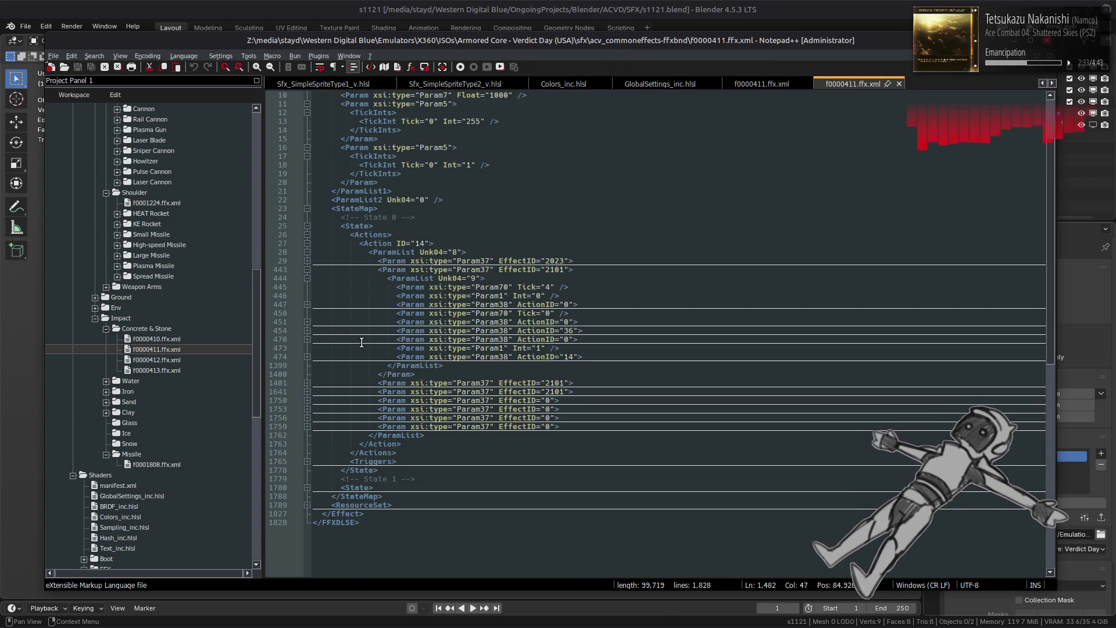
{"action": "left_click", "coordinate": [305, 331]}
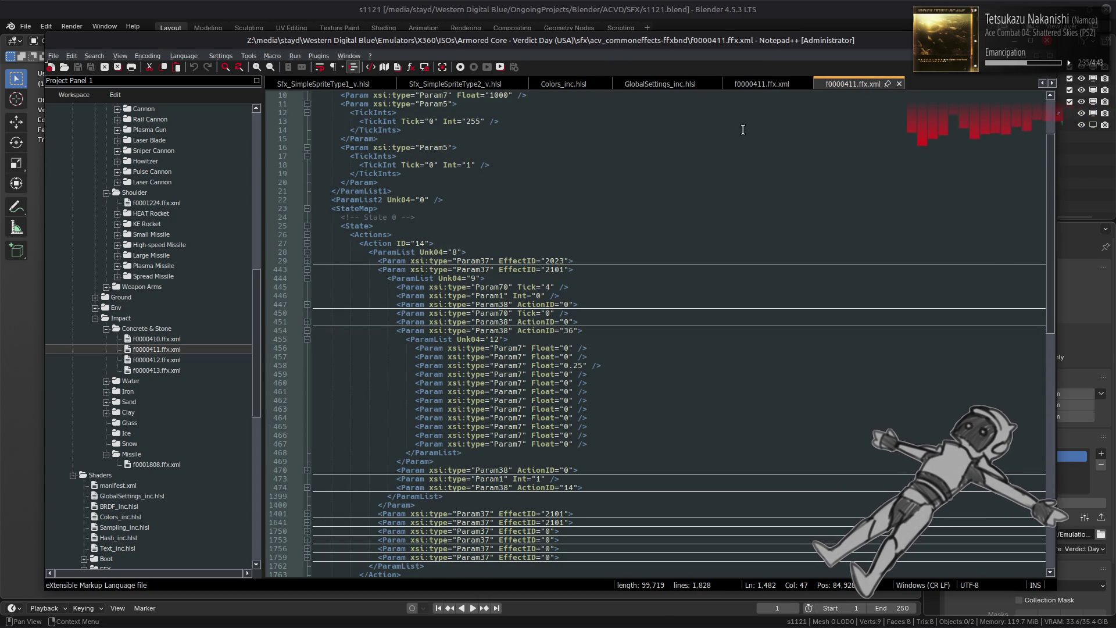
{"action": "left_click", "coordinate": [765, 92]}
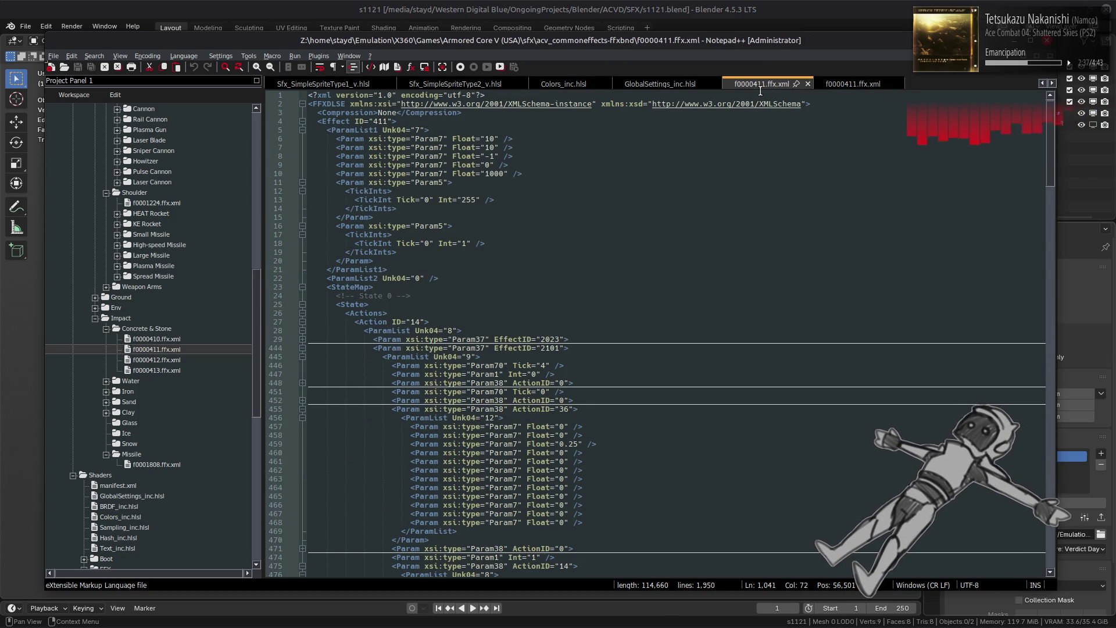
- In the Armored Core V copy, unfold the block at line 498 and fold the ParamLists at lines 499 and 487
{"action": "scroll", "coordinate": [496, 354], "scroll_direction": "down", "scroll_amount": 6}
{"action": "scroll", "coordinate": [496, 354], "scroll_direction": "down", "scroll_amount": 5}
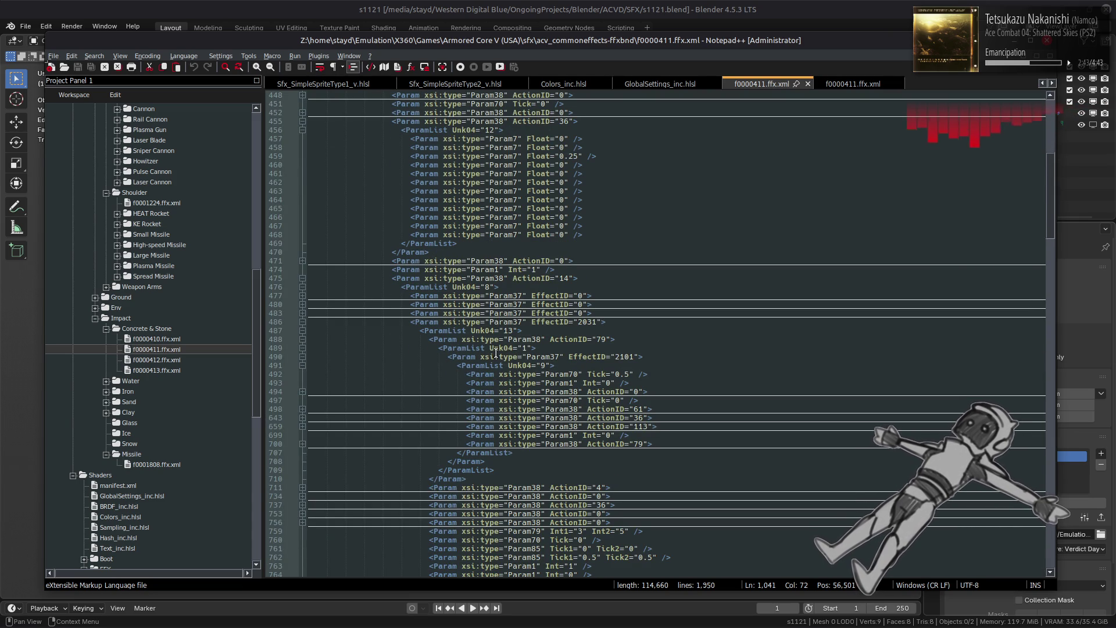
{"action": "left_click", "coordinate": [295, 412]}
{"action": "left_click", "coordinate": [302, 410]}
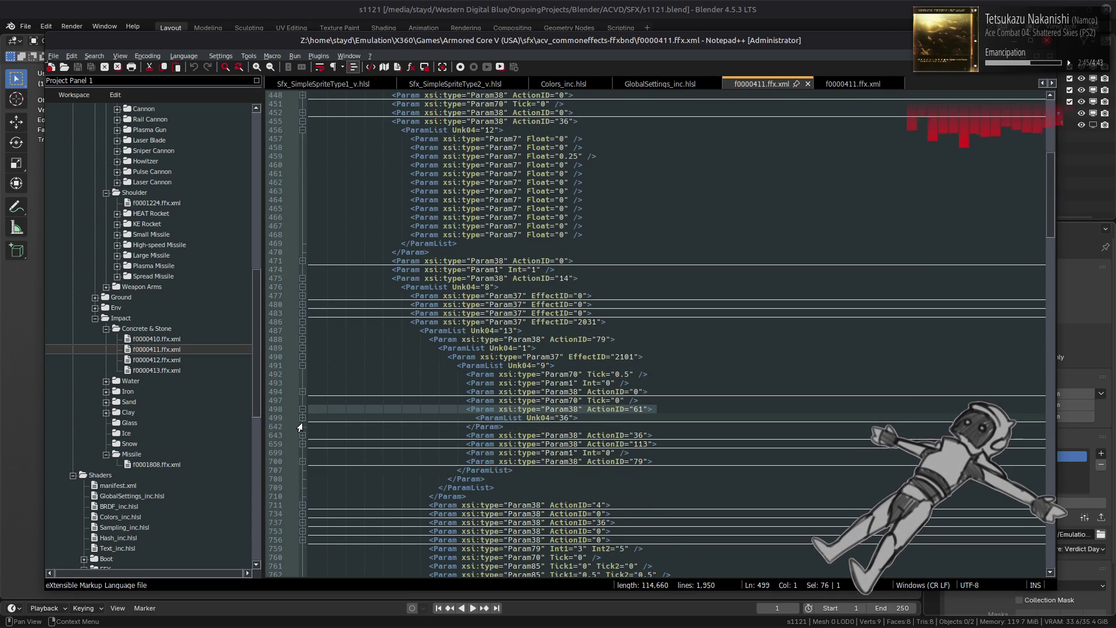
{"action": "left_click", "coordinate": [301, 418]}
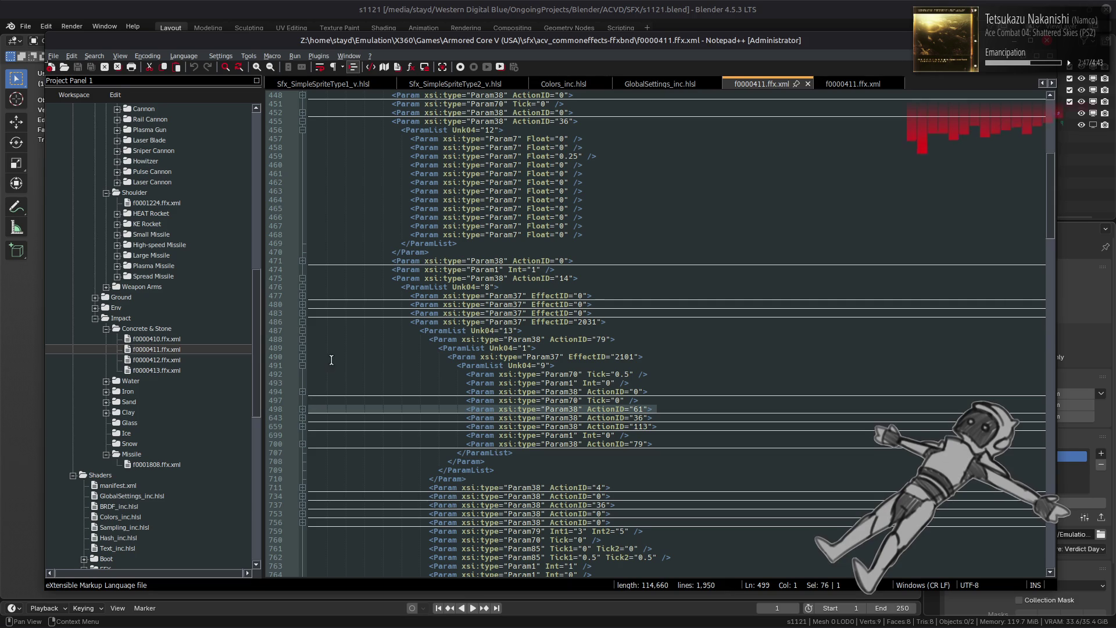
{"action": "left_click", "coordinate": [302, 330]}
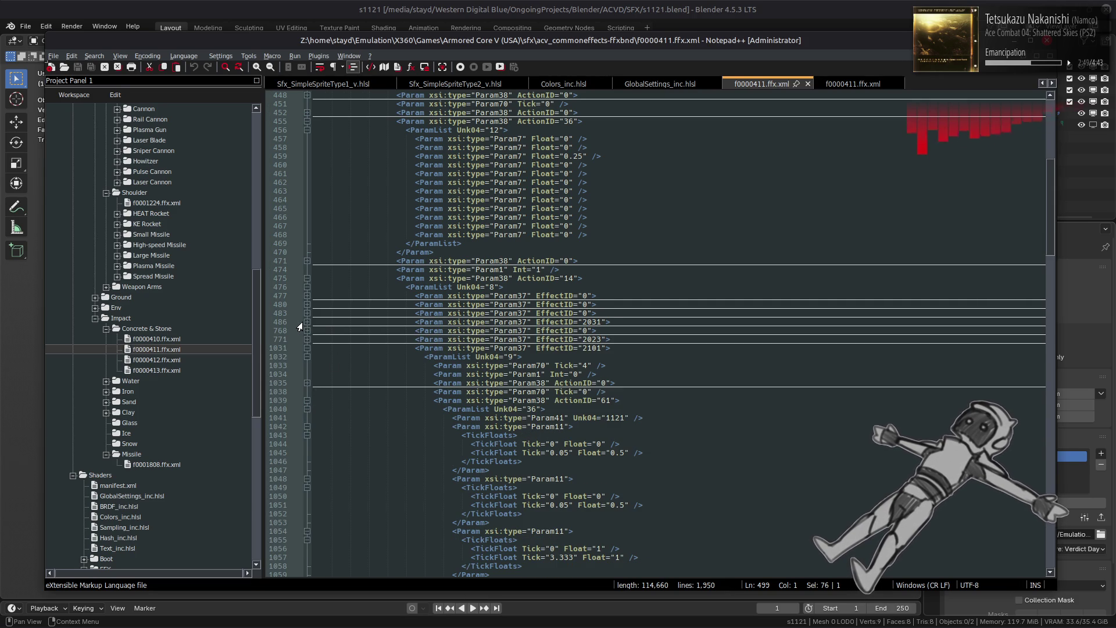
- Compare copies: unfold line 474 in Verdict Day, then toggle the line 1031 block in Armored Core V
{"action": "left_click", "coordinate": [852, 83]}
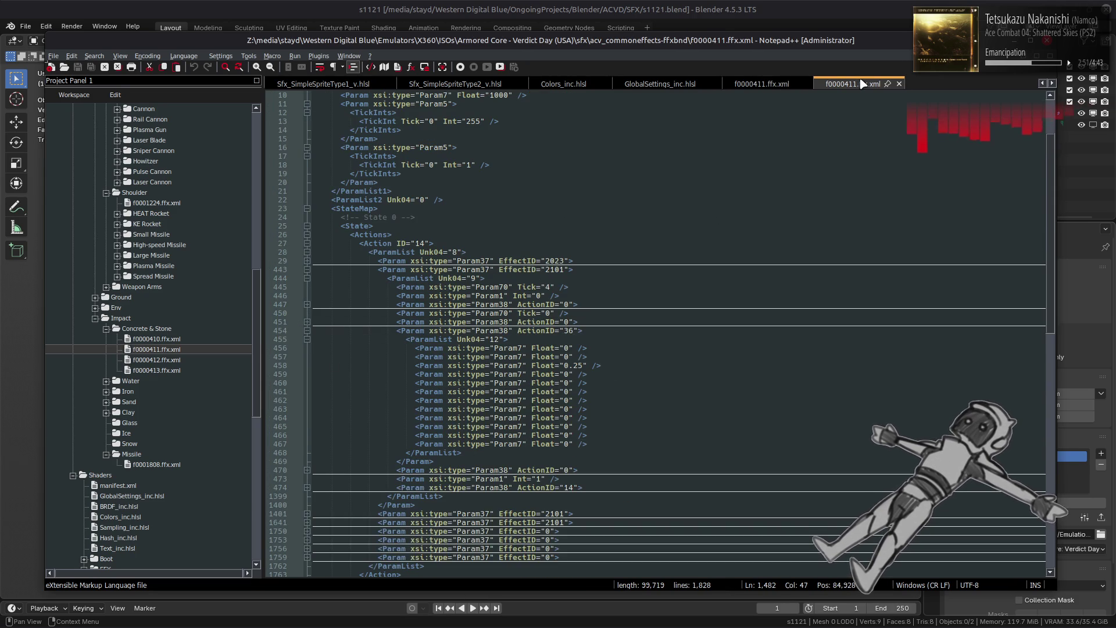
{"action": "left_click", "coordinate": [306, 487]}
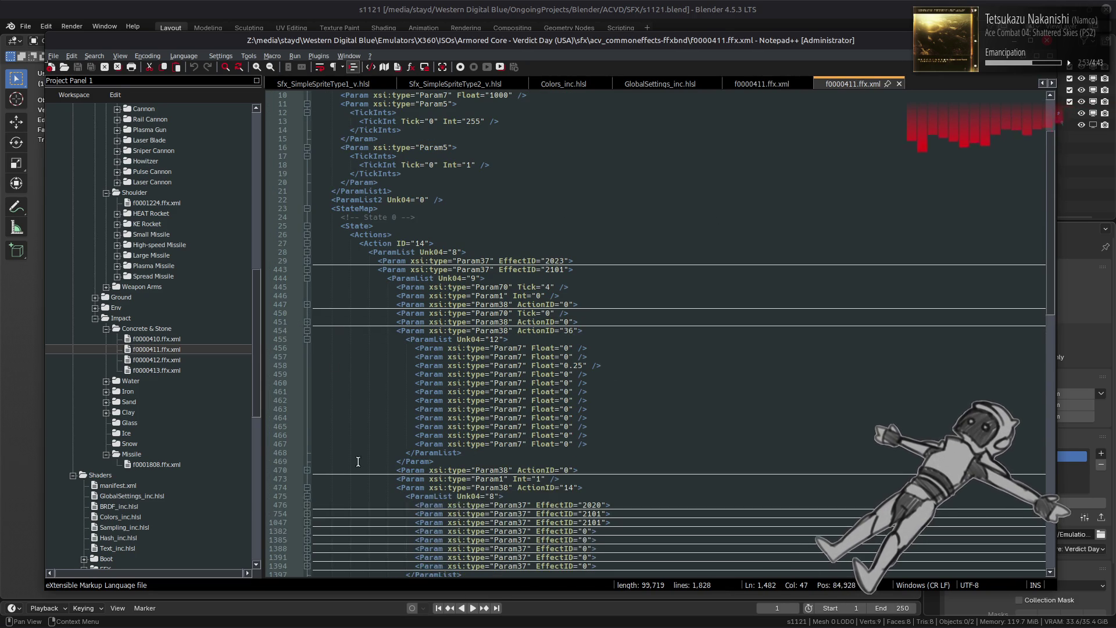
{"action": "scroll", "coordinate": [514, 330], "scroll_direction": "down", "scroll_amount": 6}
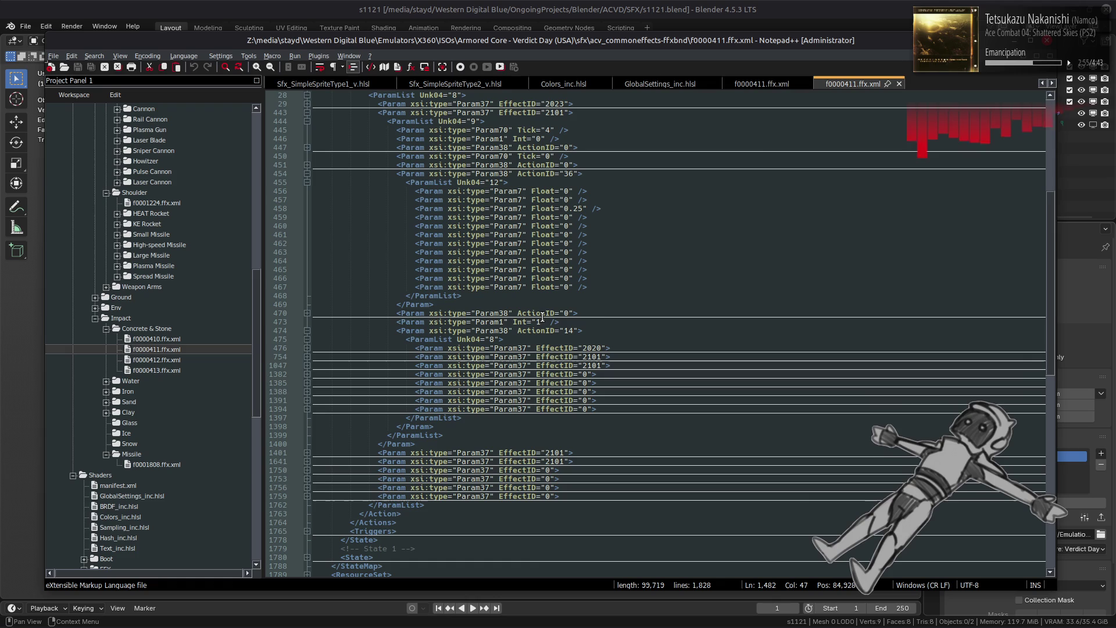
{"action": "left_click", "coordinate": [762, 85]}
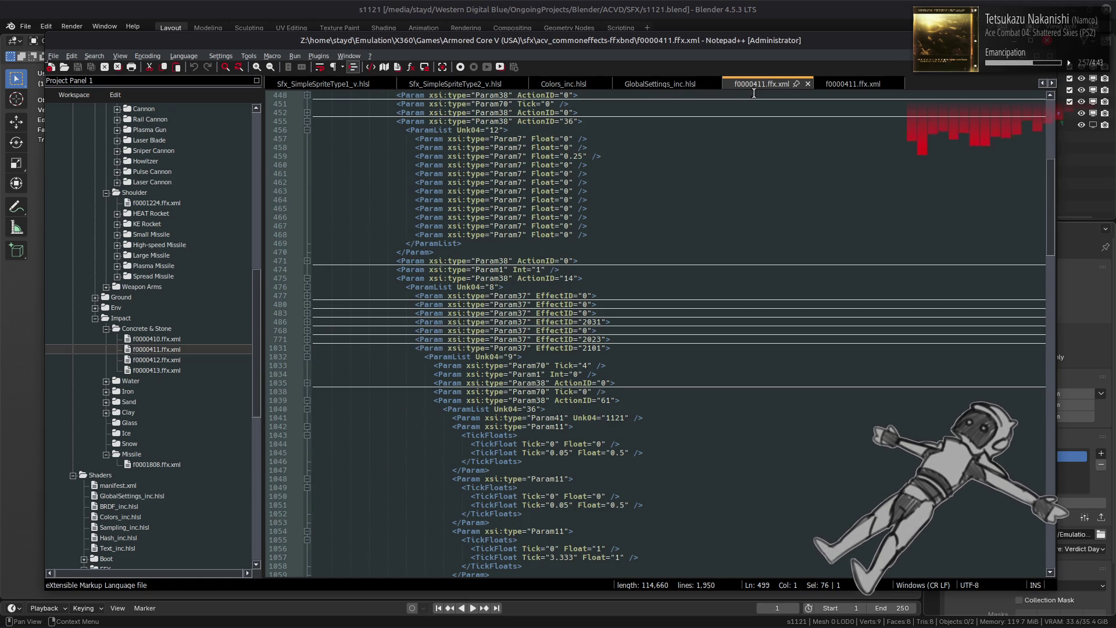
{"action": "left_click", "coordinate": [306, 347]}
{"action": "left_click", "coordinate": [303, 349]}
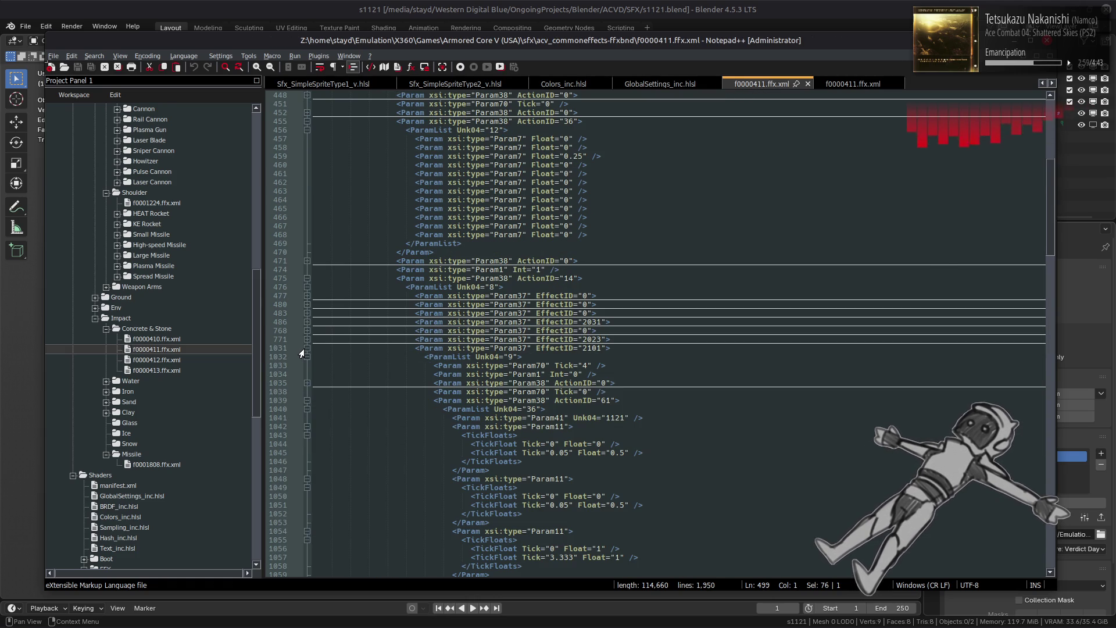
{"action": "scroll", "coordinate": [354, 362], "scroll_direction": "up", "scroll_amount": 5}
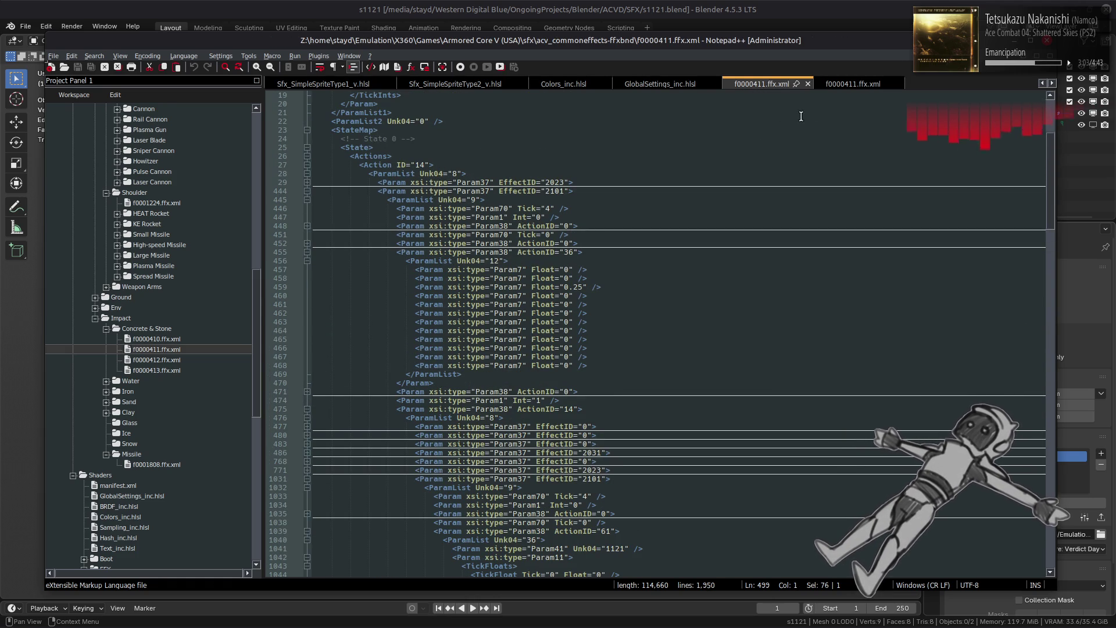
- In Verdict Day, inspect the blocks at lines 1047–1048, 1078–1081 (EffectID 2101) and 1216, then refold them
{"action": "left_click", "coordinate": [851, 85]}
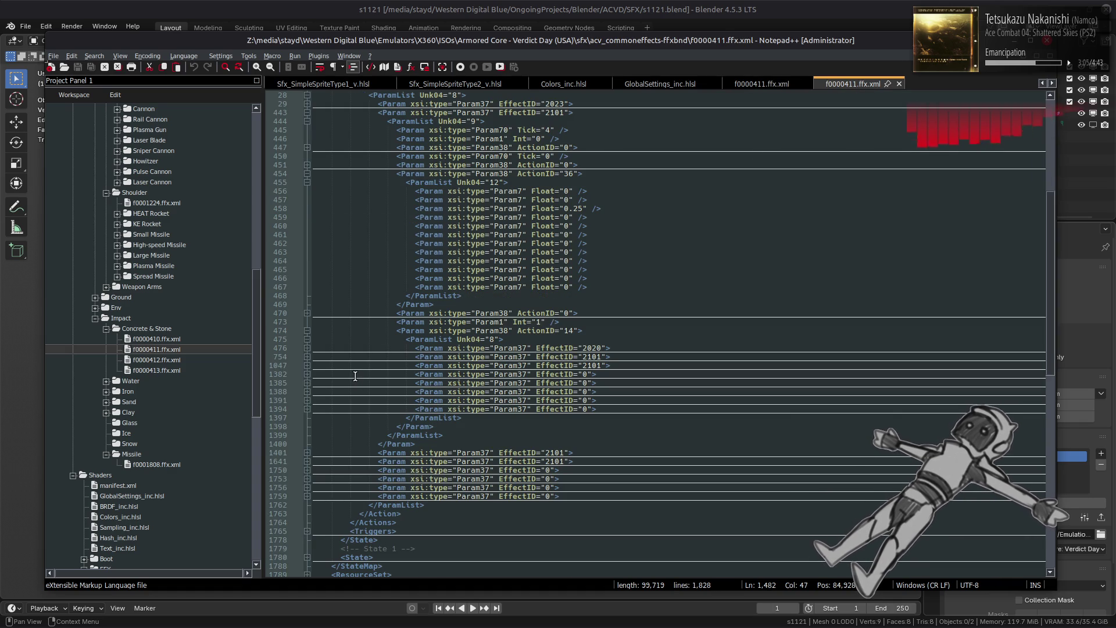
{"action": "left_click", "coordinate": [304, 374]}
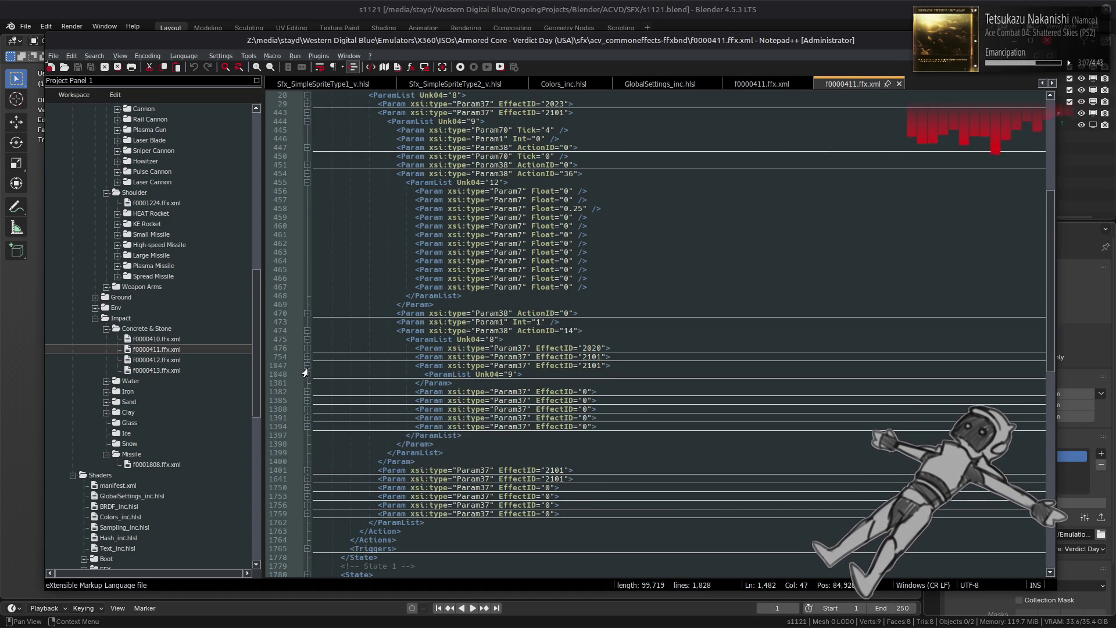
{"action": "left_click", "coordinate": [303, 375]}
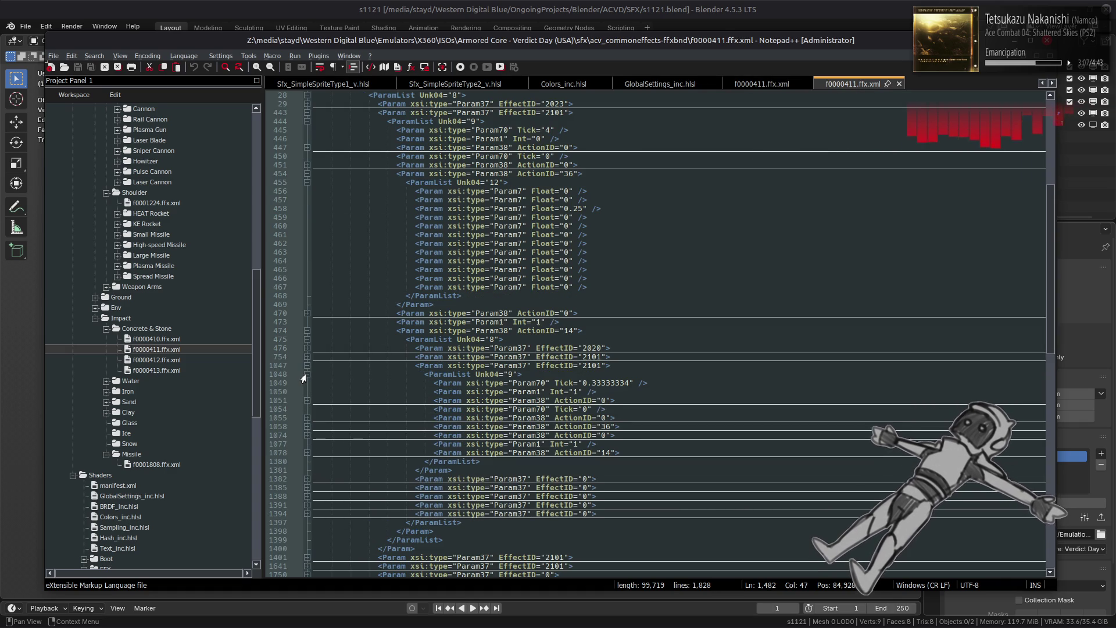
{"action": "left_click", "coordinate": [304, 459]}
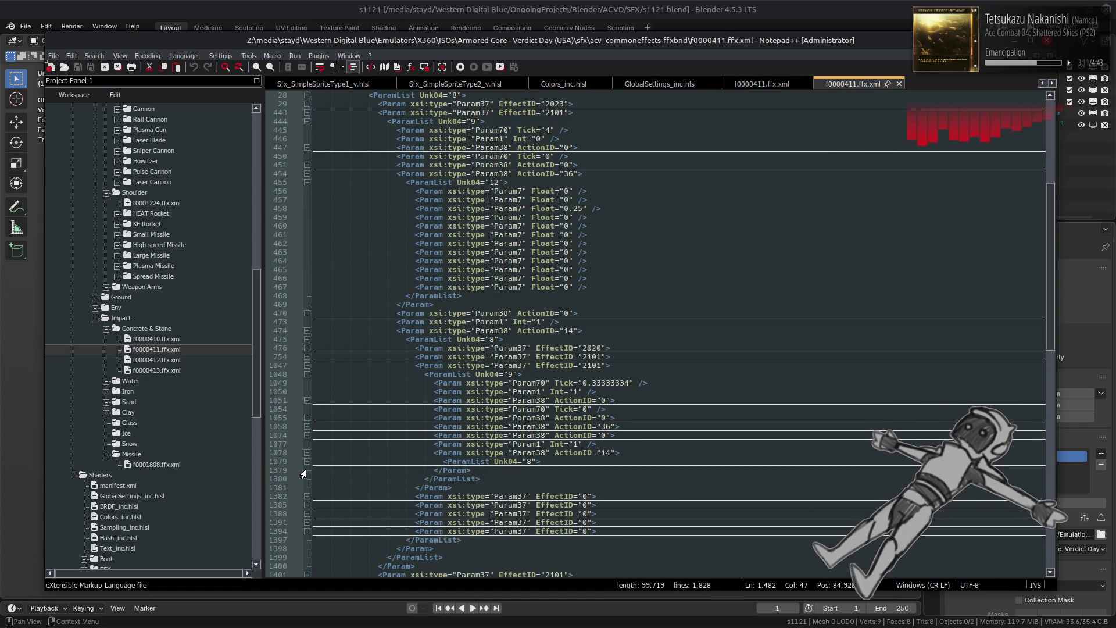
{"action": "left_click", "coordinate": [303, 468]}
{"action": "left_click", "coordinate": [303, 469]}
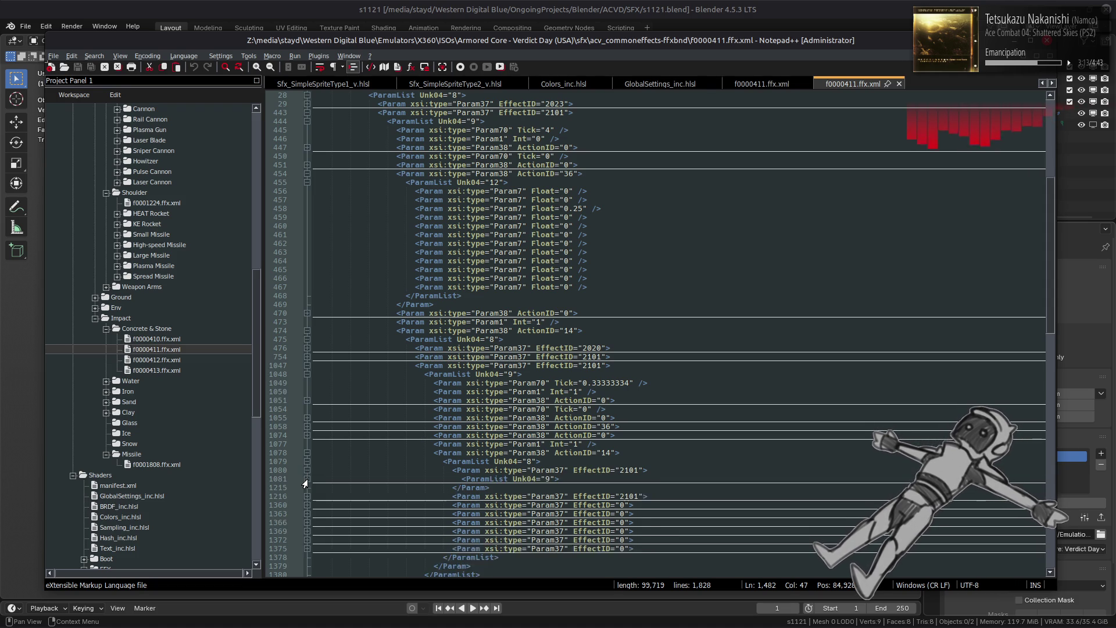
{"action": "left_click", "coordinate": [304, 479]}
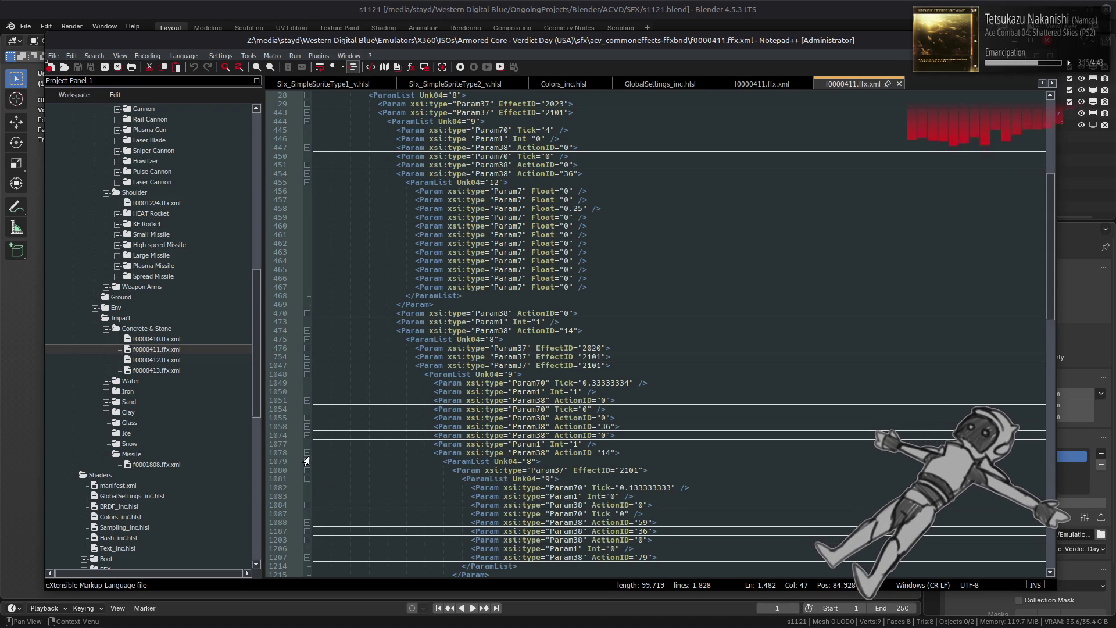
{"action": "left_click", "coordinate": [303, 471]}
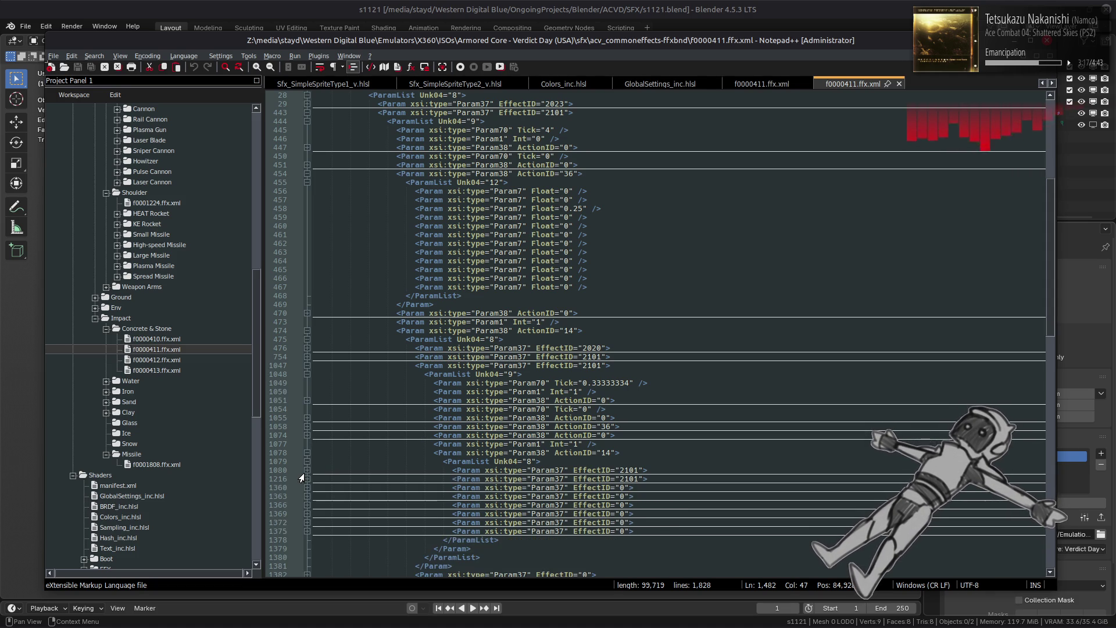
{"action": "left_click", "coordinate": [303, 480]}
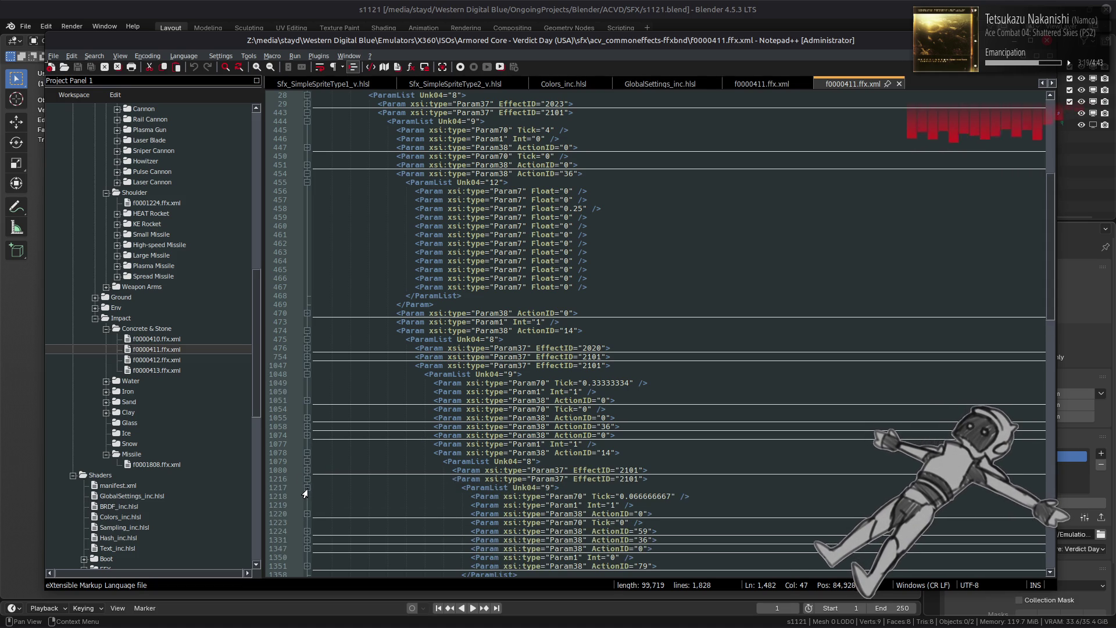
{"action": "left_click", "coordinate": [306, 480]}
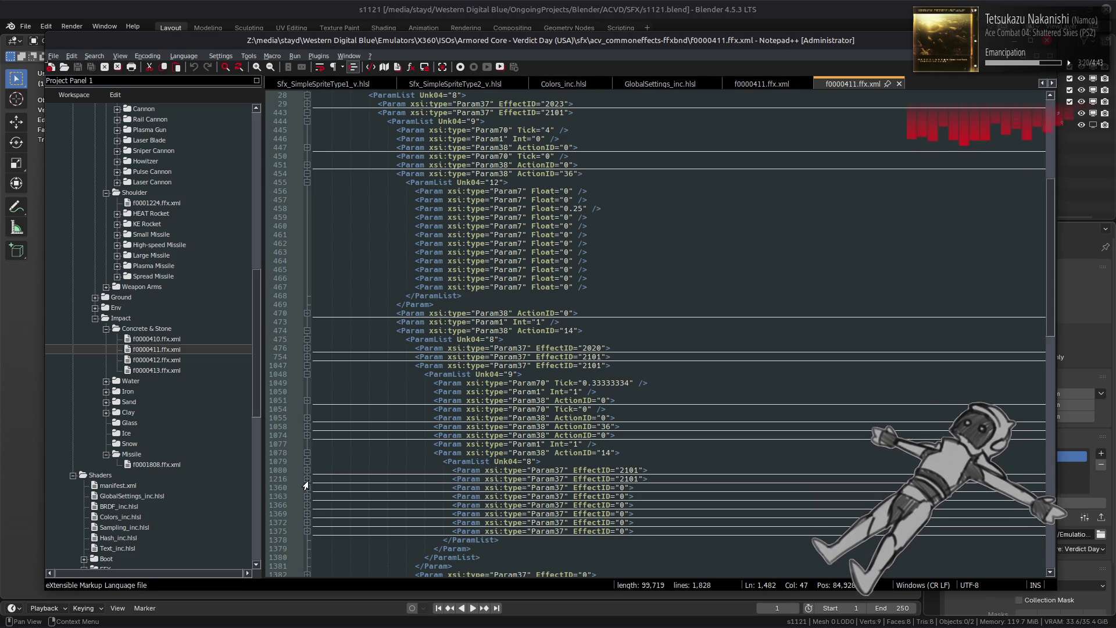
{"action": "left_click", "coordinate": [306, 366]}
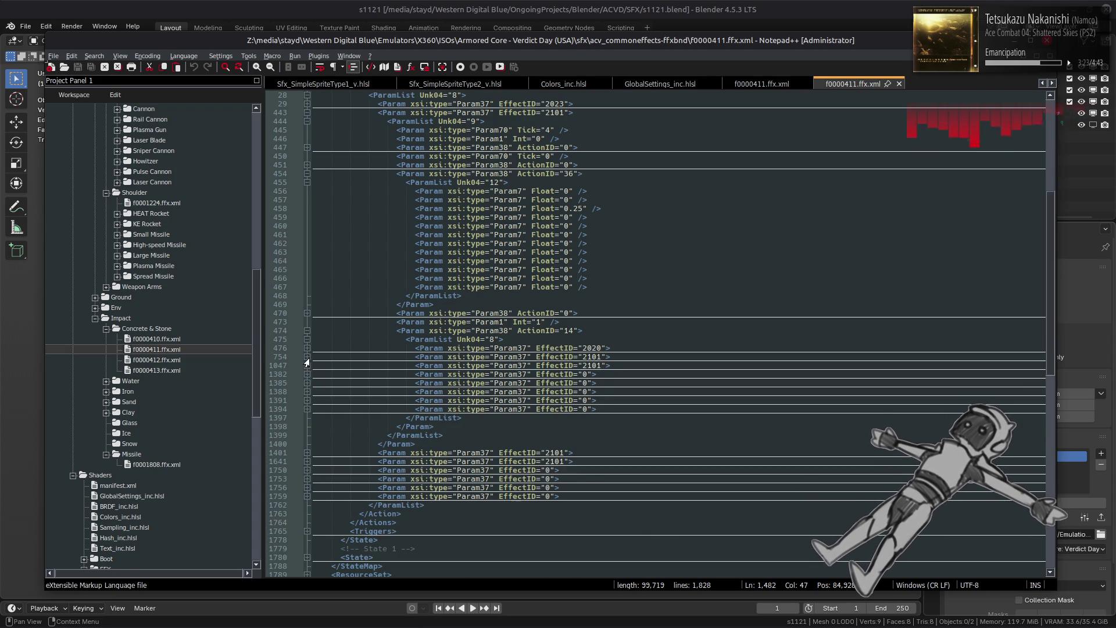
- Unfold the EffectID 2101 block at line 754 and its nested lists at lines 755 and 785–788
{"action": "left_click", "coordinate": [306, 356]}
{"action": "left_click", "coordinate": [305, 365]}
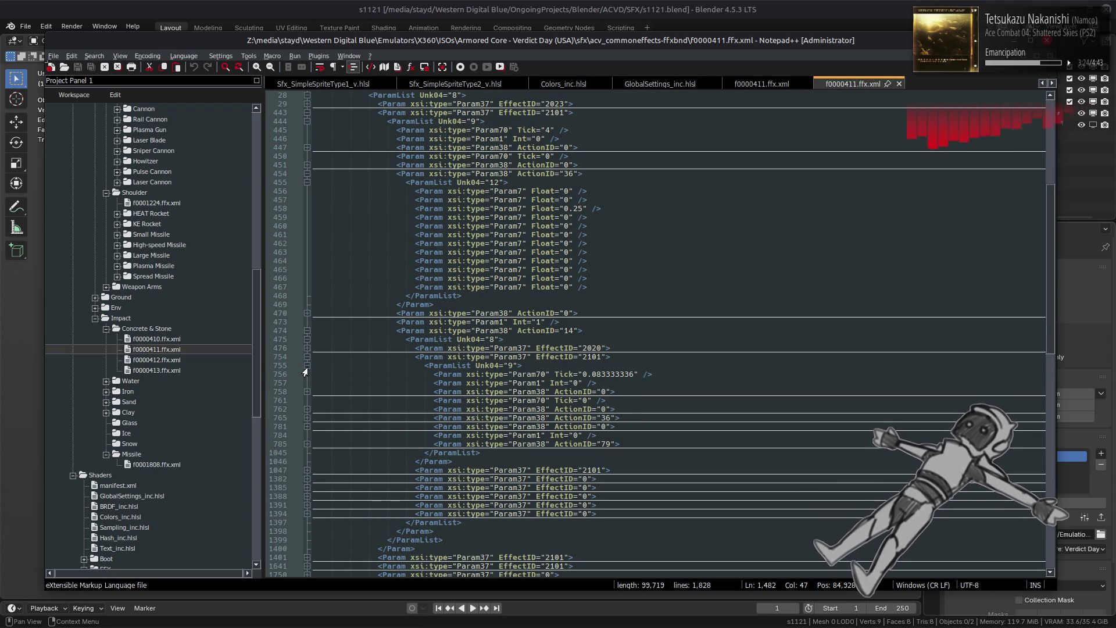
{"action": "left_click", "coordinate": [306, 444]}
{"action": "left_click", "coordinate": [307, 452]}
{"action": "left_click", "coordinate": [306, 461]}
{"action": "left_click", "coordinate": [304, 470]}
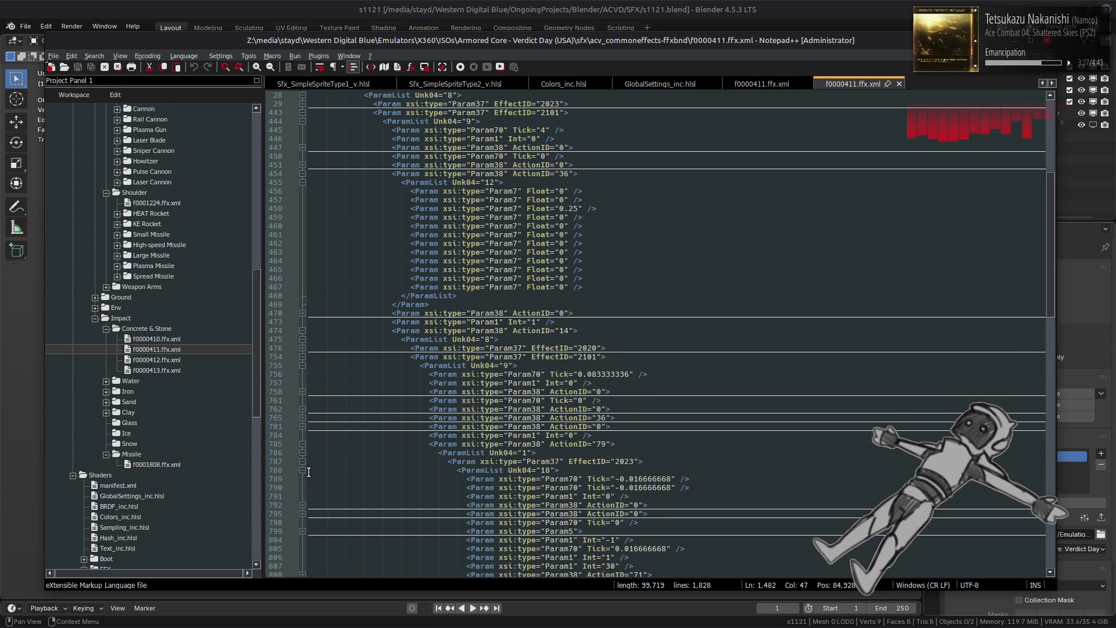
{"action": "scroll", "coordinate": [305, 474], "scroll_direction": "down", "scroll_amount": 4}
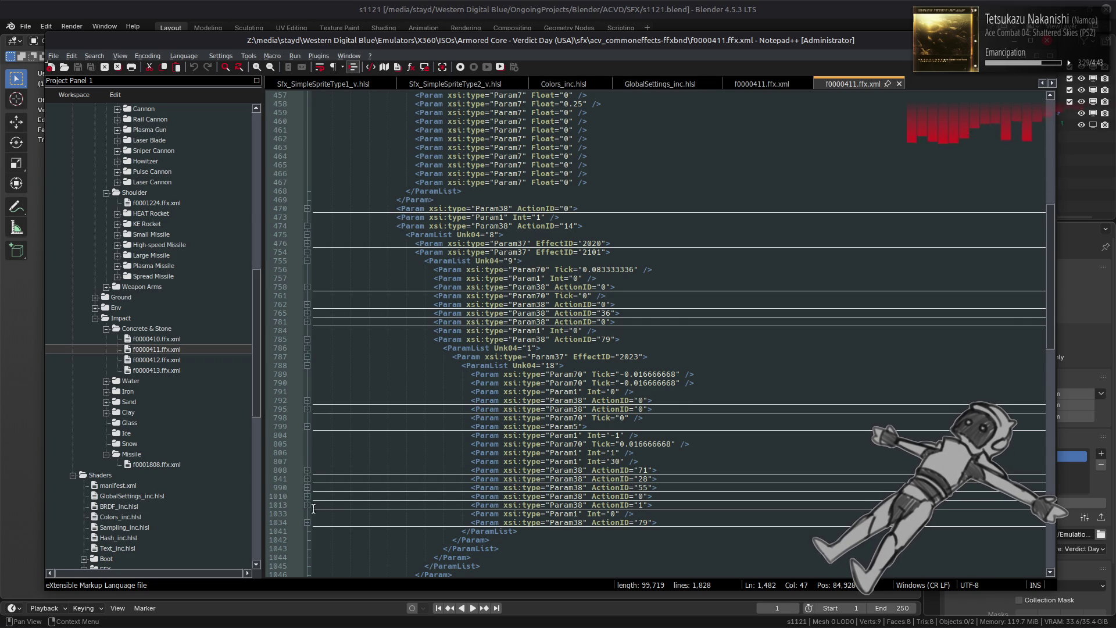
- Inspect and refold the block at line 1034, fold EffectID 2101 at 754, and unfold EffectID 2020 at 476
{"action": "left_click", "coordinate": [306, 522]}
{"action": "left_click", "coordinate": [306, 539]}
{"action": "left_click", "coordinate": [307, 539]}
{"action": "left_click", "coordinate": [306, 522]}
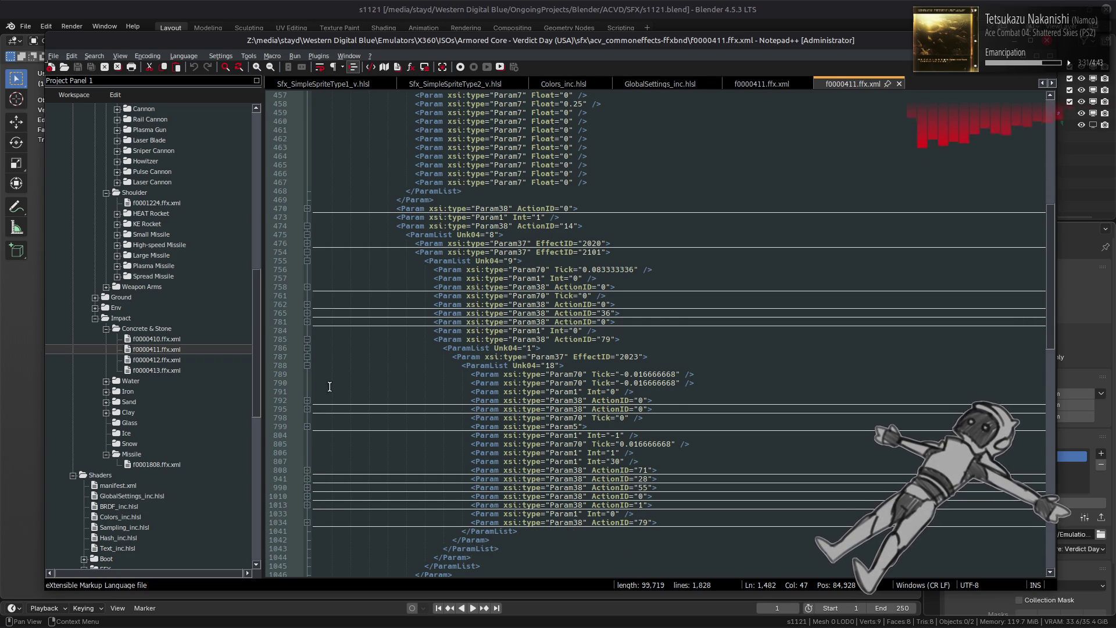
{"action": "left_click", "coordinate": [307, 252]}
{"action": "left_click", "coordinate": [306, 243]}
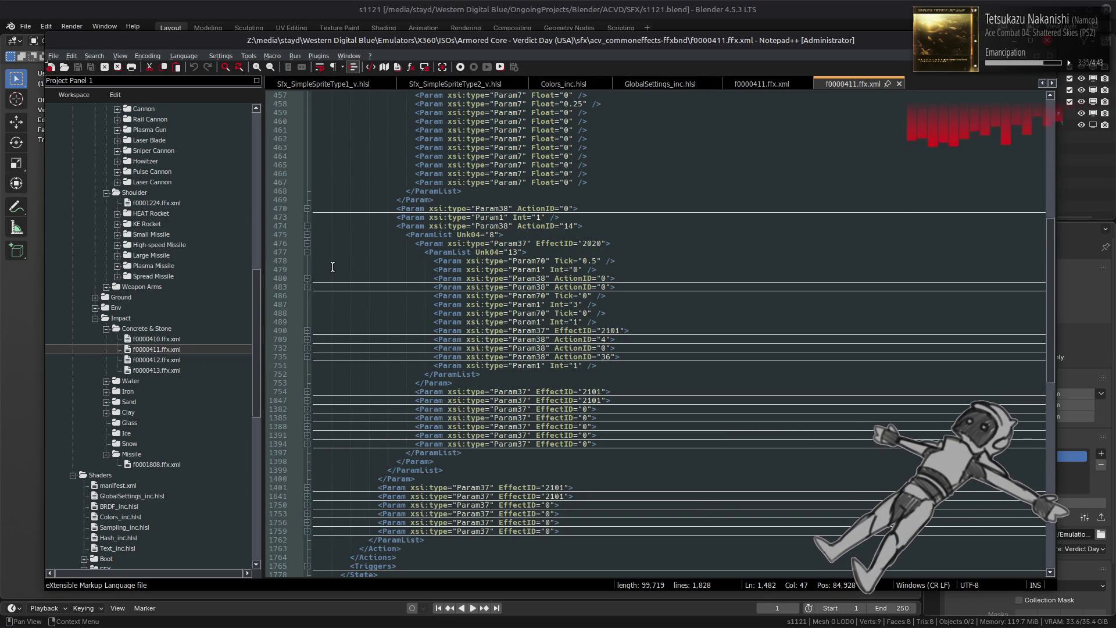
- Unfold EffectID 2101 at line 490, ActionID 61 at line 498, and Param19's TickColors list at line 524
{"action": "left_click", "coordinate": [306, 330]}
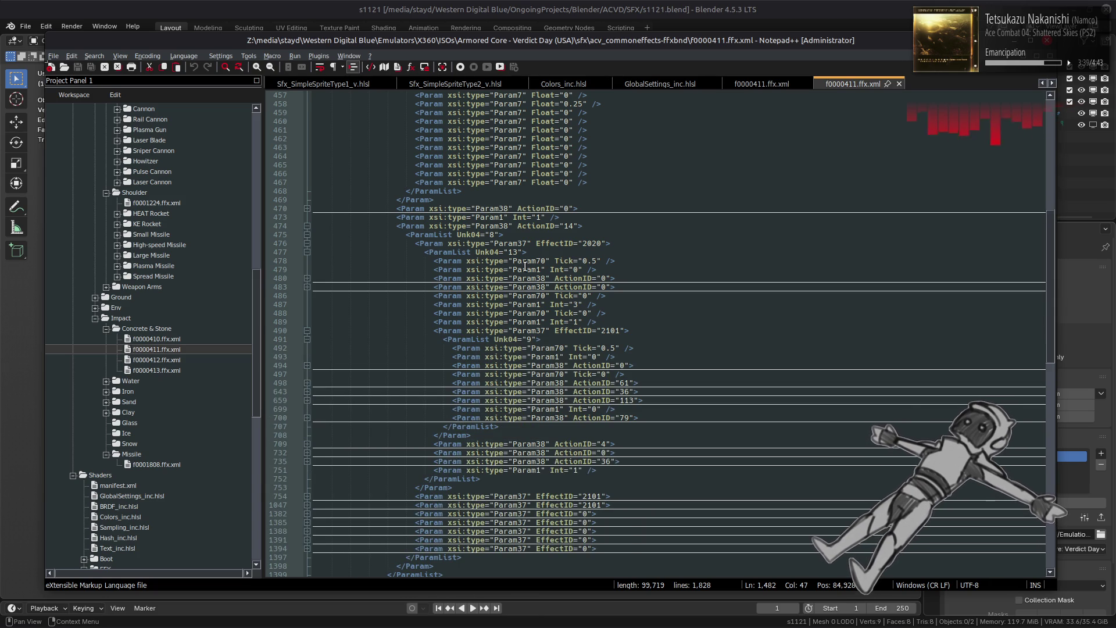
{"action": "left_click", "coordinate": [306, 383]}
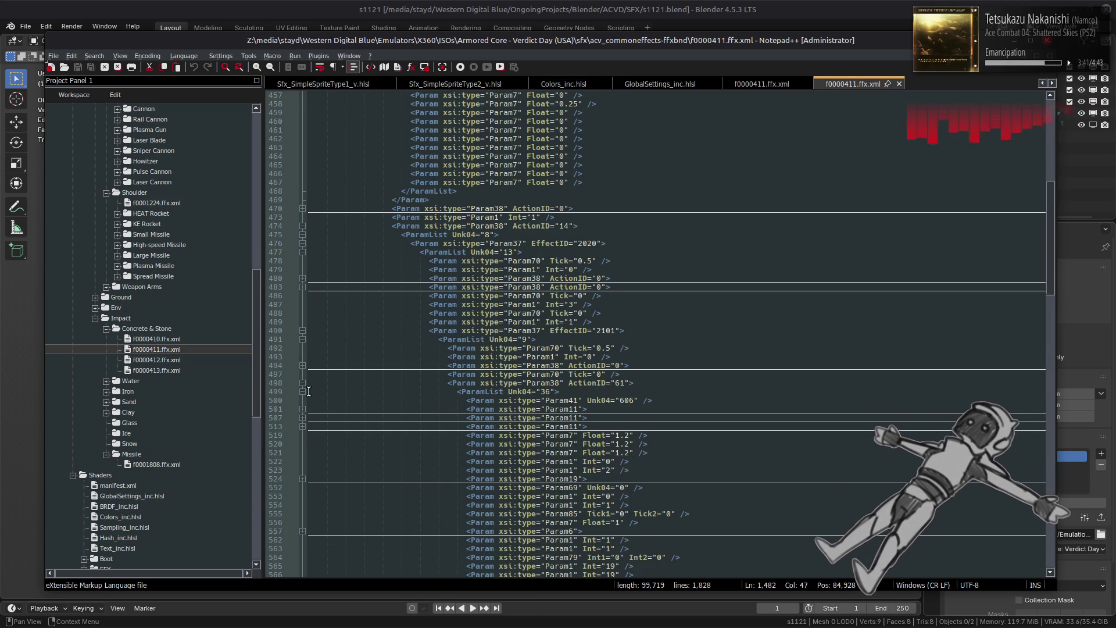
{"action": "scroll", "coordinate": [309, 390], "scroll_direction": "down", "scroll_amount": 5}
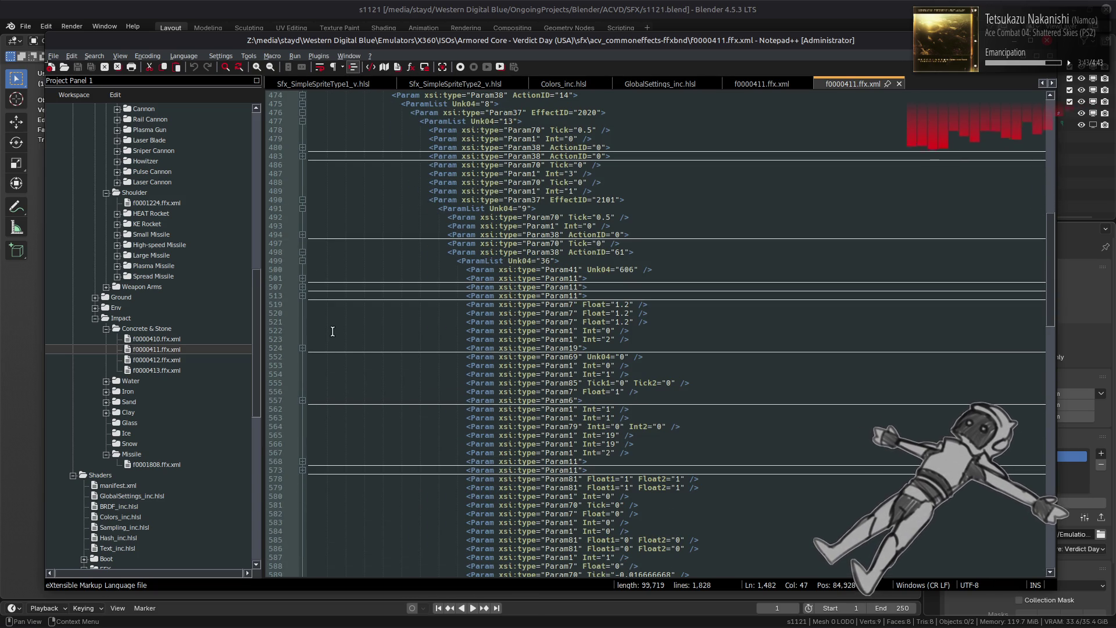
{"action": "left_click", "coordinate": [302, 349]}
{"action": "left_click", "coordinate": [303, 357]}
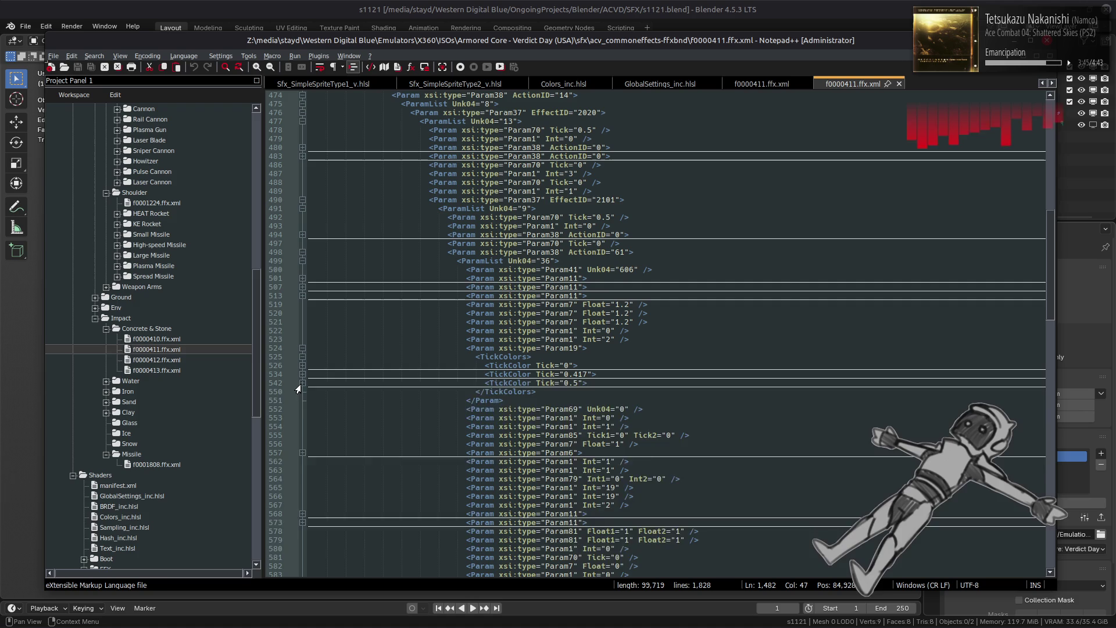
- Unfold the TickColor keys at lines 526, 534 and 542 and their Color R/G/B/A values
{"action": "left_click", "coordinate": [303, 382]}
{"action": "left_click", "coordinate": [302, 374]}
{"action": "left_click", "coordinate": [303, 365]}
{"action": "scroll", "coordinate": [303, 397], "scroll_direction": "down", "scroll_amount": 3}
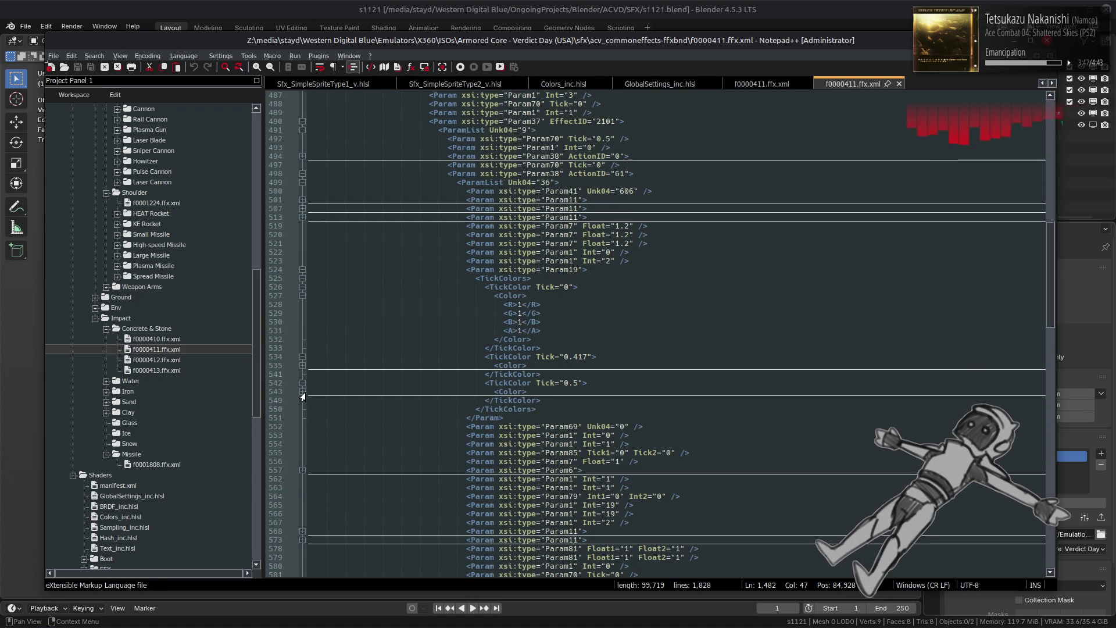
{"action": "left_click", "coordinate": [302, 393]}
{"action": "left_click", "coordinate": [301, 367]}
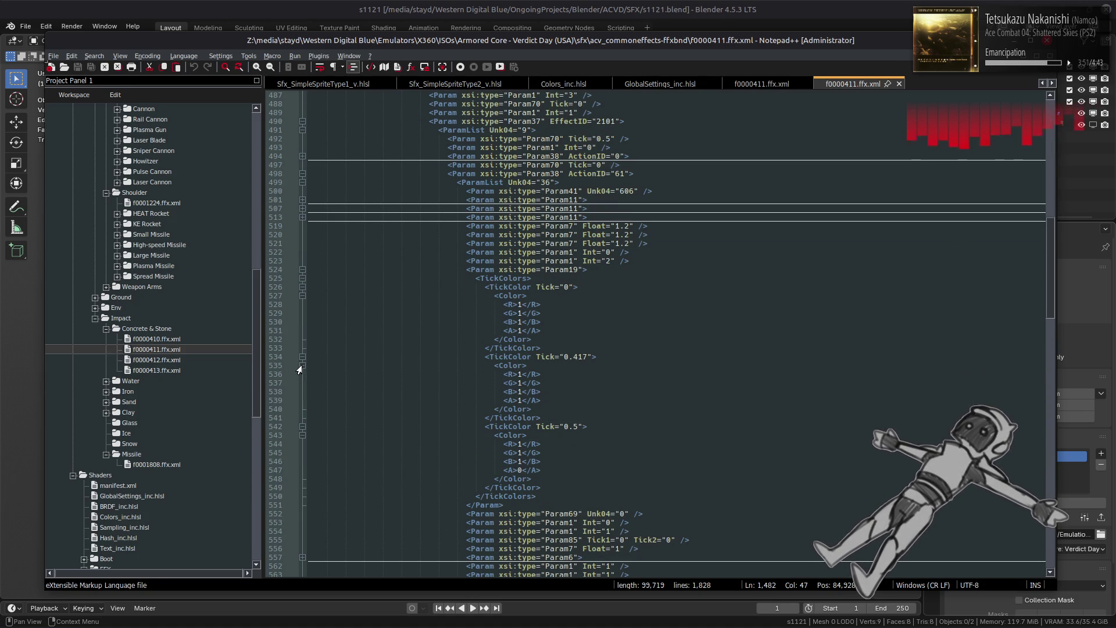
{"action": "scroll", "coordinate": [336, 362], "scroll_direction": "up", "scroll_amount": 11}
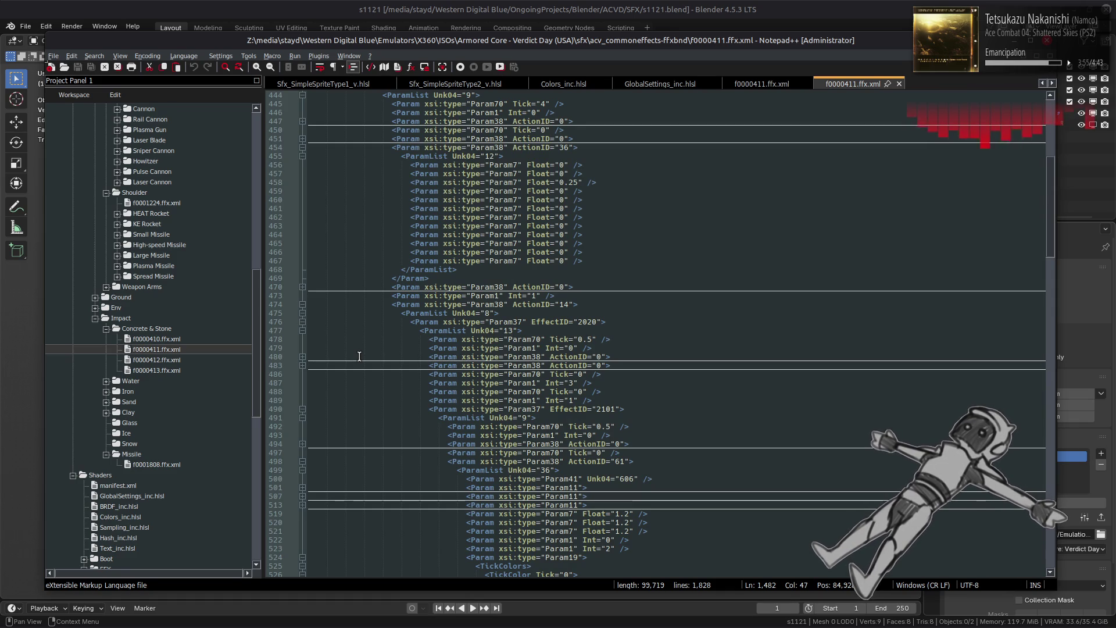
- Search for the value 61 to jump to the second ActionID 61 occurrence
{"action": "double_click", "coordinate": [623, 461]}
{"action": "key", "text": "ctrl+f"}
{"action": "left_click", "coordinate": [1014, 267]}
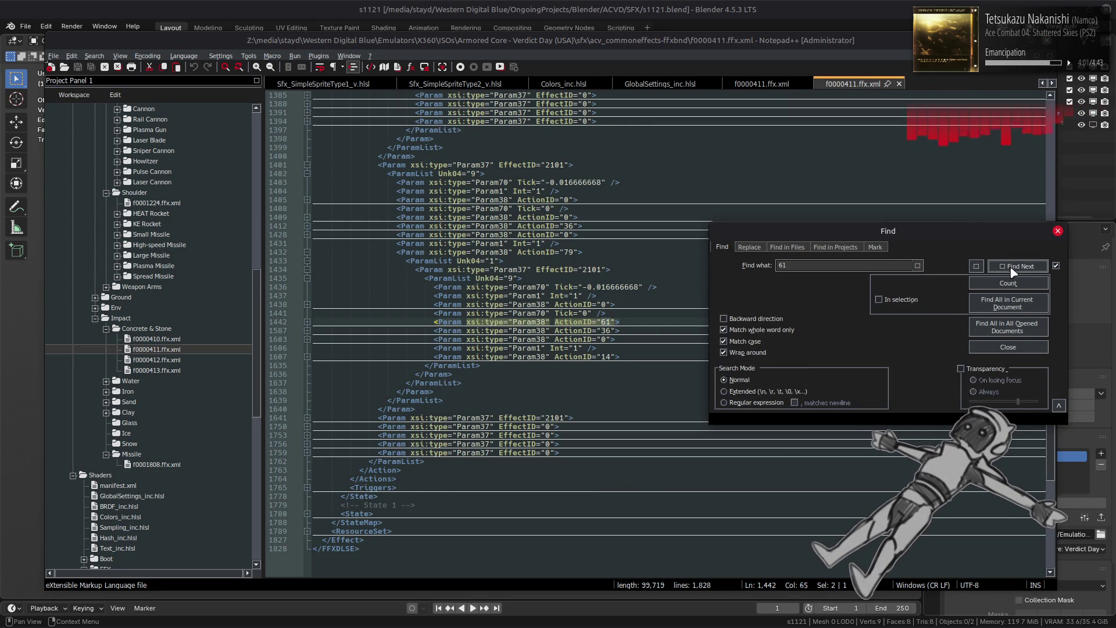
{"action": "left_click", "coordinate": [1008, 347]}
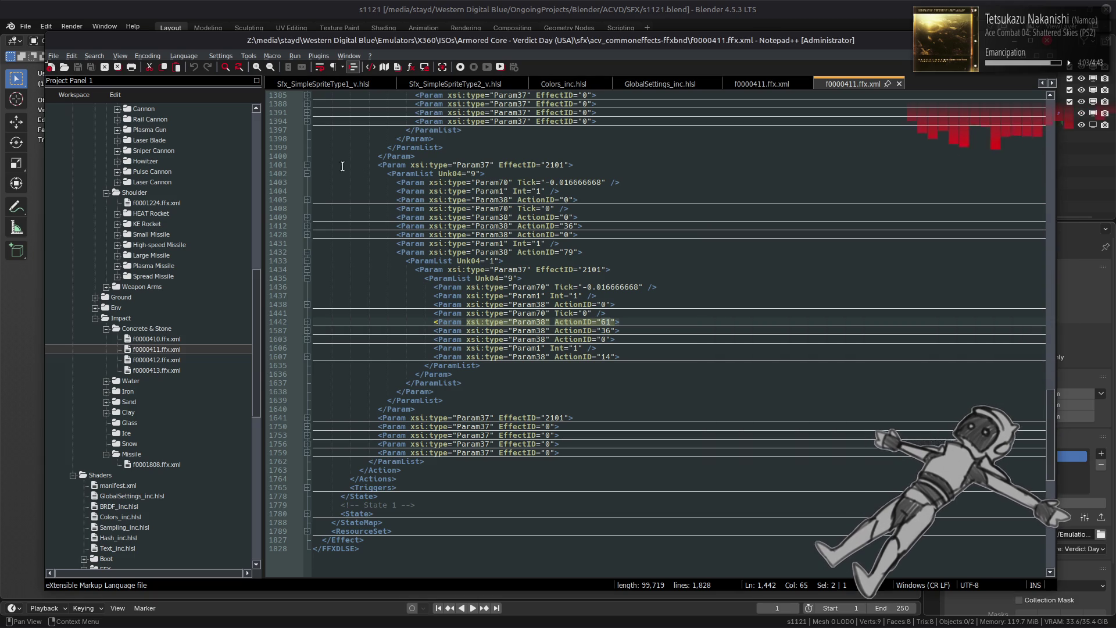
- Refold the line 1401 and 1607 blocks and unfold the ActionID 61 block at line 1442
{"action": "left_click", "coordinate": [307, 166]}
{"action": "scroll", "coordinate": [307, 182], "scroll_direction": "up", "scroll_amount": 7}
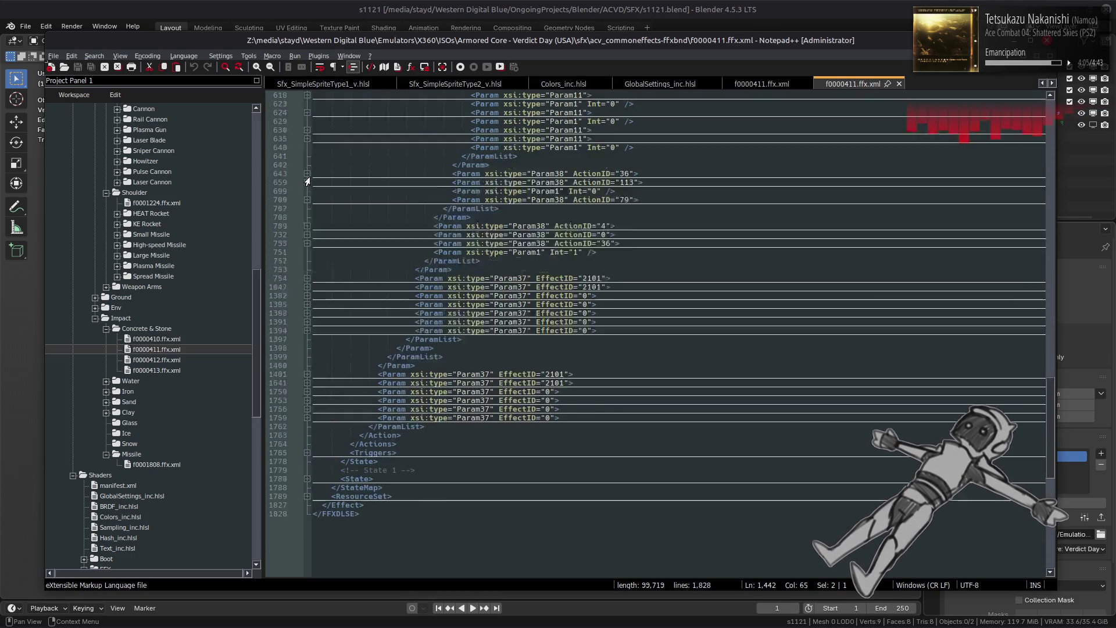
{"action": "left_click", "coordinate": [306, 348]}
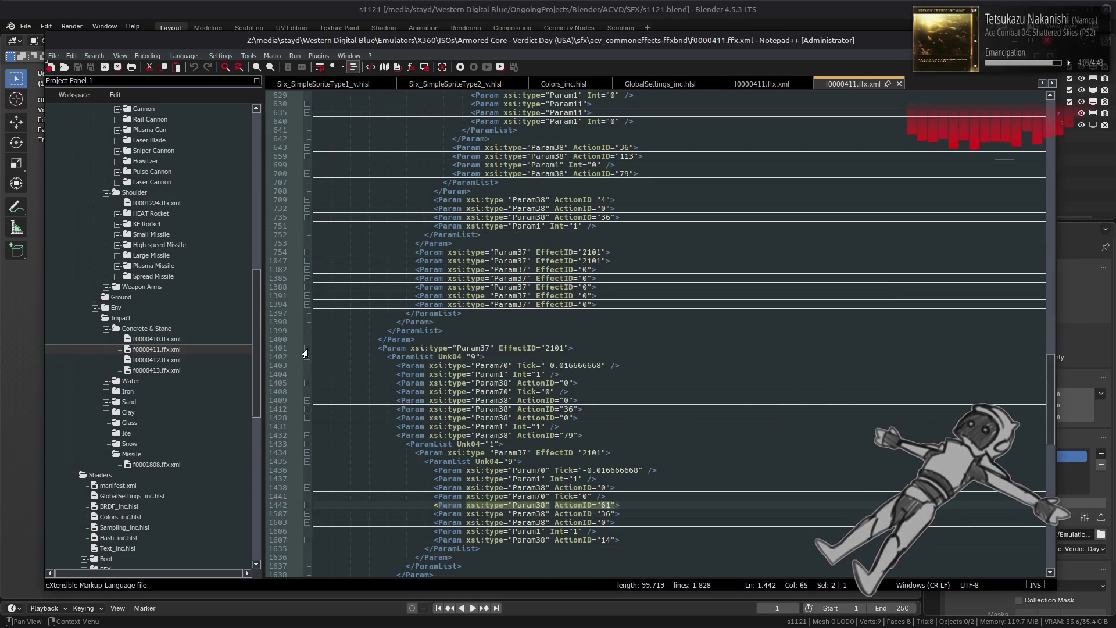
{"action": "scroll", "coordinate": [307, 355], "scroll_direction": "down", "scroll_amount": 4}
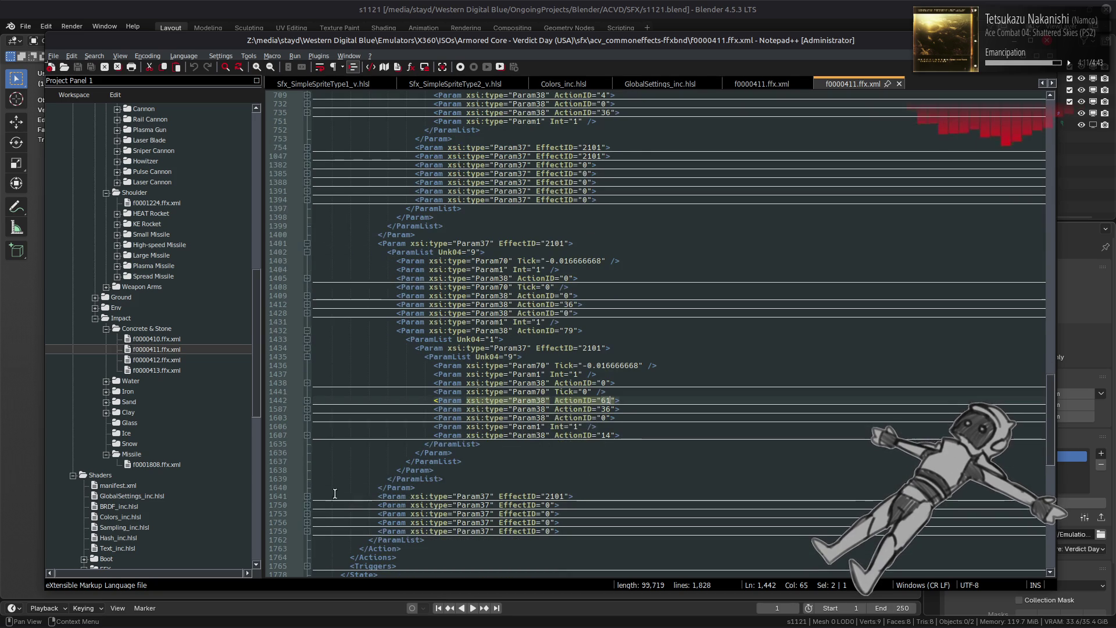
{"action": "left_click", "coordinate": [305, 437]}
{"action": "left_click", "coordinate": [304, 435]}
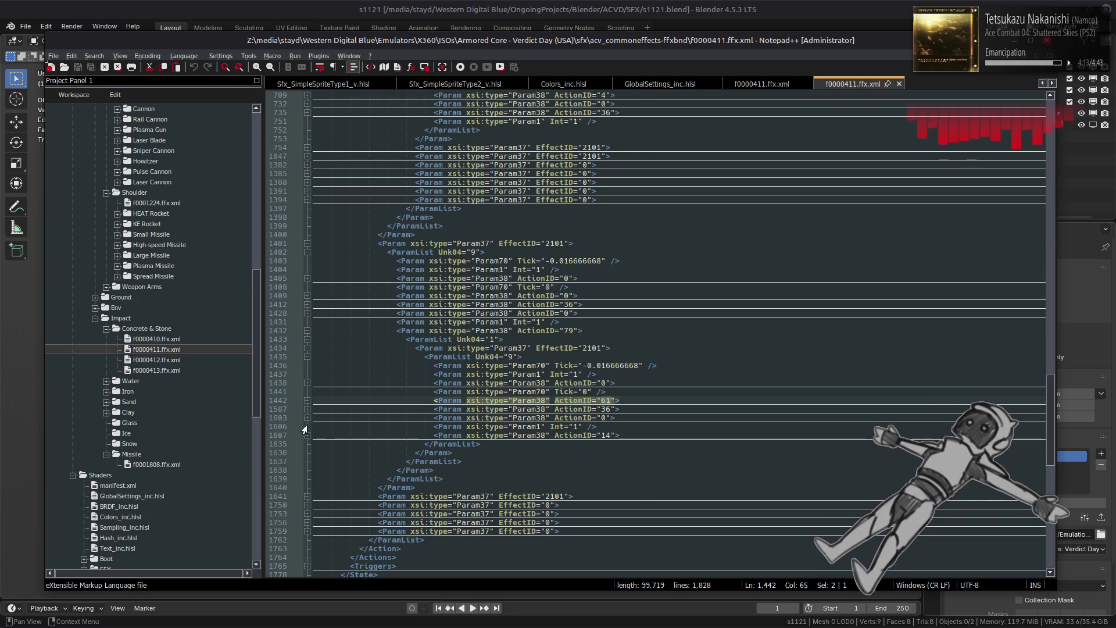
{"action": "left_click", "coordinate": [305, 401]}
{"action": "scroll", "coordinate": [308, 427], "scroll_direction": "down", "scroll_amount": 4}
{"action": "scroll", "coordinate": [308, 427], "scroll_direction": "down", "scroll_amount": 1}
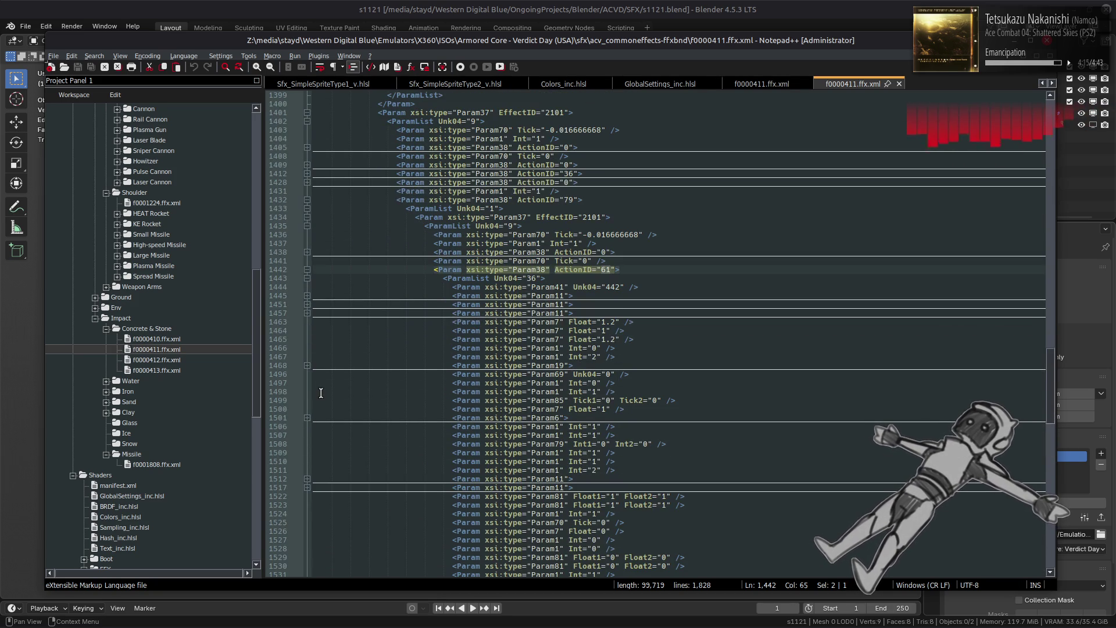
- Show Param19's TickColor keys at ticks 0, 0.083 and 4.167, then fold the EffectID 2101 block at 1434
{"action": "left_click", "coordinate": [306, 365]}
{"action": "left_click", "coordinate": [306, 400]}
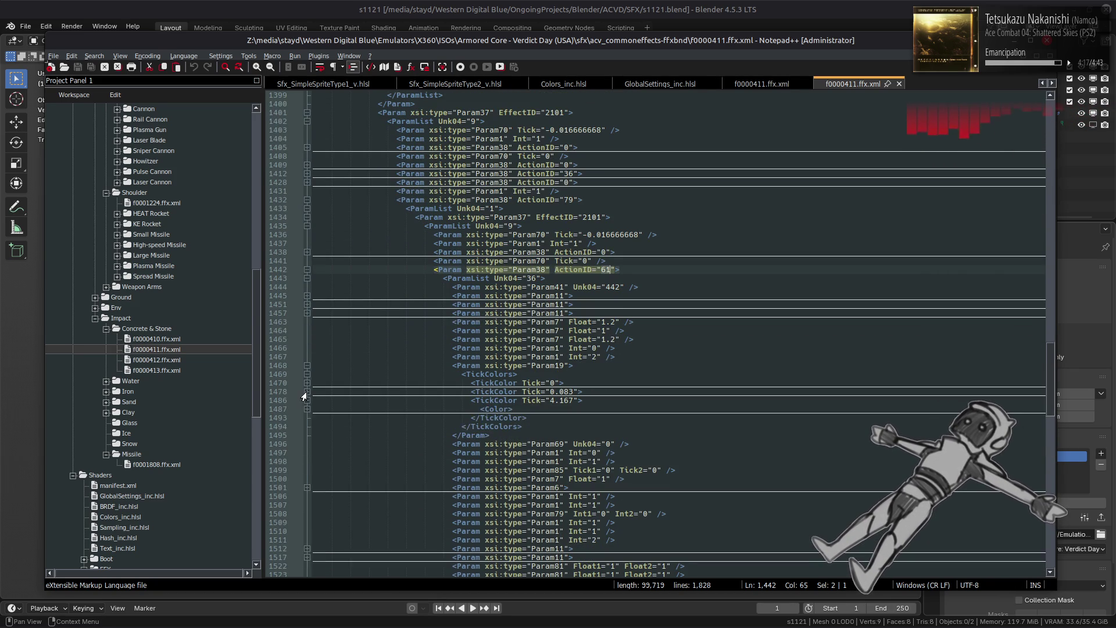
{"action": "left_click", "coordinate": [307, 391]}
{"action": "left_click", "coordinate": [306, 382]}
{"action": "scroll", "coordinate": [306, 440], "scroll_direction": "down", "scroll_amount": 2}
{"action": "left_click", "coordinate": [306, 409]}
{"action": "left_click", "coordinate": [306, 478]}
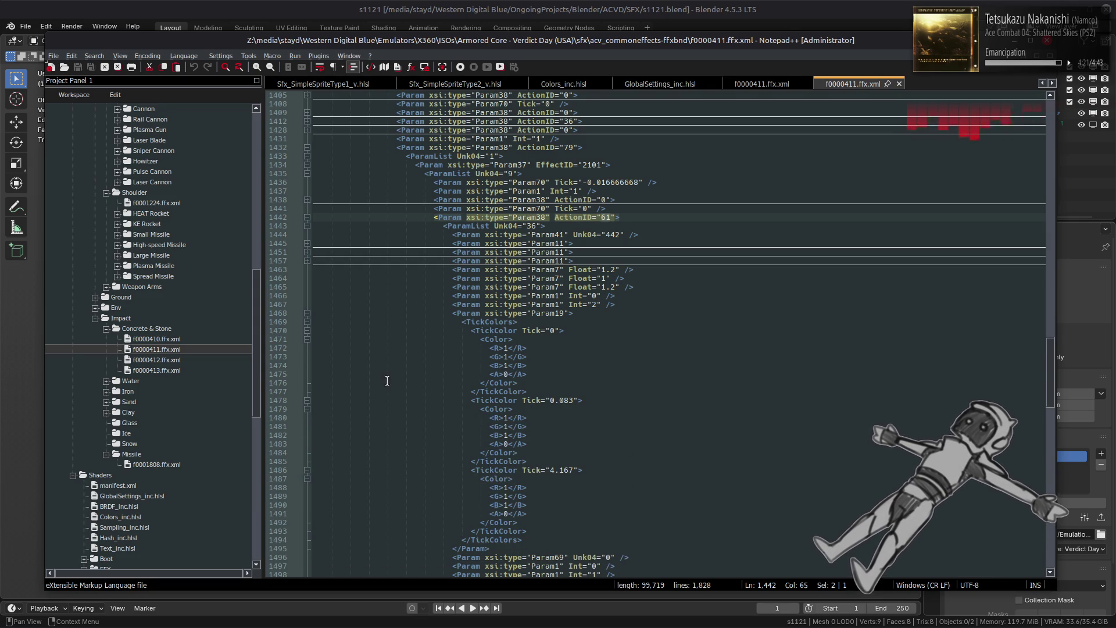
{"action": "scroll", "coordinate": [395, 376], "scroll_direction": "up", "scroll_amount": 6}
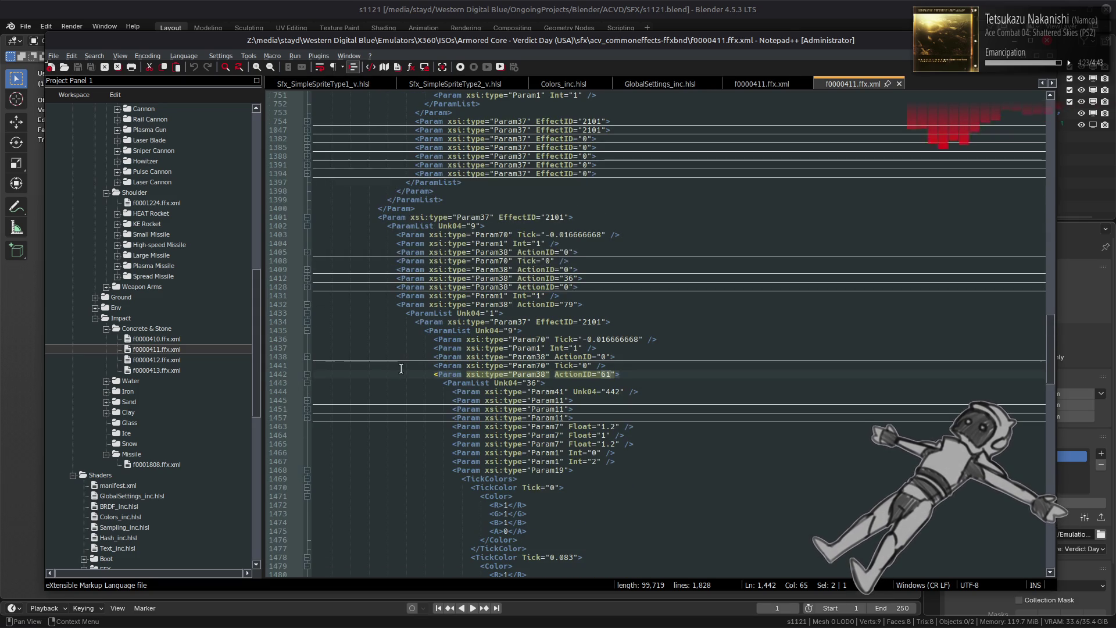
{"action": "left_click", "coordinate": [306, 321]}
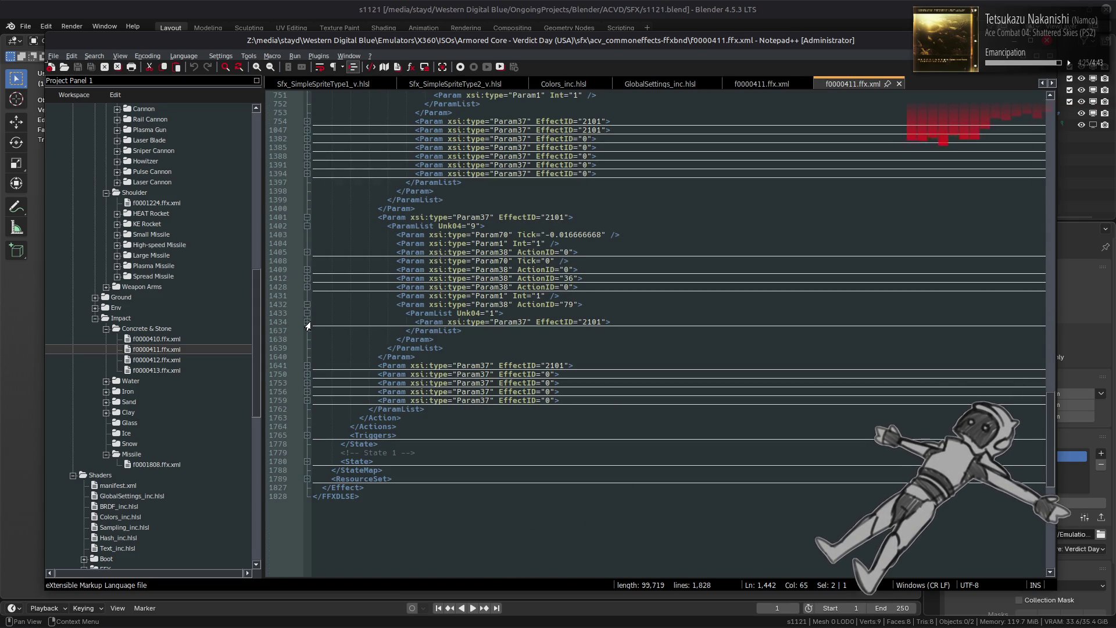
{"action": "left_click", "coordinate": [306, 374]}
- Select the EffectID 0 entry around lines 1750–1752 and fold the surrounding Param blocks
{"action": "left_click_drag", "start_coordinate": [423, 391], "coordinate": [377, 374]}
{"action": "key", "text": "ctrl+c"}
{"action": "left_click", "coordinate": [303, 371]}
{"action": "left_click", "coordinate": [306, 366]}
{"action": "left_click", "coordinate": [306, 374]}
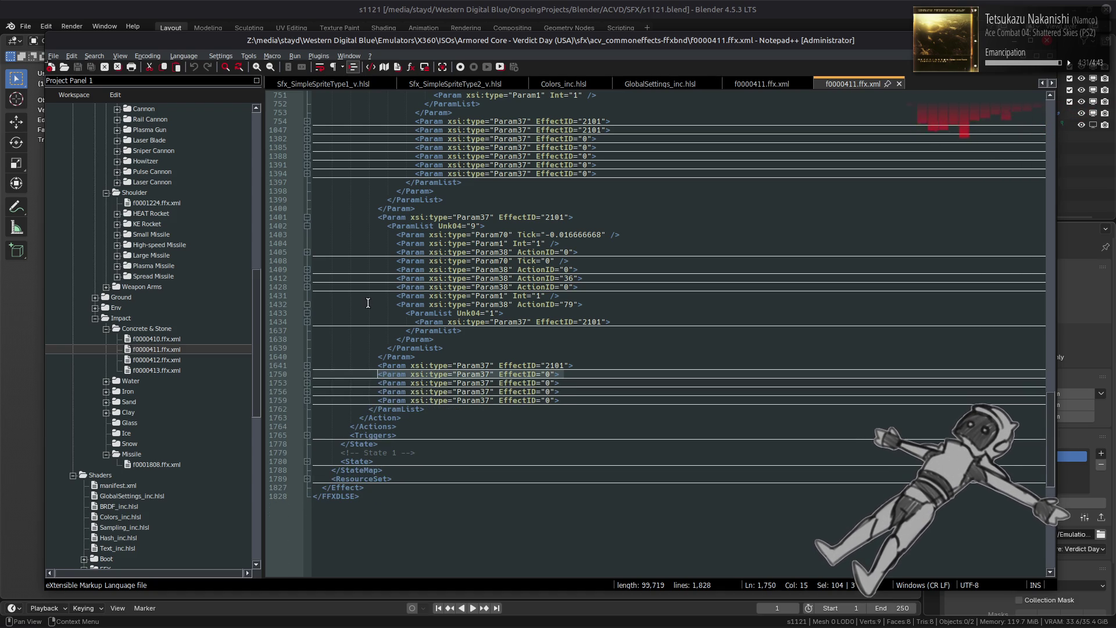
{"action": "left_click", "coordinate": [306, 225]}
- Replace the EffectID 2101 block at line 1401 with the EffectID 0 entry and save the file
{"action": "left_click_drag", "start_coordinate": [423, 234], "coordinate": [375, 217]}
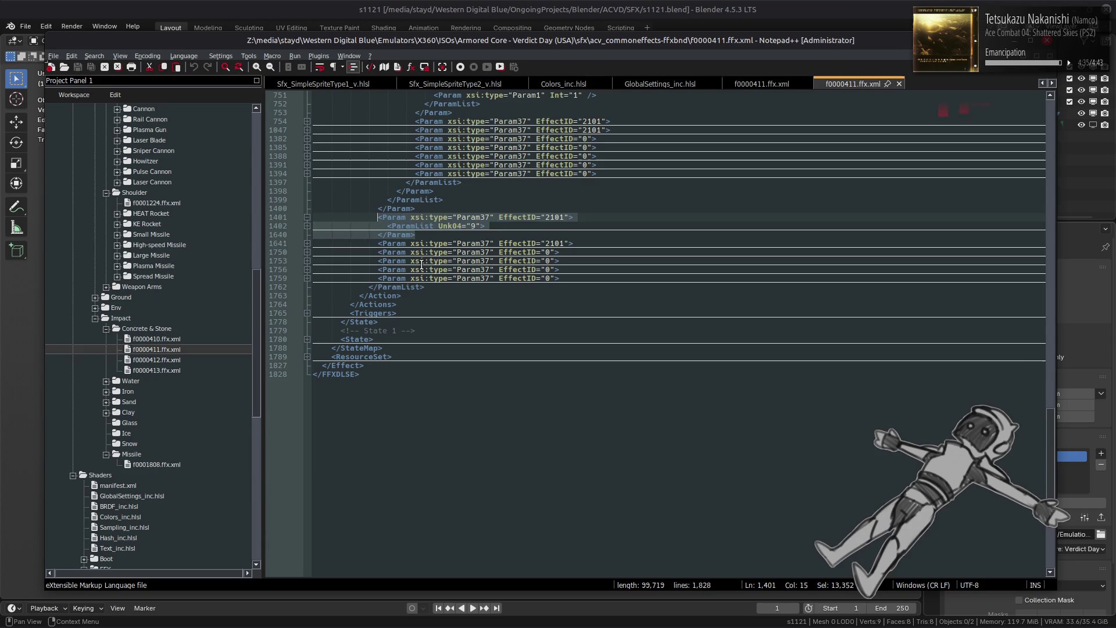
{"action": "key", "text": "ctrl+v"}
{"action": "key", "text": "ctrl+s"}
{"action": "left_click", "coordinate": [307, 218]}
{"action": "scroll", "coordinate": [524, 261], "scroll_direction": "up", "scroll_amount": 4}
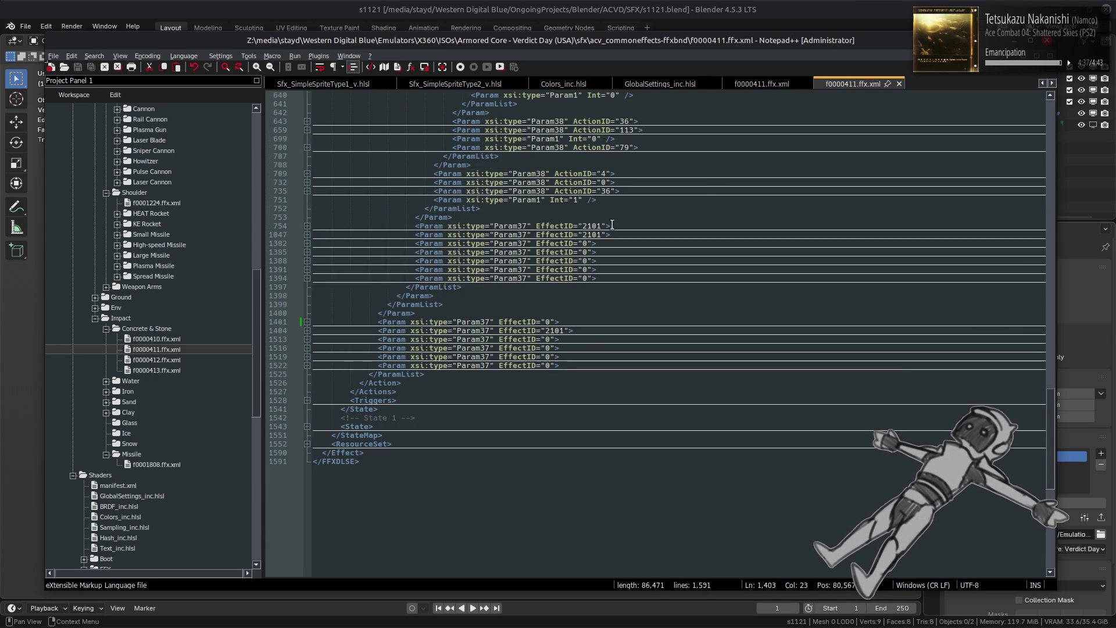
{"action": "left_click", "coordinate": [761, 82]}
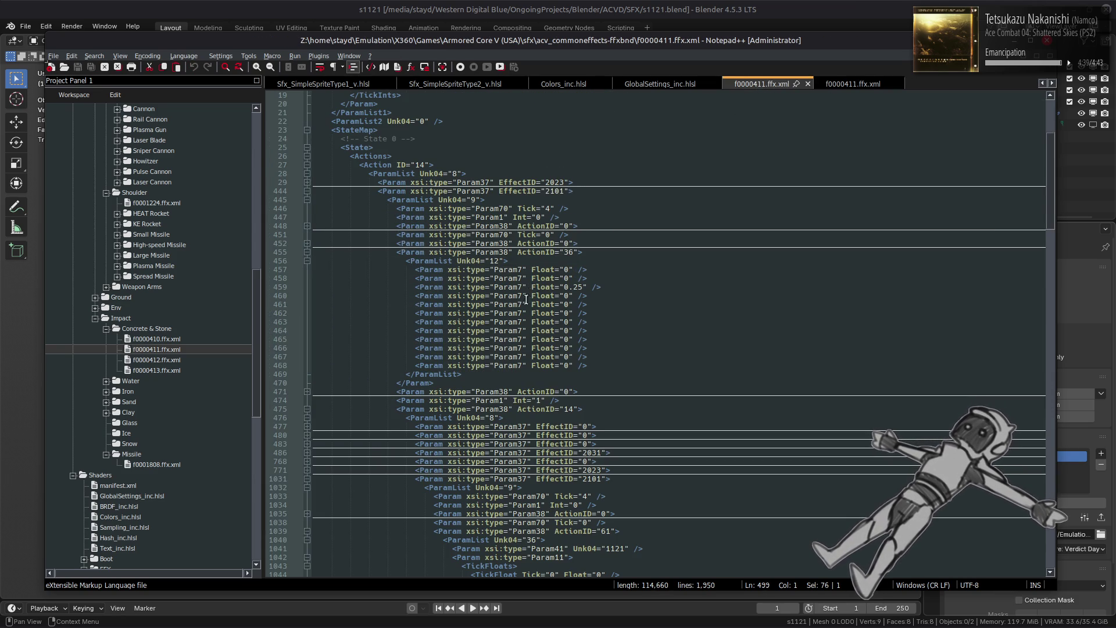
- In the Verdict Day copy, fold the EffectID 2020 block at line 476
{"action": "scroll", "coordinate": [528, 292], "scroll_direction": "down", "scroll_amount": 7}
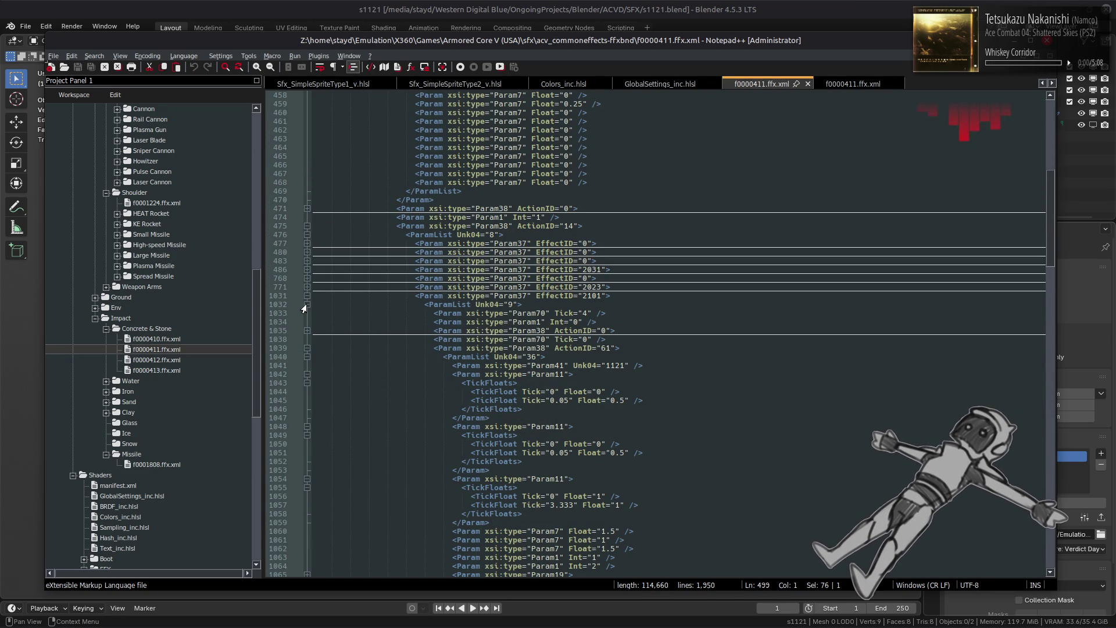
{"action": "left_click", "coordinate": [851, 84]}
{"action": "scroll", "coordinate": [650, 286], "scroll_direction": "down", "scroll_amount": 3}
{"action": "scroll", "coordinate": [649, 285], "scroll_direction": "up", "scroll_amount": 10}
{"action": "scroll", "coordinate": [566, 297], "scroll_direction": "down", "scroll_amount": 5}
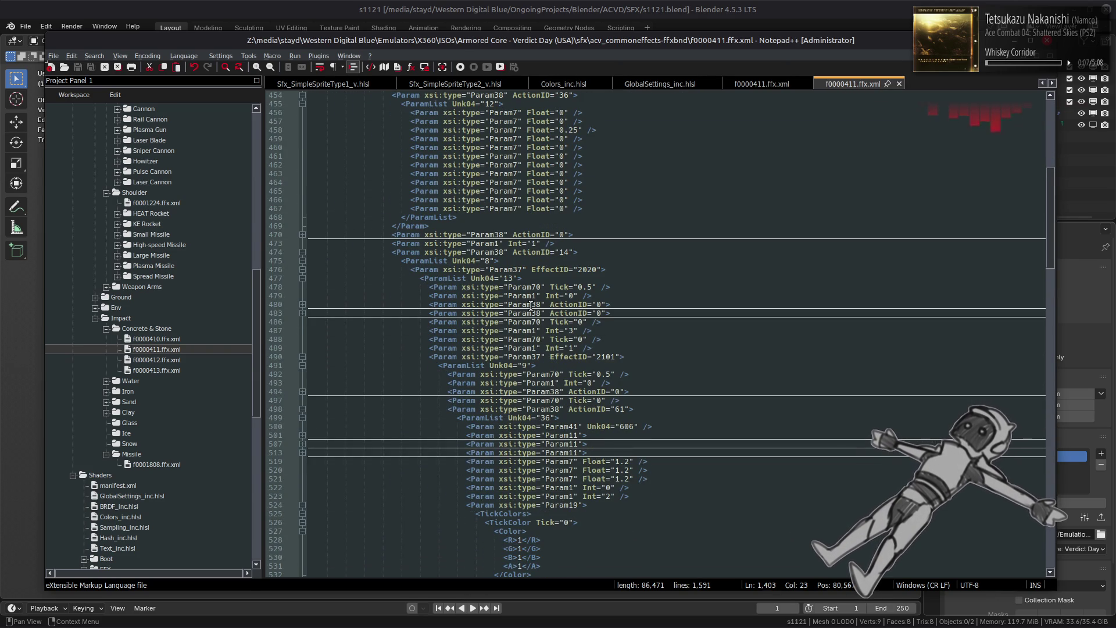
{"action": "left_click", "coordinate": [300, 272]}
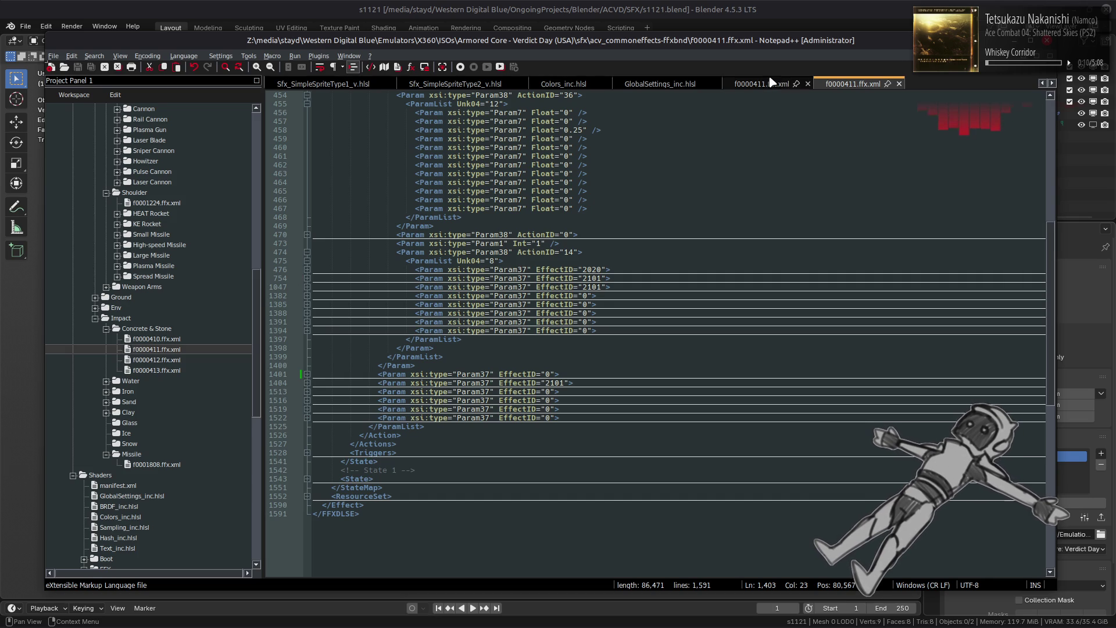
- In the Armored Core V copy, select the EffectID 2101 block, lines 1031–1859
{"action": "left_click", "coordinate": [767, 85]}
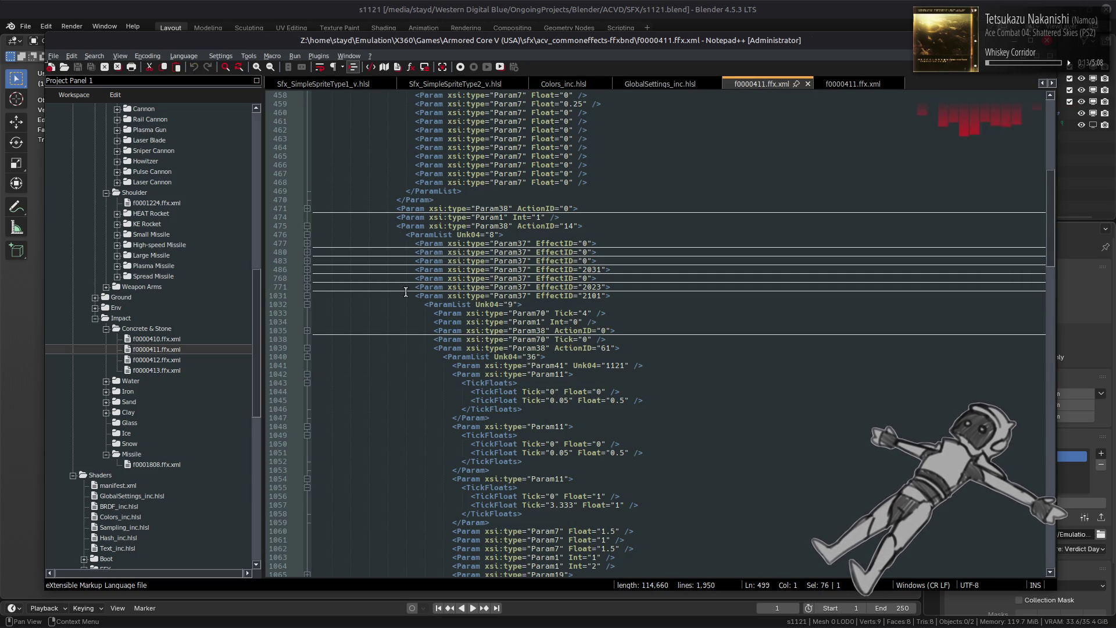
{"action": "left_click", "coordinate": [306, 304]}
{"action": "left_click", "coordinate": [463, 312]}
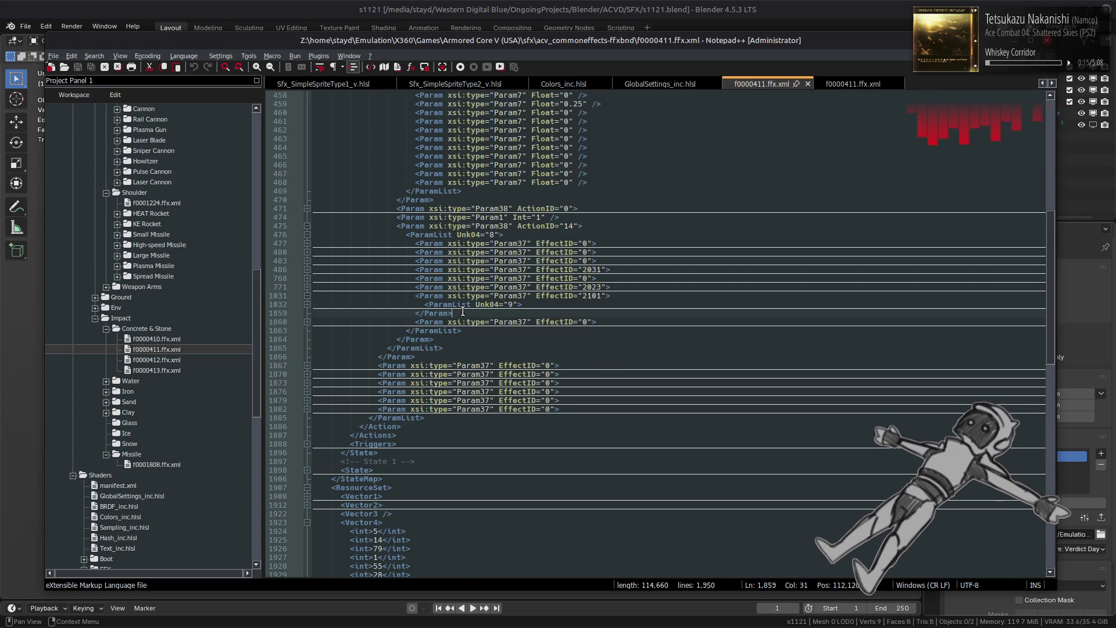
{"action": "mouse_move", "coordinate": [463, 312]}
{"action": "left_mouse_down"}
{"action": "mouse_move", "coordinate": [326, 296]}
{"action": "mouse_move", "coordinate": [415, 295]}
{"action": "left_mouse_up"}
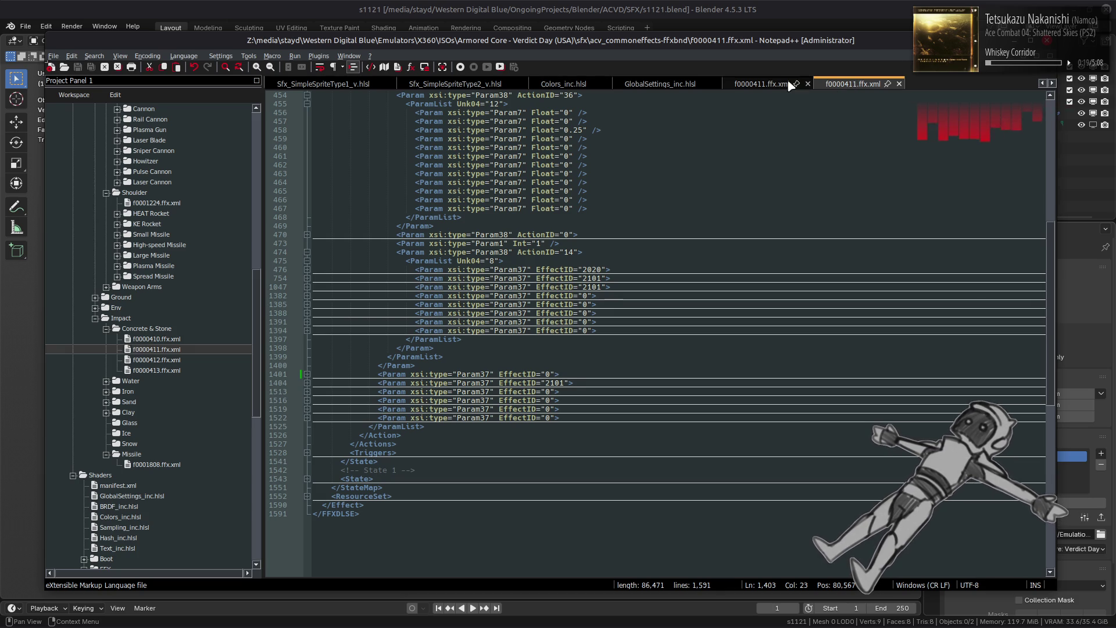
- In the Verdict Day copy, unfold and select the empty Param37 entry, lines 1391–1393
{"action": "left_click", "coordinate": [852, 84]}
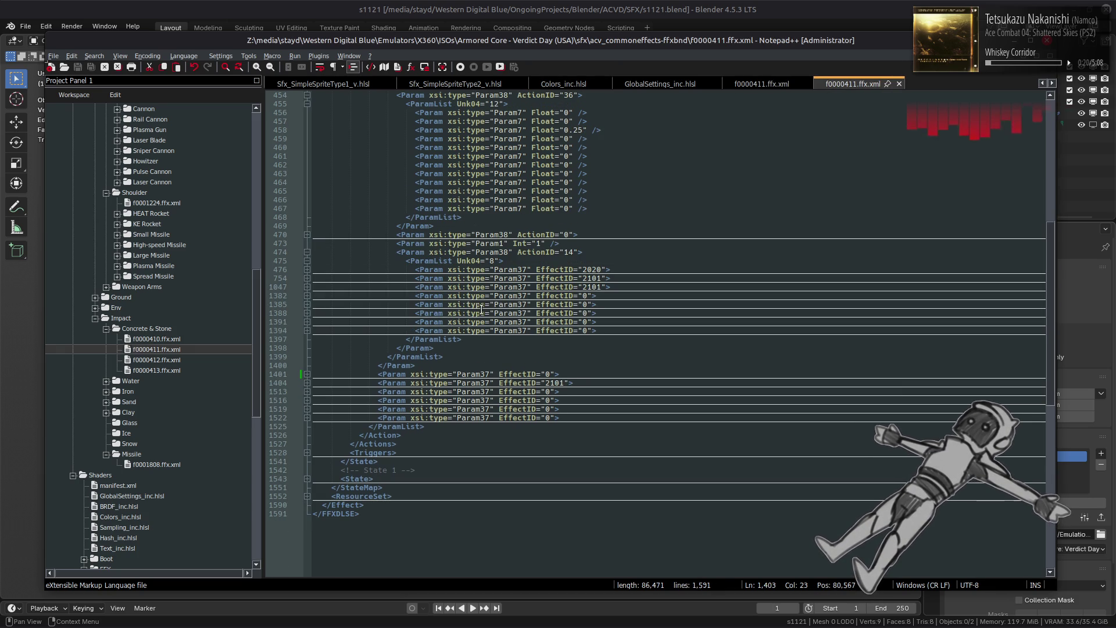
{"action": "left_click", "coordinate": [307, 322]}
{"action": "left_click_drag", "start_coordinate": [463, 340], "coordinate": [418, 322]}
{"action": "key", "text": "ctrl+v"}
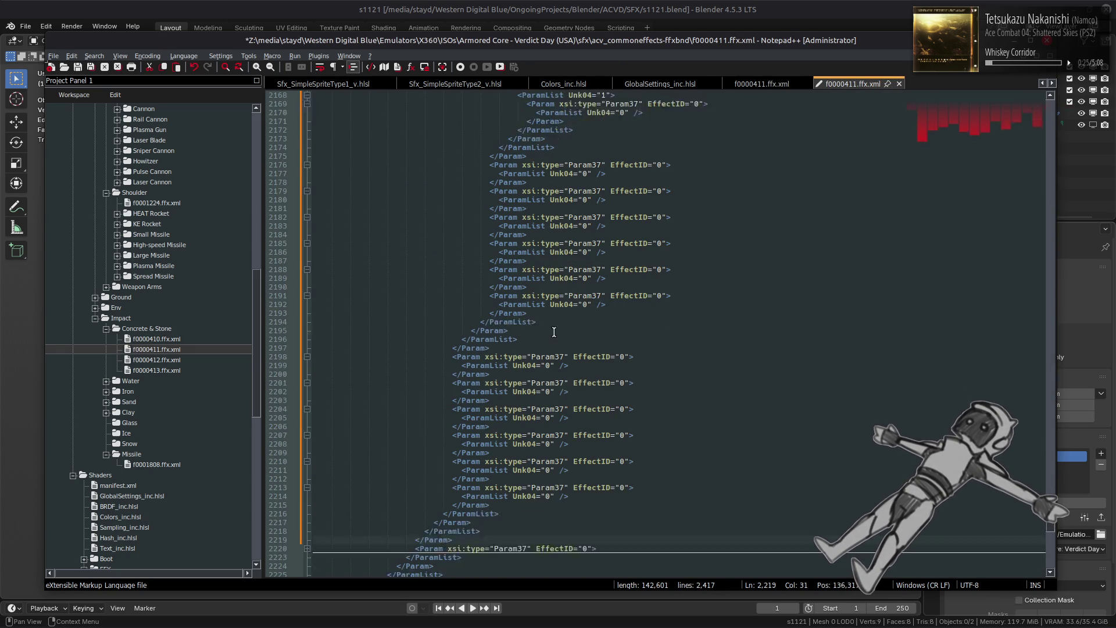
{"action": "scroll", "coordinate": [447, 400], "scroll_direction": "up", "scroll_amount": 13}
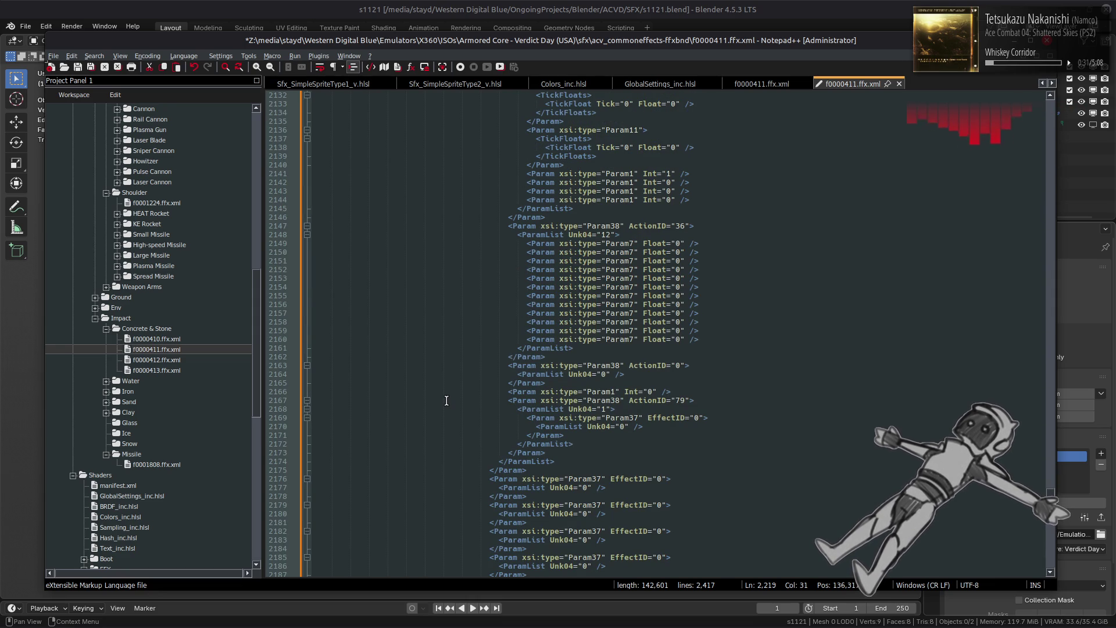
{"action": "scroll", "coordinate": [447, 400], "scroll_direction": "up", "scroll_amount": 10}
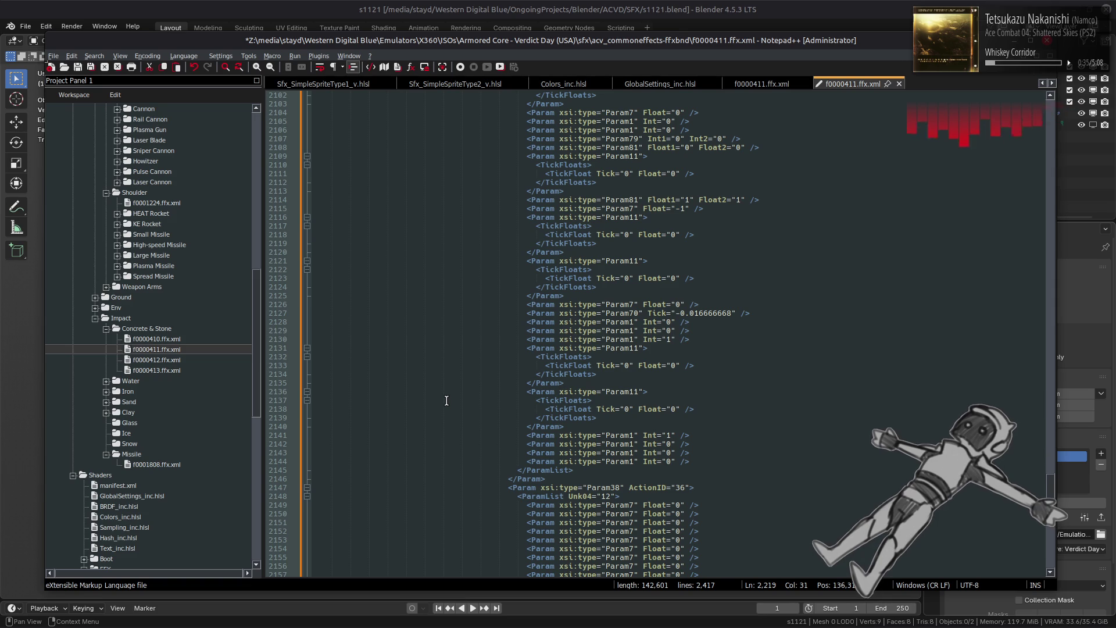
{"action": "scroll", "coordinate": [446, 400], "scroll_direction": "up", "scroll_amount": 6}
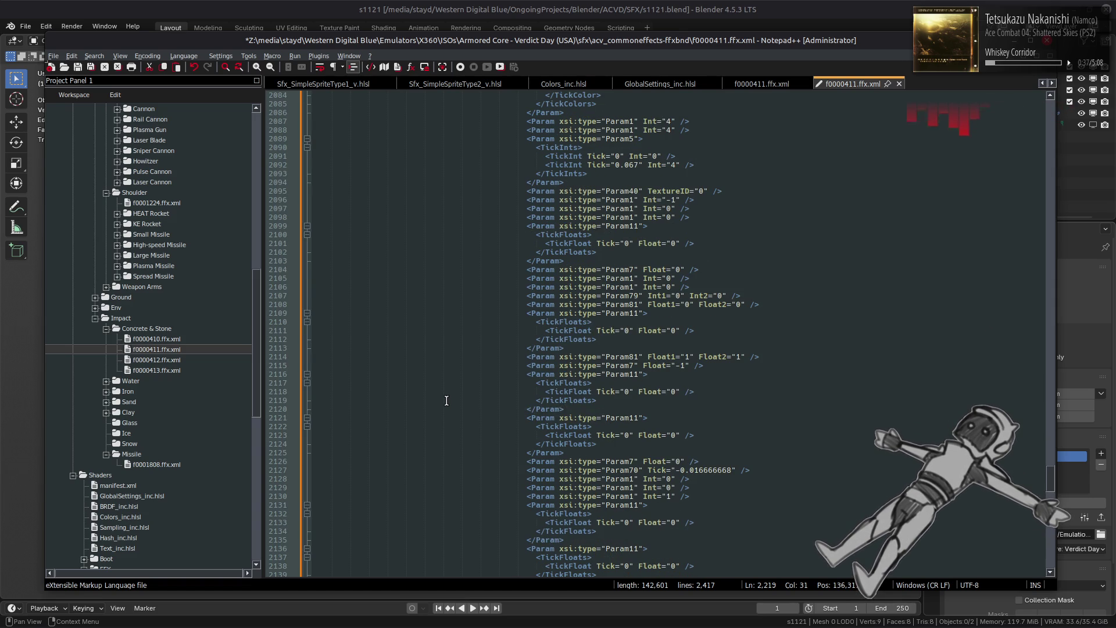
{"action": "scroll", "coordinate": [446, 400], "scroll_direction": "up", "scroll_amount": 6}
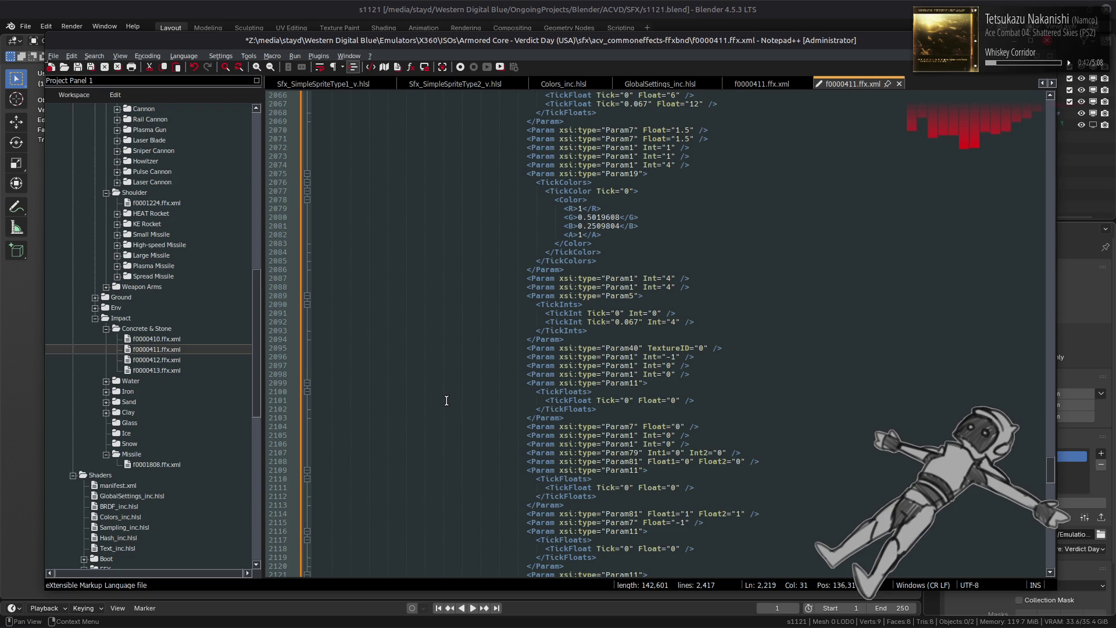
{"action": "scroll", "coordinate": [446, 401], "scroll_direction": "up", "scroll_amount": 6}
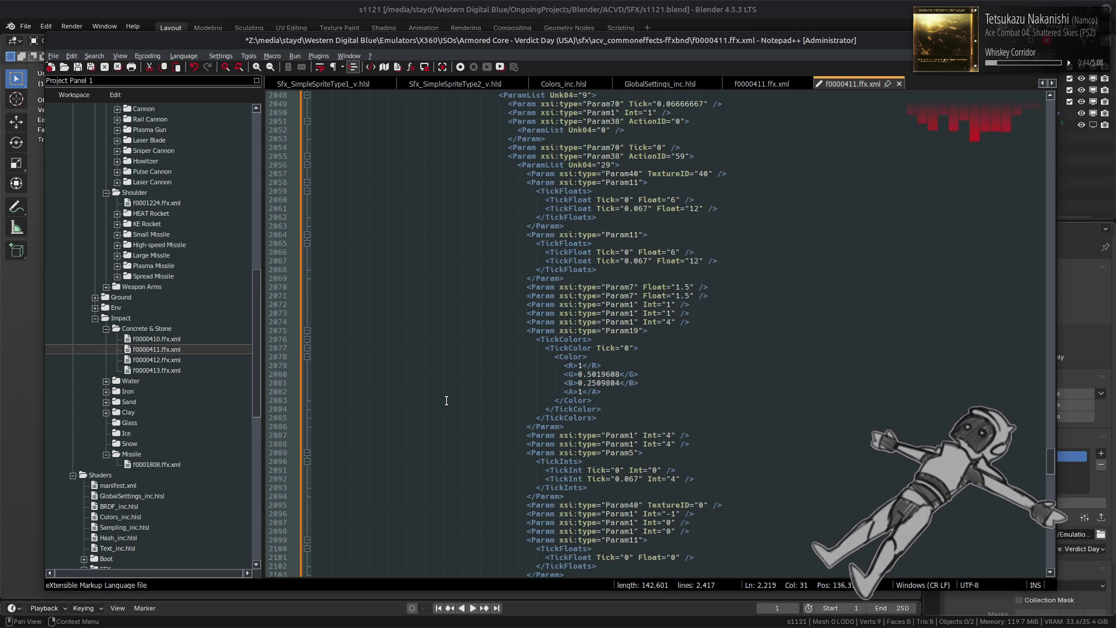
{"action": "scroll", "coordinate": [446, 400], "scroll_direction": "up", "scroll_amount": 2}
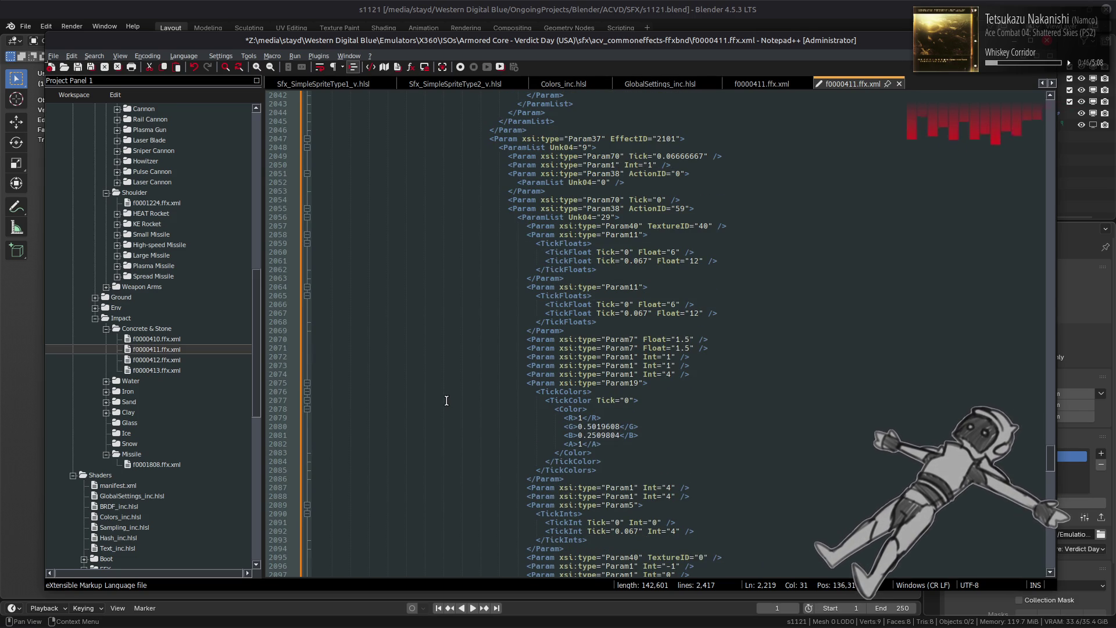
{"action": "scroll", "coordinate": [446, 401], "scroll_direction": "up", "scroll_amount": 6}
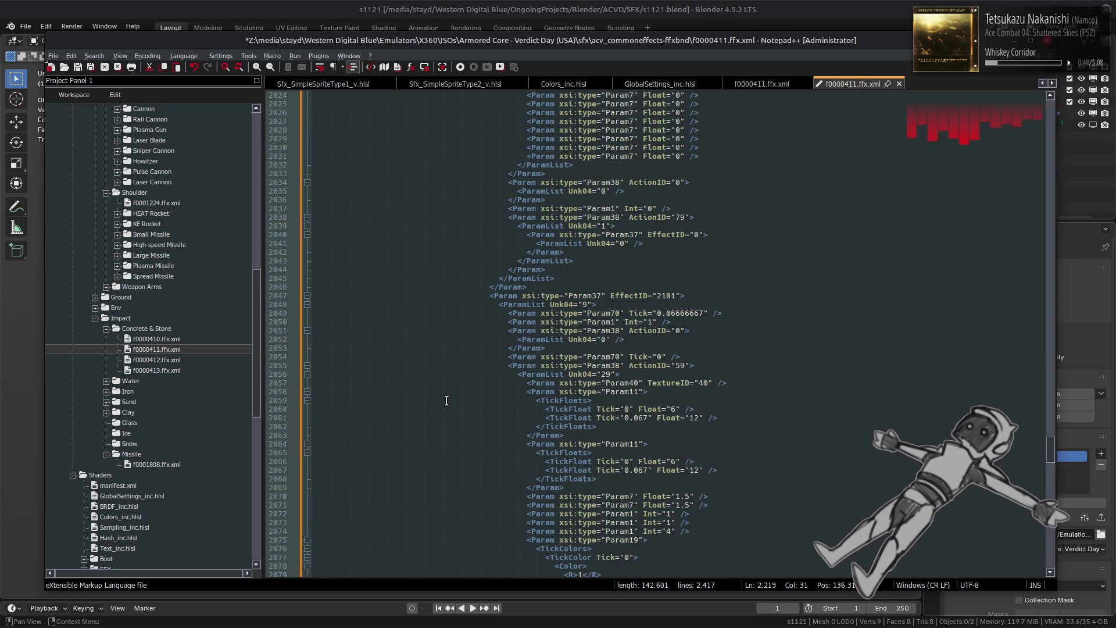
{"action": "scroll", "coordinate": [447, 401], "scroll_direction": "up", "scroll_amount": 20}
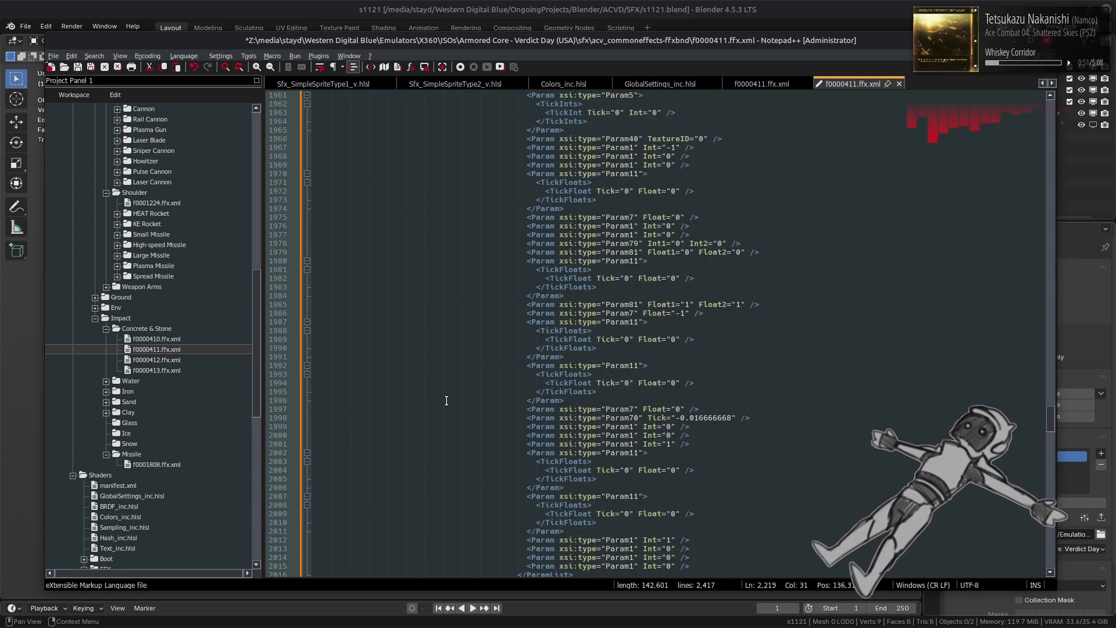
{"action": "scroll", "coordinate": [446, 400], "scroll_direction": "up", "scroll_amount": 8}
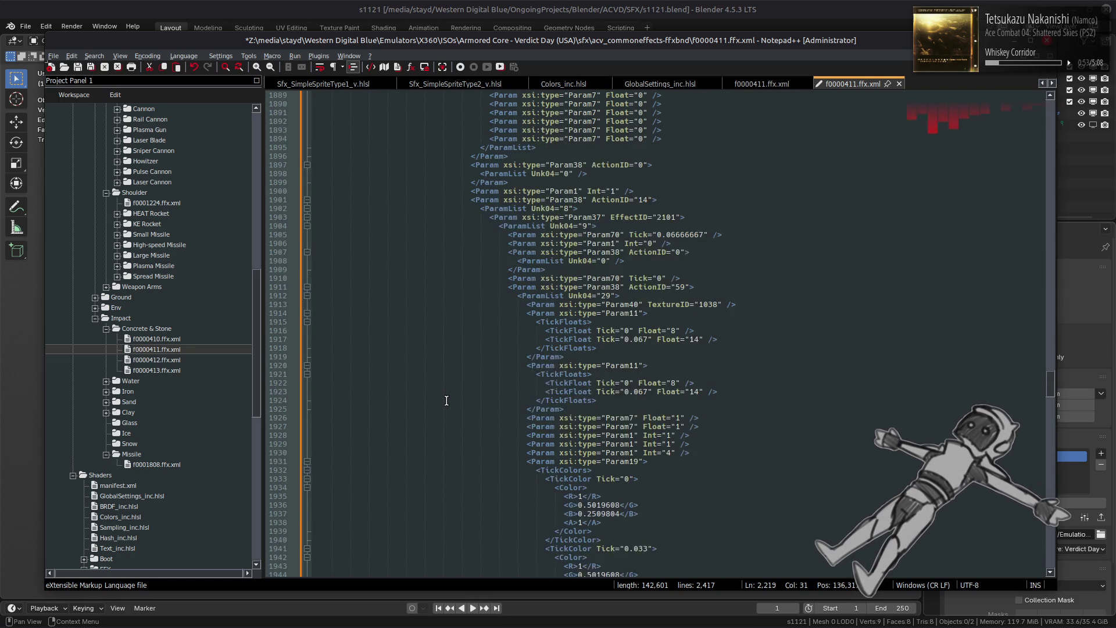
{"action": "scroll", "coordinate": [447, 400], "scroll_direction": "up", "scroll_amount": 20}
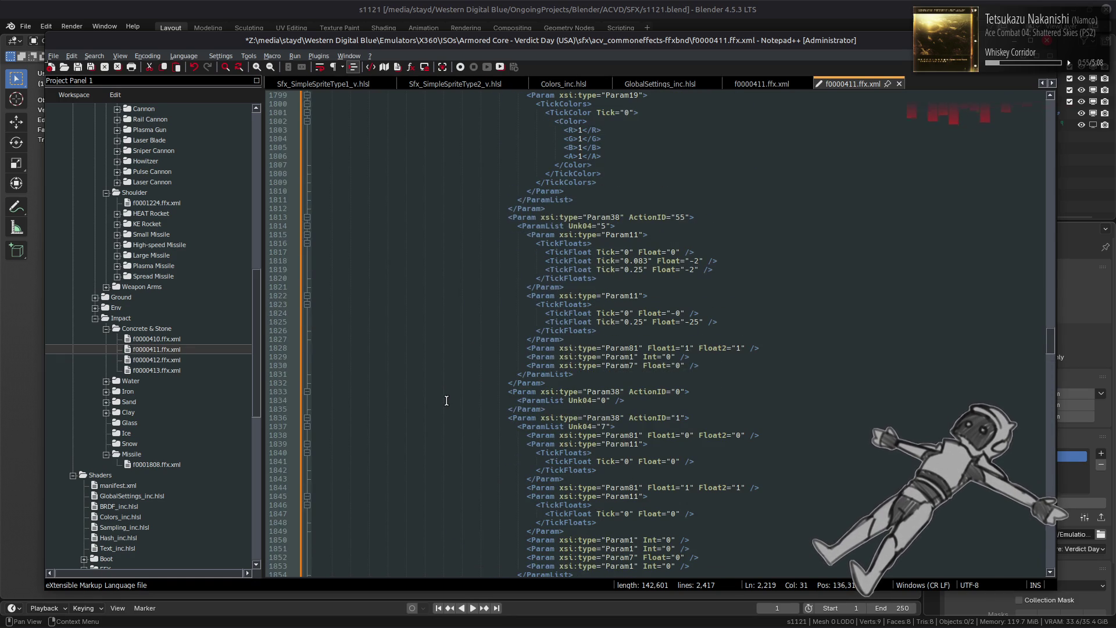
{"action": "scroll", "coordinate": [447, 400], "scroll_direction": "up", "scroll_amount": 20}
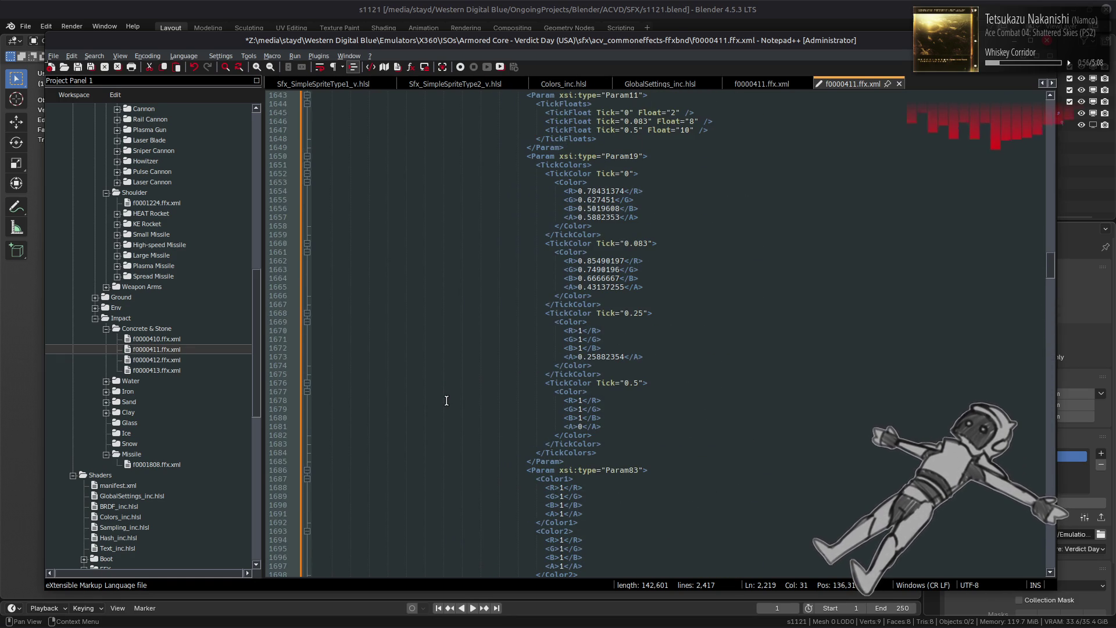
{"action": "key", "text": "ctrl+z"}
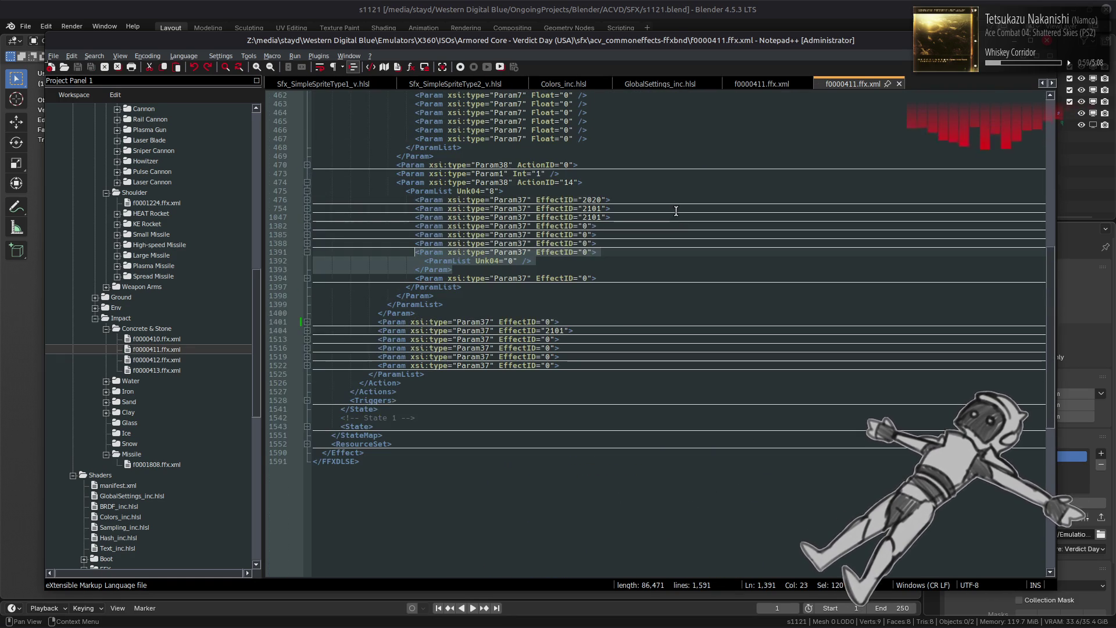
{"action": "left_click", "coordinate": [762, 84]}
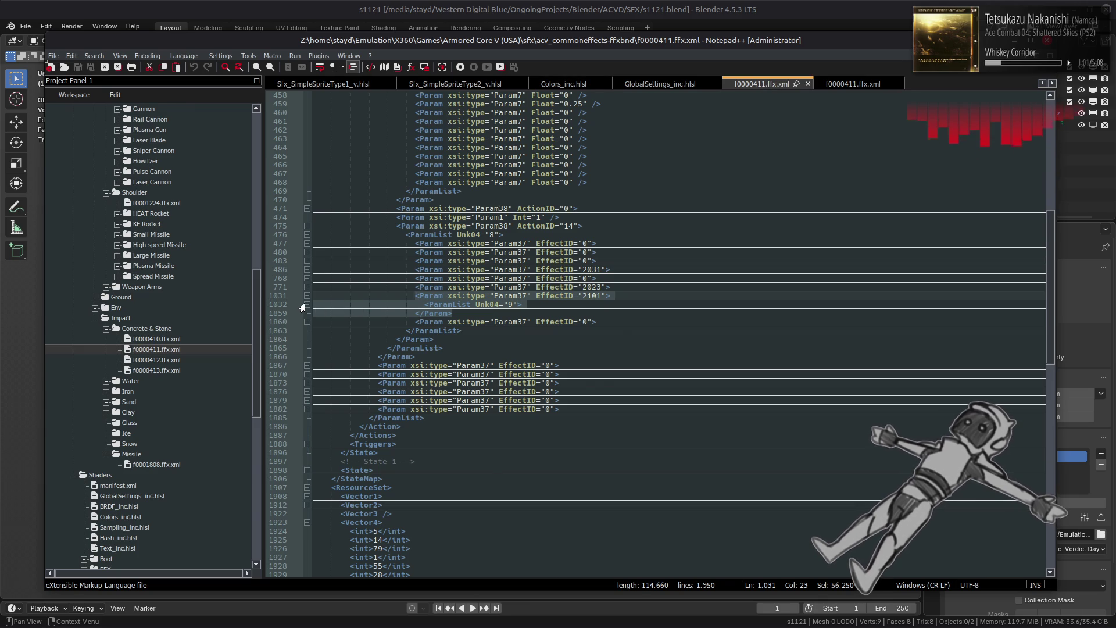
- Unfold the ParamList at line 1032 and the nested blocks at lines 1204–1206, including EffectID 2101's parameters
{"action": "left_click", "coordinate": [303, 306]}
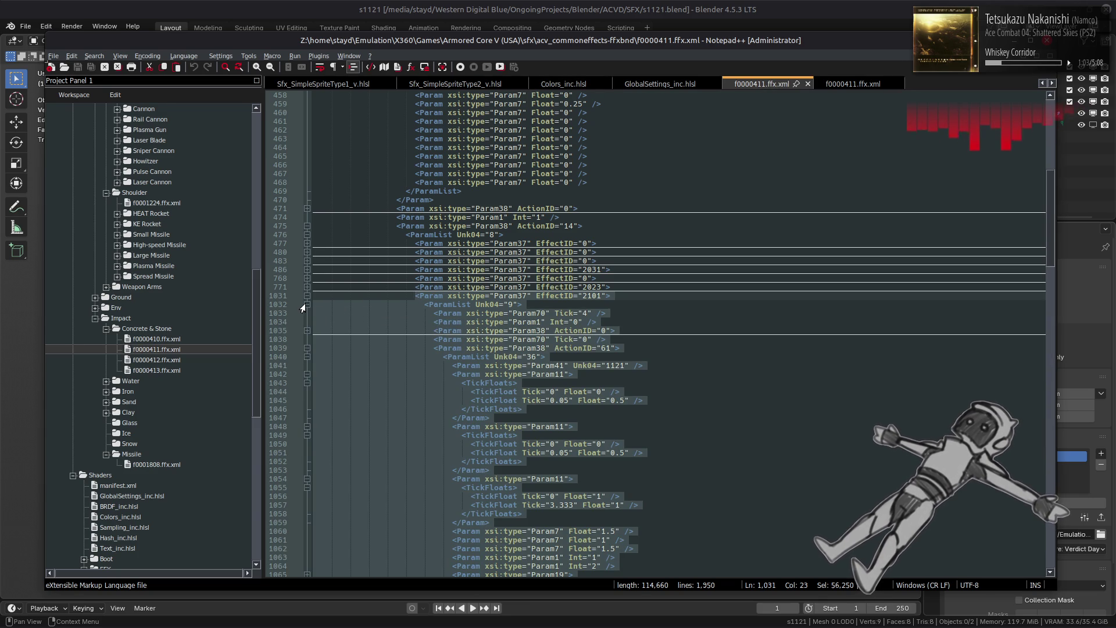
{"action": "scroll", "coordinate": [323, 316], "scroll_direction": "down", "scroll_amount": 16}
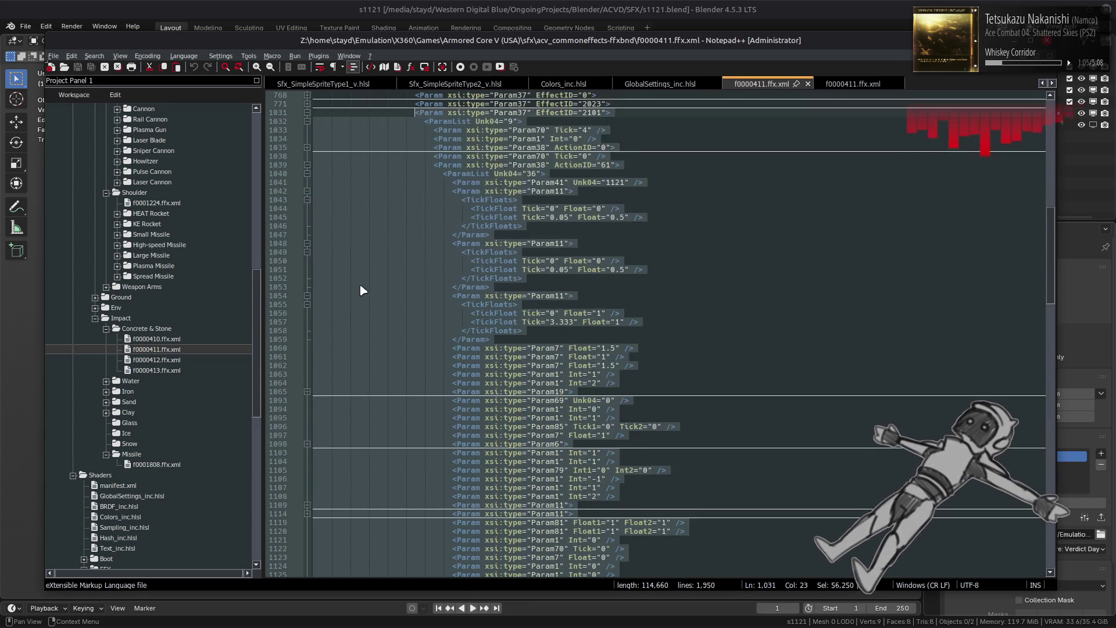
{"action": "scroll", "coordinate": [389, 282], "scroll_direction": "down", "scroll_amount": 15}
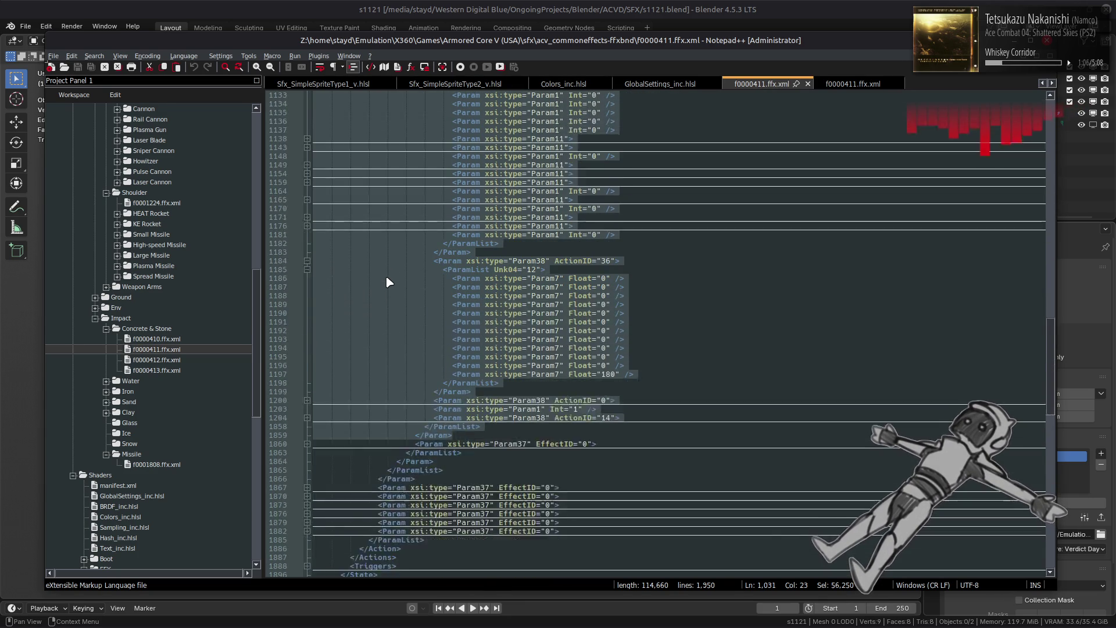
{"action": "left_click", "coordinate": [306, 340]}
{"action": "left_click", "coordinate": [306, 348]}
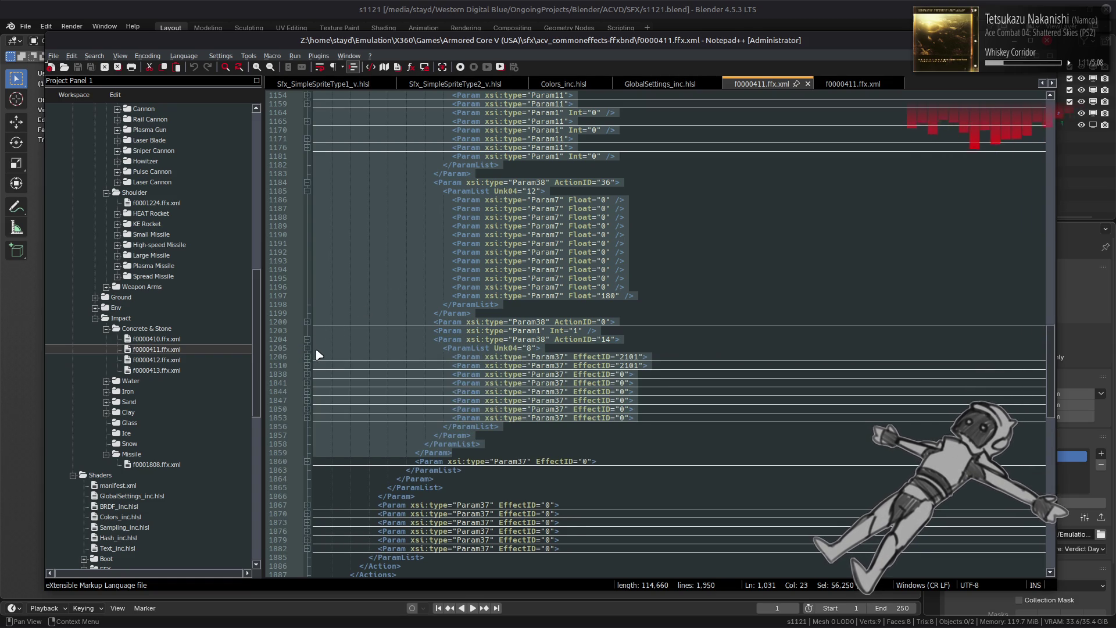
{"action": "left_click", "coordinate": [306, 357]}
{"action": "left_click", "coordinate": [305, 366]}
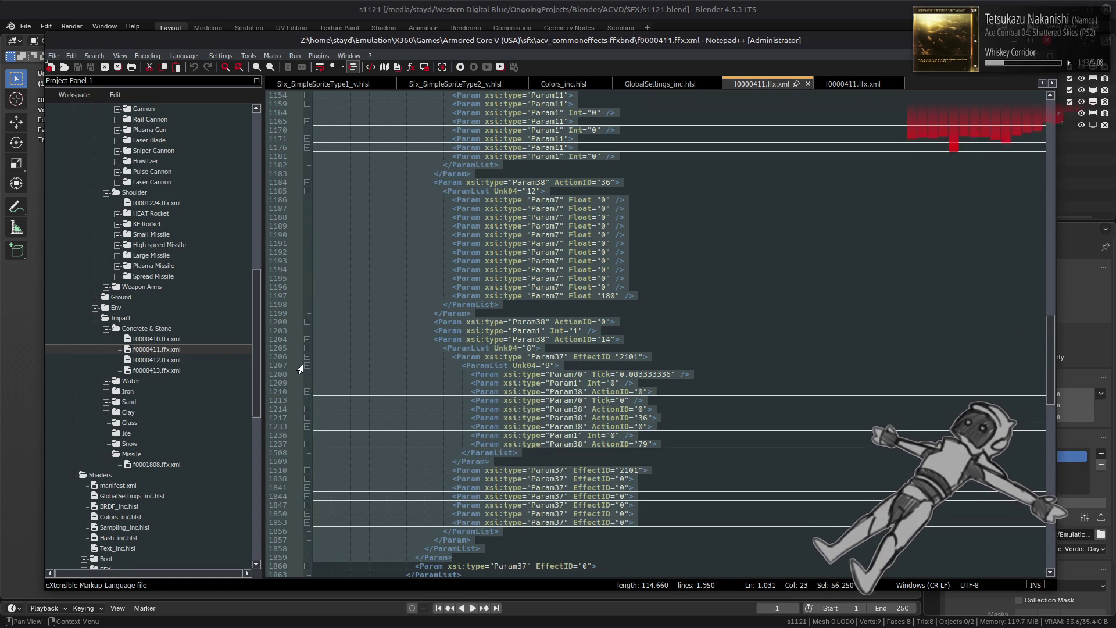
- Unfold the ActionID 79 block and its EffectID 2023 parameters, then fold ActionID 14 at line 1204
{"action": "left_click", "coordinate": [306, 444]}
{"action": "left_click", "coordinate": [305, 453]}
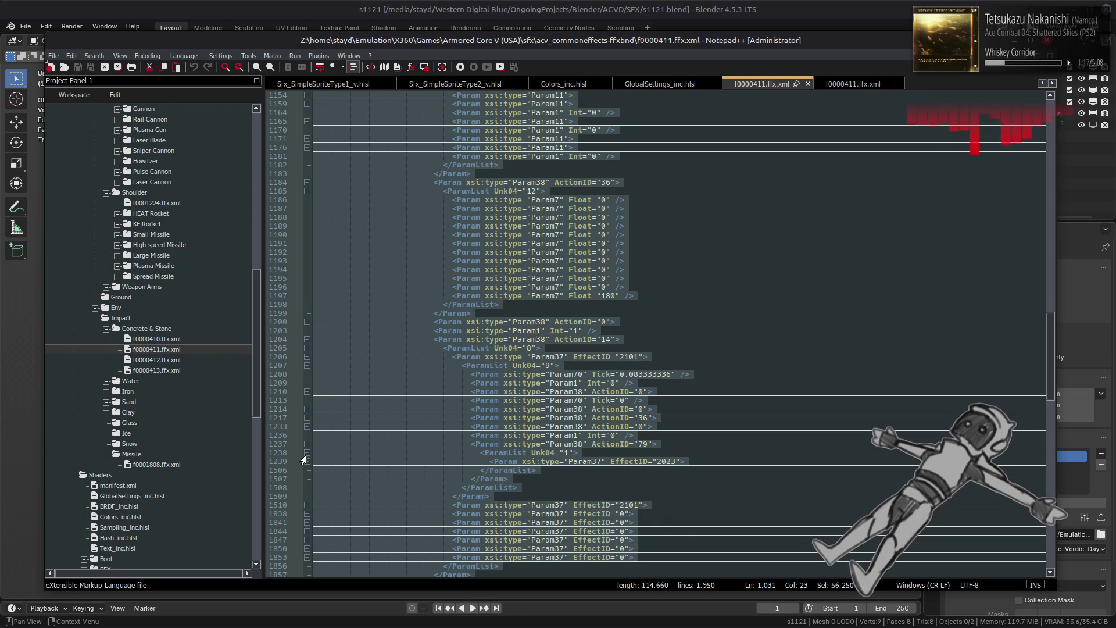
{"action": "left_click", "coordinate": [305, 463]}
{"action": "left_click", "coordinate": [305, 471]}
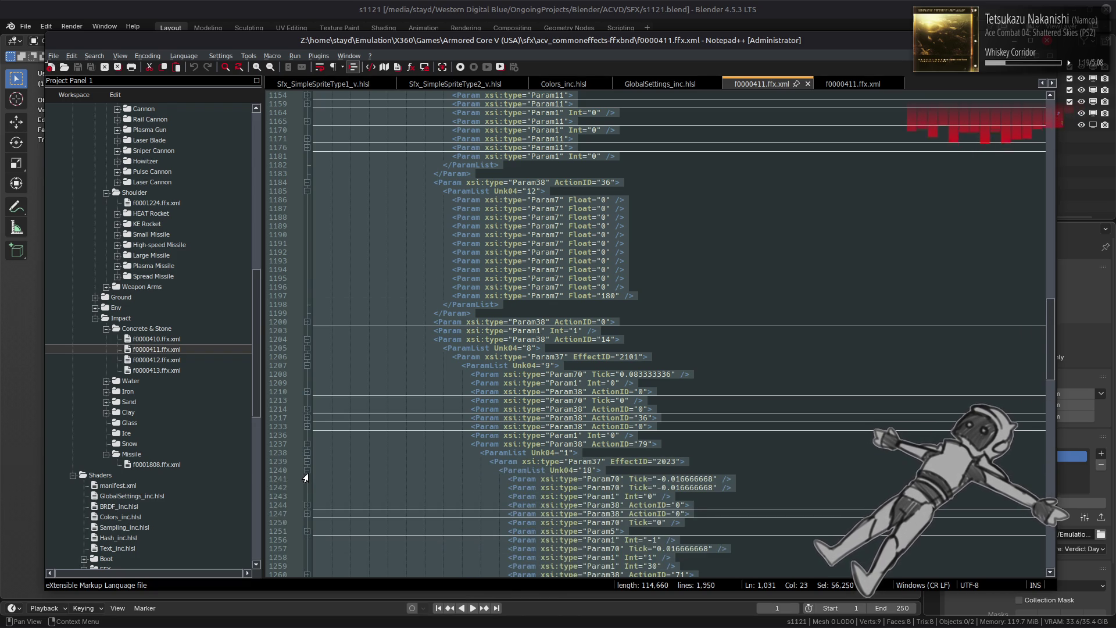
{"action": "scroll", "coordinate": [351, 424], "scroll_direction": "down", "scroll_amount": 1}
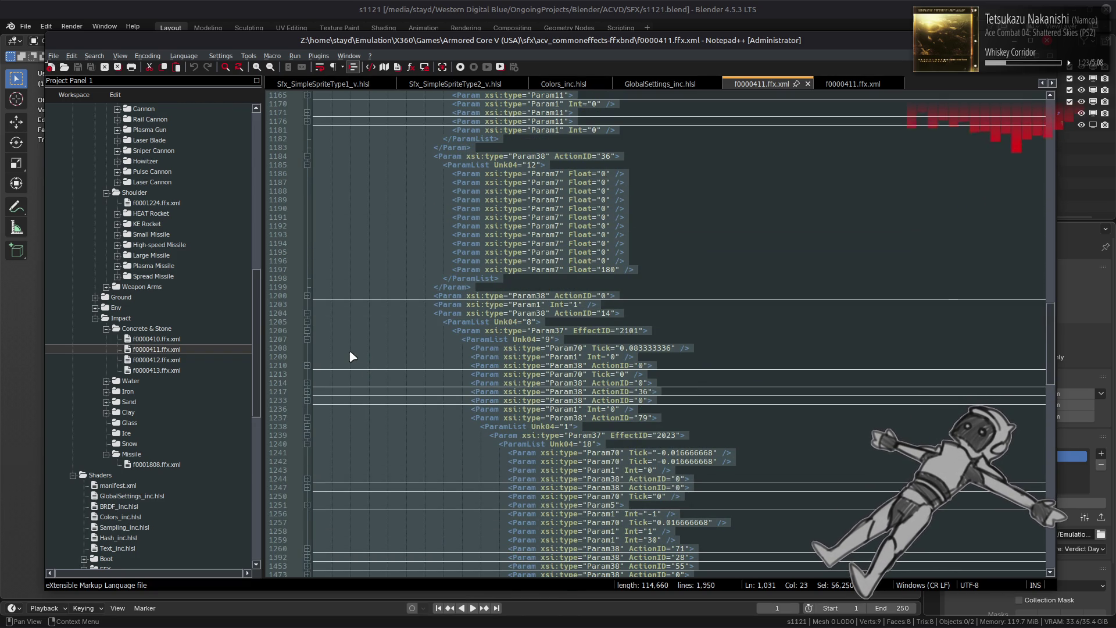
{"action": "left_click", "coordinate": [306, 314]}
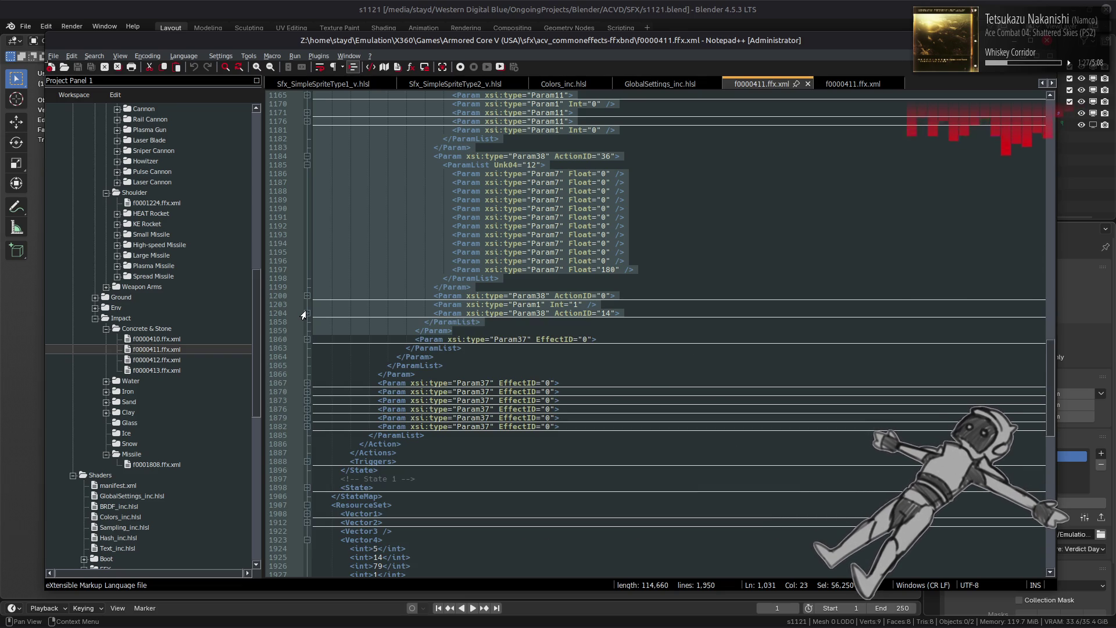
{"action": "scroll", "coordinate": [305, 314], "scroll_direction": "up", "scroll_amount": 6}
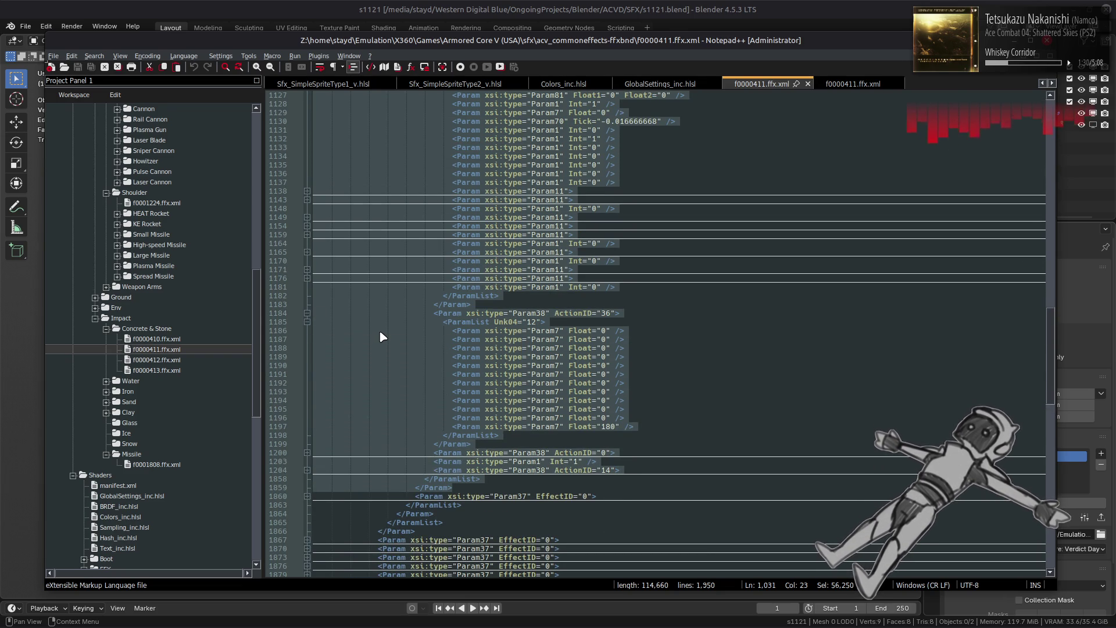
{"action": "scroll", "coordinate": [382, 338], "scroll_direction": "up", "scroll_amount": 20}
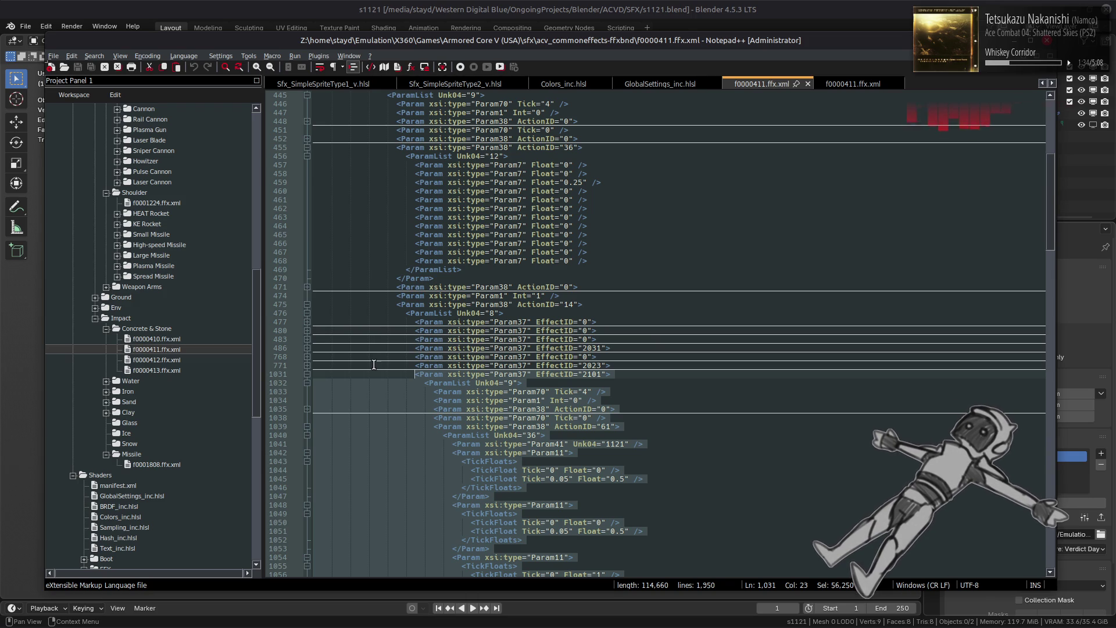
- Unfold EffectID 2031 at line 486 and the ActionID 79 block with its EffectID 0 entry
{"action": "left_click", "coordinate": [307, 347]}
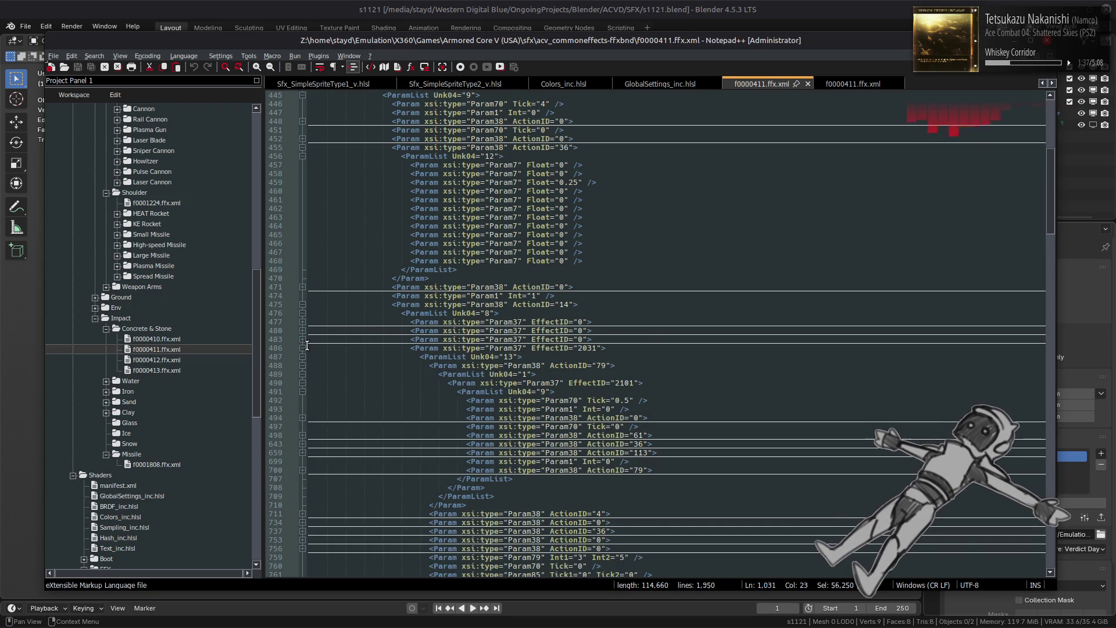
{"action": "left_click", "coordinate": [303, 470]}
{"action": "left_click", "coordinate": [302, 478]}
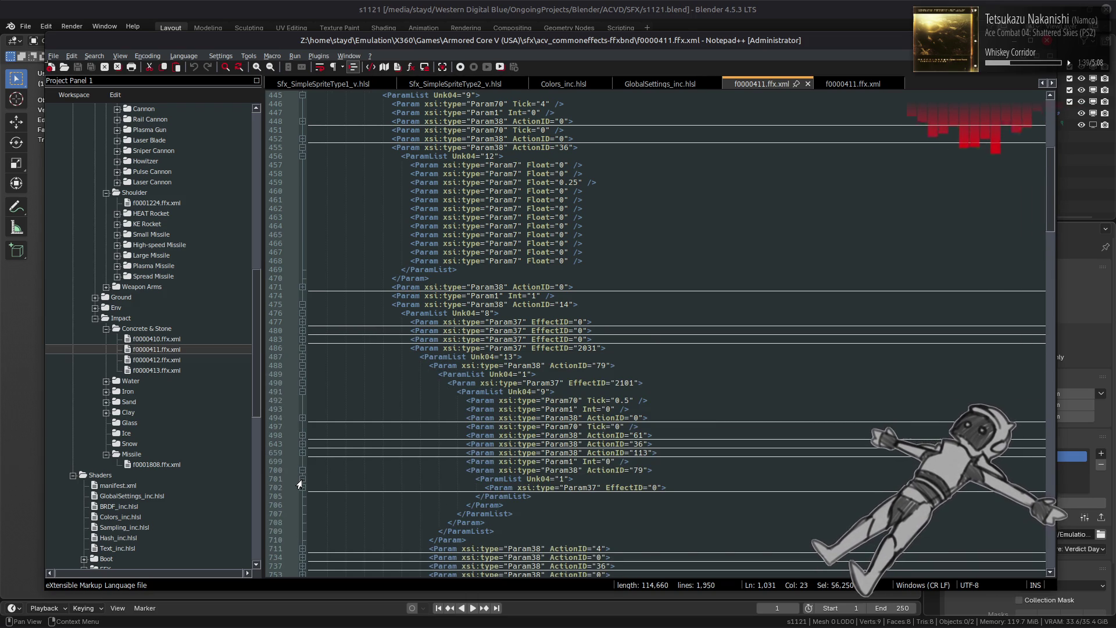
{"action": "left_click", "coordinate": [300, 489]}
{"action": "left_click", "coordinate": [468, 470]}
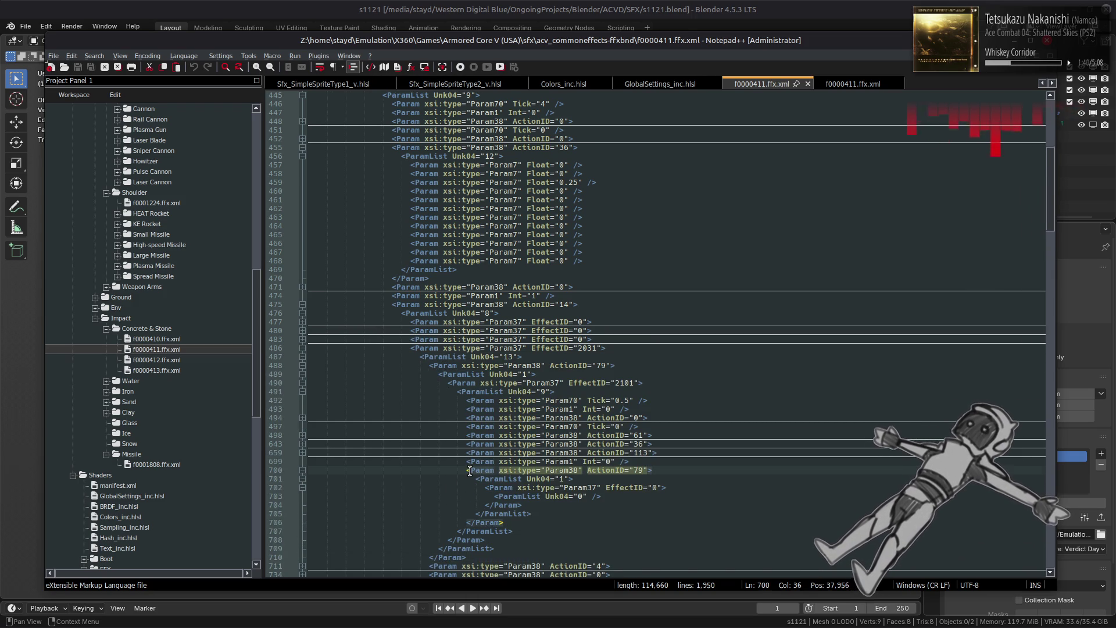
{"action": "left_click", "coordinate": [302, 479]}
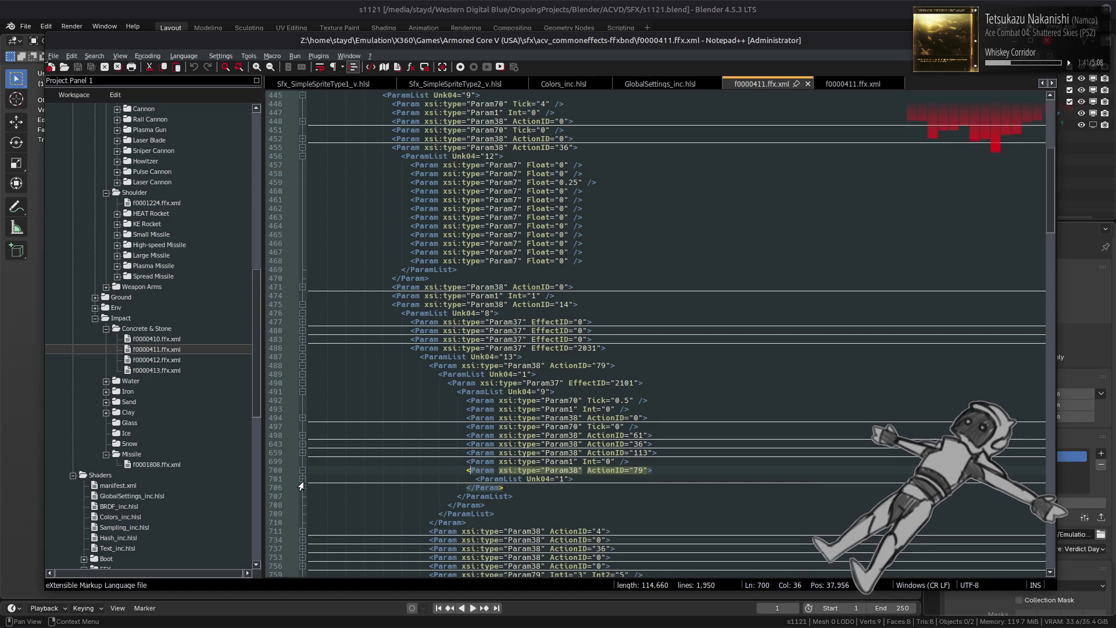
{"action": "left_click", "coordinate": [510, 488]}
- Select the whole Param38 ActionID 79 block, lines 700–706, and bring up the Verdict Day copy
{"action": "left_click_drag", "start_coordinate": [511, 488], "coordinate": [468, 470]}
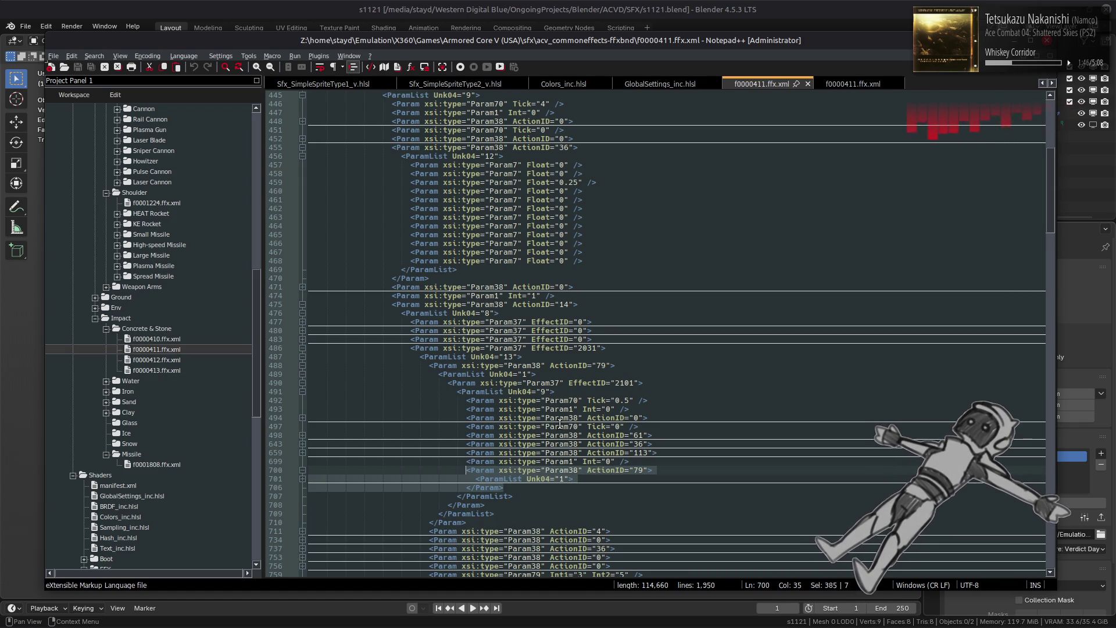
{"action": "scroll", "coordinate": [560, 423], "scroll_direction": "down", "scroll_amount": 10}
{"action": "scroll", "coordinate": [562, 405], "scroll_direction": "down", "scroll_amount": 3}
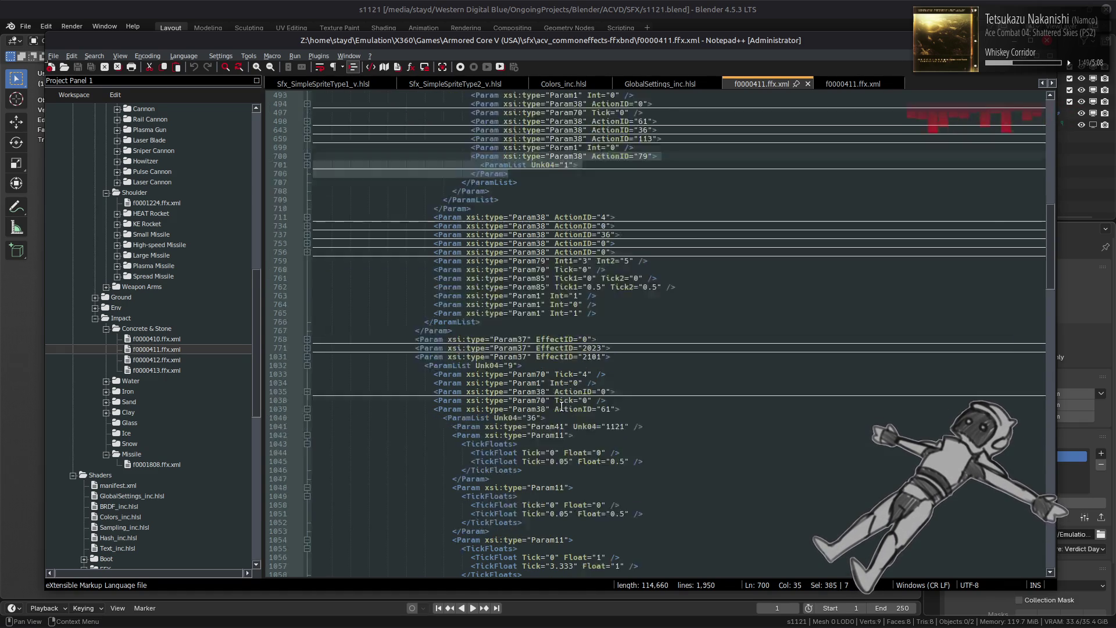
{"action": "scroll", "coordinate": [563, 404], "scroll_direction": "up", "scroll_amount": 6}
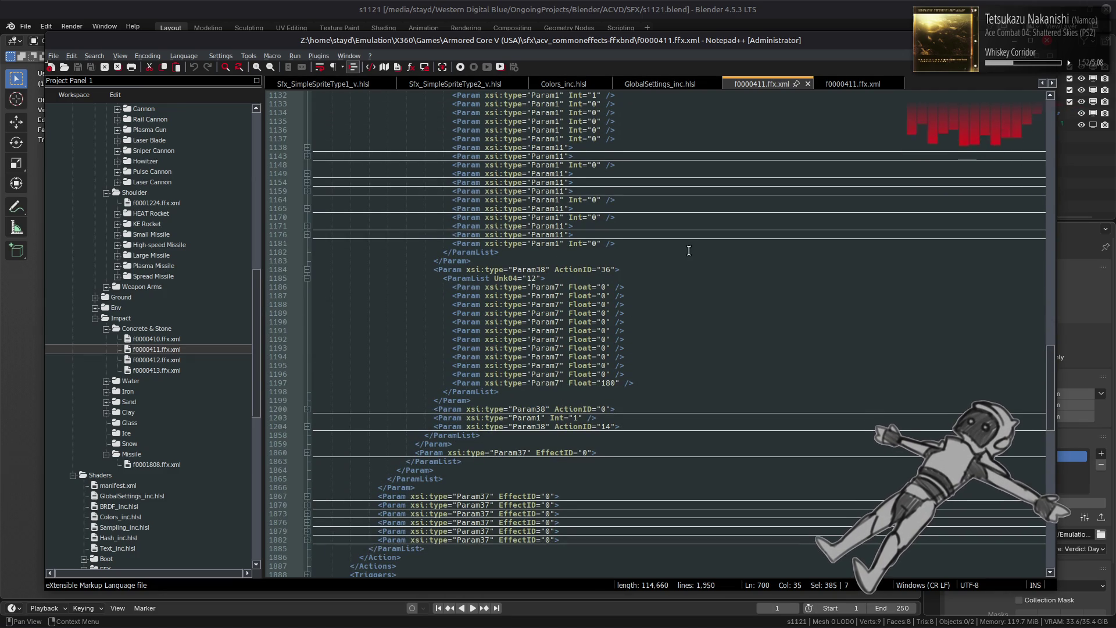
{"action": "left_click", "coordinate": [848, 84]}
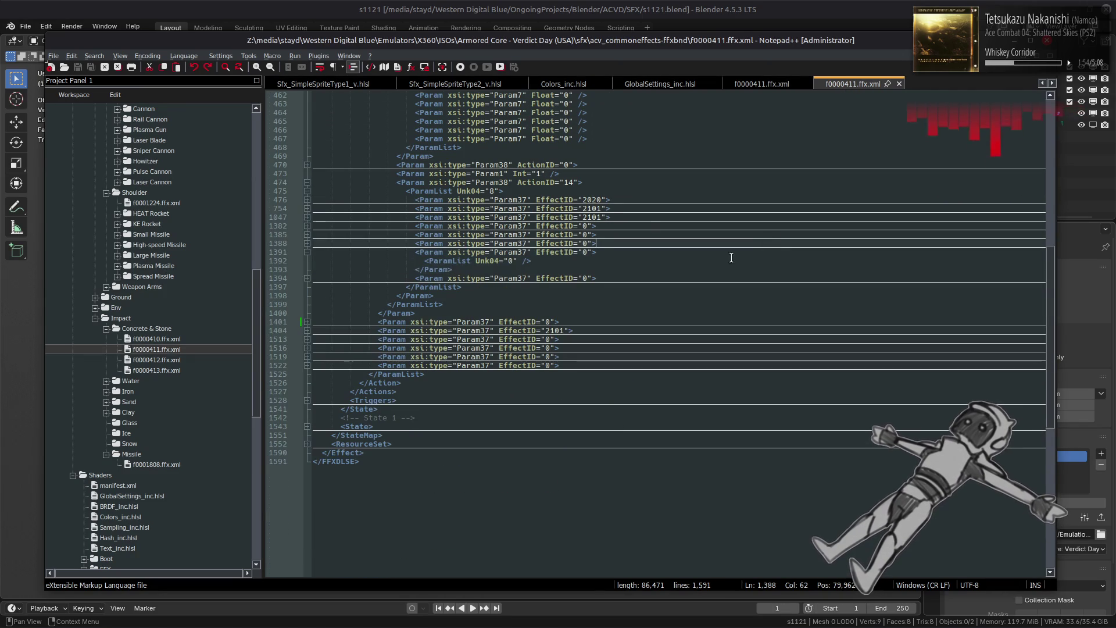
- Restore the 2,417-line Verdict Day content and fold the ParamList under ActionID 14 at line 1565
{"action": "key", "text": "ctrl+v"}
{"action": "scroll", "coordinate": [470, 344], "scroll_direction": "down", "scroll_amount": 15}
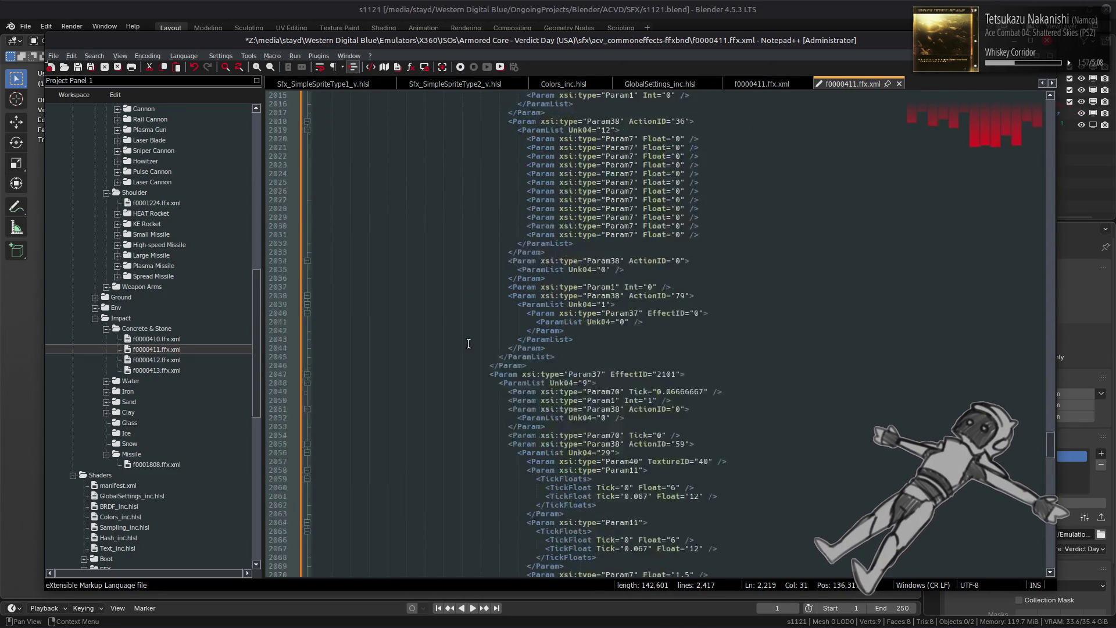
{"action": "scroll", "coordinate": [470, 343], "scroll_direction": "up", "scroll_amount": 20}
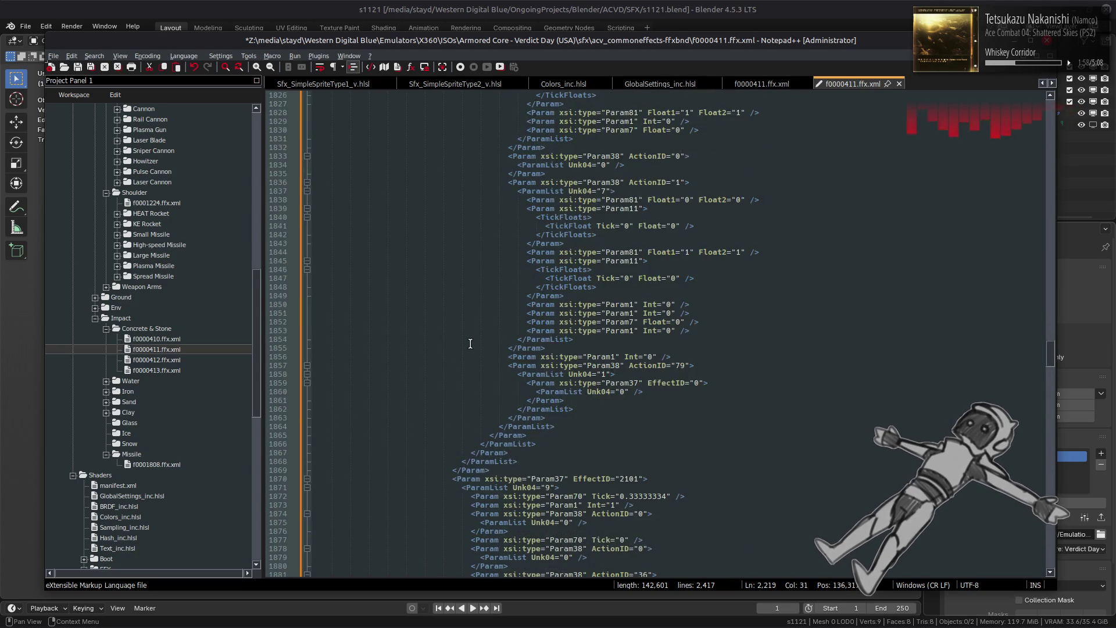
{"action": "scroll", "coordinate": [470, 344], "scroll_direction": "up", "scroll_amount": 20}
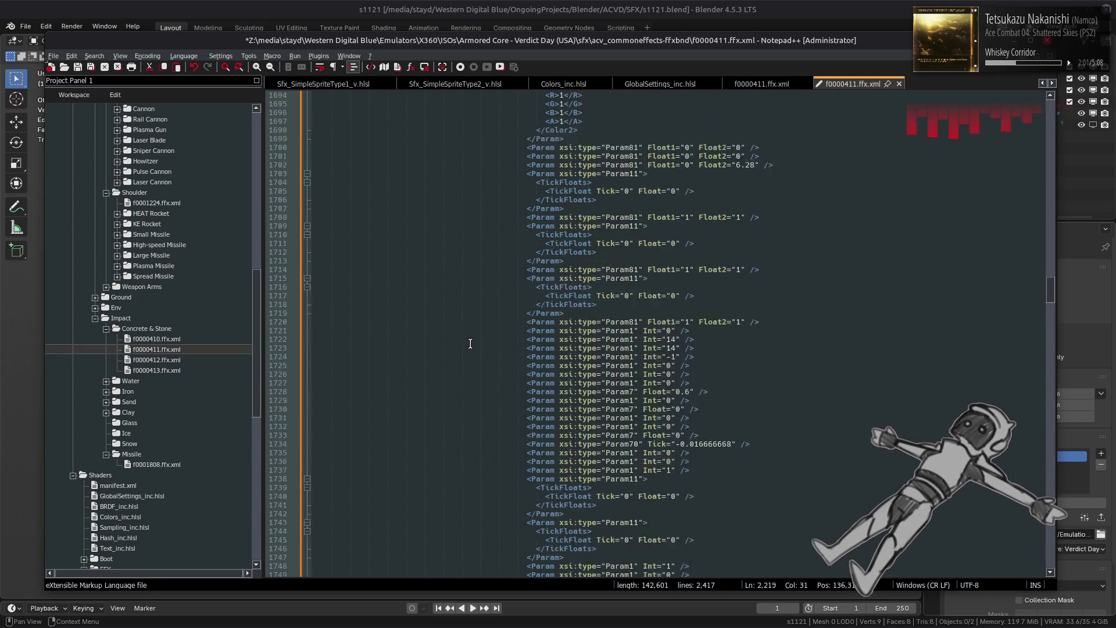
{"action": "scroll", "coordinate": [470, 344], "scroll_direction": "up", "scroll_amount": 20}
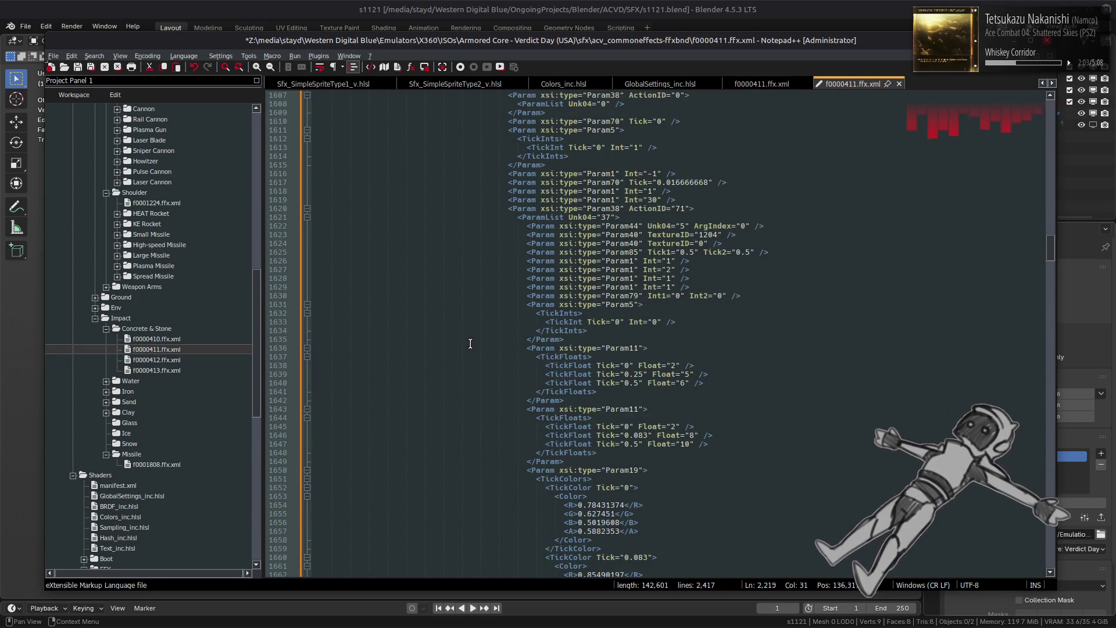
{"action": "scroll", "coordinate": [470, 343], "scroll_direction": "up", "scroll_amount": 13}
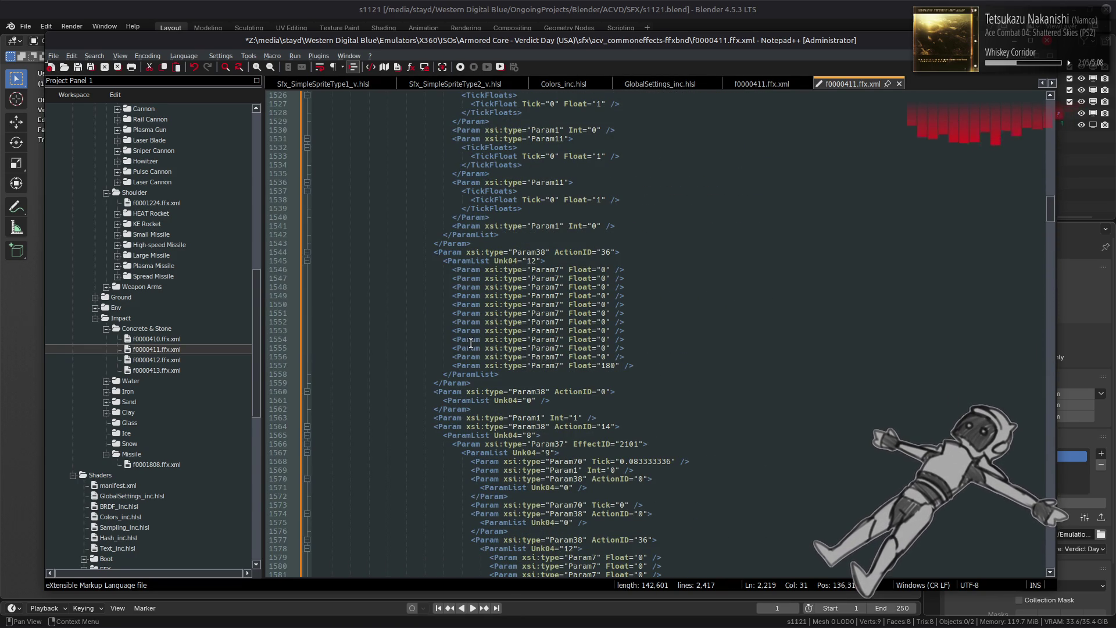
{"action": "left_click", "coordinate": [307, 434]}
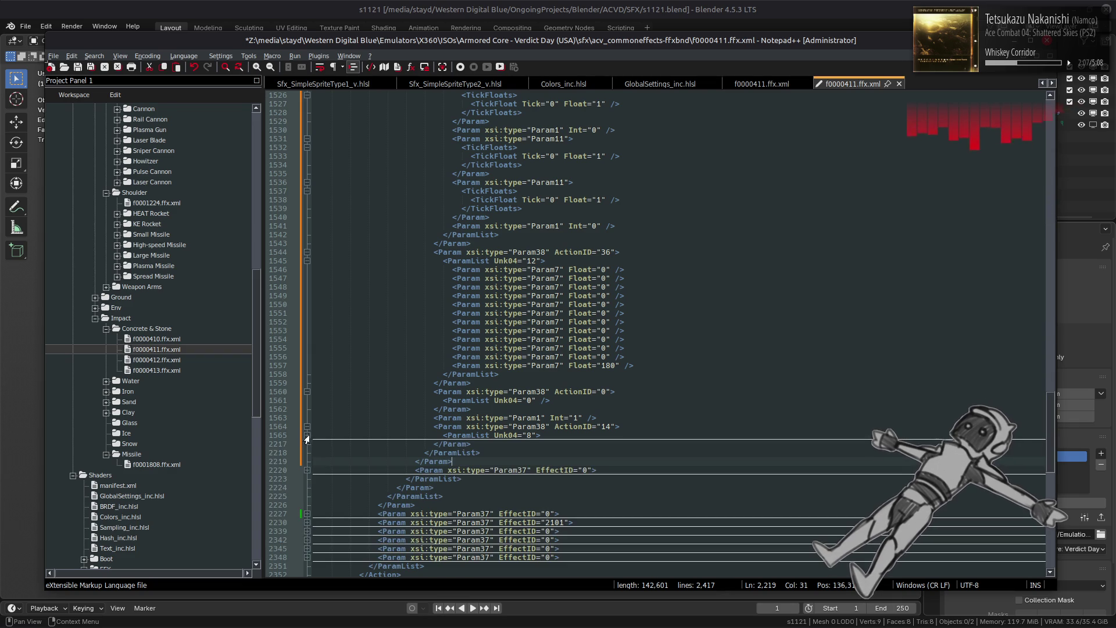
- Paste the ActionID 79 block over lines 1564–2217 and unindent its inner lines 1565–1570
{"action": "mouse_move", "coordinate": [477, 444]}
{"action": "left_mouse_down"}
{"action": "mouse_move", "coordinate": [361, 428]}
{"action": "mouse_move", "coordinate": [433, 427]}
{"action": "left_mouse_up"}
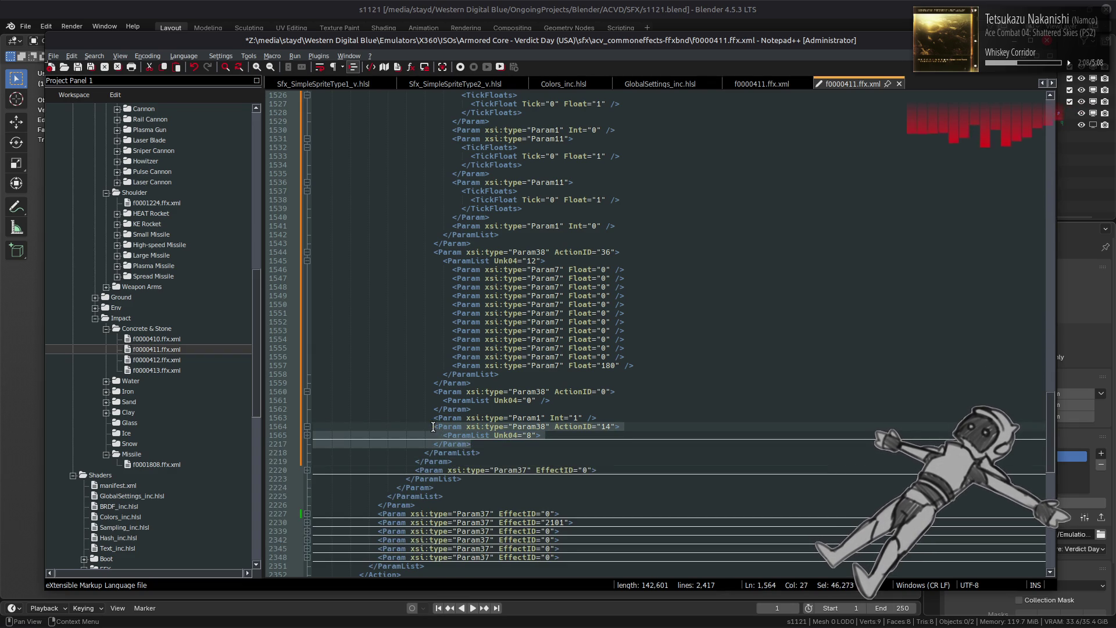
{"action": "type", "text": "<Param xsi:type=\"Param38\" ActionID=\"79\">                                     <ParamList Unk04=\"1\">                                       <Param xsi:type=\"Param37\" EffectID=\"0\">                                         <ParamList Unk04=\"0\" />                                       </Param>                                     </ParamList>                                   </Param>"}
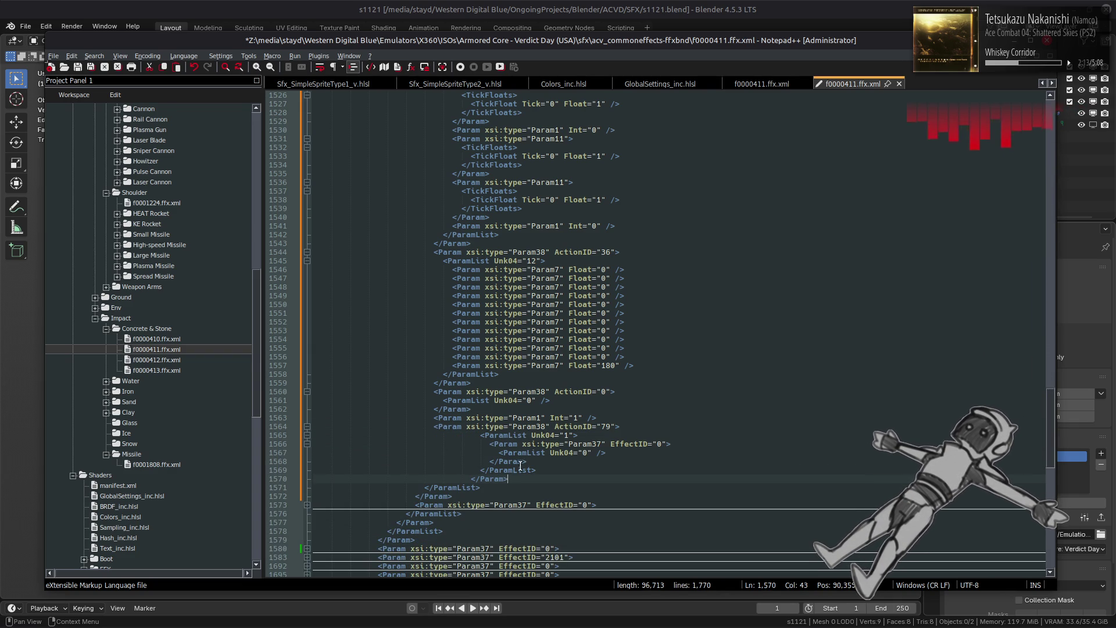
{"action": "left_click_drag", "start_coordinate": [517, 479], "coordinate": [264, 436]}
{"action": "key", "text": "shift+Tab"}
{"action": "key", "text": "shift+Tab"}
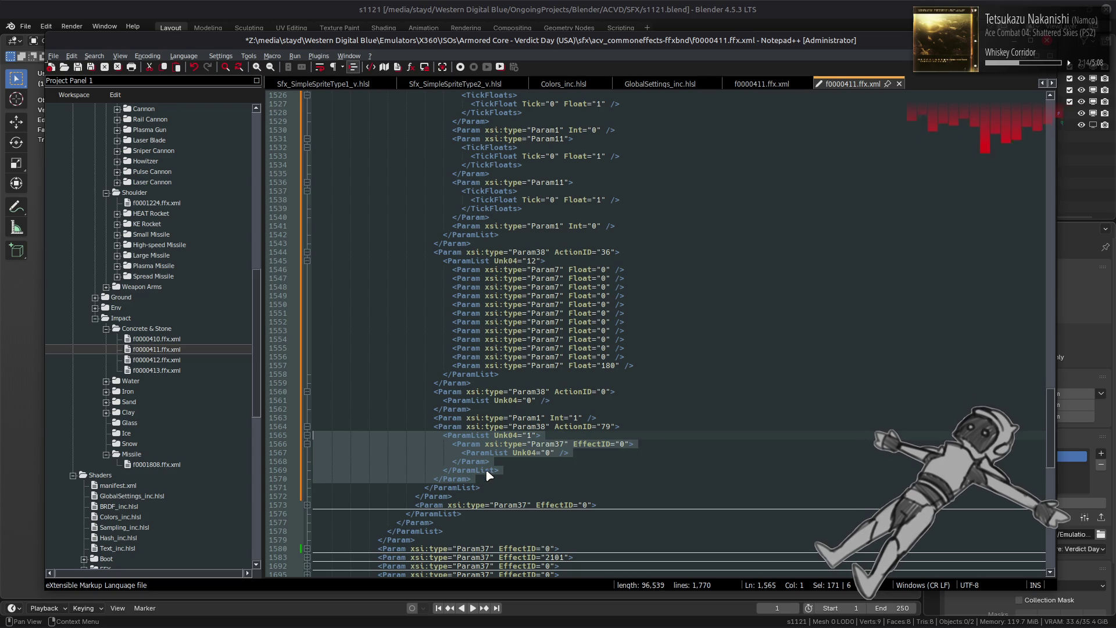
{"action": "left_click", "coordinate": [503, 477]}
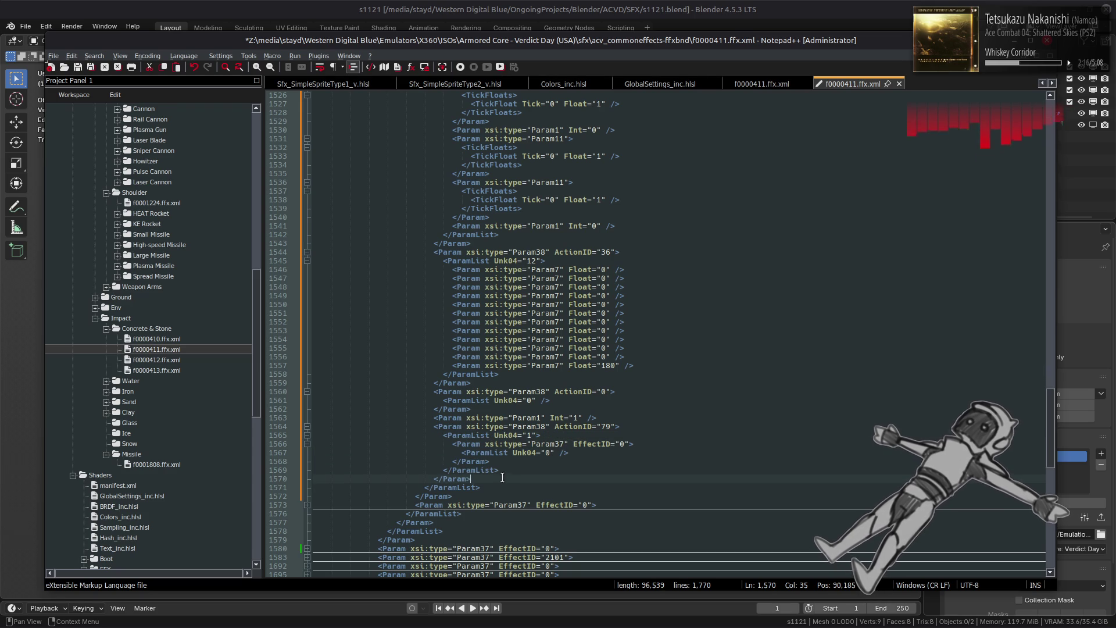
- Fold the new ActionID 79 block at line 1564 and the ActionID 0 block at line 1560
{"action": "left_click", "coordinate": [305, 429]}
{"action": "left_click", "coordinate": [306, 392]}
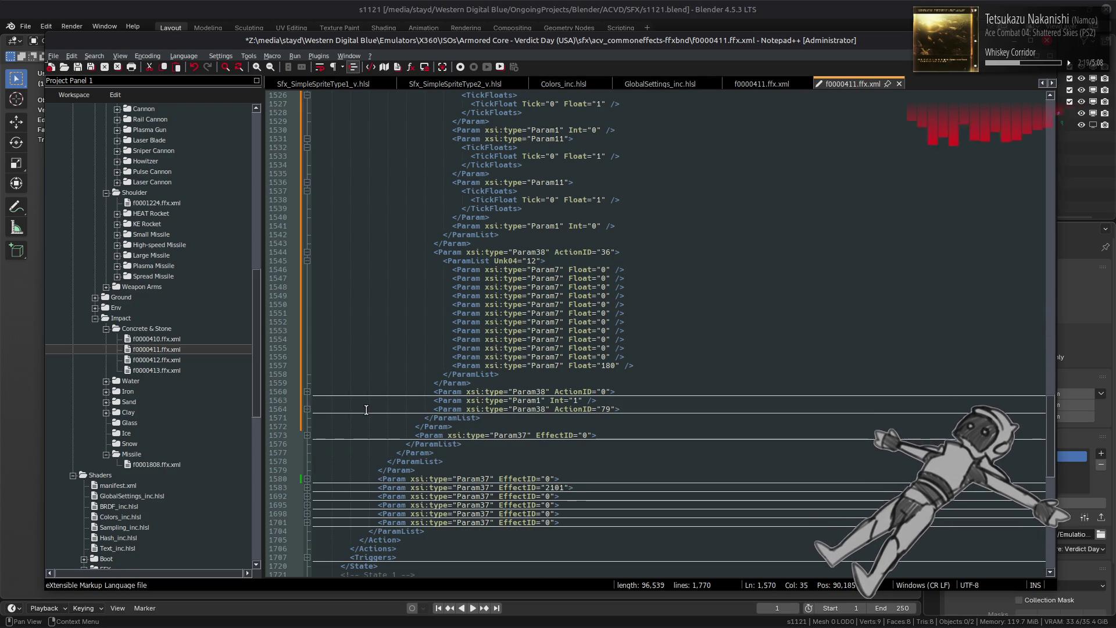
{"action": "scroll", "coordinate": [366, 410], "scroll_direction": "up", "scroll_amount": 5}
{"action": "scroll", "coordinate": [367, 410], "scroll_direction": "up", "scroll_amount": 6}
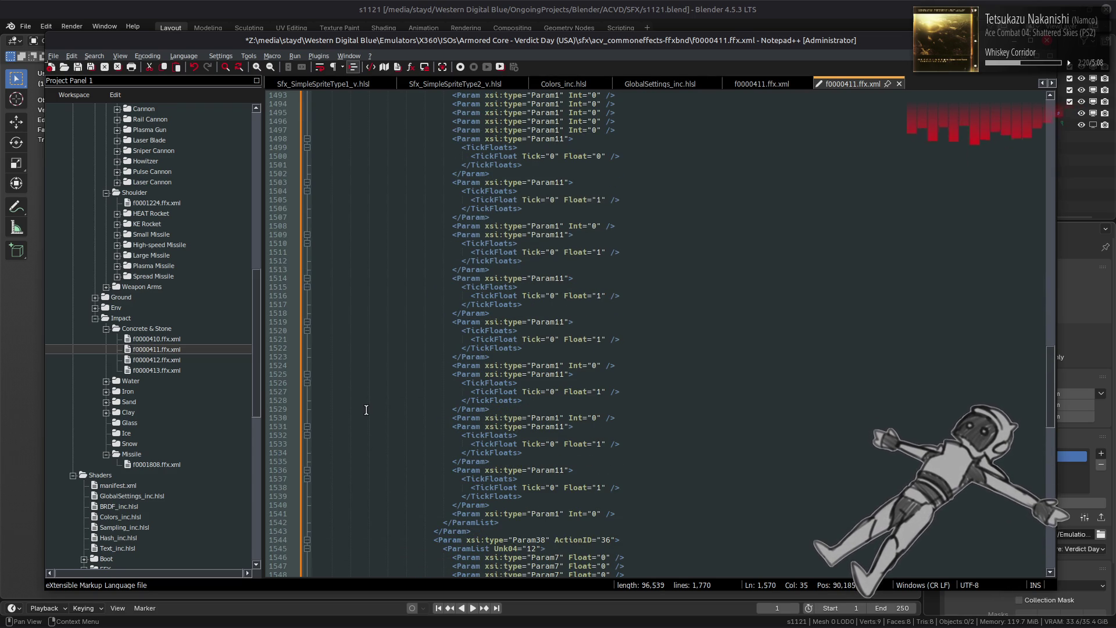
{"action": "scroll", "coordinate": [366, 410], "scroll_direction": "up", "scroll_amount": 12}
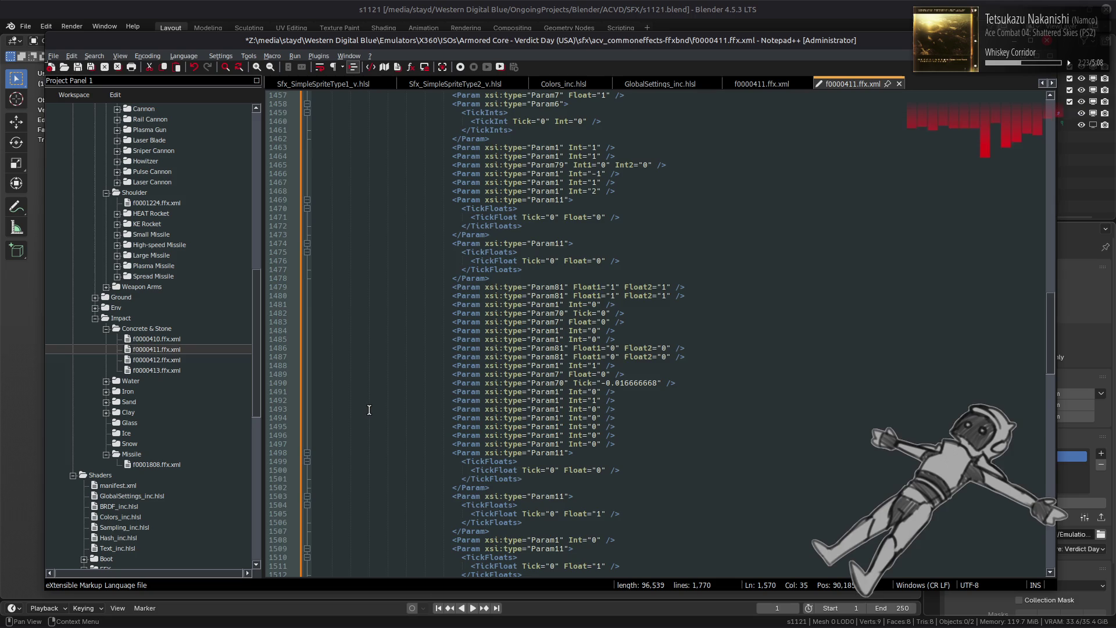
{"action": "scroll", "coordinate": [369, 410], "scroll_direction": "up", "scroll_amount": 6}
{"action": "scroll", "coordinate": [684, 375], "scroll_direction": "up", "scroll_amount": 3}
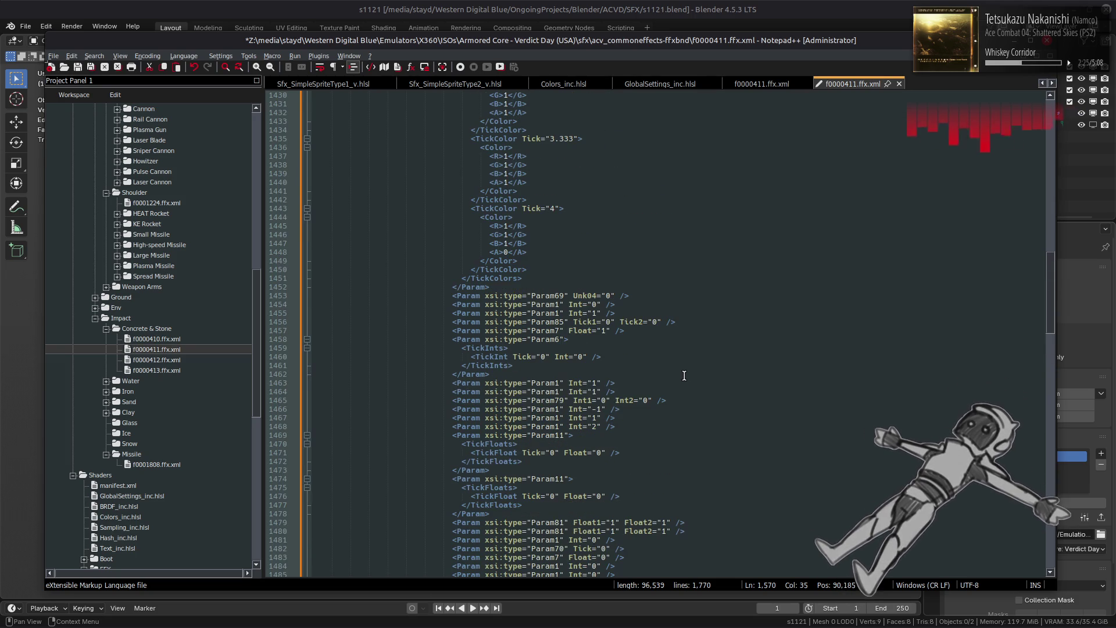
{"action": "scroll", "coordinate": [684, 376], "scroll_direction": "up", "scroll_amount": 4}
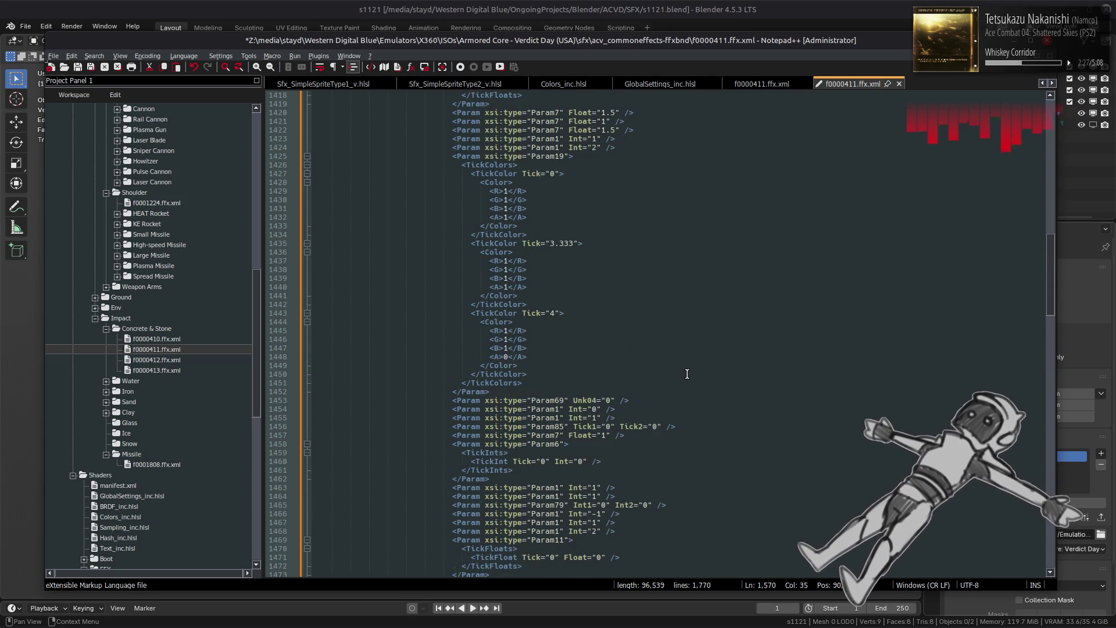
{"action": "scroll", "coordinate": [687, 374], "scroll_direction": "up", "scroll_amount": 11}
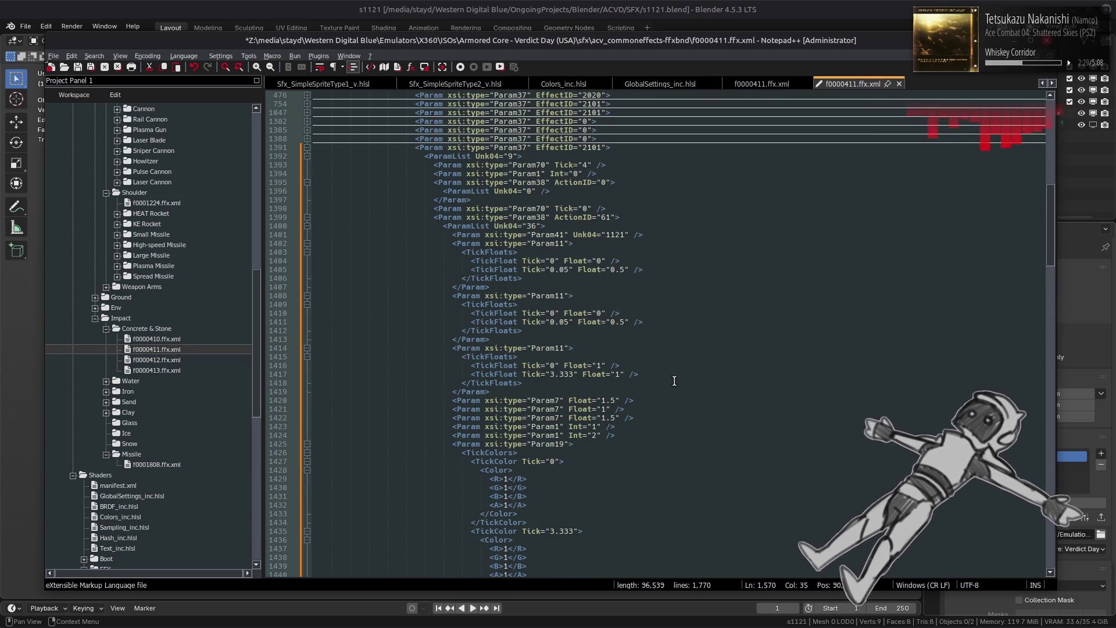
{"action": "scroll", "coordinate": [674, 380], "scroll_direction": "up", "scroll_amount": 4}
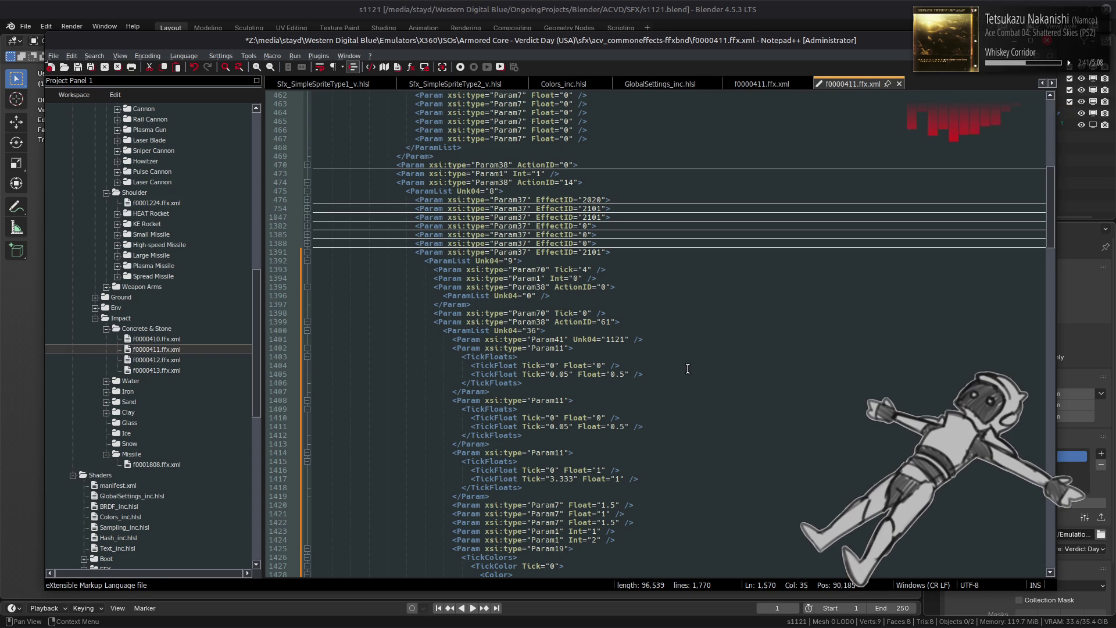
{"action": "scroll", "coordinate": [687, 368], "scroll_direction": "up", "scroll_amount": 5}
{"action": "key", "text": "ctrl+z"}
{"action": "key", "text": "ctrl+z"}
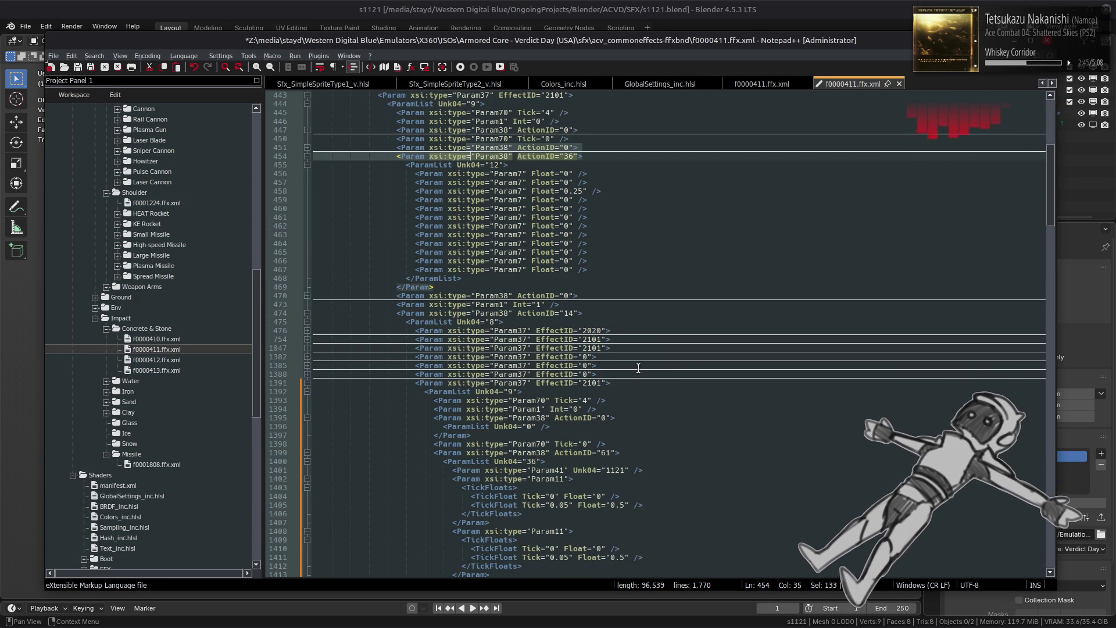
{"action": "scroll", "coordinate": [639, 368], "scroll_direction": "down", "scroll_amount": 3}
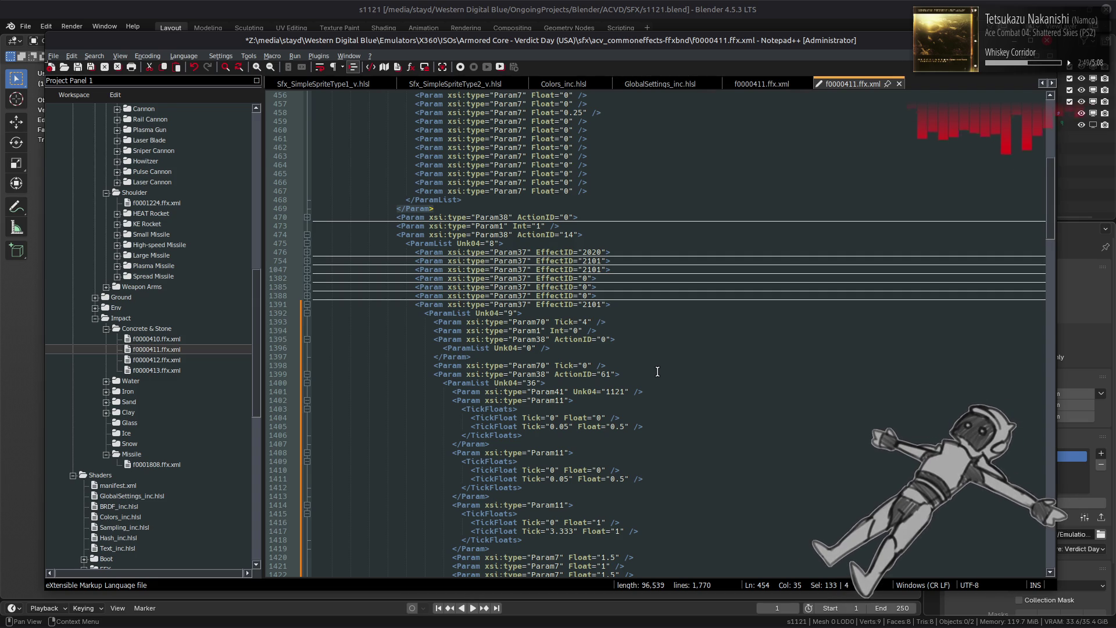
{"action": "left_click", "coordinate": [765, 86]}
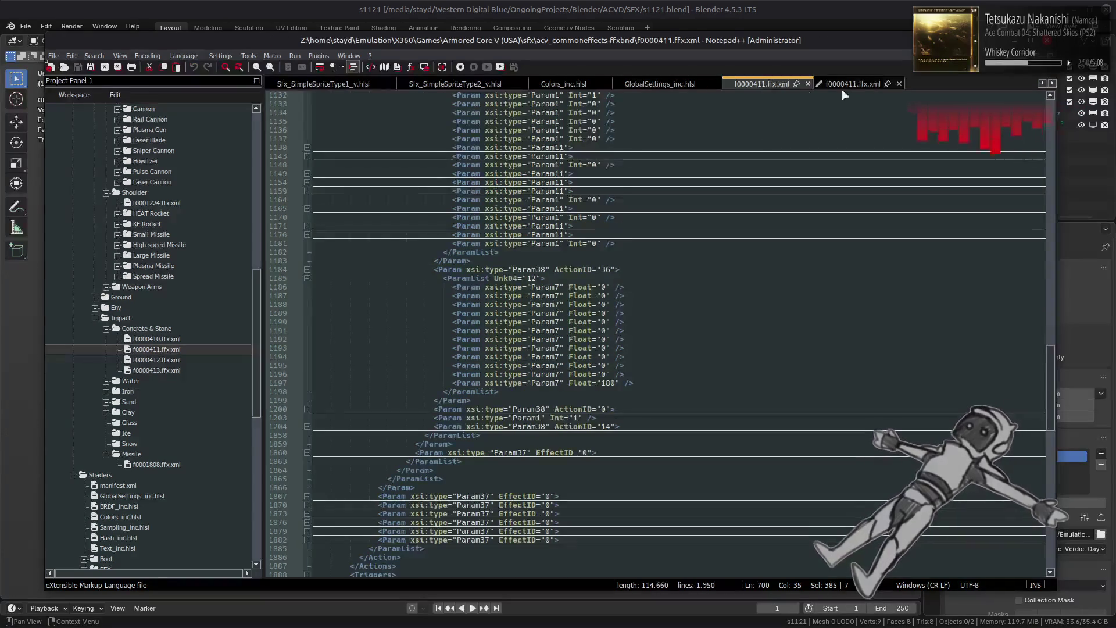
{"action": "left_click", "coordinate": [852, 86]}
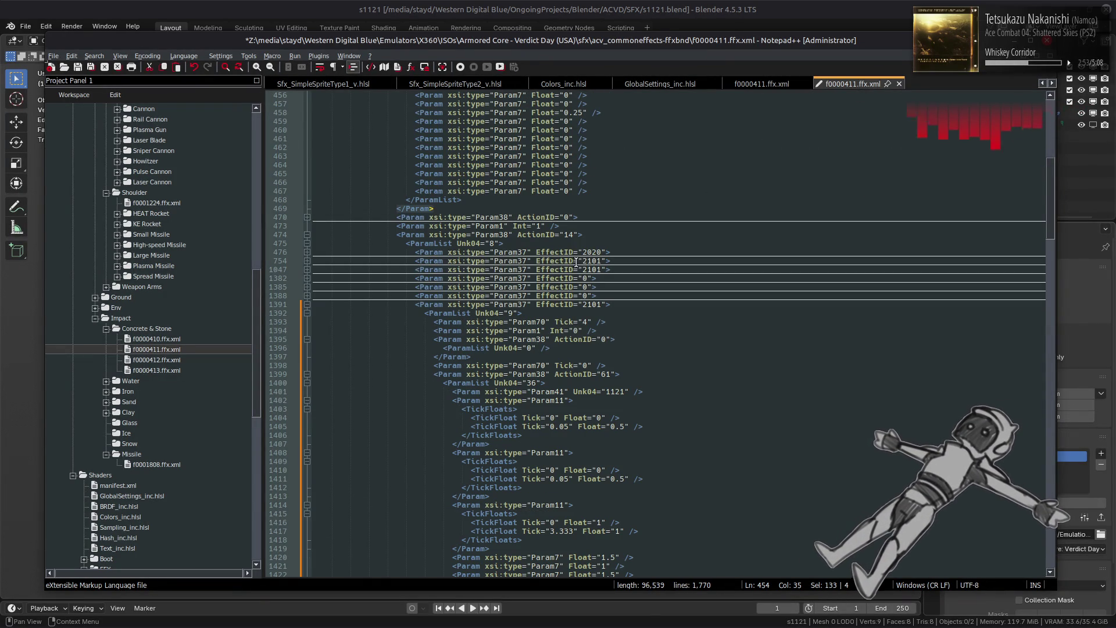
{"action": "double_click", "coordinate": [159, 370]}
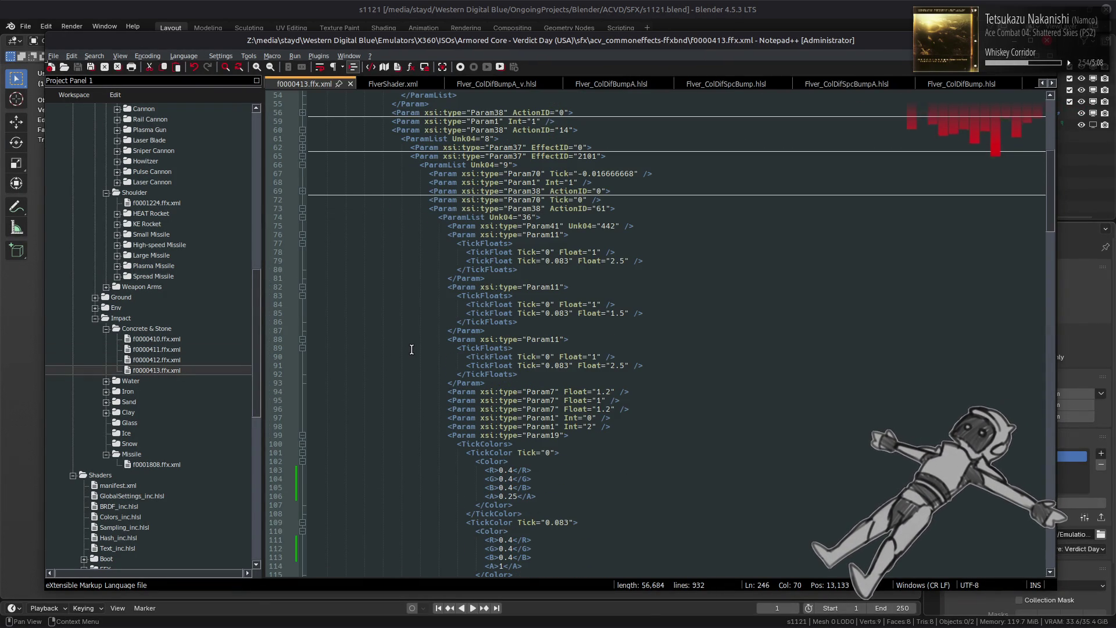
{"action": "double_click", "coordinate": [165, 351]}
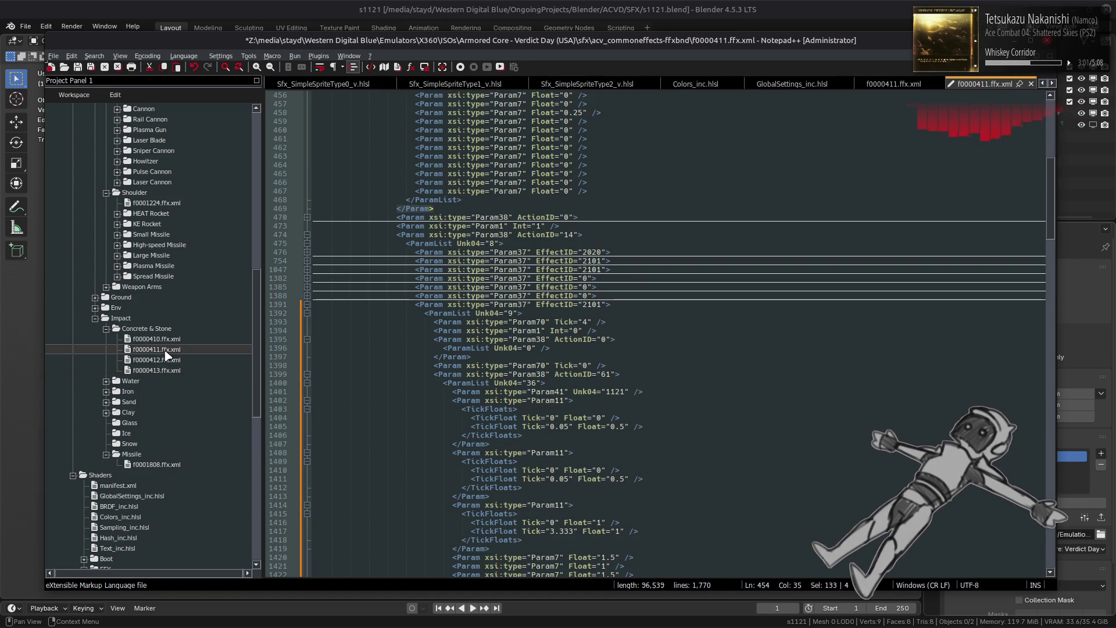
{"action": "scroll", "coordinate": [168, 366], "scroll_direction": "down", "scroll_amount": 5}
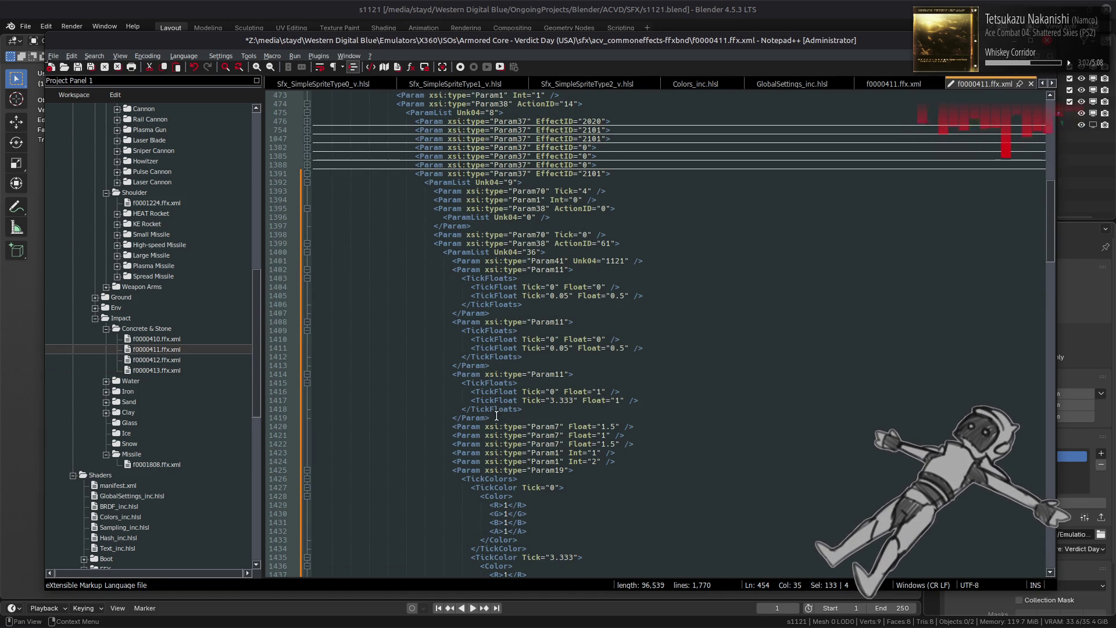
{"action": "double_click", "coordinate": [166, 372]}
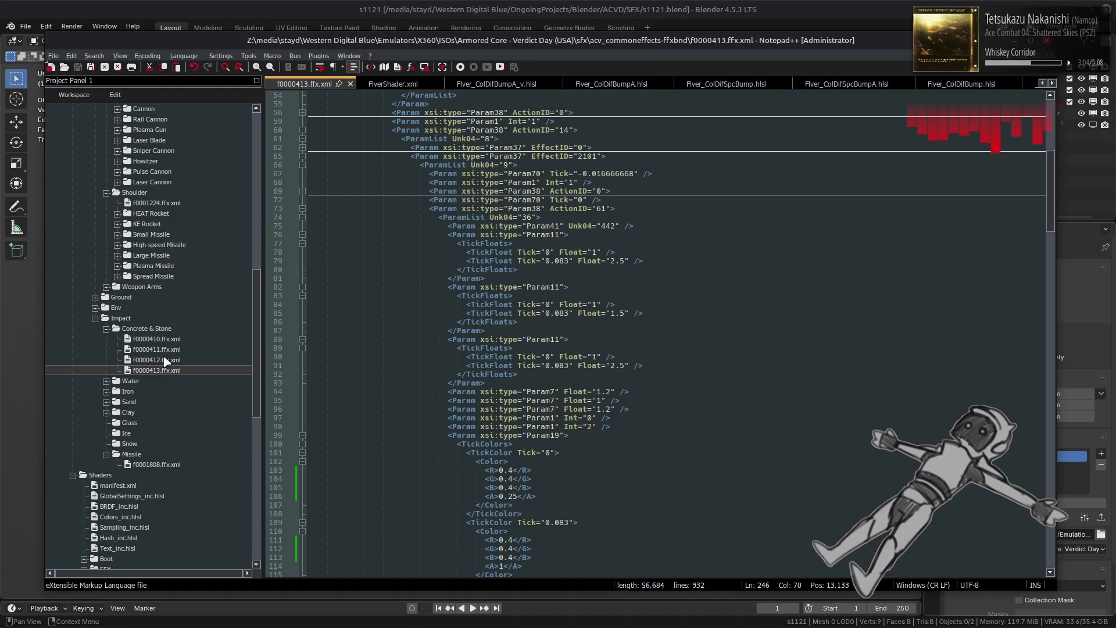
{"action": "double_click", "coordinate": [167, 352]}
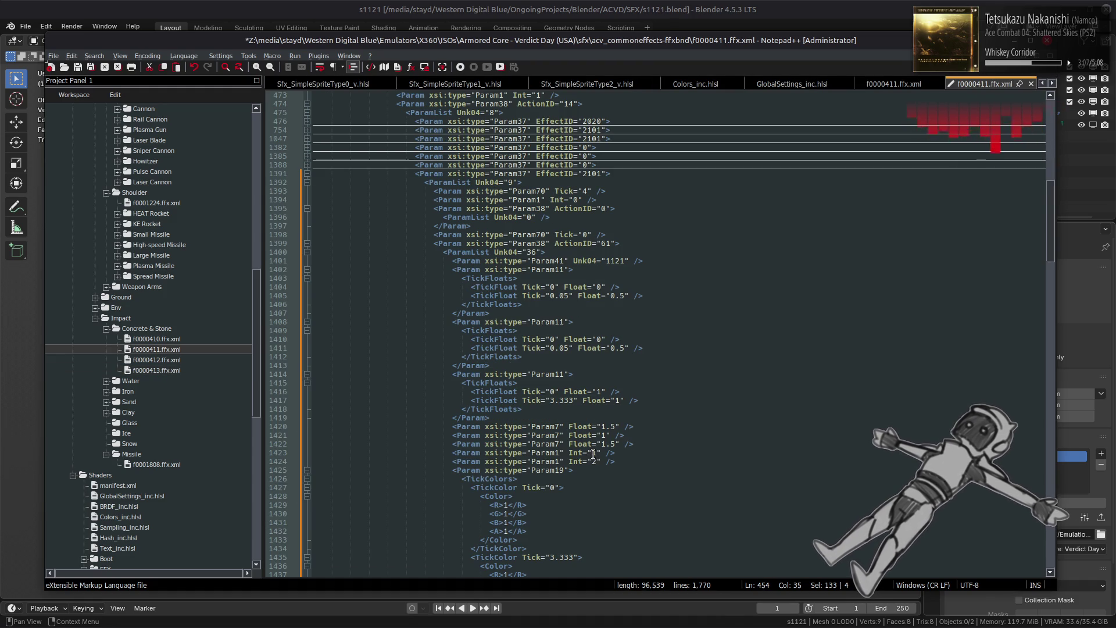
- Change the Param1 Int on line 1423 from 1 to 0 and save f0000411.ffx.xml
{"action": "double_click", "coordinate": [593, 453]}
{"action": "type", "text": "0"}
{"action": "key", "text": "ctrl+s"}
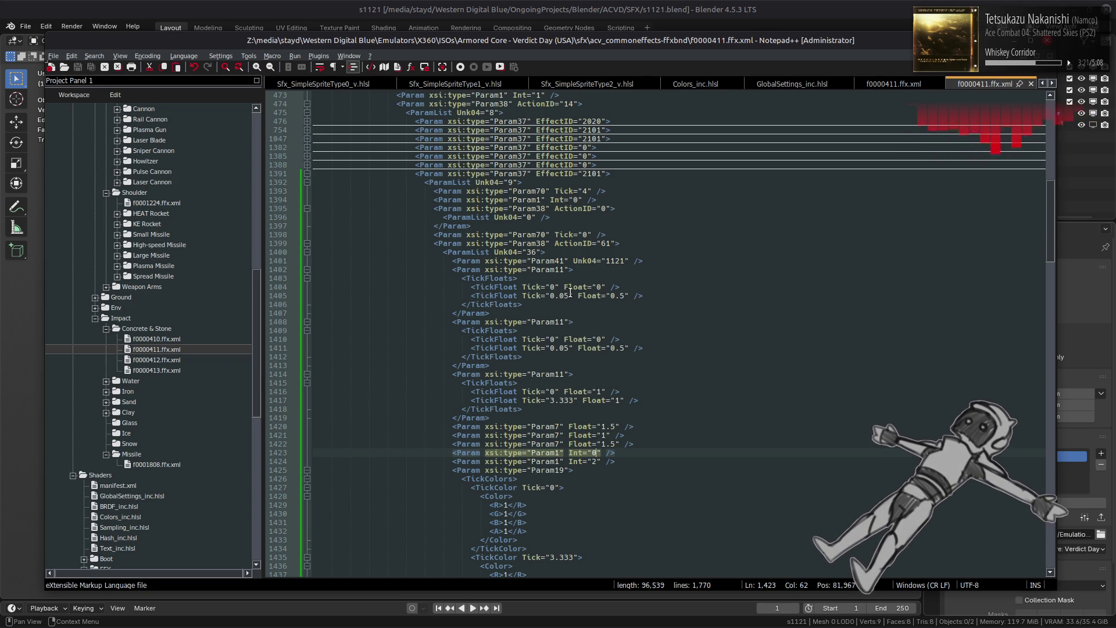
- Collapse the Param38 ActionID 0 block and compare f0000411 against reference f0000413
{"action": "left_click", "coordinate": [307, 208]}
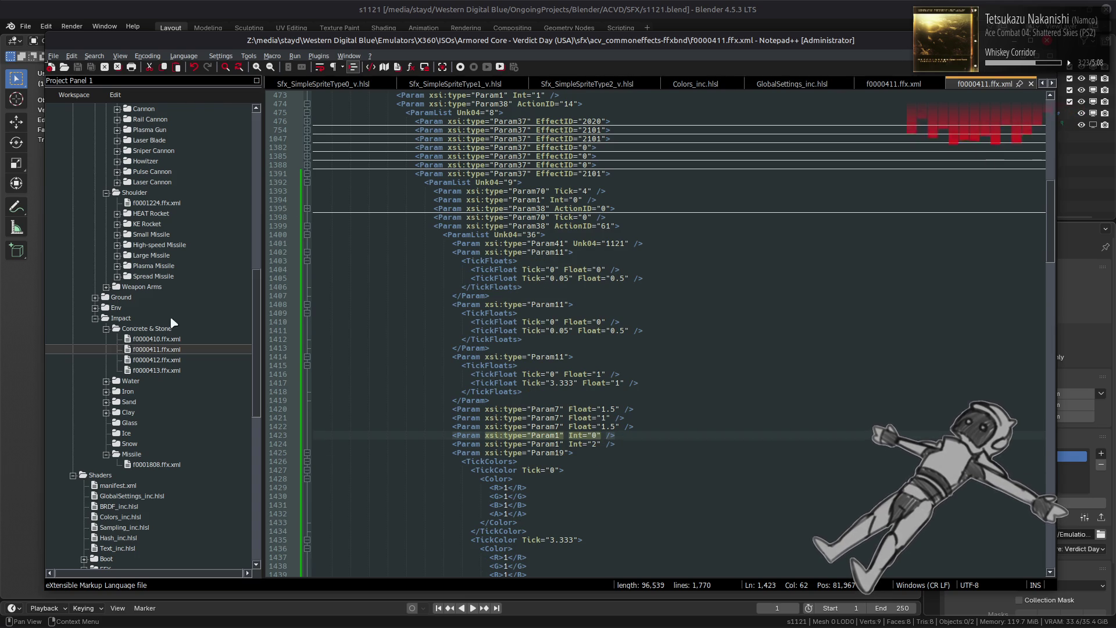
{"action": "double_click", "coordinate": [162, 372]}
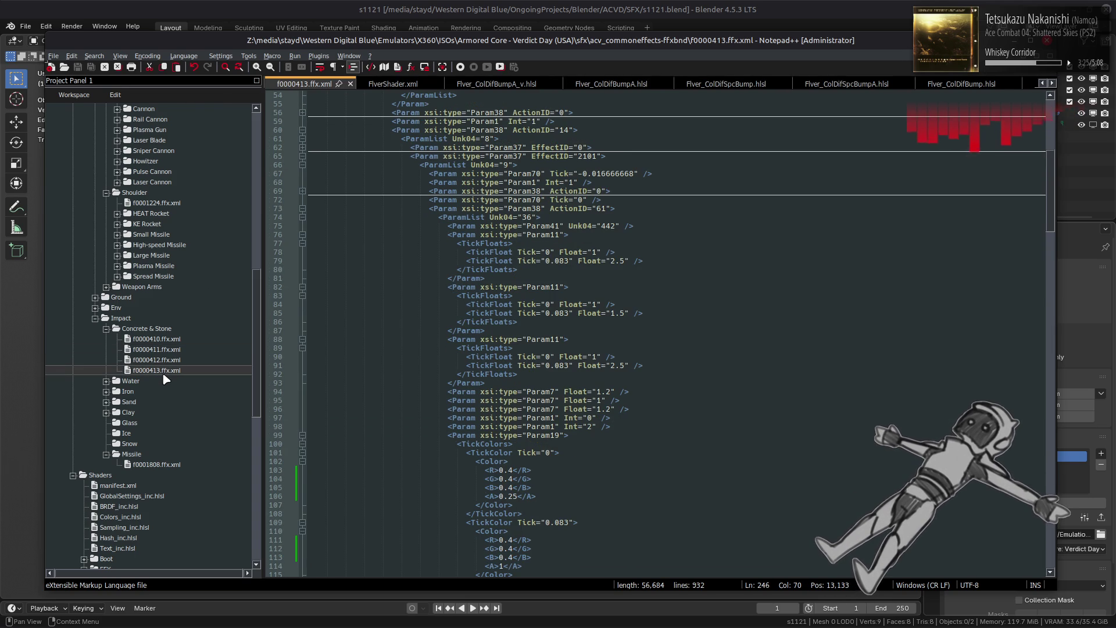
{"action": "double_click", "coordinate": [160, 350]}
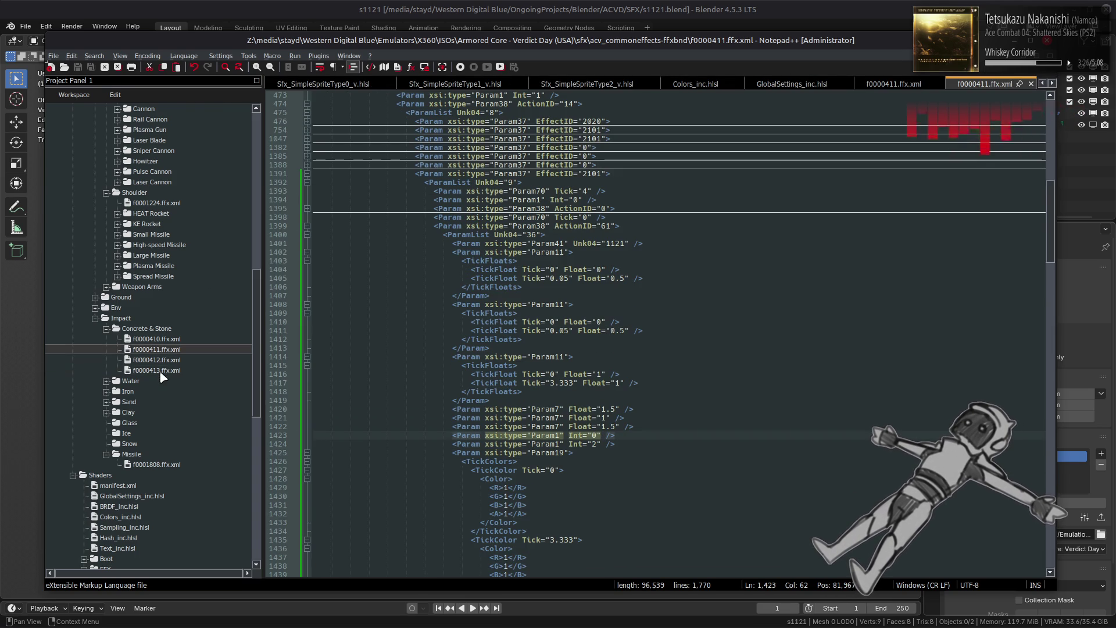
{"action": "double_click", "coordinate": [162, 372]}
{"action": "double_click", "coordinate": [159, 351]}
{"action": "double_click", "coordinate": [159, 371]}
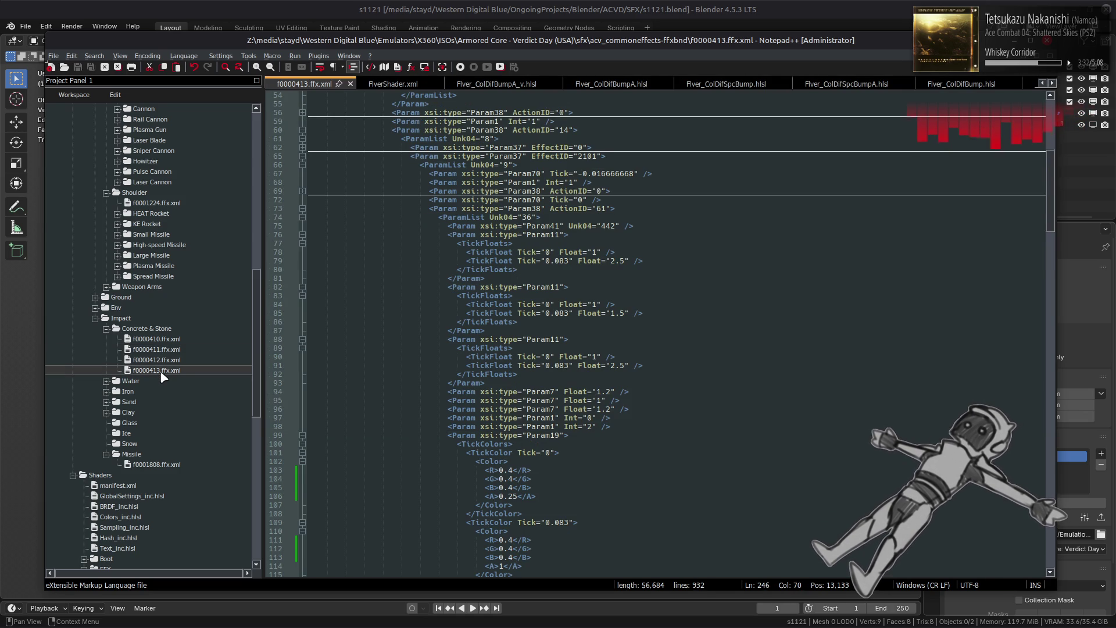
{"action": "scroll", "coordinate": [366, 357], "scroll_direction": "up", "scroll_amount": 6}
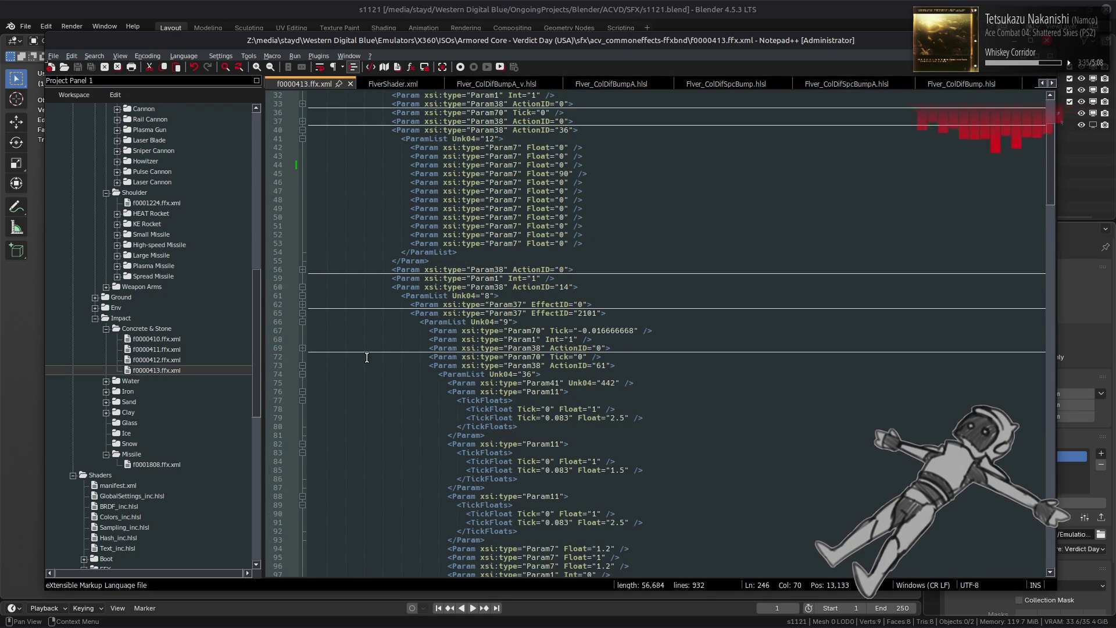
{"action": "scroll", "coordinate": [367, 357], "scroll_direction": "up", "scroll_amount": 1}
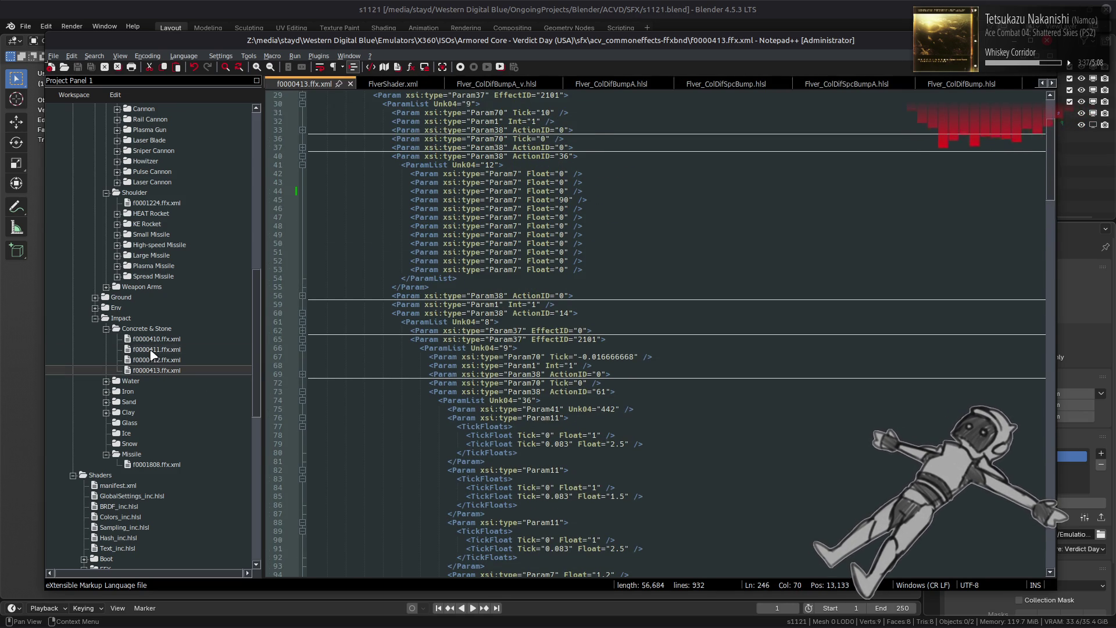
{"action": "double_click", "coordinate": [153, 350]}
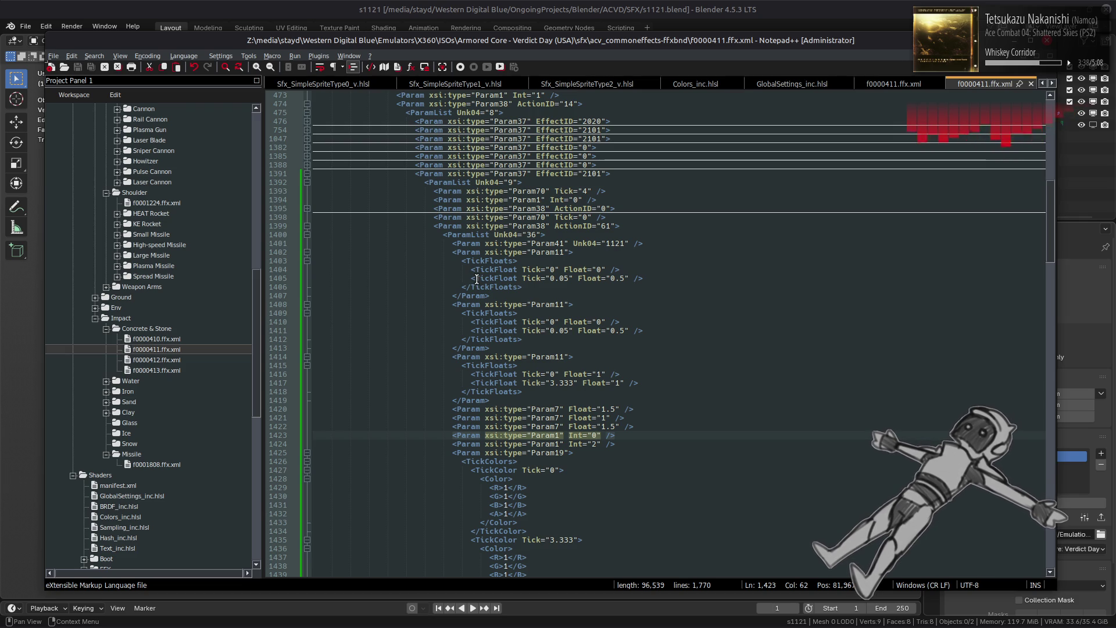
{"action": "scroll", "coordinate": [477, 279], "scroll_direction": "down", "scroll_amount": 13}
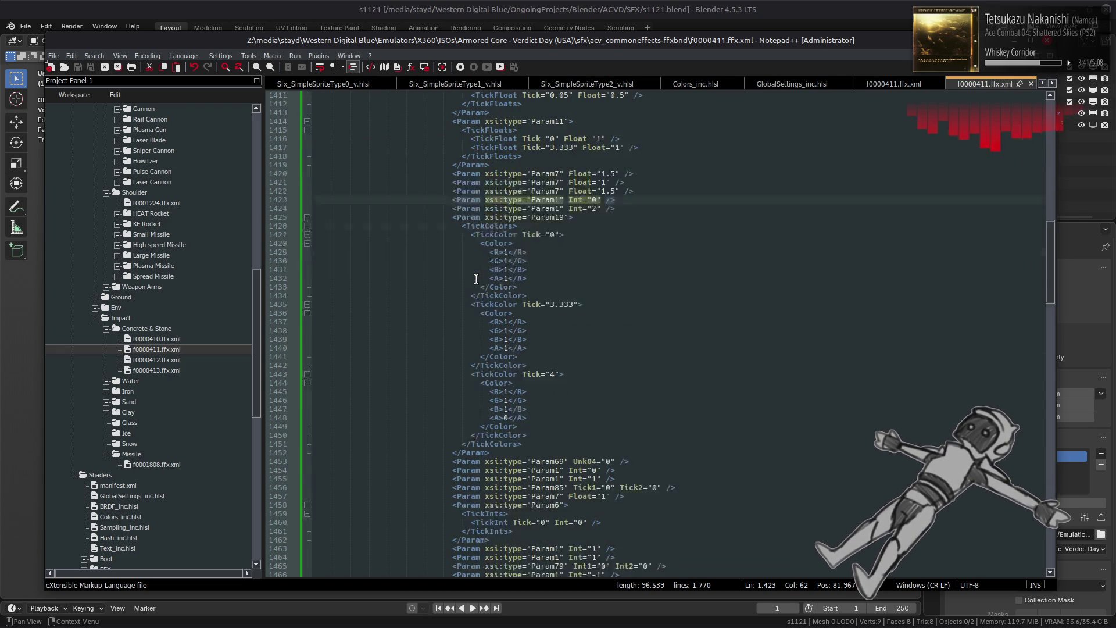
{"action": "scroll", "coordinate": [476, 279], "scroll_direction": "down", "scroll_amount": 5}
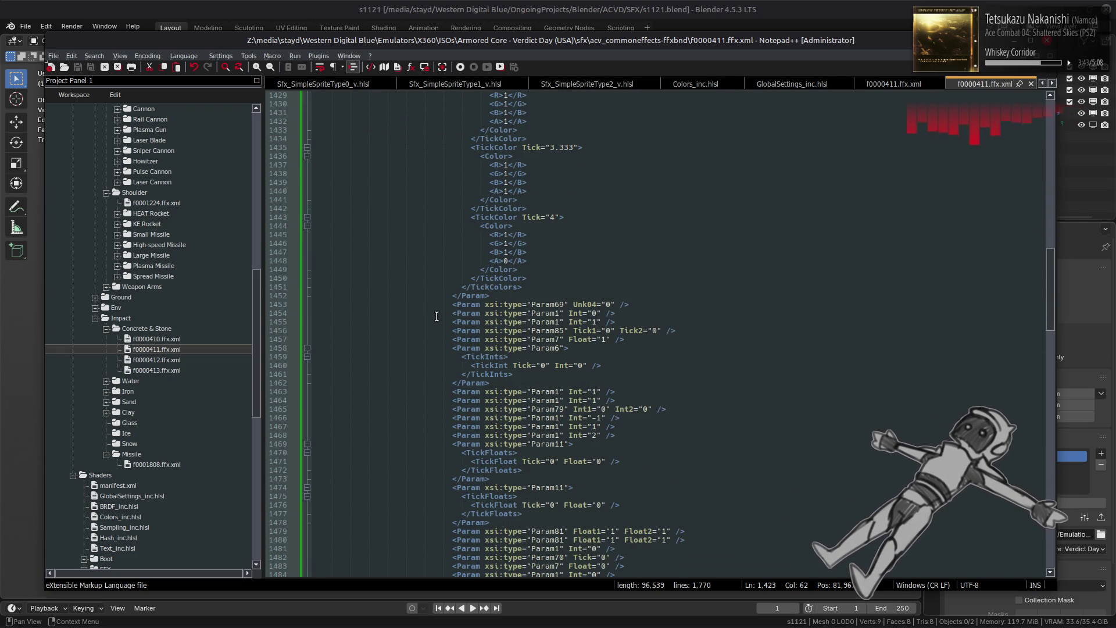
{"action": "scroll", "coordinate": [437, 315], "scroll_direction": "down", "scroll_amount": 2}
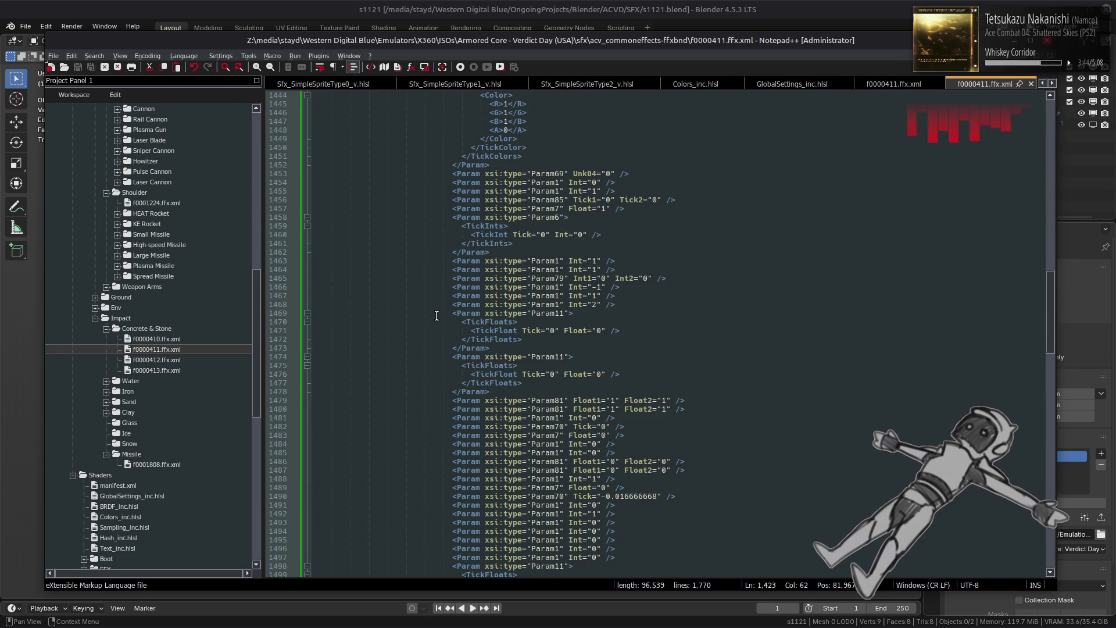
- Collapse the Param11 TickFloats blocks at lines 1469 through 1536
{"action": "left_click", "coordinate": [306, 314]}
{"action": "left_click", "coordinate": [305, 322]}
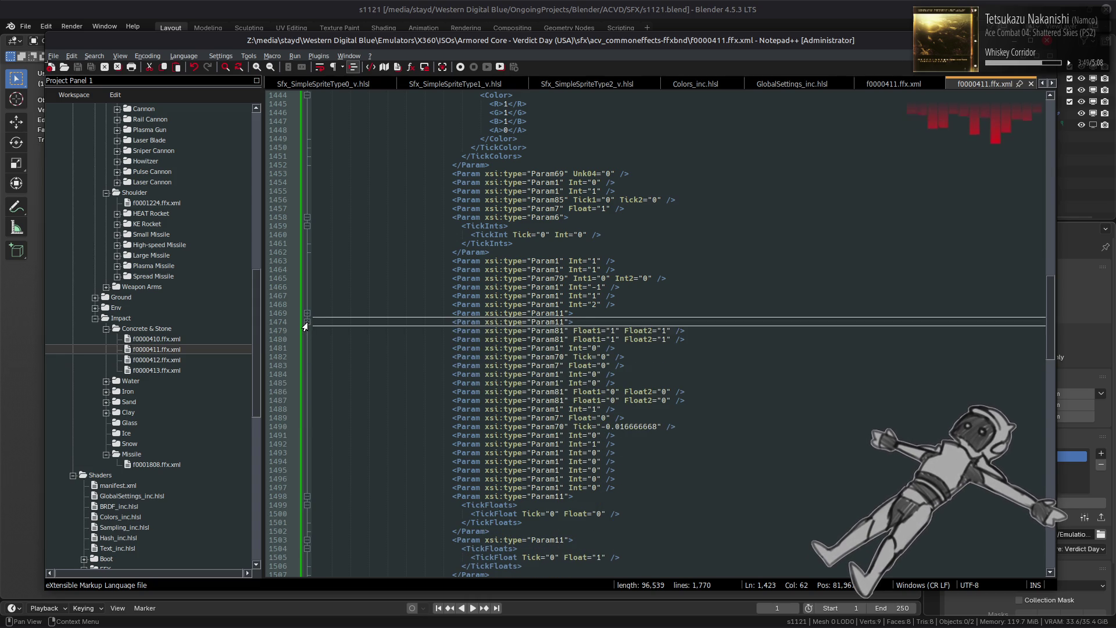
{"action": "scroll", "coordinate": [314, 325], "scroll_direction": "down", "scroll_amount": 11}
{"action": "scroll", "coordinate": [339, 307], "scroll_direction": "down", "scroll_amount": 1}
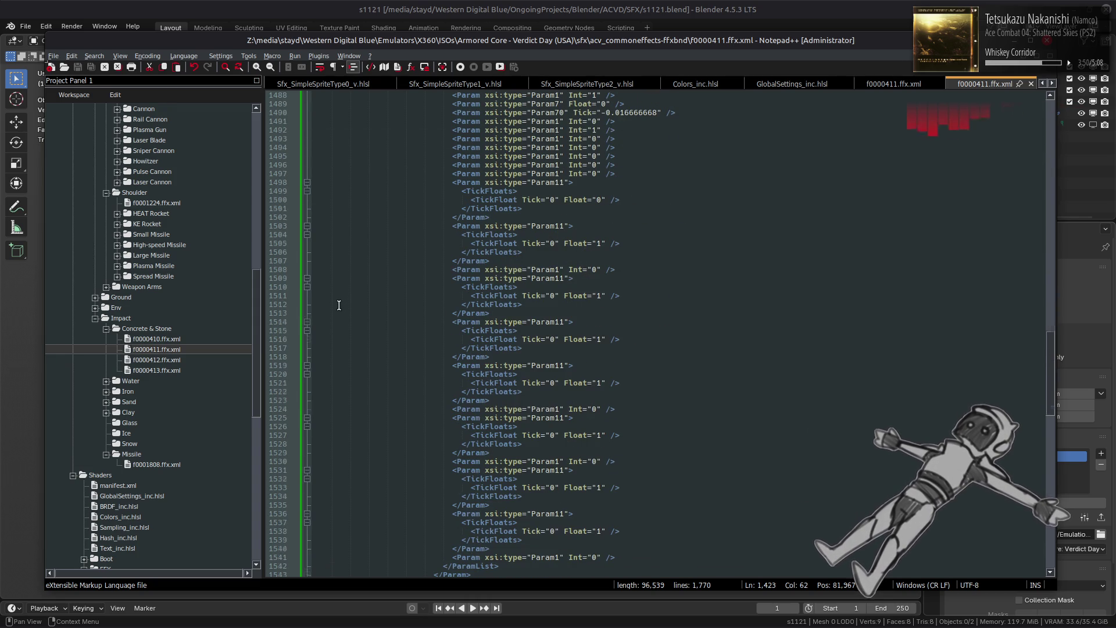
{"action": "left_click", "coordinate": [306, 182]}
{"action": "left_click", "coordinate": [307, 191]}
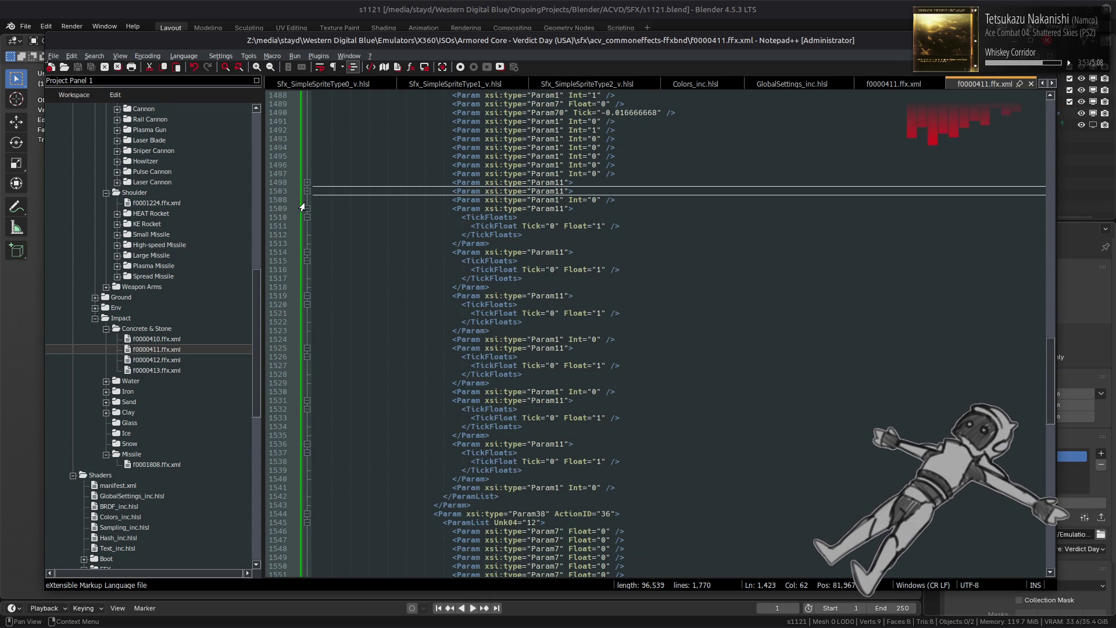
{"action": "left_click", "coordinate": [306, 208]}
{"action": "left_click", "coordinate": [307, 217]}
{"action": "left_click", "coordinate": [306, 225]}
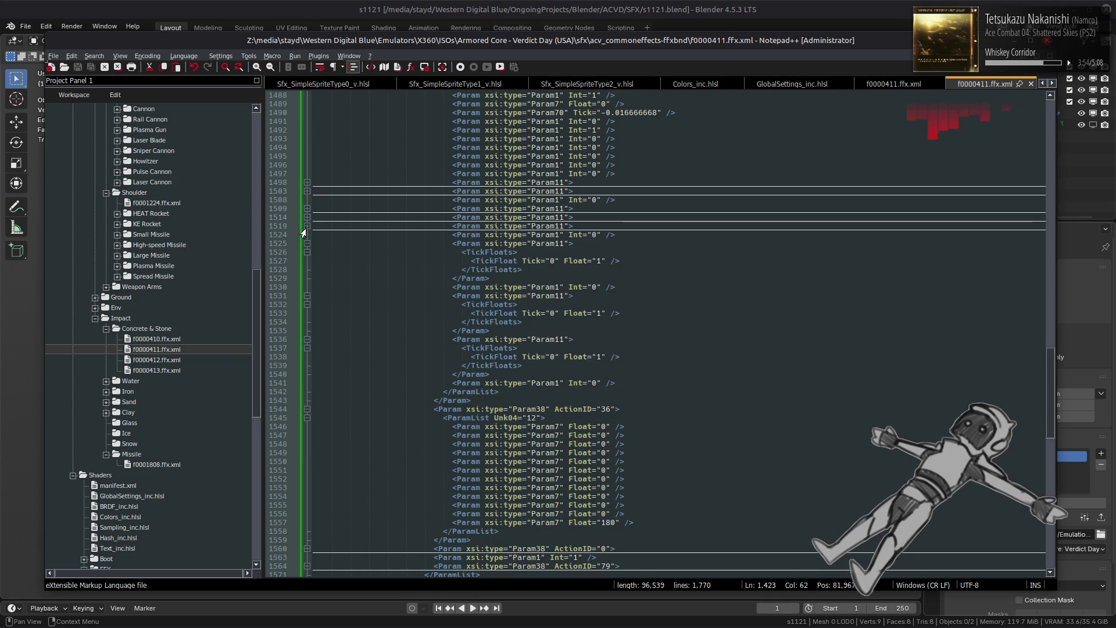
{"action": "left_click", "coordinate": [306, 243]}
{"action": "left_click", "coordinate": [306, 260]}
{"action": "left_click", "coordinate": [307, 269]}
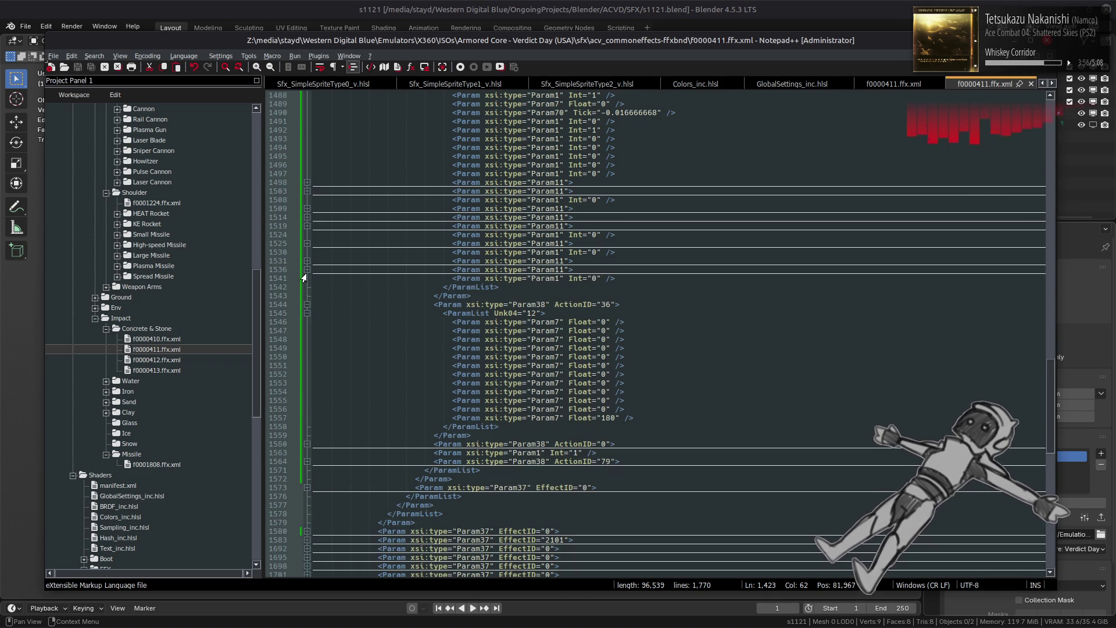
- Collapse the Param38 ActionID 36 block and recheck the Param11 block at line 1503
{"action": "left_click", "coordinate": [305, 306]}
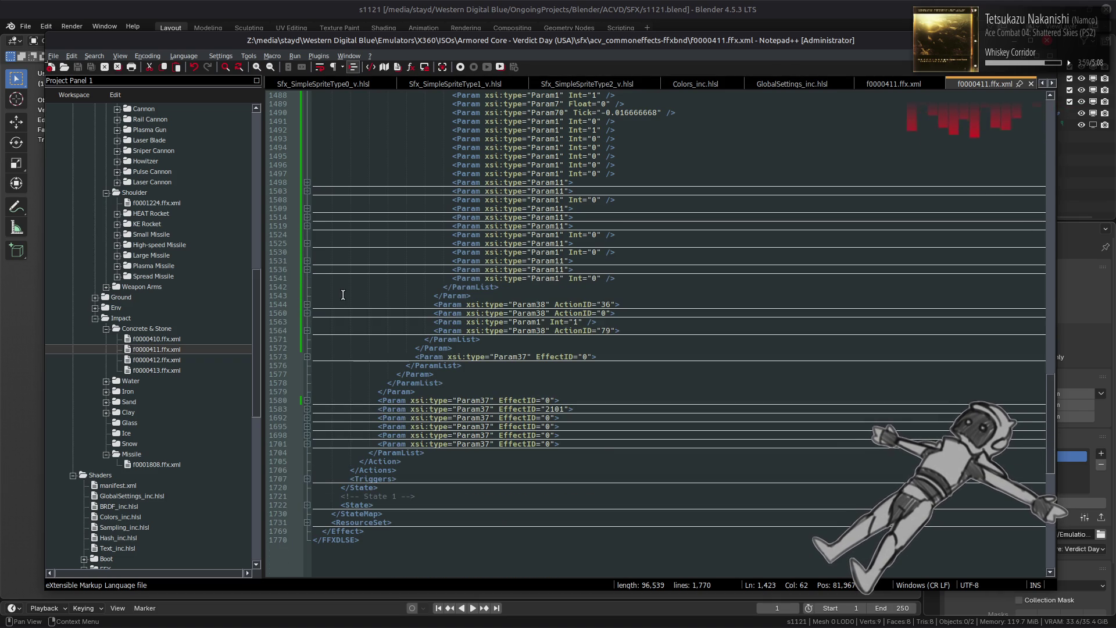
{"action": "scroll", "coordinate": [345, 295], "scroll_direction": "up", "scroll_amount": 6}
{"action": "left_click", "coordinate": [306, 348]}
{"action": "scroll", "coordinate": [303, 405], "scroll_direction": "up", "scroll_amount": 2}
{"action": "left_click", "coordinate": [304, 401]}
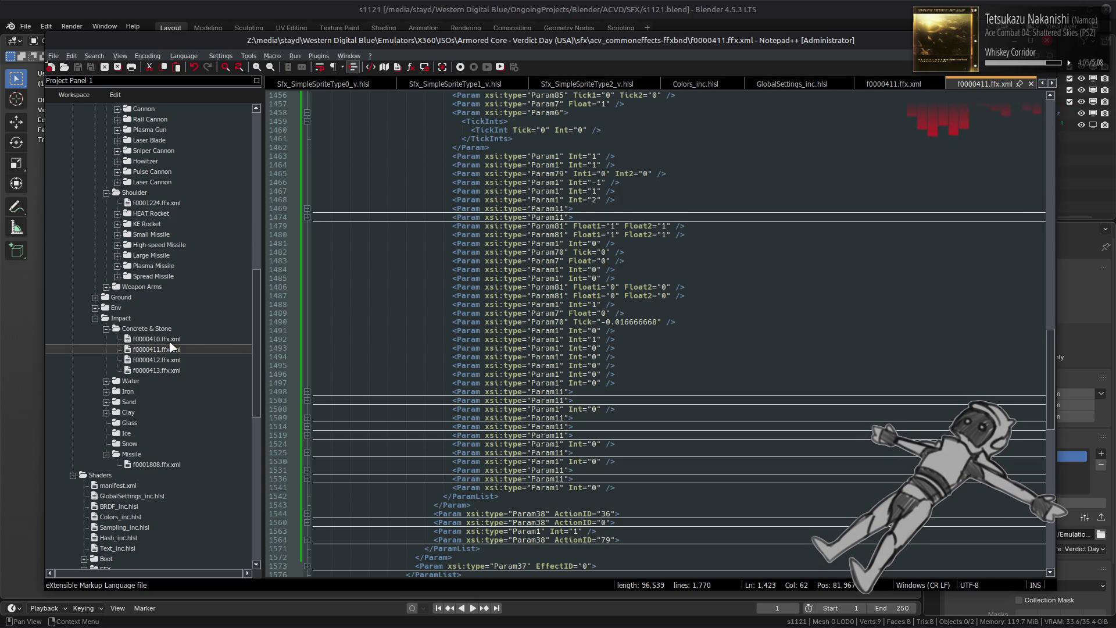
- Compare f0000411 with reference f0000413, collapsing the Param6 block to align them
{"action": "double_click", "coordinate": [169, 372]}
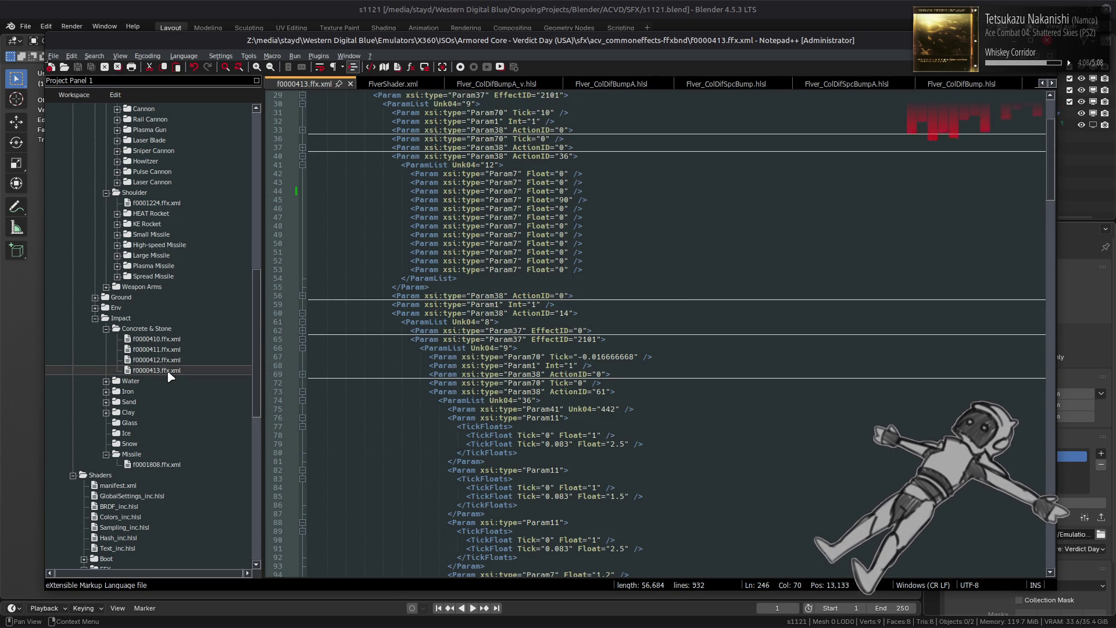
{"action": "scroll", "coordinate": [323, 352], "scroll_direction": "down", "scroll_amount": 8}
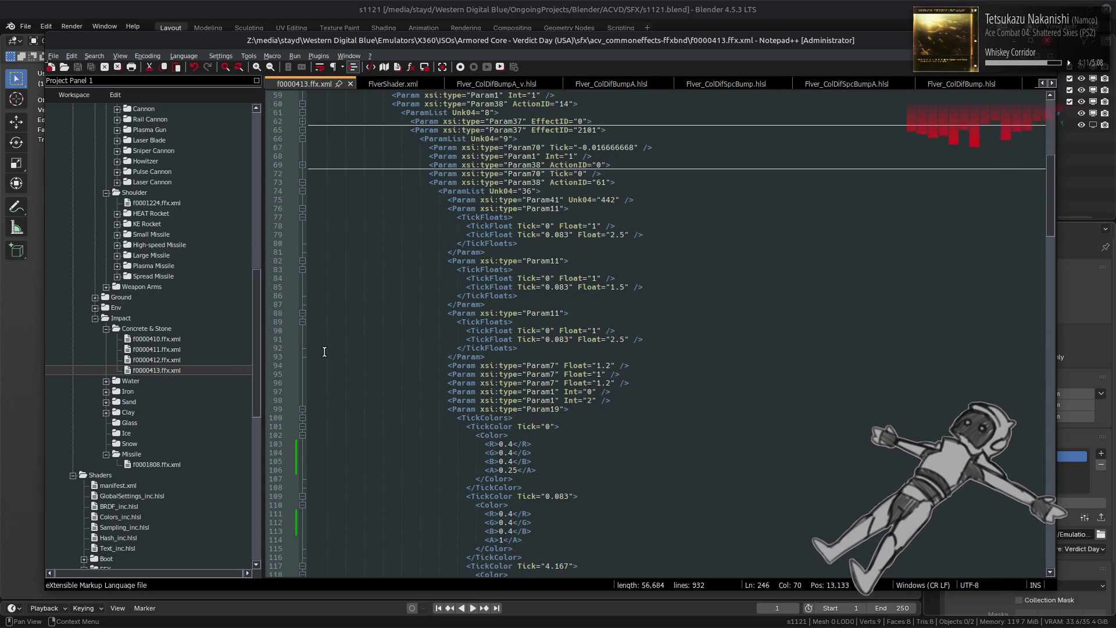
{"action": "scroll", "coordinate": [324, 352], "scroll_direction": "down", "scroll_amount": 14}
{"action": "scroll", "coordinate": [325, 352], "scroll_direction": "down", "scroll_amount": 6}
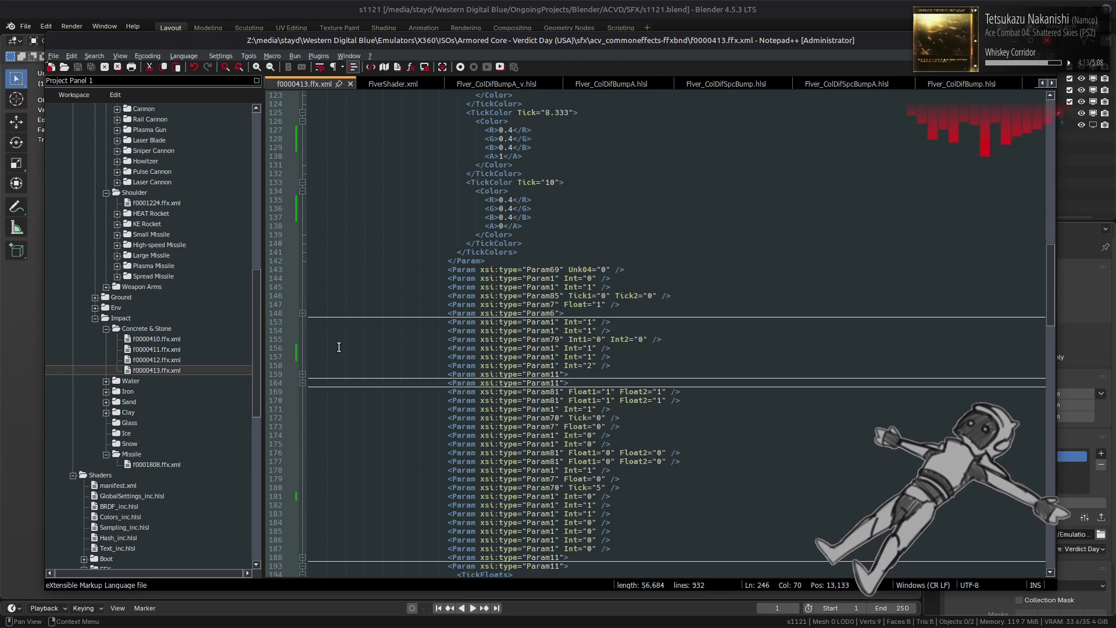
{"action": "double_click", "coordinate": [166, 350]}
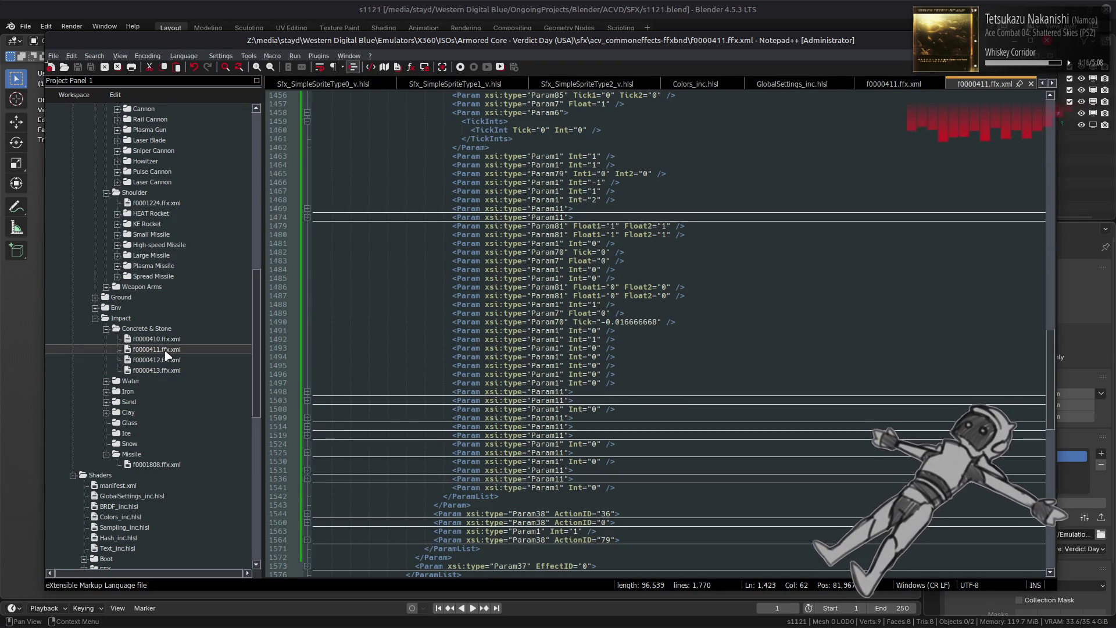
{"action": "scroll", "coordinate": [353, 392], "scroll_direction": "up", "scroll_amount": 5}
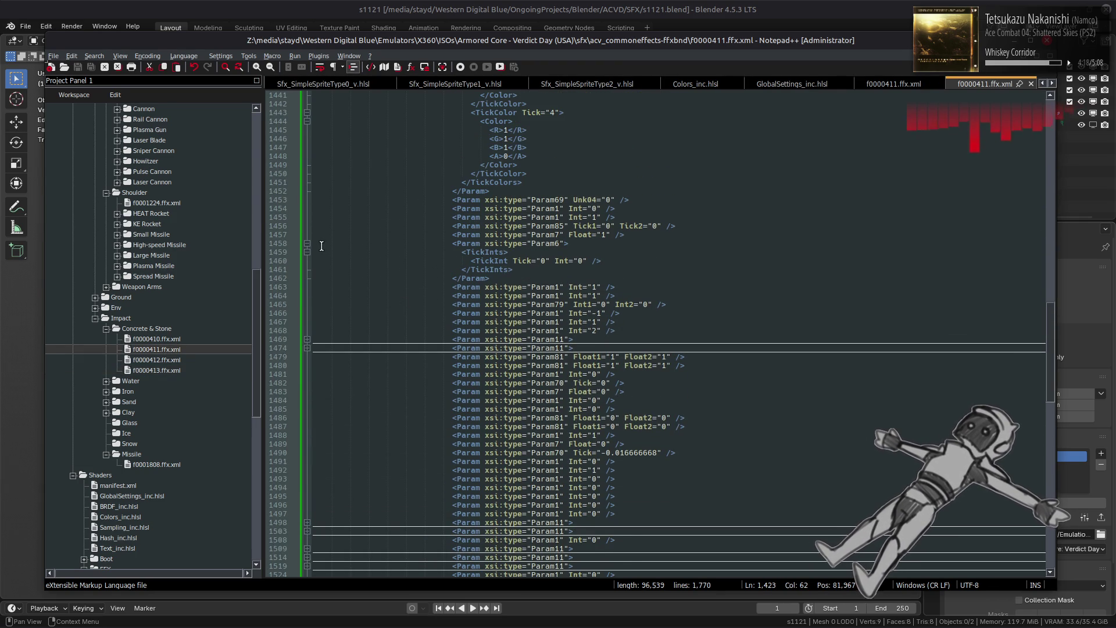
{"action": "left_click", "coordinate": [307, 243]}
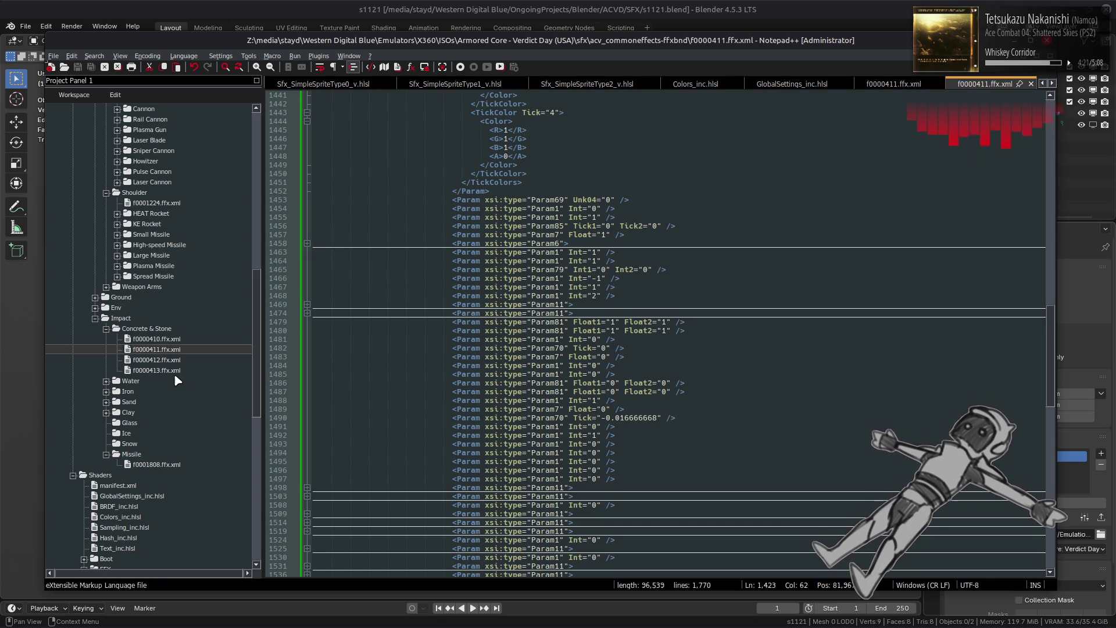
{"action": "double_click", "coordinate": [166, 370]}
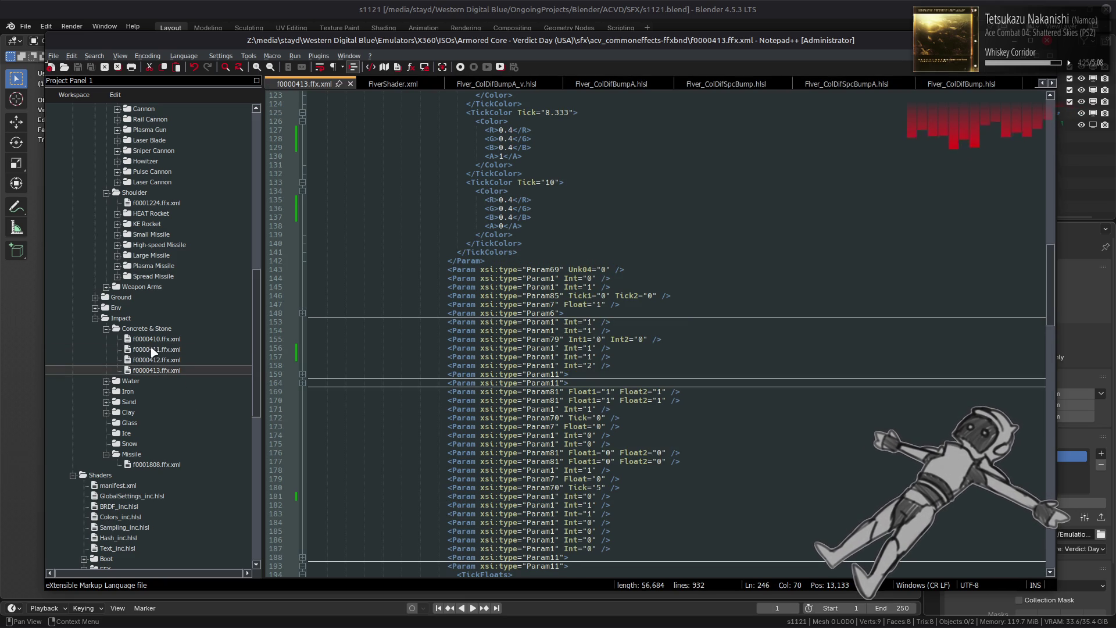
{"action": "double_click", "coordinate": [152, 349]}
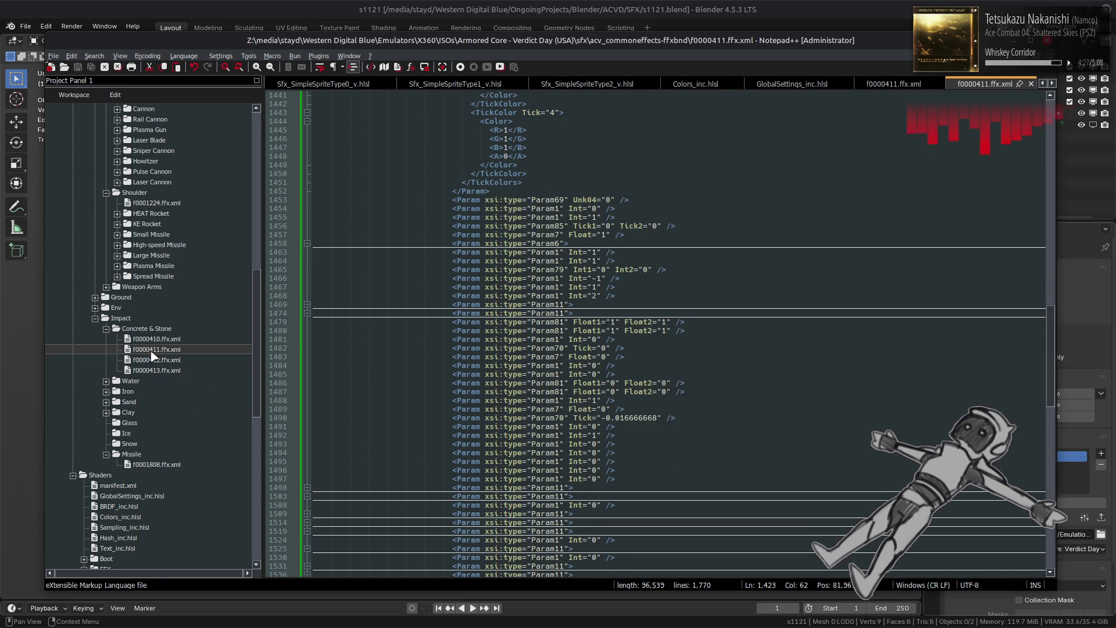
{"action": "double_click", "coordinate": [162, 371]}
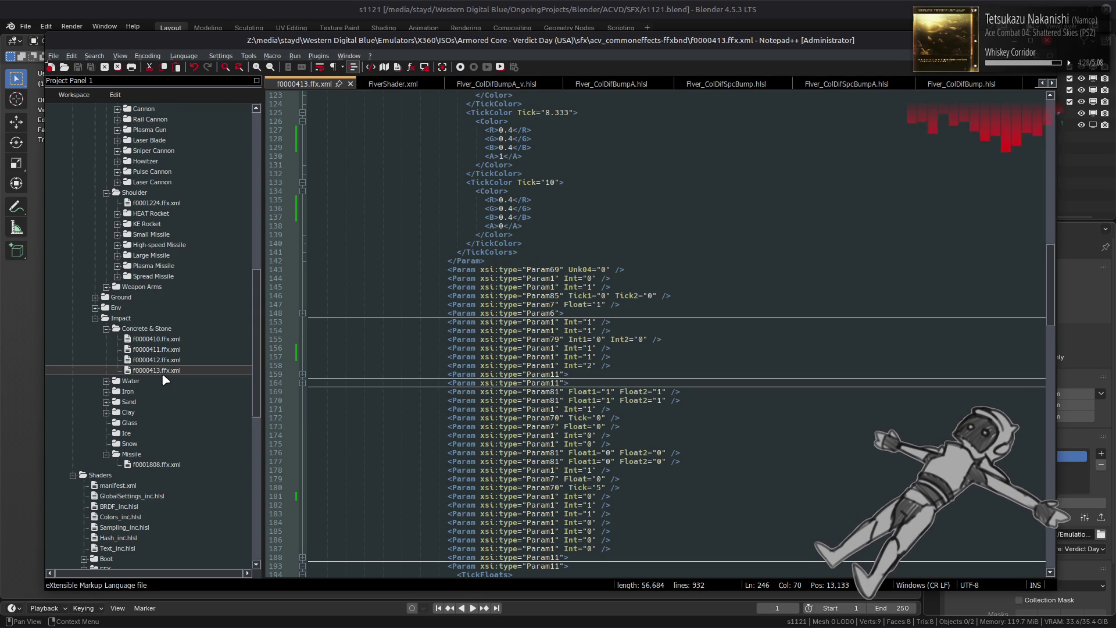
{"action": "double_click", "coordinate": [167, 351]}
- Change line 1466's Int from -1 to 1 and save
{"action": "left_click", "coordinate": [598, 279]}
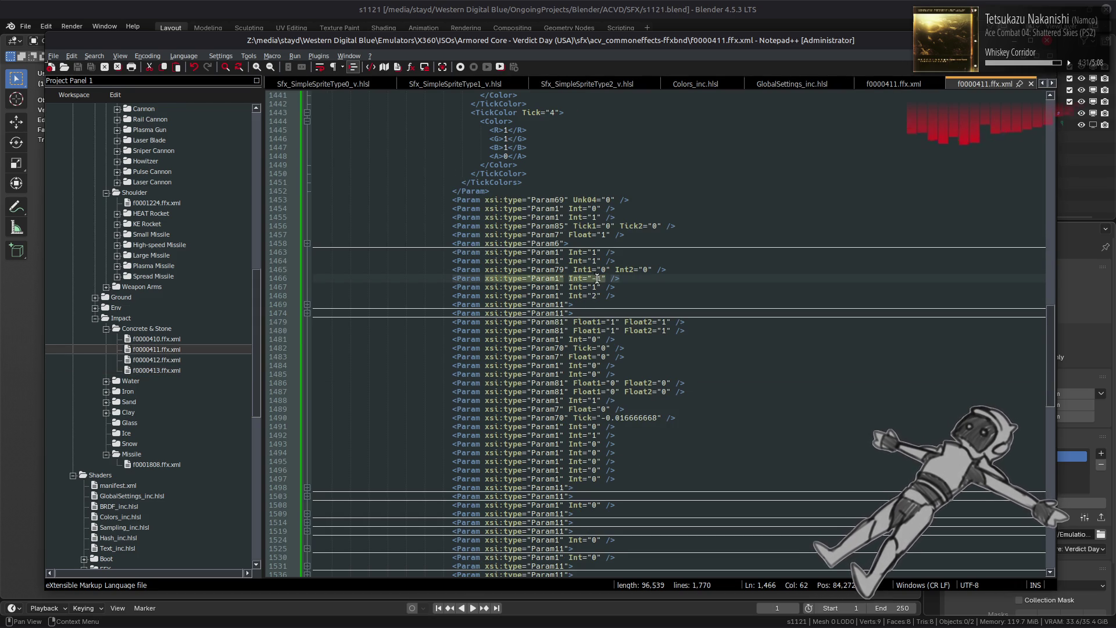
{"action": "key", "text": "BackSpace"}
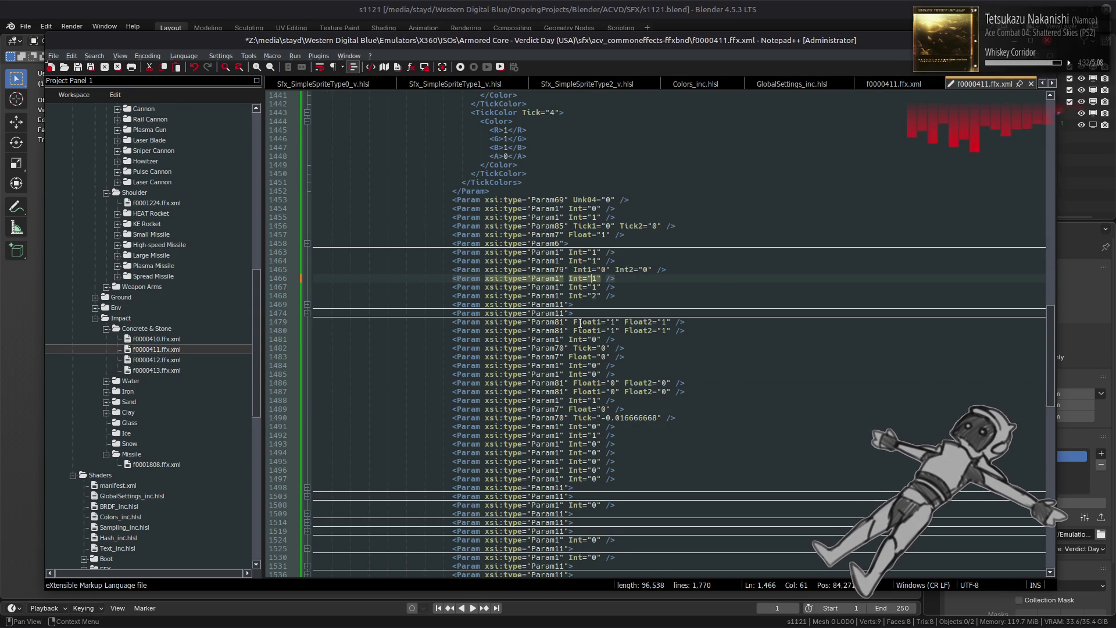
{"action": "key", "text": "ctrl+s"}
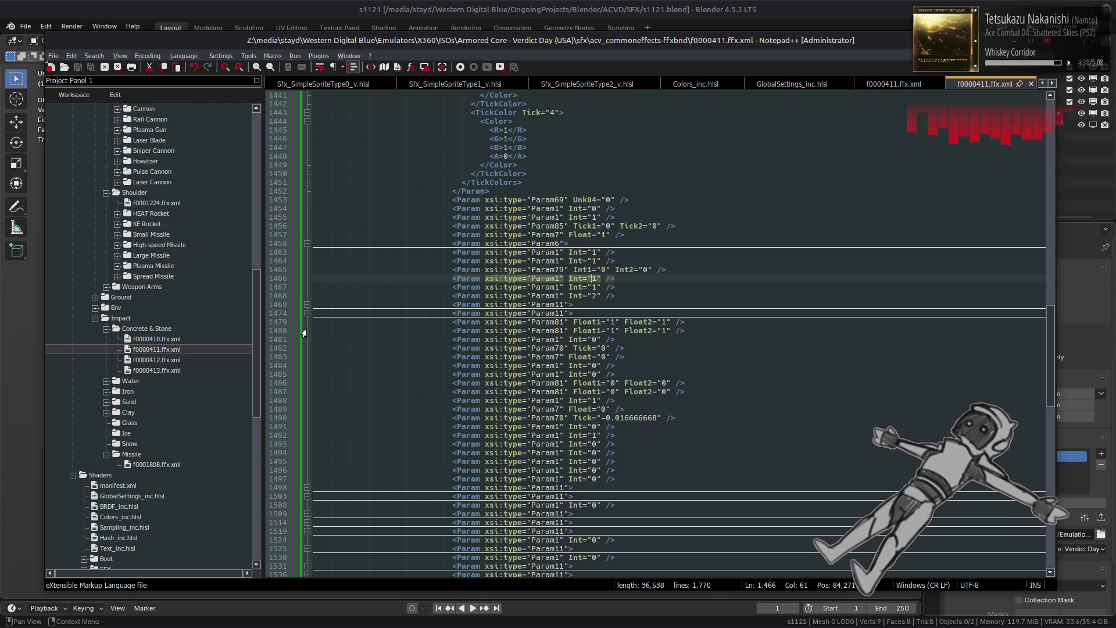
- Check the reference, then set line 1493's Int from 0 to 1 and save
{"action": "double_click", "coordinate": [171, 372]}
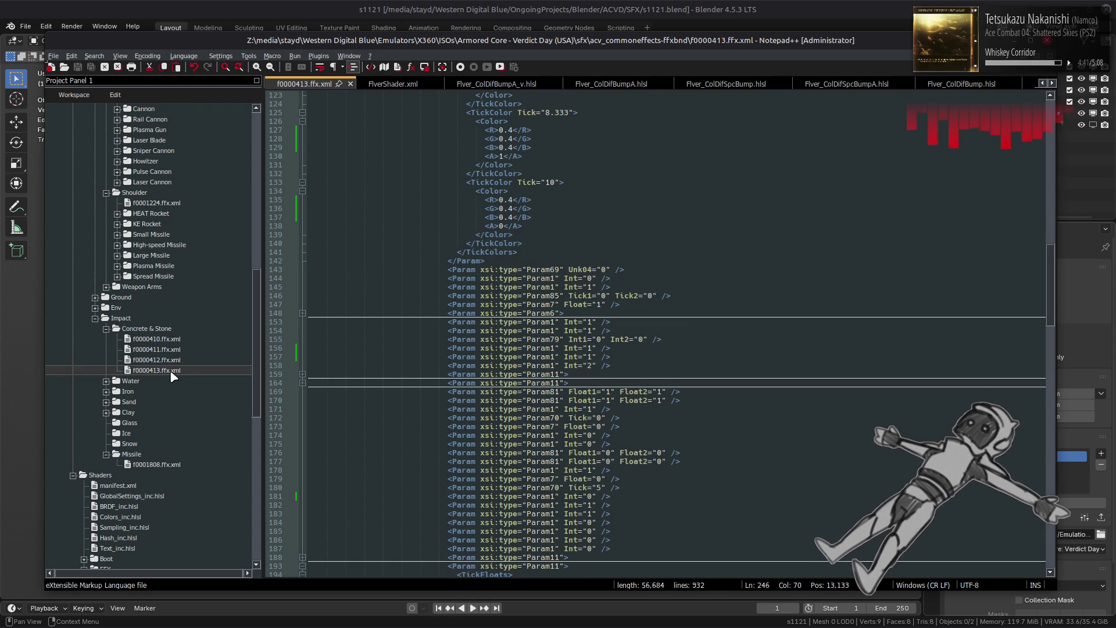
{"action": "double_click", "coordinate": [156, 350]}
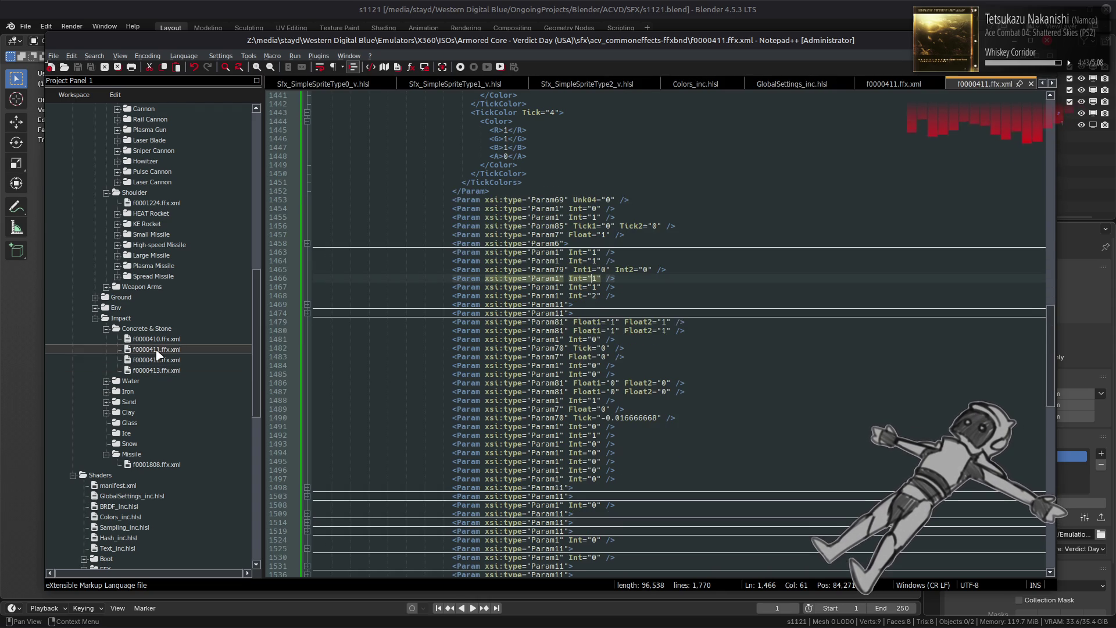
{"action": "double_click", "coordinate": [157, 371]}
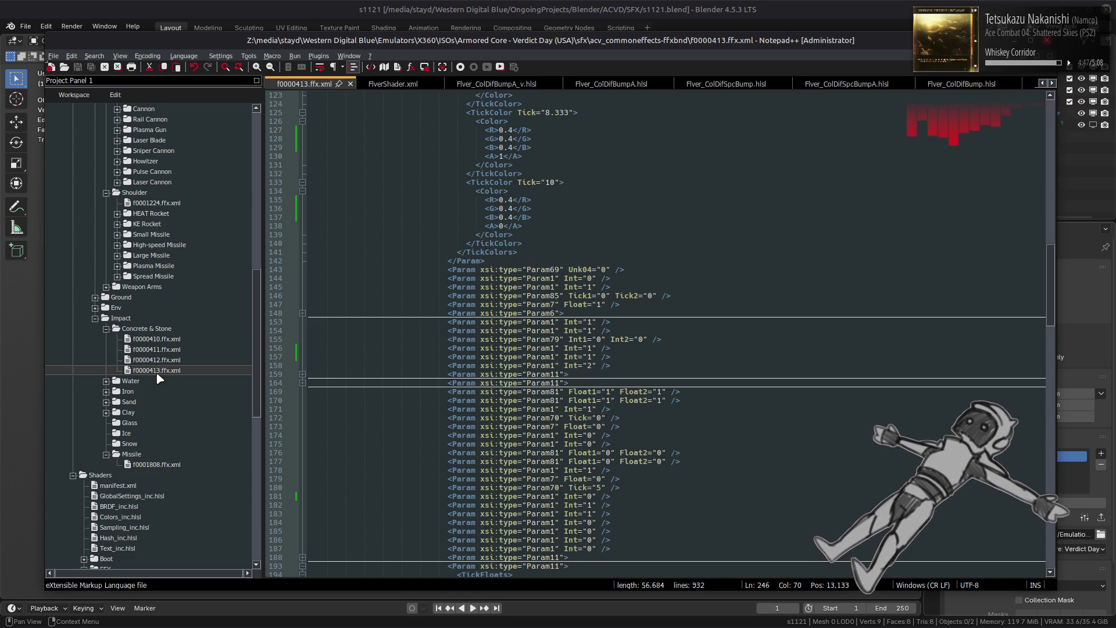
{"action": "double_click", "coordinate": [160, 350]}
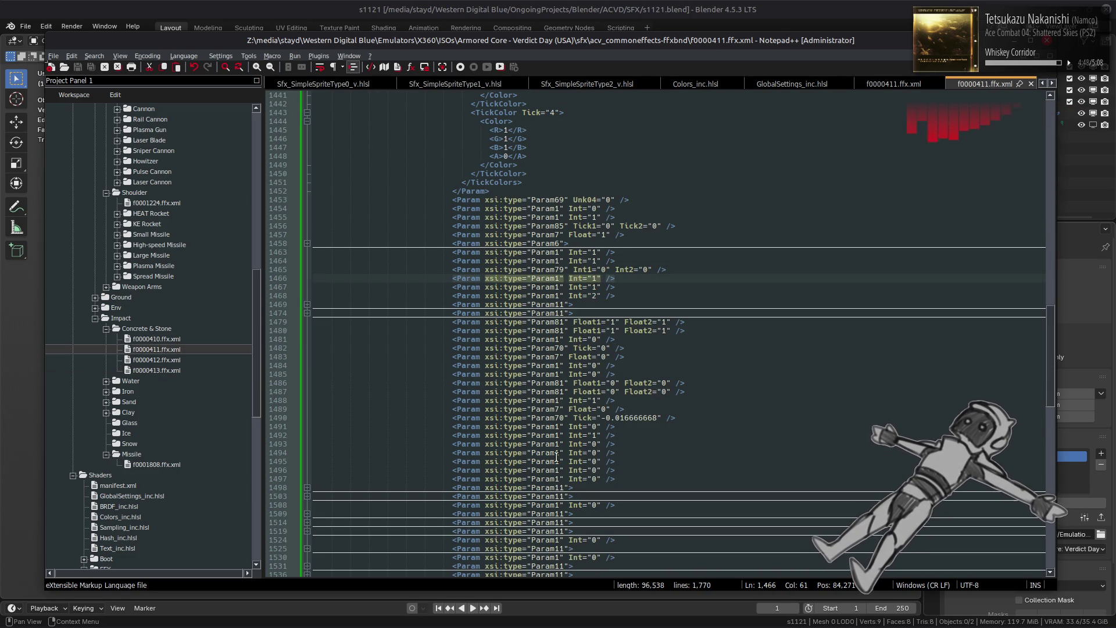
{"action": "left_click", "coordinate": [594, 443]}
{"action": "type", "text": "1"}
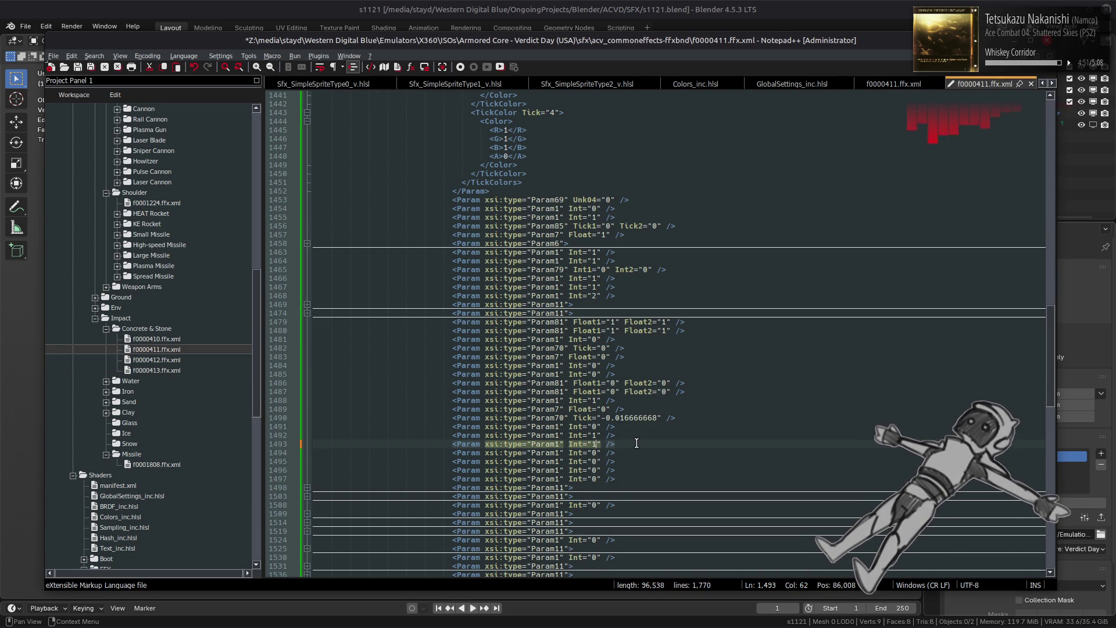
{"action": "key", "text": "ctrl+s"}
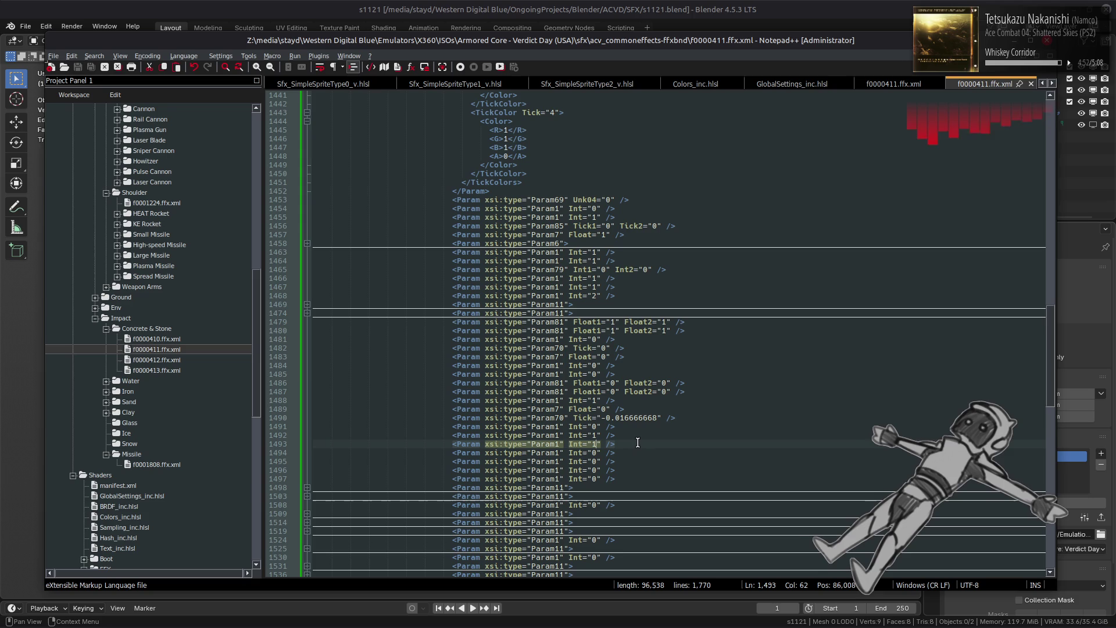
- Verify the edited Param1 Int values against reference f0000413.ffx.xml
{"action": "double_click", "coordinate": [164, 371]}
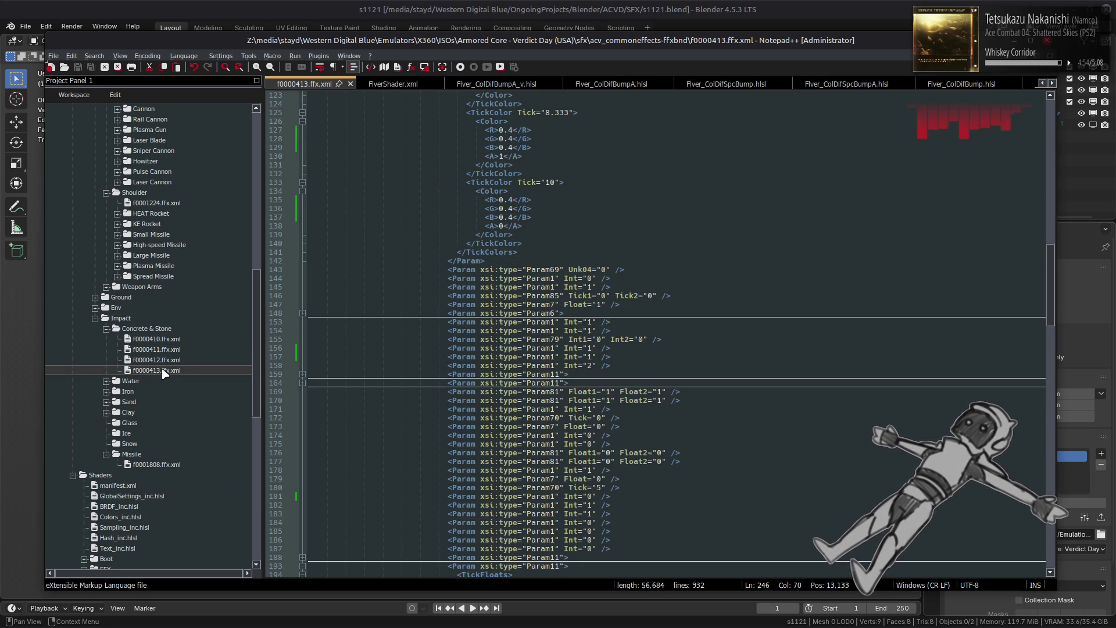
{"action": "double_click", "coordinate": [152, 351]}
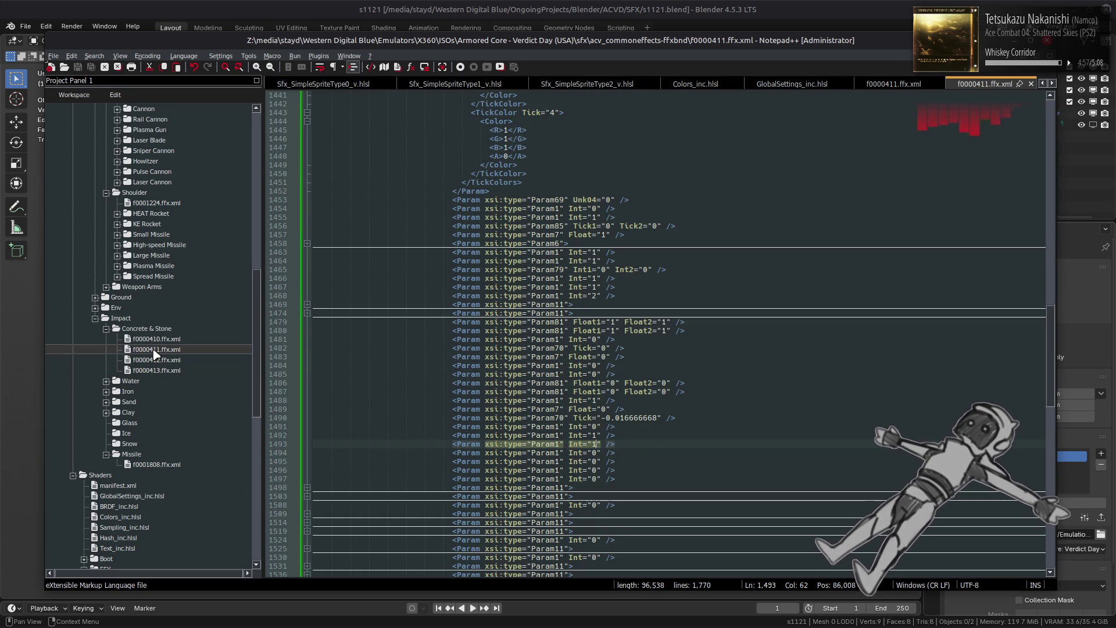
{"action": "double_click", "coordinate": [158, 372]}
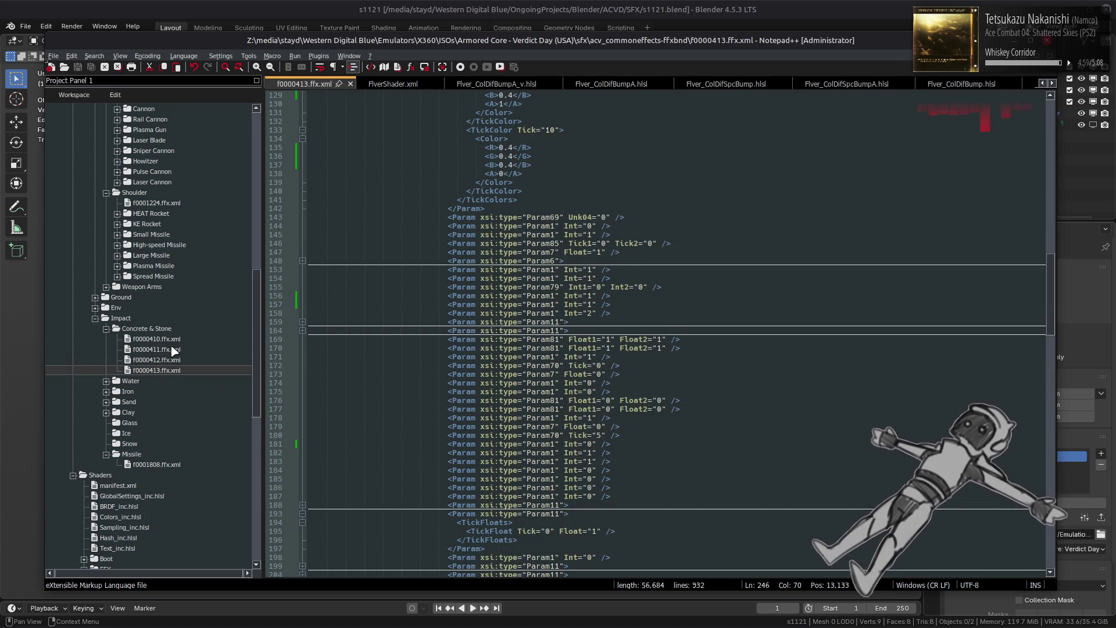
{"action": "double_click", "coordinate": [173, 350]}
{"action": "double_click", "coordinate": [167, 370]}
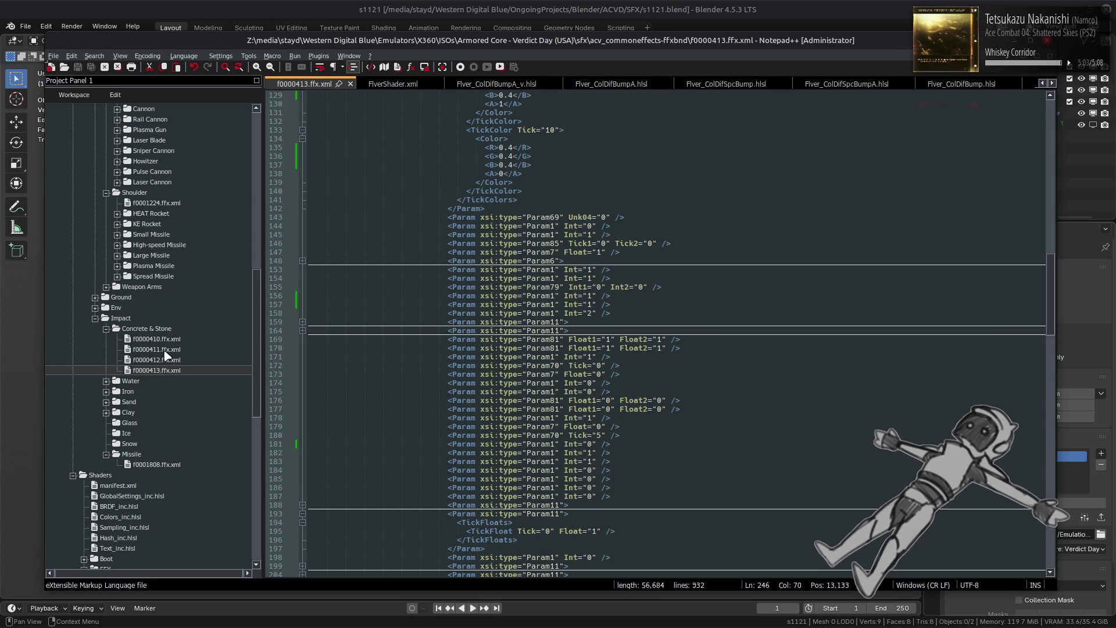
{"action": "double_click", "coordinate": [166, 352]}
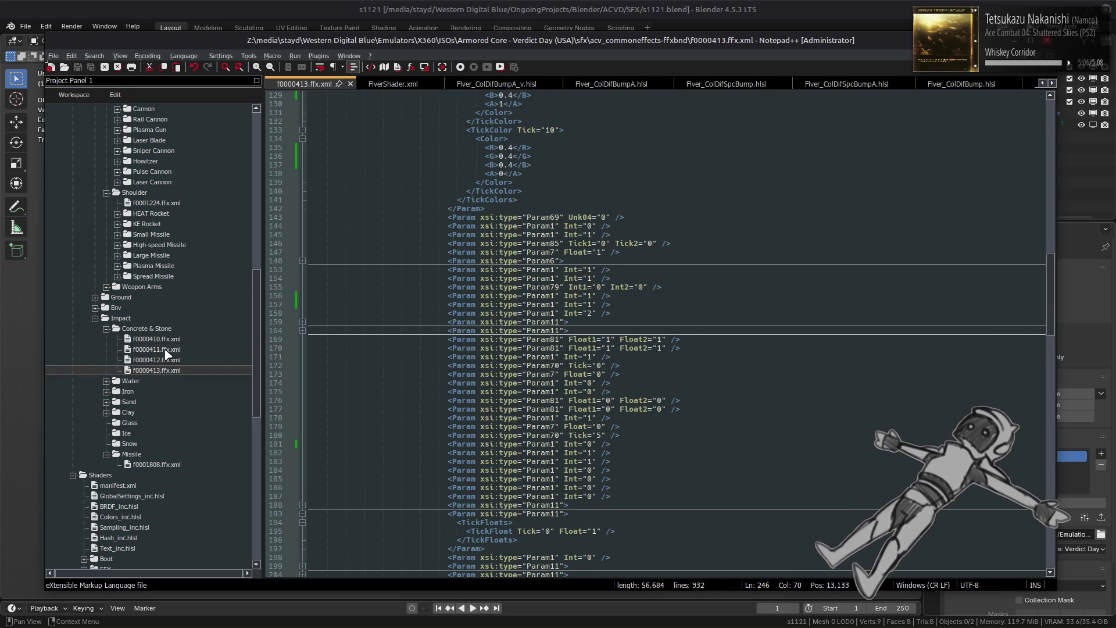
{"action": "double_click", "coordinate": [165, 372]}
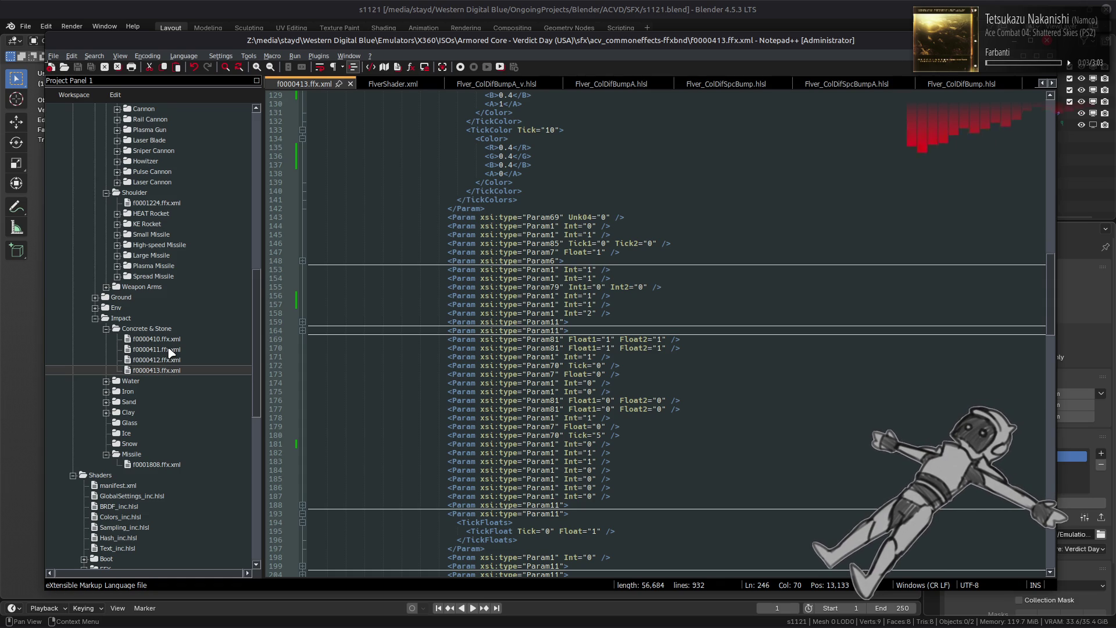
{"action": "double_click", "coordinate": [168, 350]}
{"action": "double_click", "coordinate": [168, 372]}
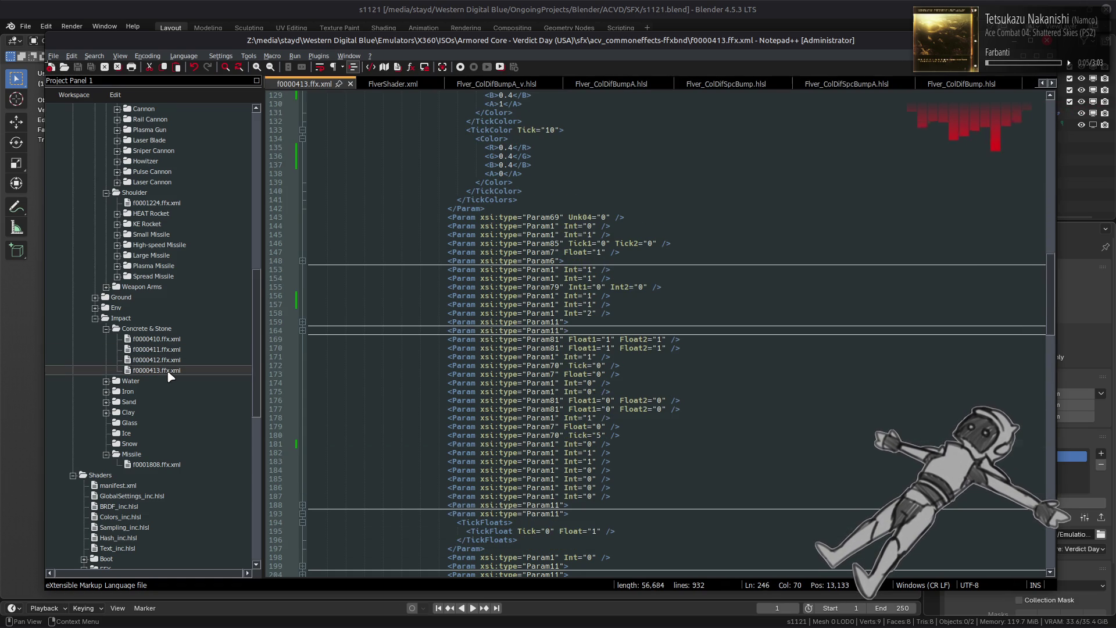
{"action": "double_click", "coordinate": [168, 350]}
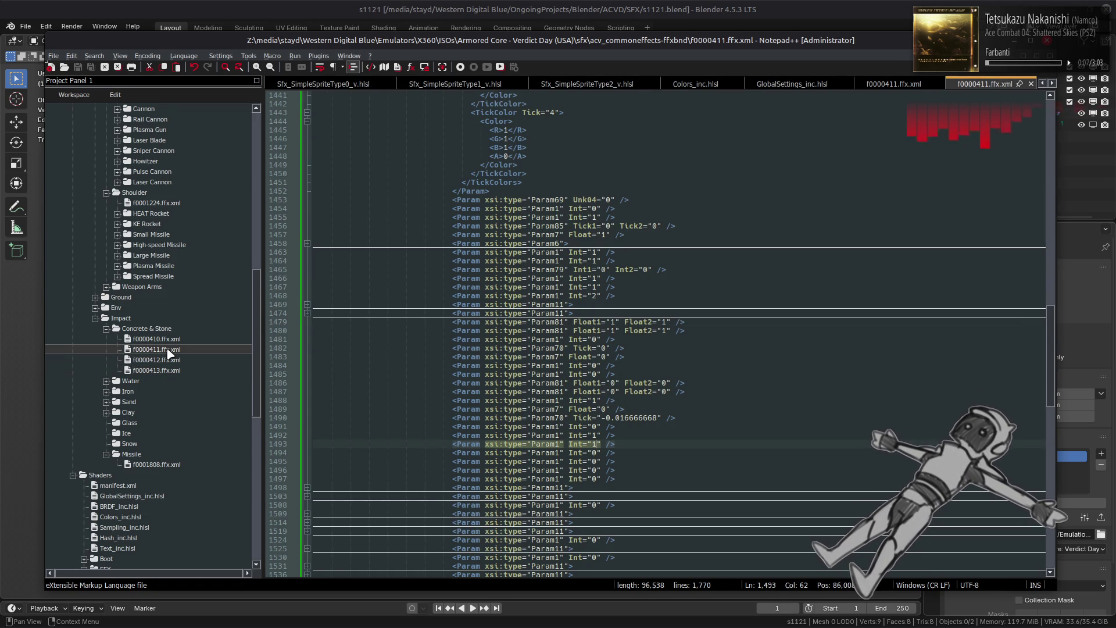
{"action": "double_click", "coordinate": [168, 371]}
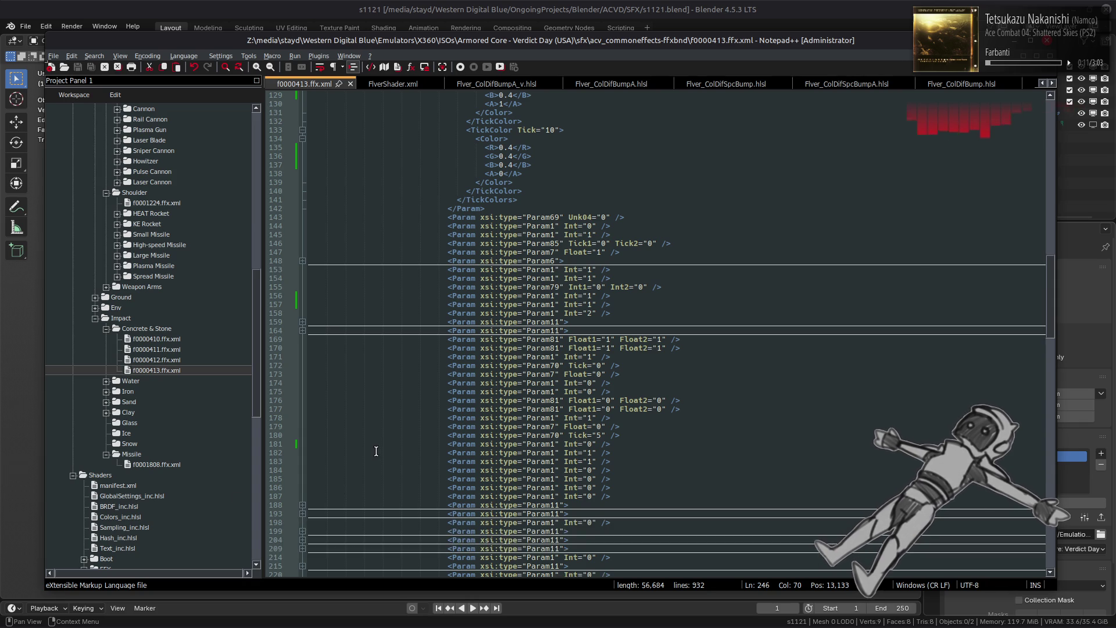
- In f0000413.ffx.xml, collapse the Param38 blocks at lines 234 and 254
{"action": "scroll", "coordinate": [375, 449], "scroll_direction": "down", "scroll_amount": 6}
{"action": "double_click", "coordinate": [168, 350]}
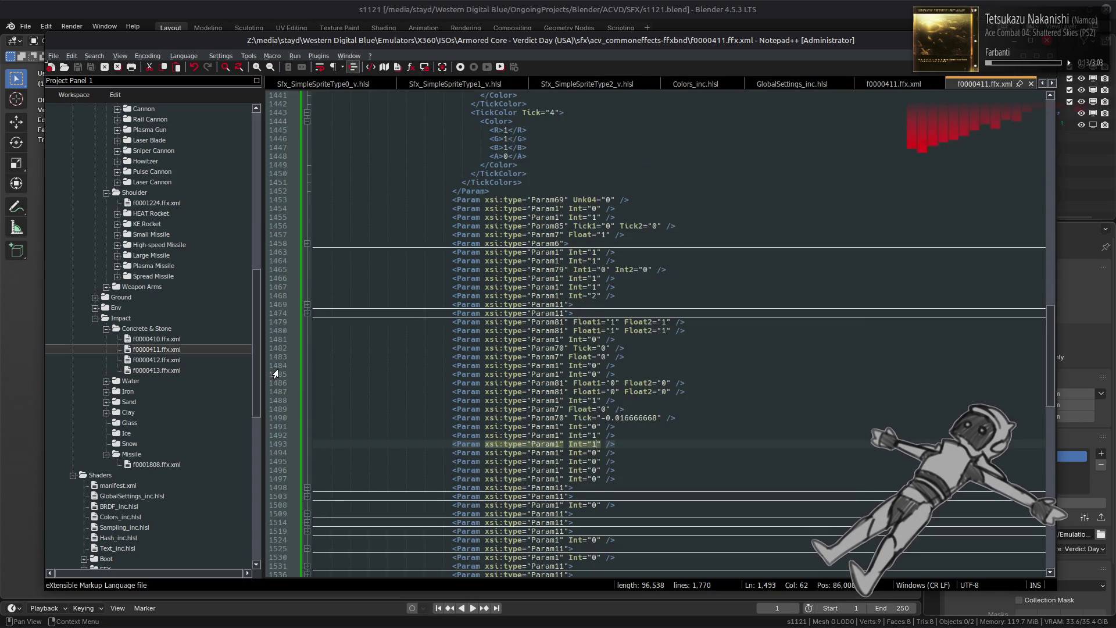
{"action": "double_click", "coordinate": [166, 371]}
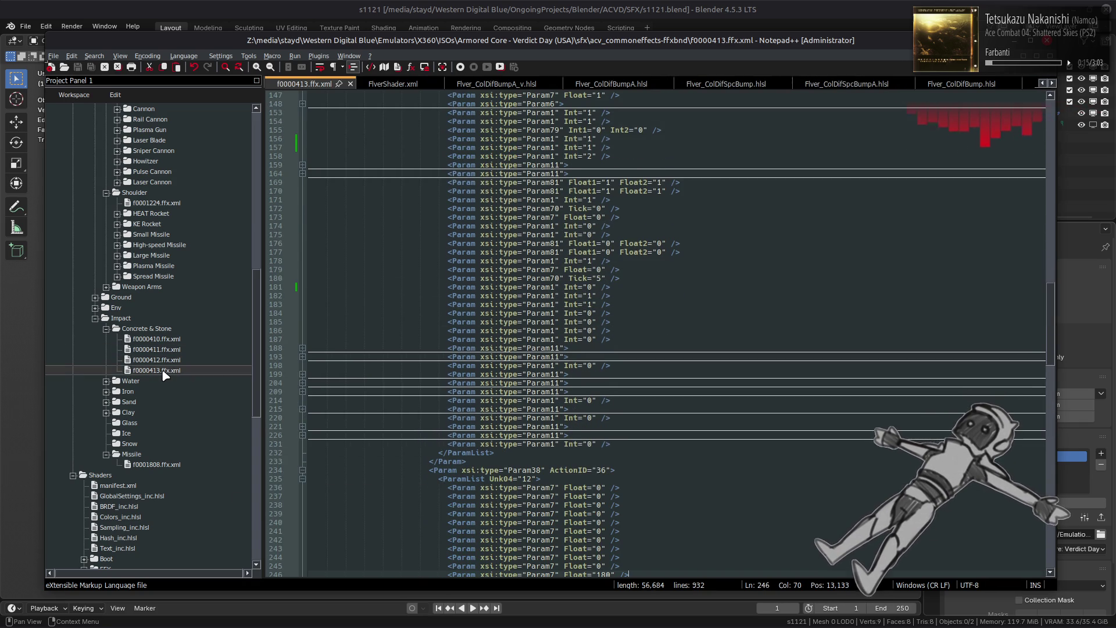
{"action": "double_click", "coordinate": [158, 351]}
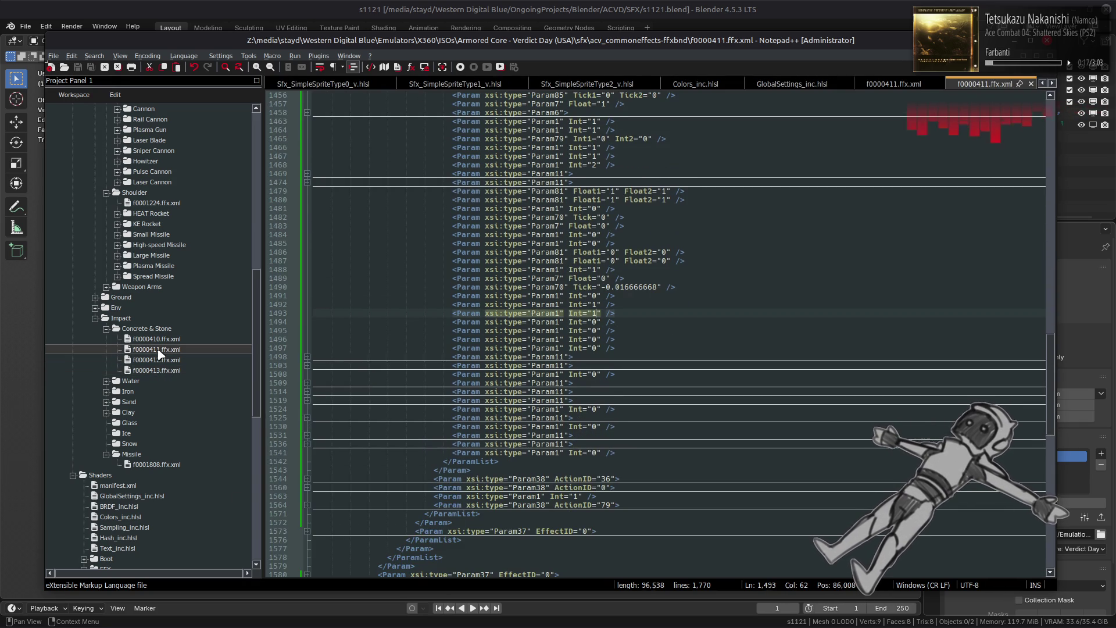
{"action": "double_click", "coordinate": [163, 371]}
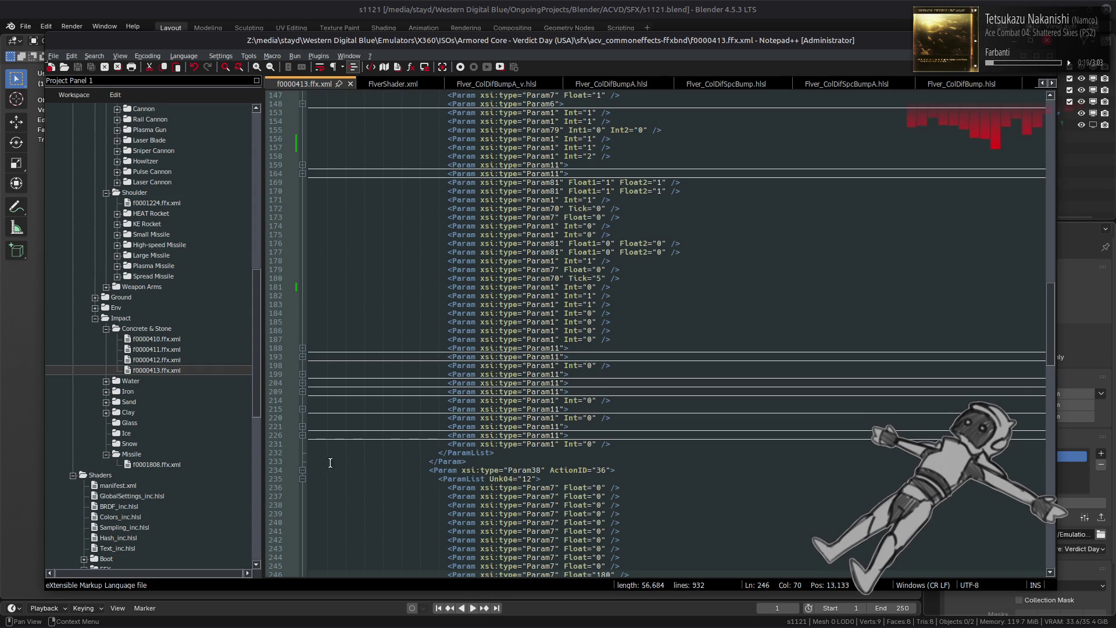
{"action": "left_click", "coordinate": [301, 472]}
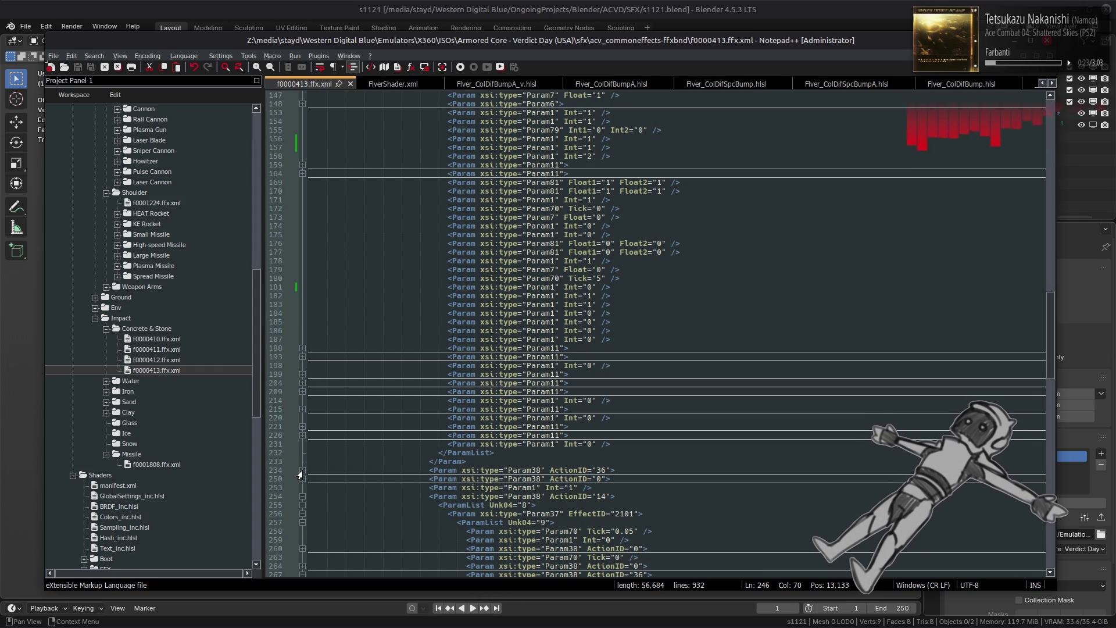
{"action": "left_click", "coordinate": [301, 497]}
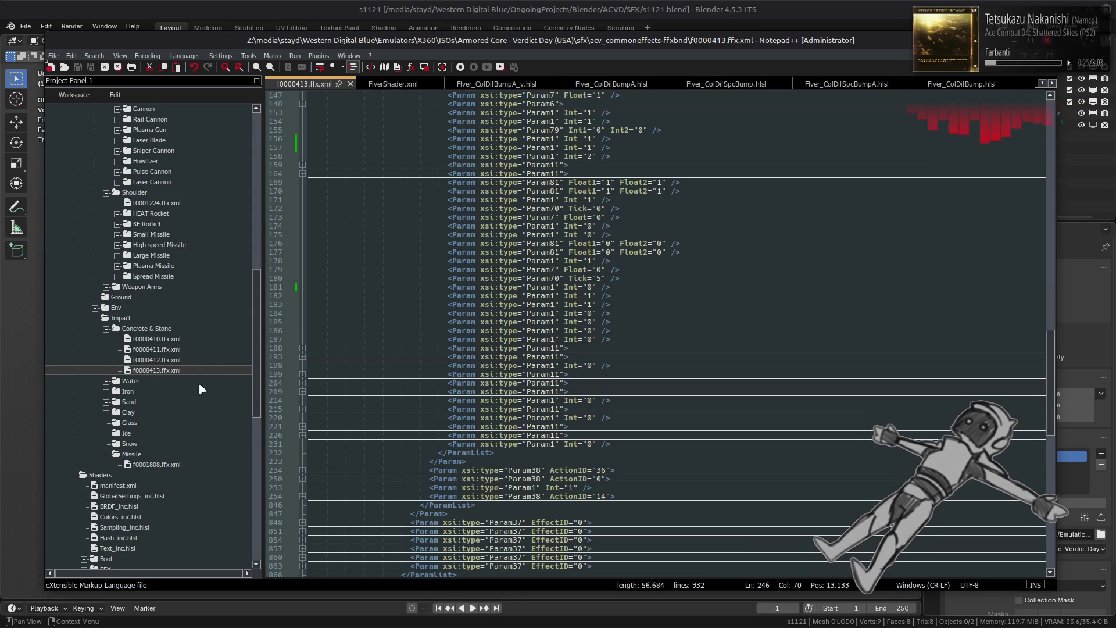
- Return to f0000411.ffx.xml with the caret on line 1495
{"action": "double_click", "coordinate": [164, 349]}
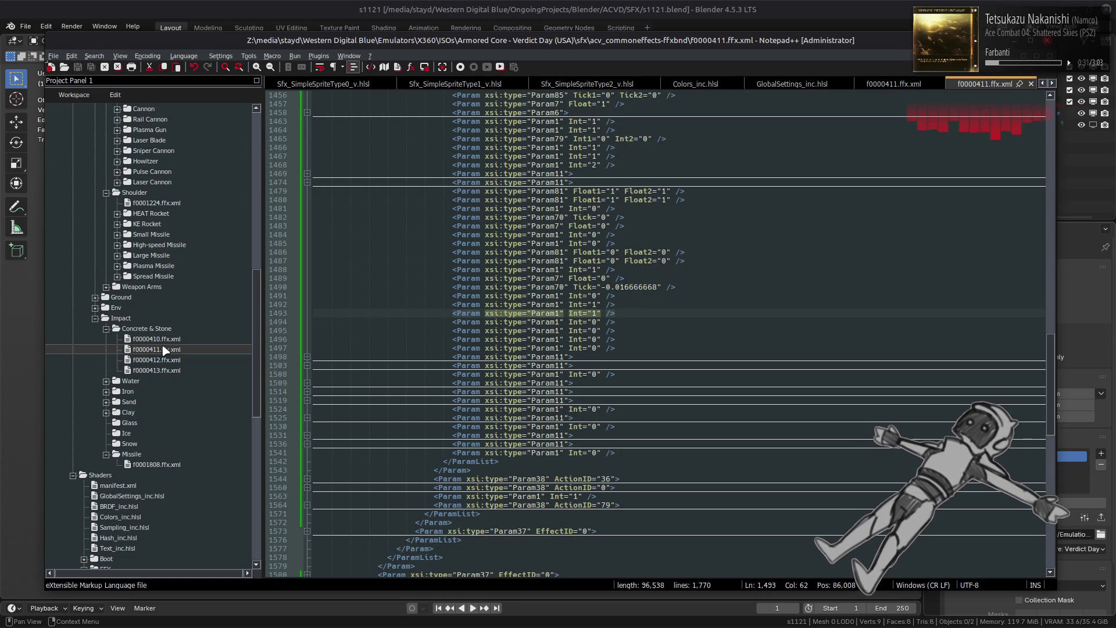
{"action": "double_click", "coordinate": [159, 372]}
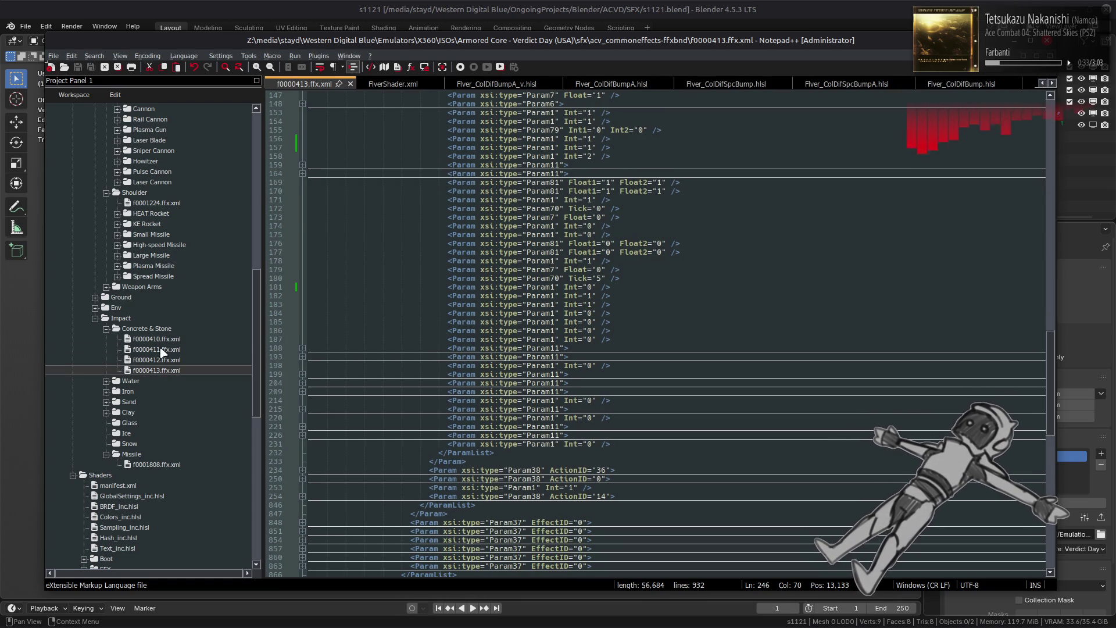
{"action": "double_click", "coordinate": [162, 342]}
{"action": "double_click", "coordinate": [165, 349]}
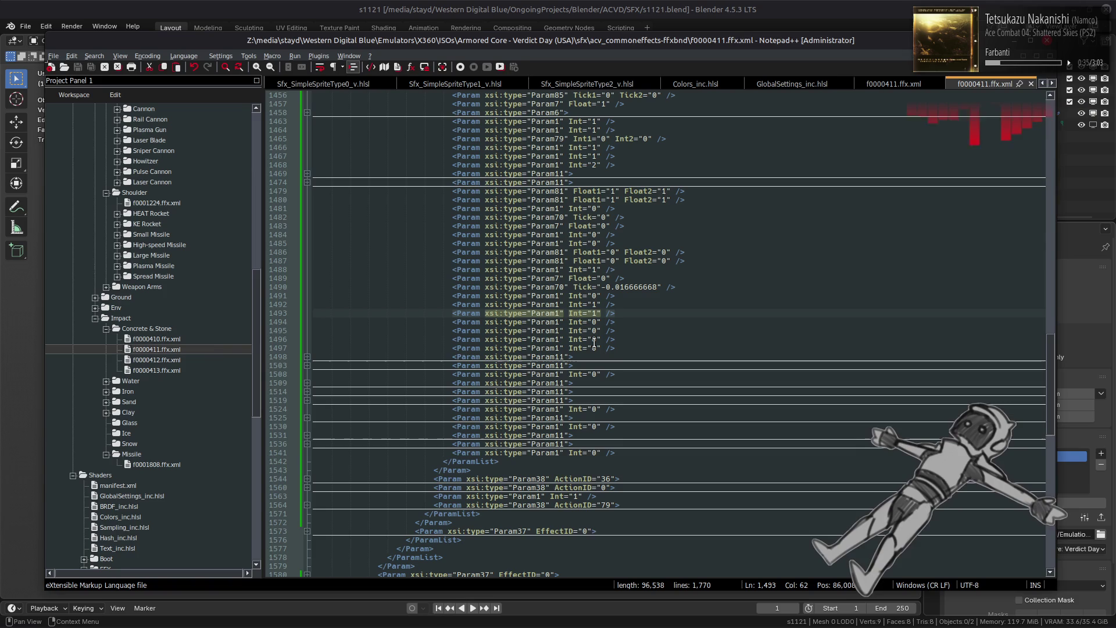
{"action": "left_click", "coordinate": [733, 329]}
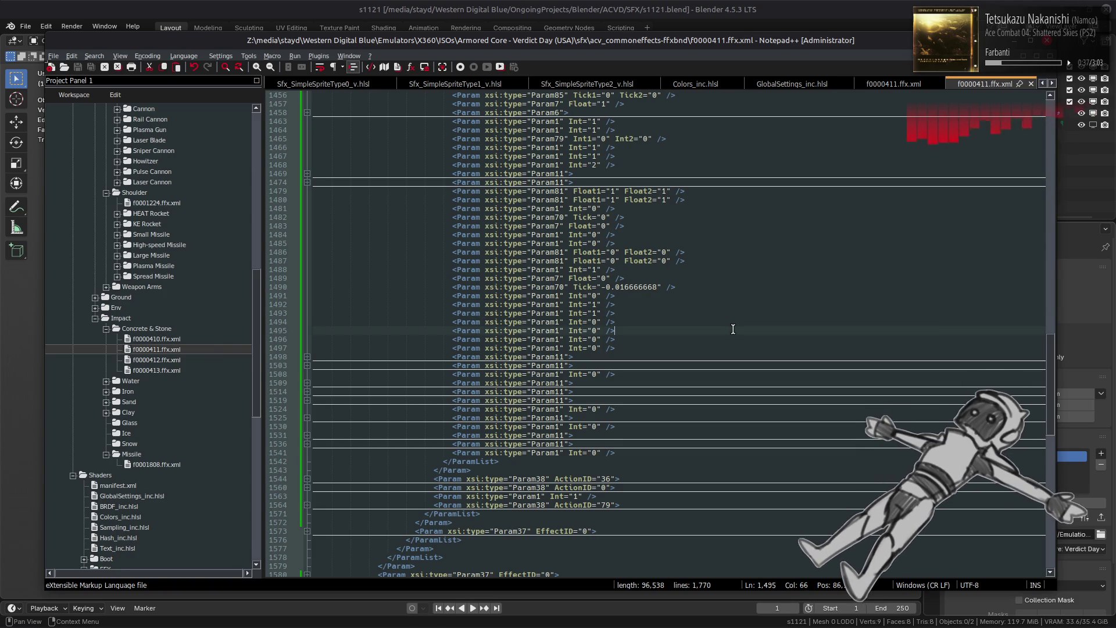
{"action": "scroll", "coordinate": [733, 327], "scroll_direction": "up", "scroll_amount": 7}
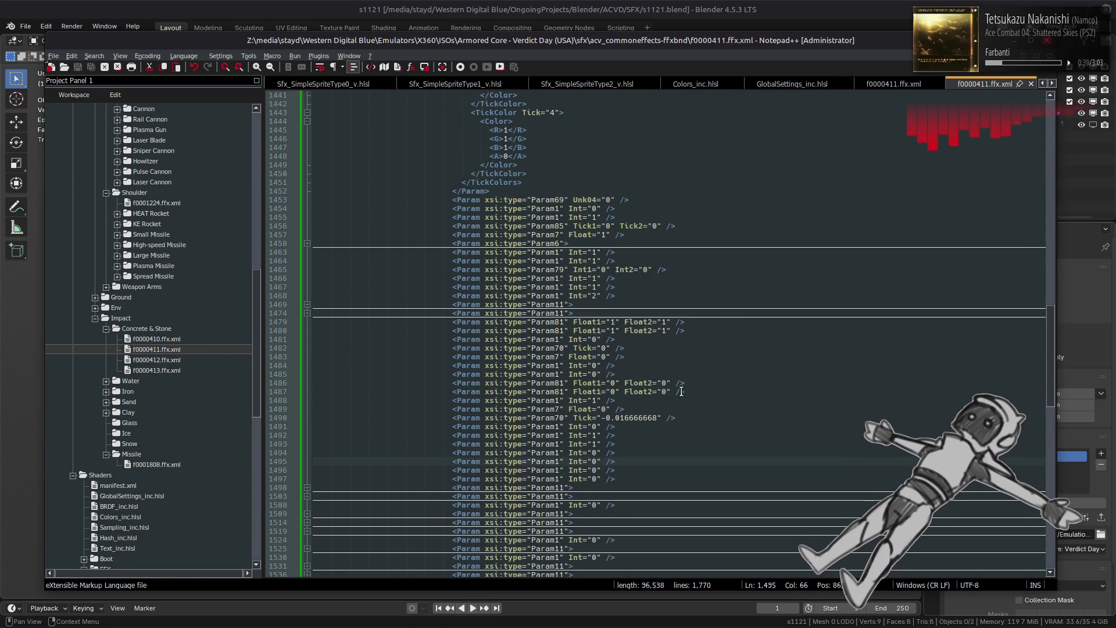
{"action": "scroll", "coordinate": [685, 390], "scroll_direction": "up", "scroll_amount": 7}
{"action": "scroll", "coordinate": [684, 390], "scroll_direction": "up", "scroll_amount": 1}
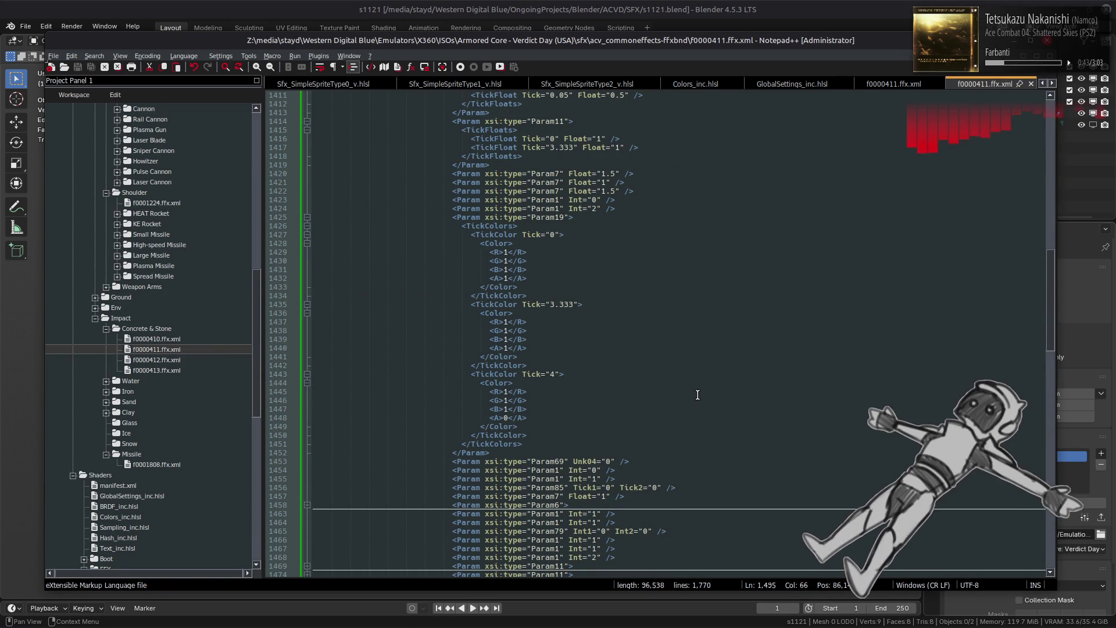
{"action": "scroll", "coordinate": [698, 395], "scroll_direction": "up", "scroll_amount": 9}
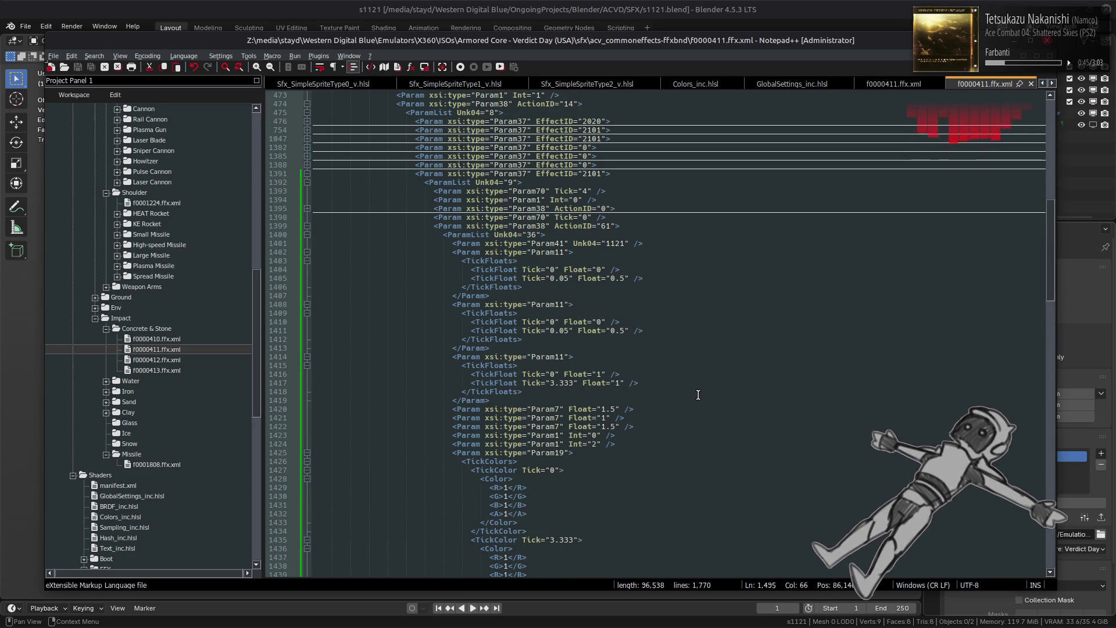
{"action": "double_click", "coordinate": [156, 370]}
{"action": "scroll", "coordinate": [575, 297], "scroll_direction": "up", "scroll_amount": 15}
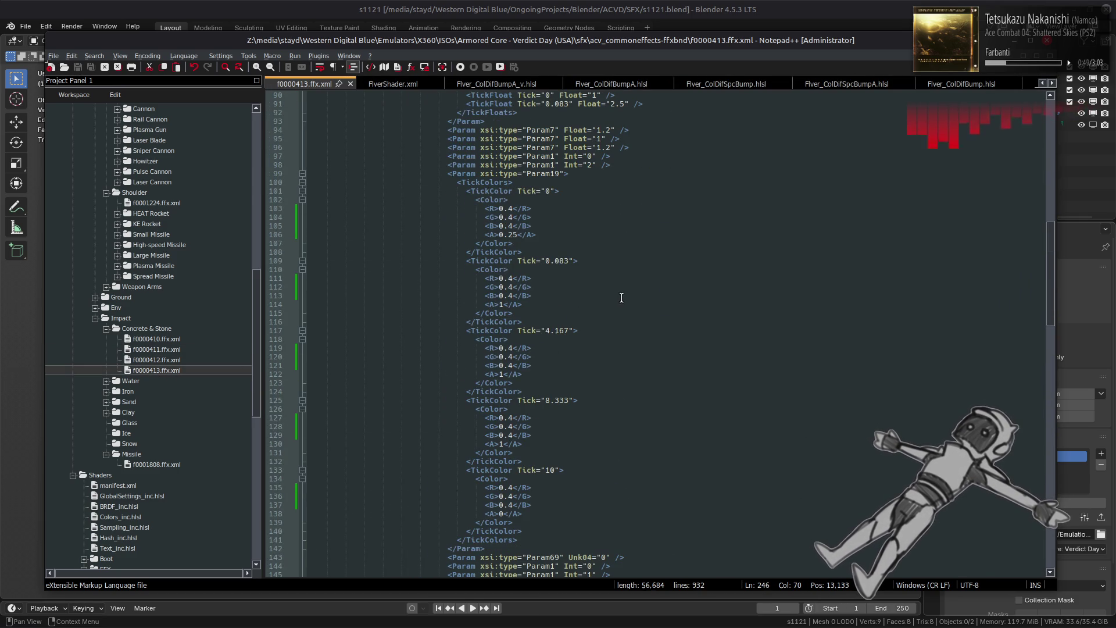
{"action": "scroll", "coordinate": [620, 295], "scroll_direction": "up", "scroll_amount": 6}
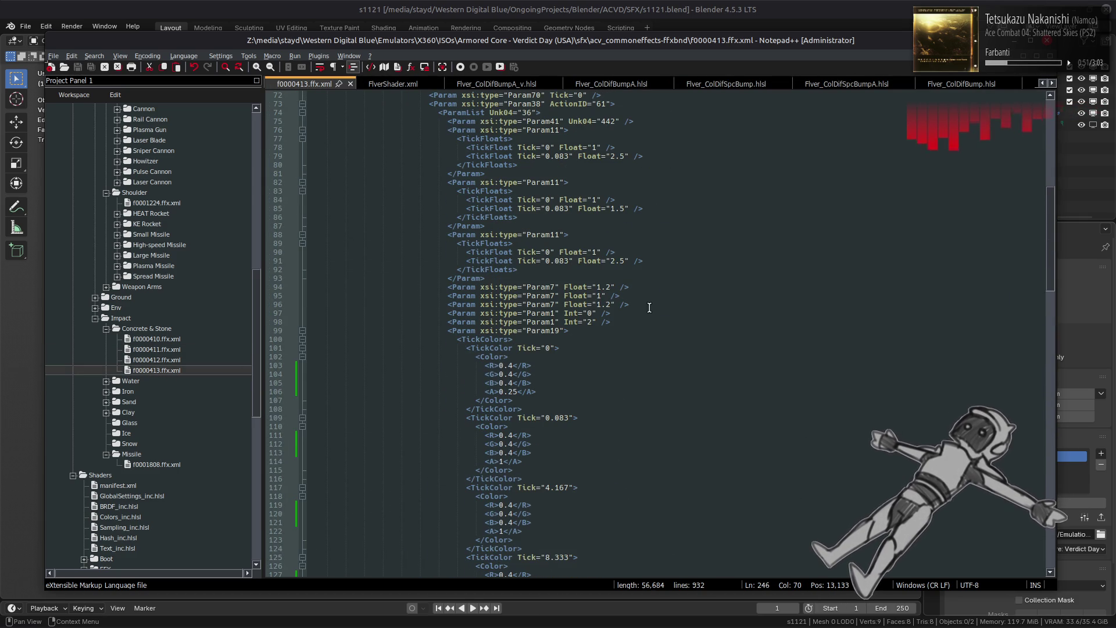
{"action": "double_click", "coordinate": [563, 210]}
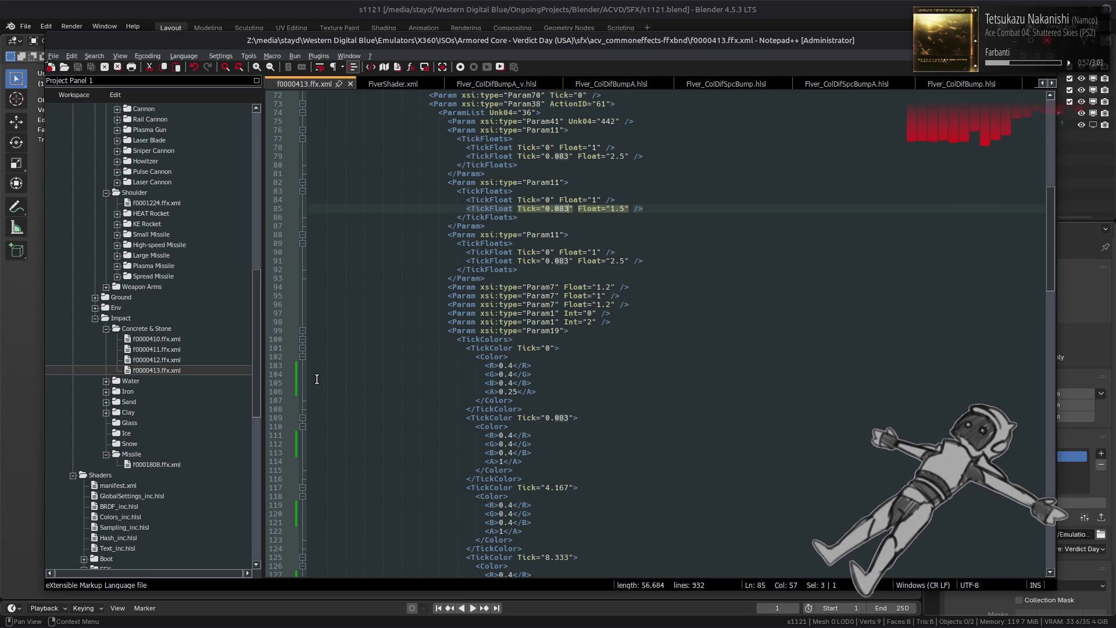
{"action": "double_click", "coordinate": [163, 350]}
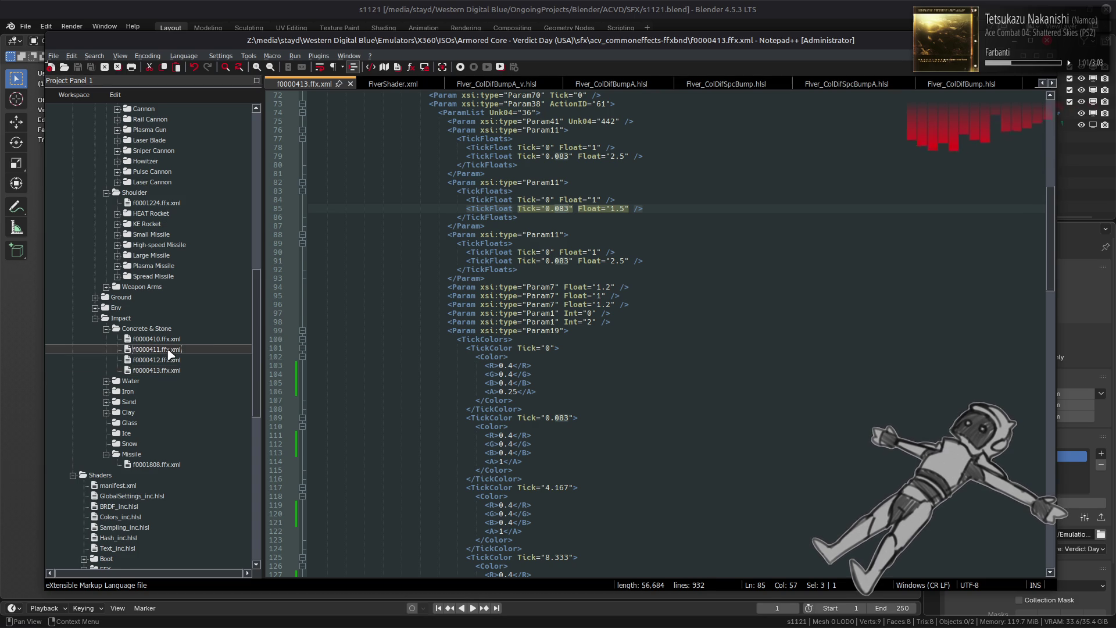
{"action": "double_click", "coordinate": [567, 278]}
{"action": "type", "text": "083"}
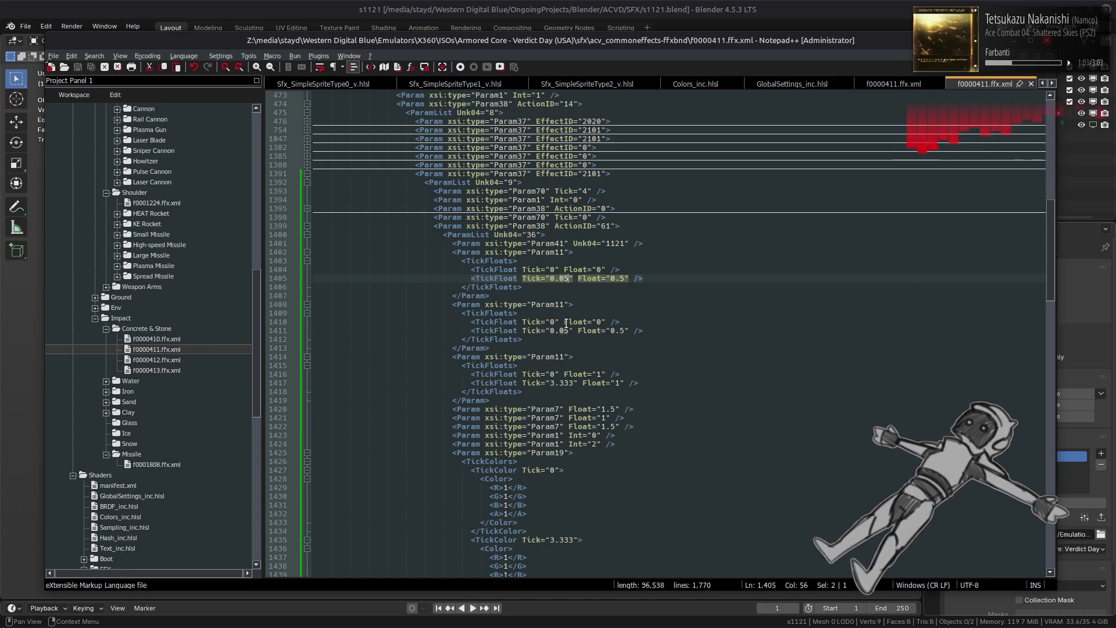
- Change the TickFloat ticks on lines 1411 and 1417 to 0.083, checking the reference
{"action": "double_click", "coordinate": [566, 331]}
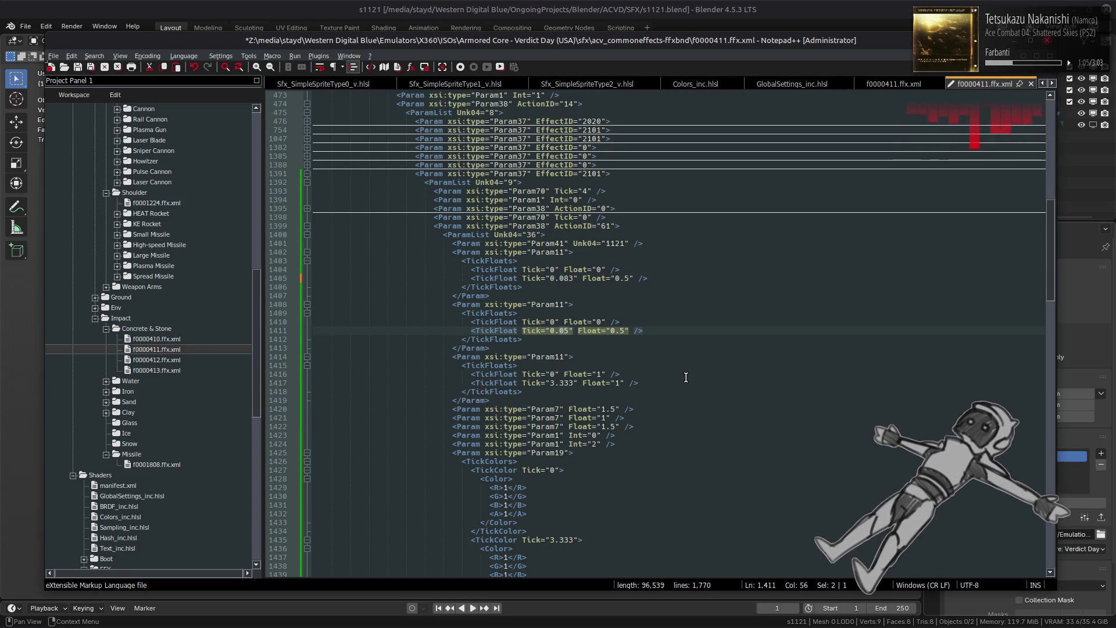
{"action": "type", "text": "083"}
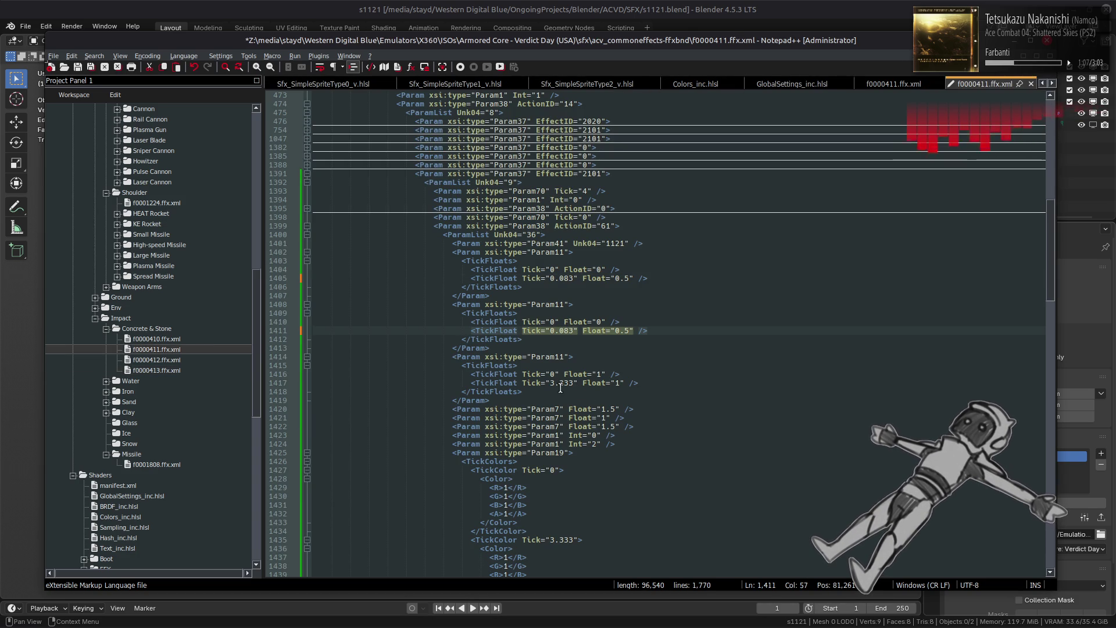
{"action": "double_click", "coordinate": [563, 383]}
{"action": "type", "text": "083"}
{"action": "double_click", "coordinate": [552, 383]}
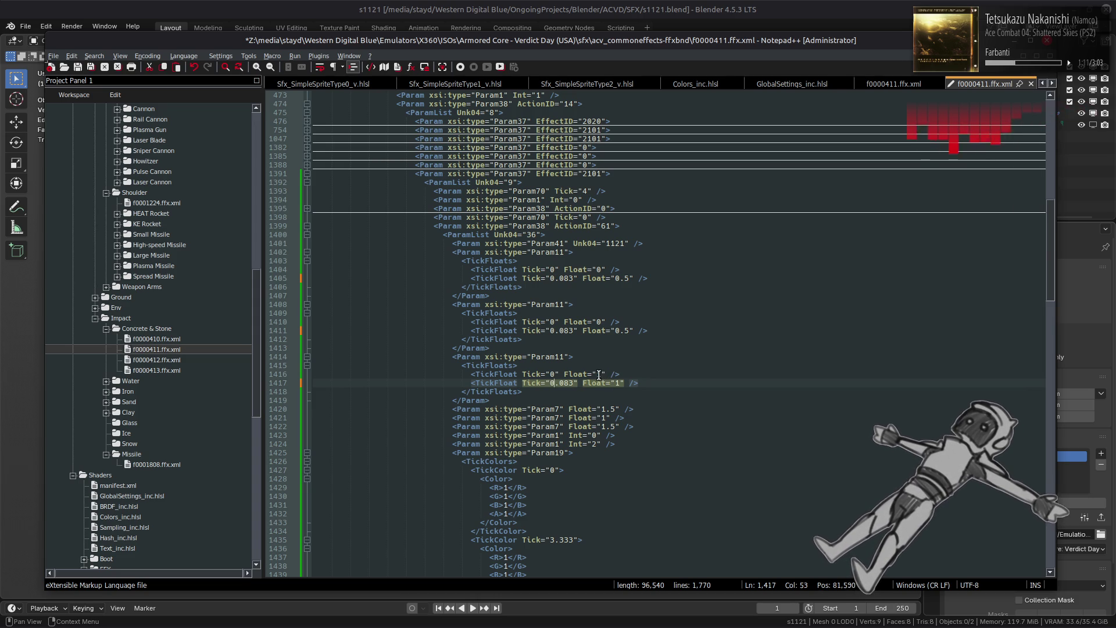
{"action": "double_click", "coordinate": [171, 372]}
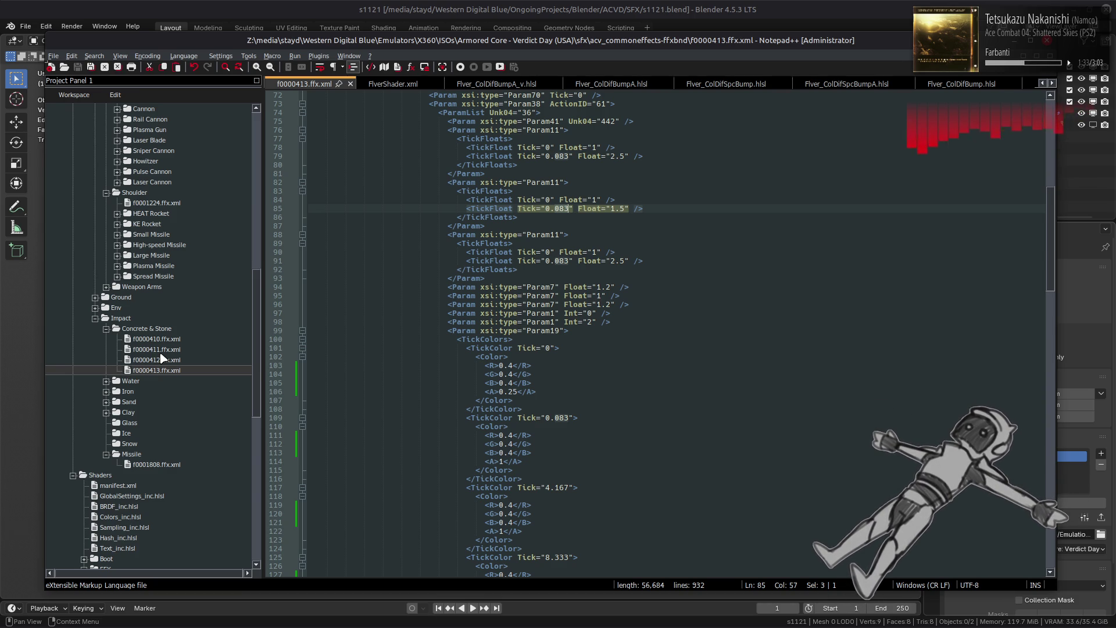
{"action": "double_click", "coordinate": [159, 350]}
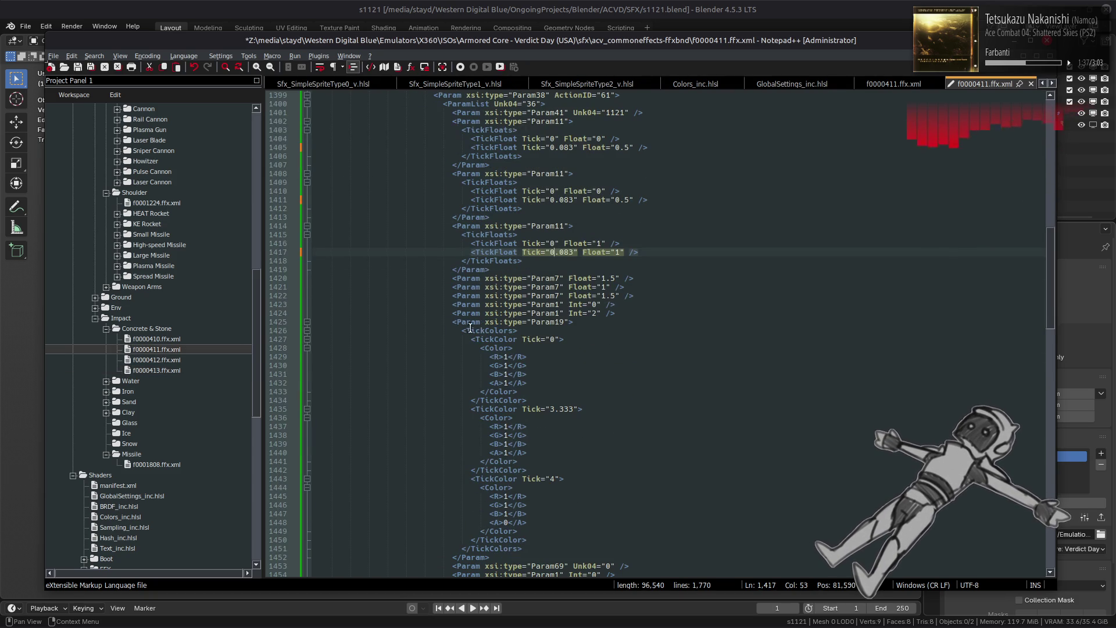
- Add a duplicate TickColor key at tick 0.08333, set the first key's alpha to 0, and save
{"action": "left_click", "coordinate": [537, 397]}
{"action": "left_click", "coordinate": [540, 399]}
{"action": "key", "text": "ctrl+v"}
{"action": "key", "text": "Up"}
{"action": "key", "text": "Up"}
{"action": "key", "text": "Up"}
{"action": "key", "text": "Left"}
{"action": "key", "text": "Left"}
{"action": "key", "text": "shift+Right"}
{"action": "type", "text": "0"}
{"action": "left_click", "coordinate": [554, 409]}
{"action": "type", "text": "."}
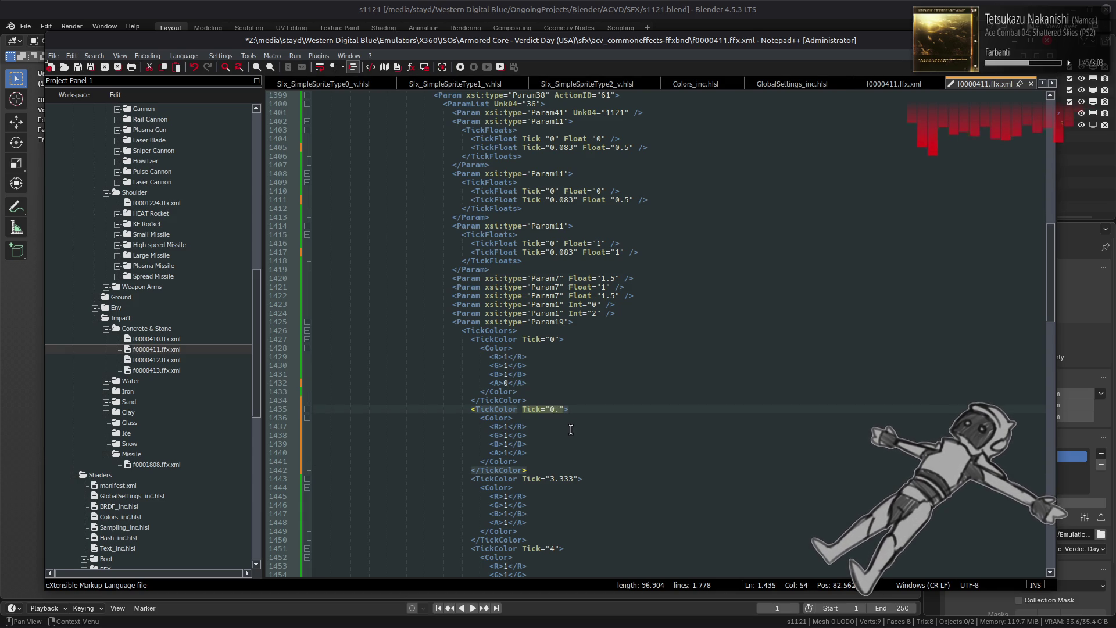
{"action": "type", "text": "0"}
{"action": "type", "text": "8333"}
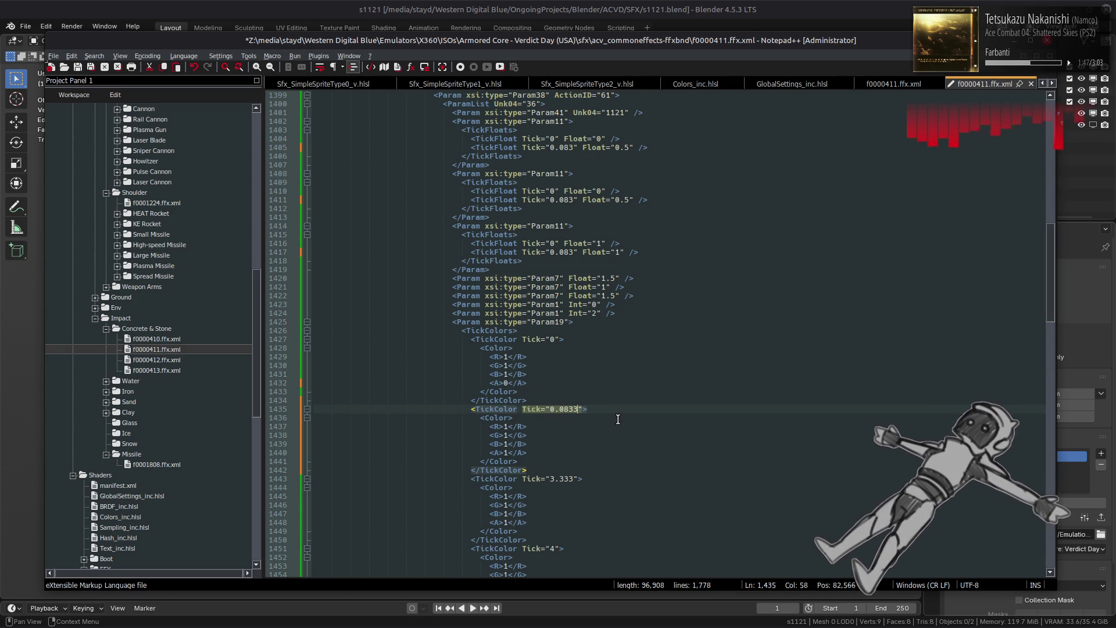
{"action": "key", "text": "ctrl+s"}
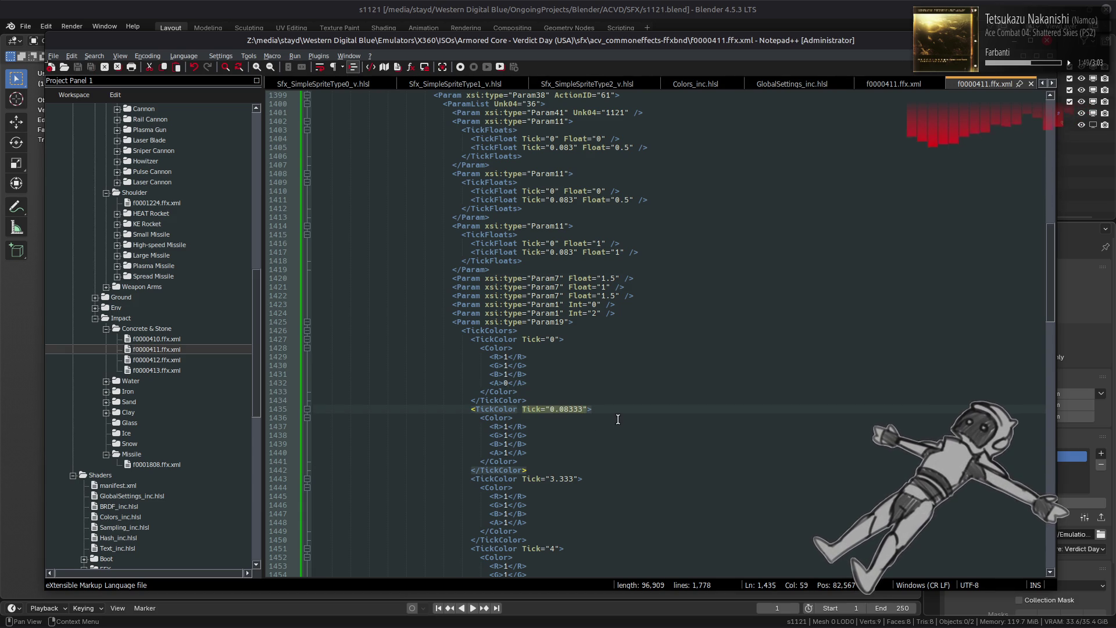
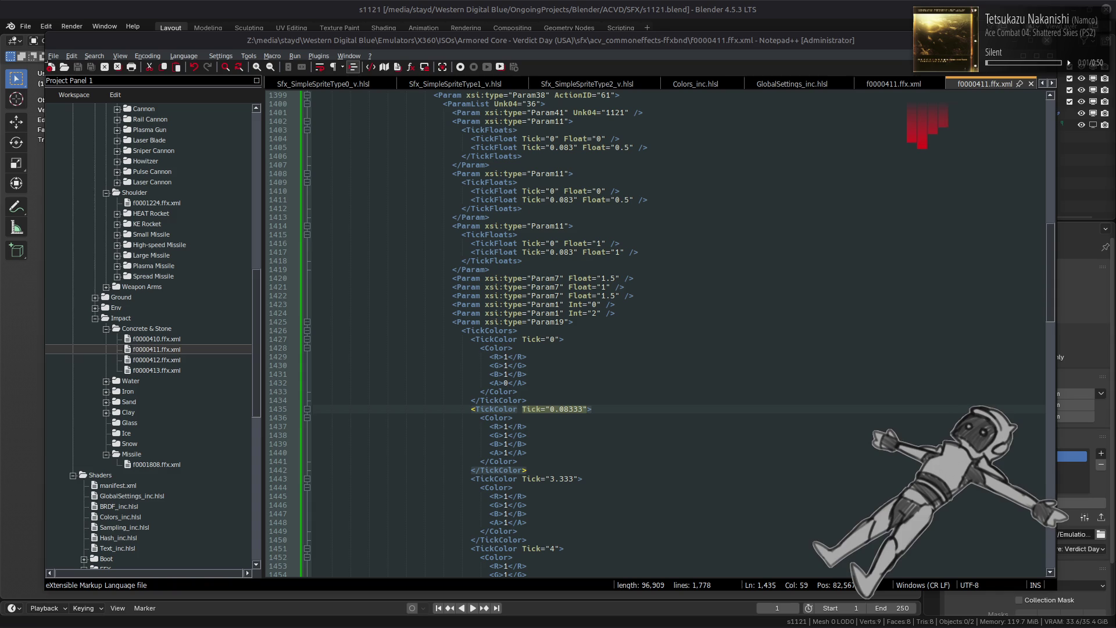
- Inspect the TickColors block at line 1426 and its first color keyframe values
{"action": "left_click", "coordinate": [846, 331]}
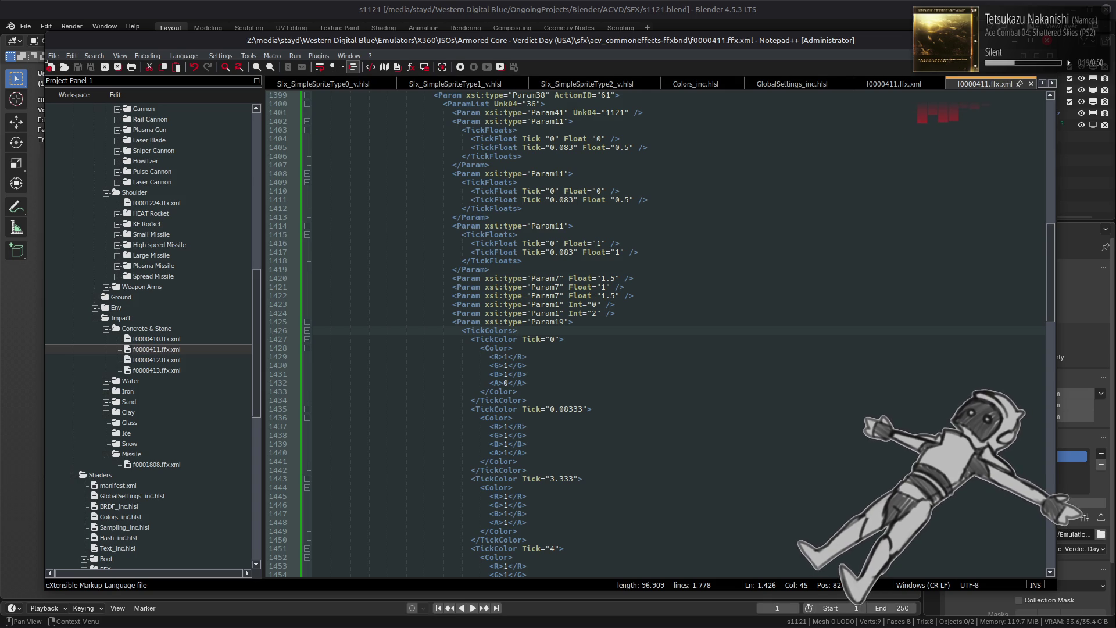
{"action": "left_click", "coordinate": [734, 392]}
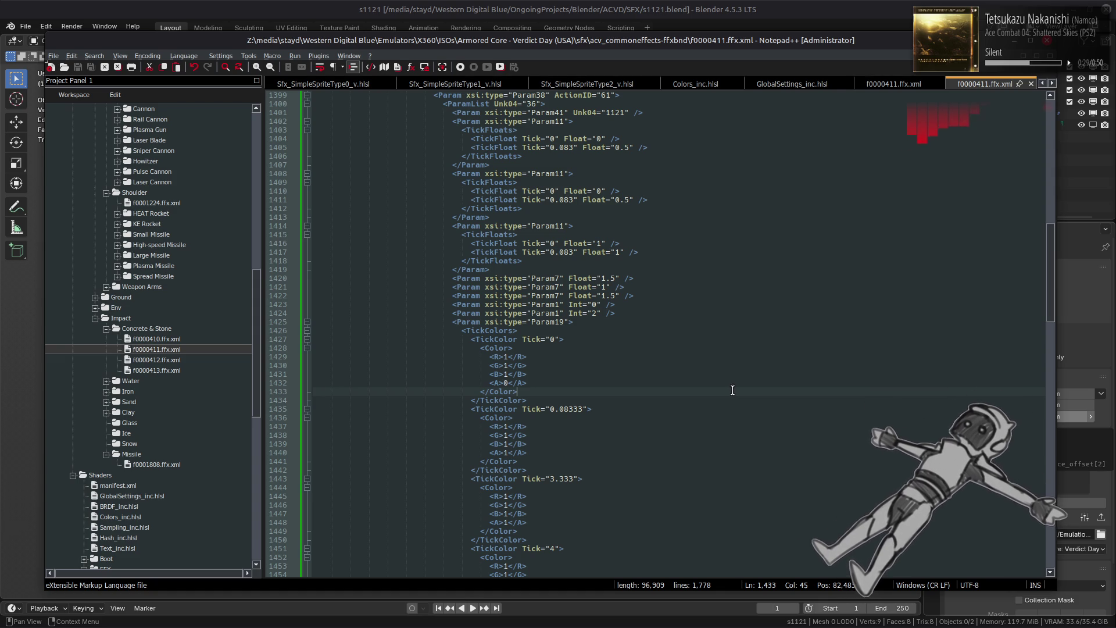
{"action": "left_click", "coordinate": [659, 400]}
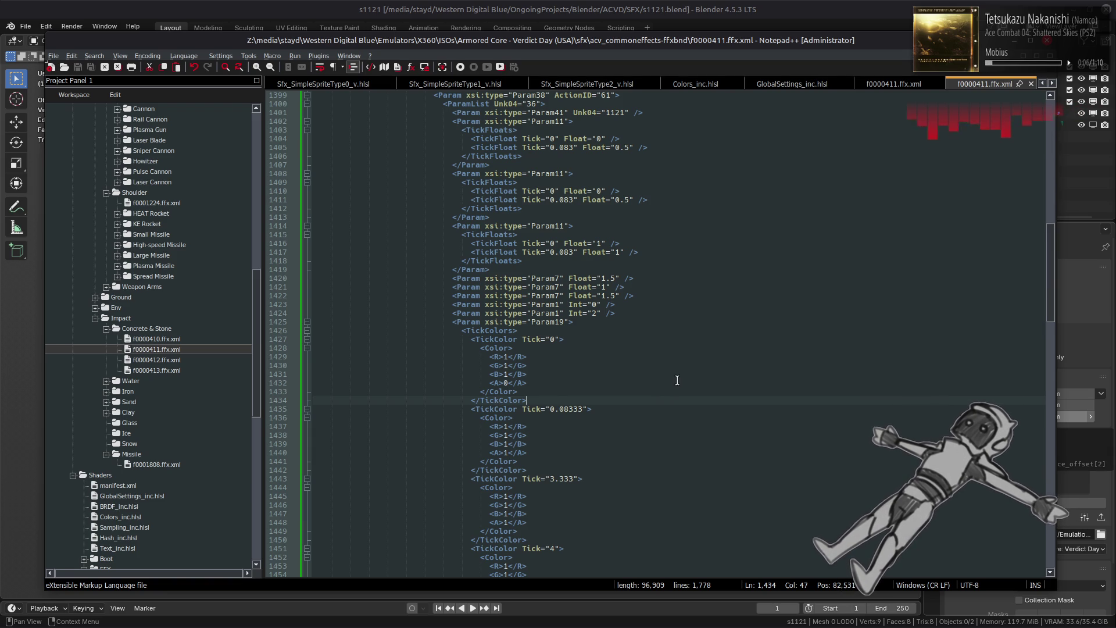
{"action": "scroll", "coordinate": [674, 375], "scroll_direction": "up", "scroll_amount": 7}
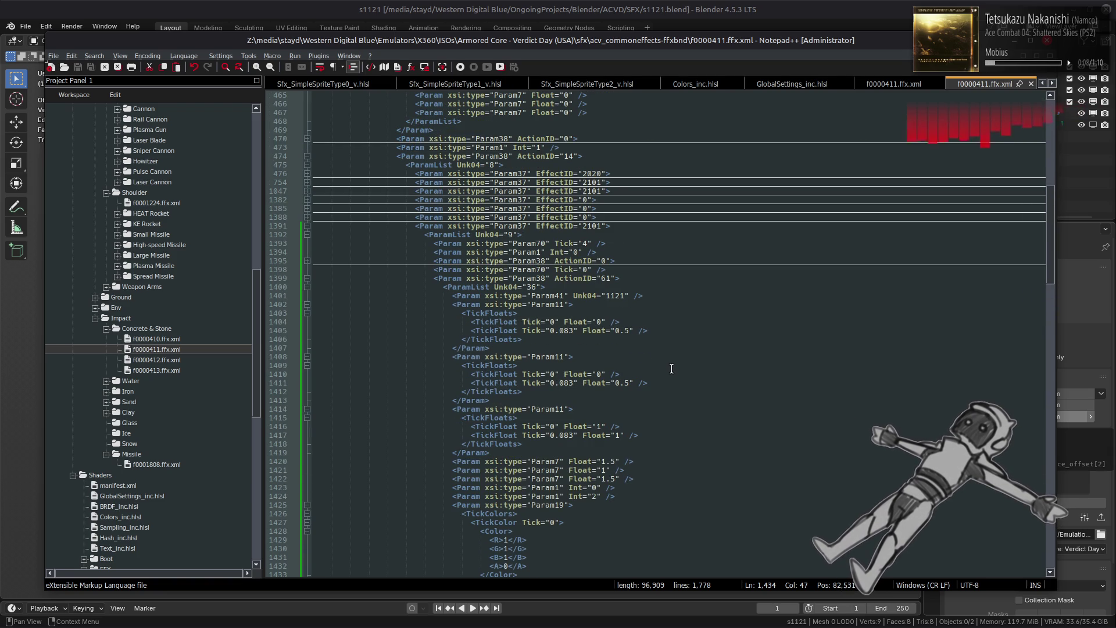
- Compare against f0000413.ffx.xml, then set line 1416's Float to 0.5 and save
{"action": "double_click", "coordinate": [163, 371]}
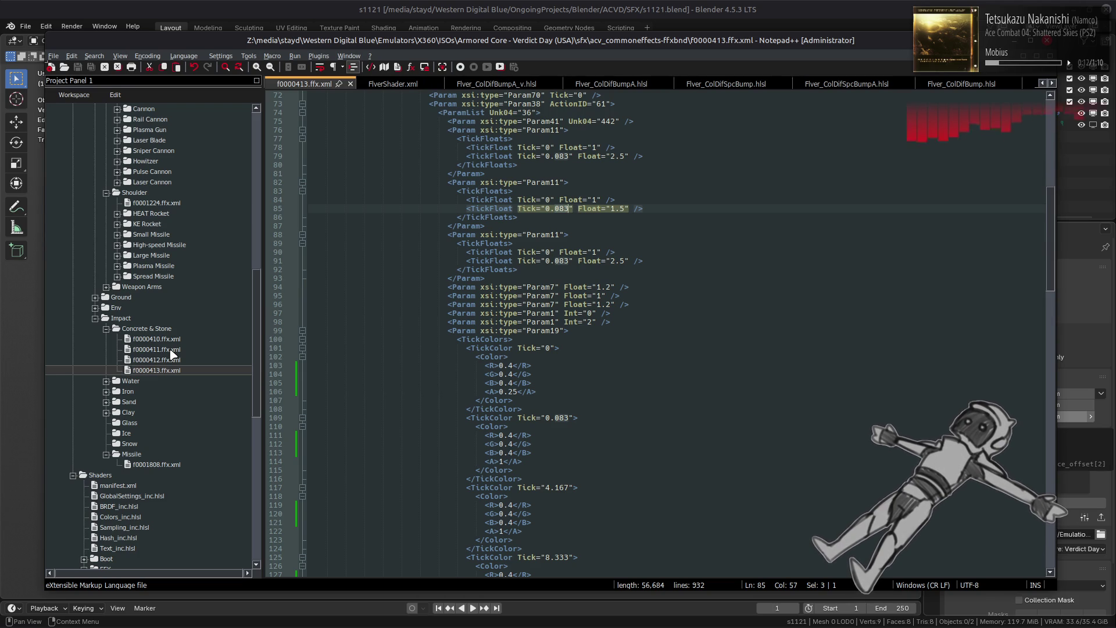
{"action": "double_click", "coordinate": [171, 350]}
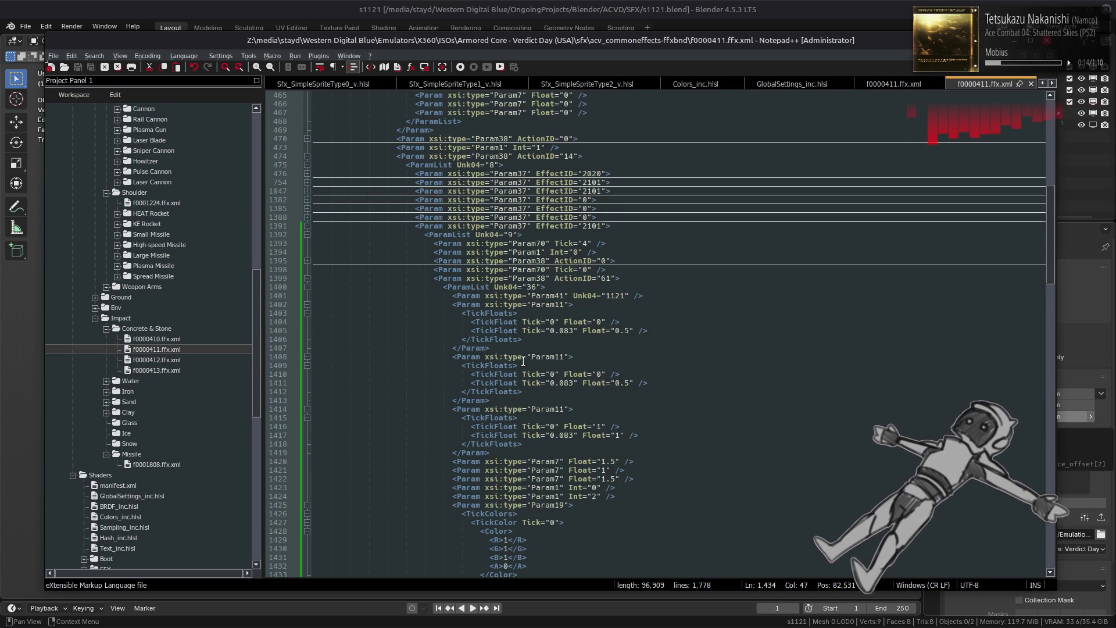
{"action": "left_click", "coordinate": [604, 374]}
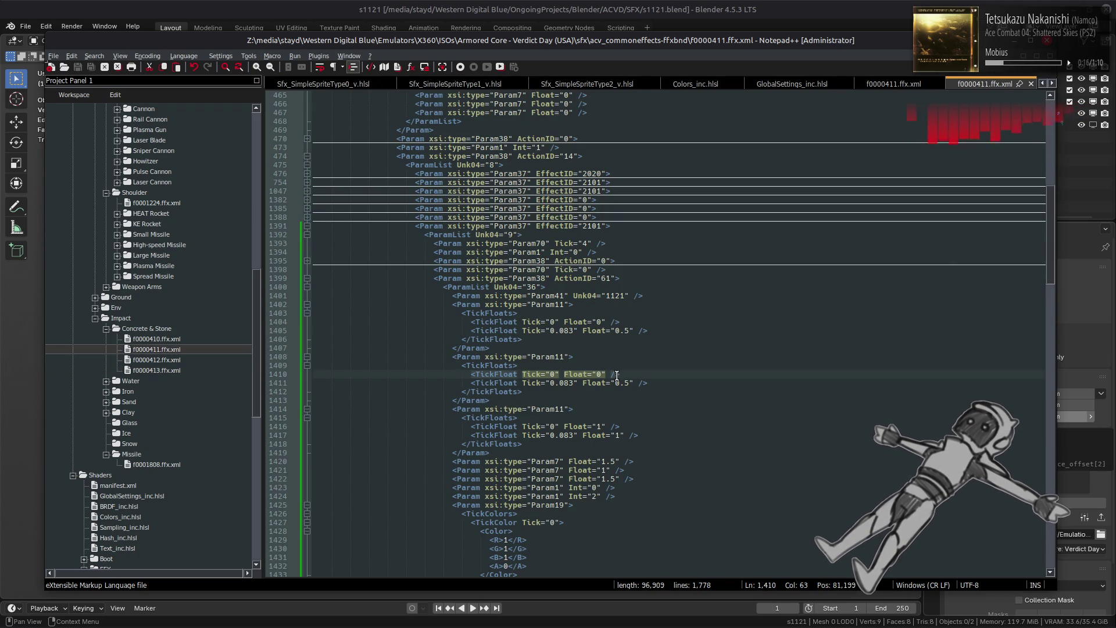
{"action": "double_click", "coordinate": [602, 427]}
{"action": "type", "text": "0."}
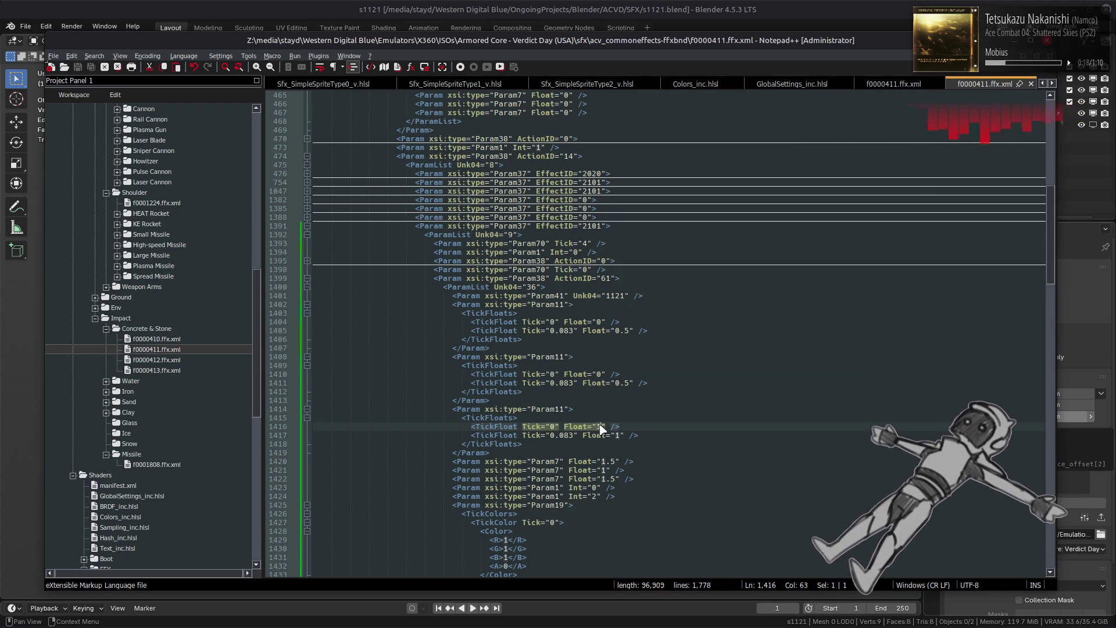
{"action": "type", "text": "5"}
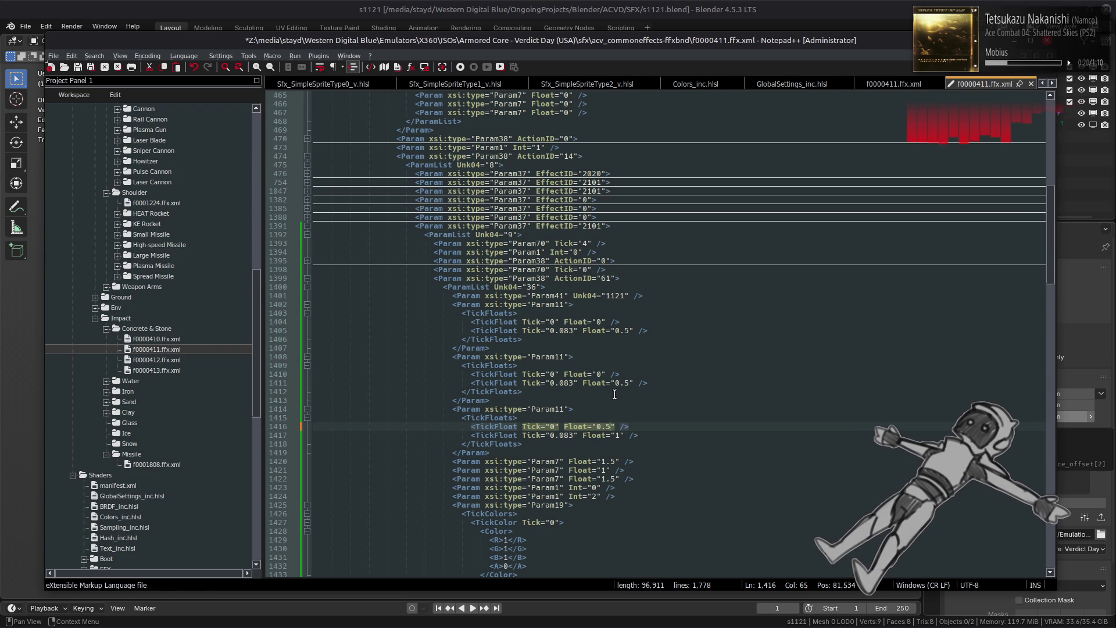
{"action": "key", "text": "ctrl+s"}
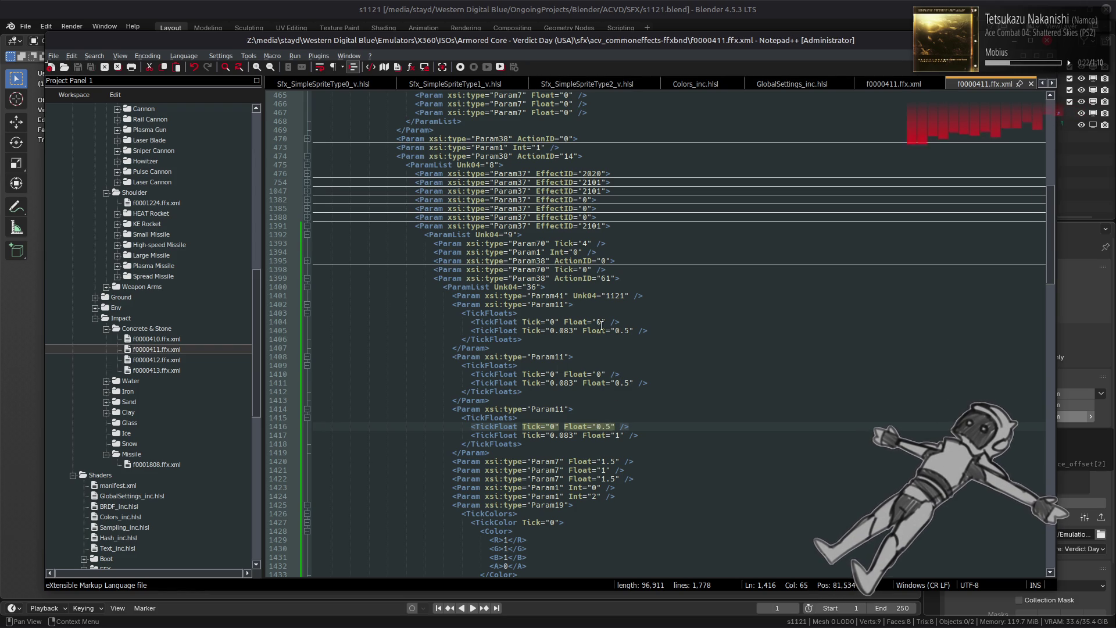
- Set the Float values on lines 1404 and 1410 to 0.1 and save
{"action": "left_click", "coordinate": [601, 323]}
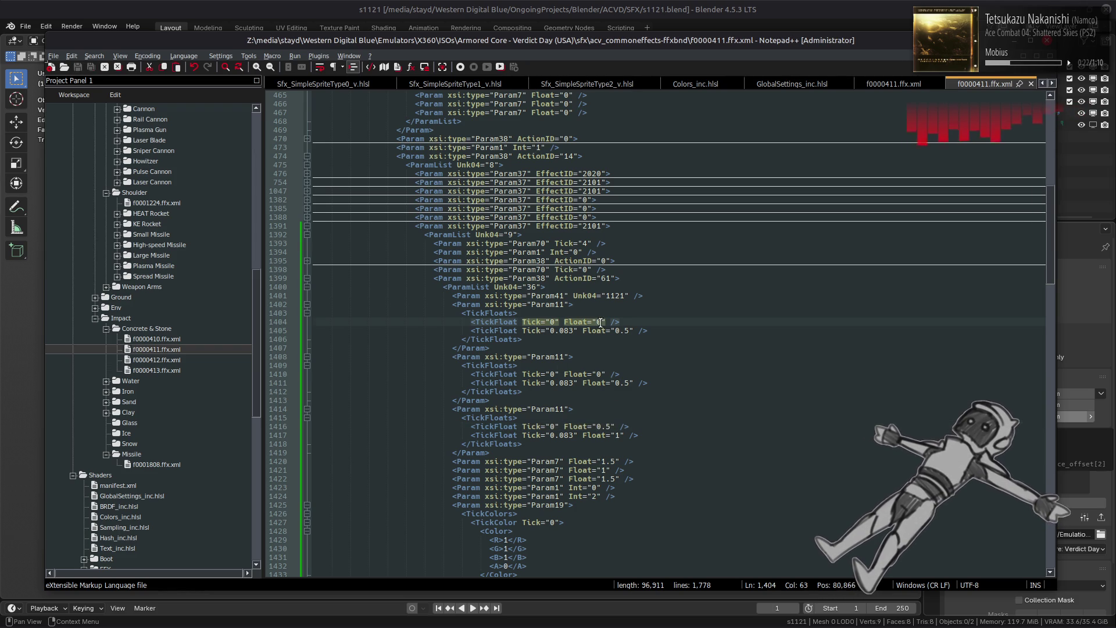
{"action": "type", "text": ".1"}
{"action": "left_click", "coordinate": [605, 374]}
{"action": "type", "text": ".1"}
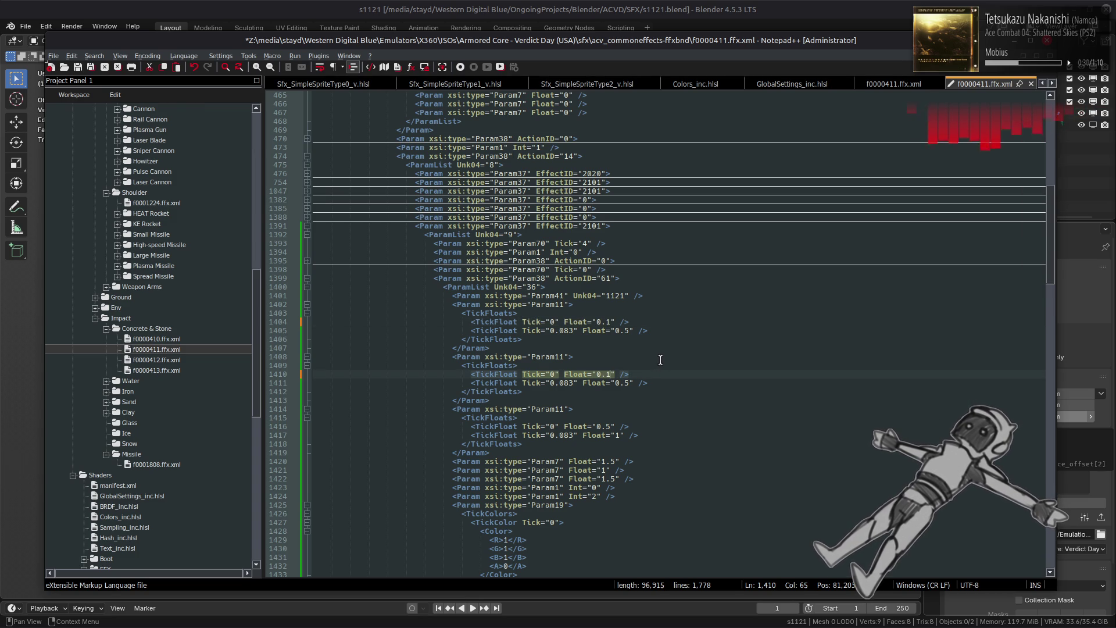
{"action": "key", "text": "ctrl+s"}
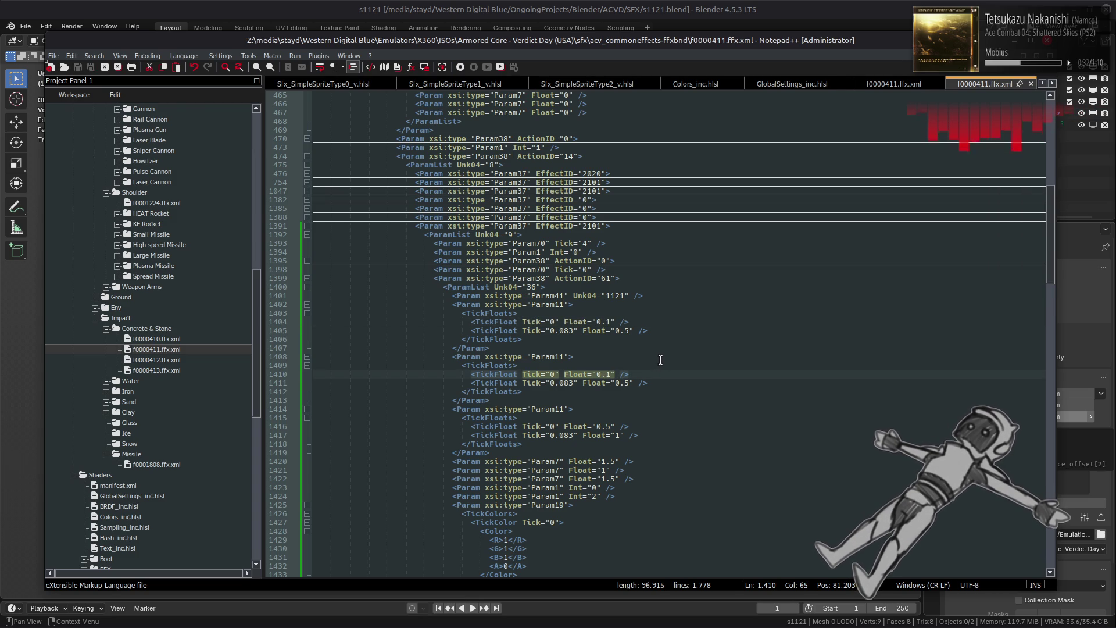
- Bring the acv_commoneffects-ffxbnd folder window forward in the file manager
{"action": "scroll", "coordinate": [660, 360], "scroll_direction": "down", "scroll_amount": 12}
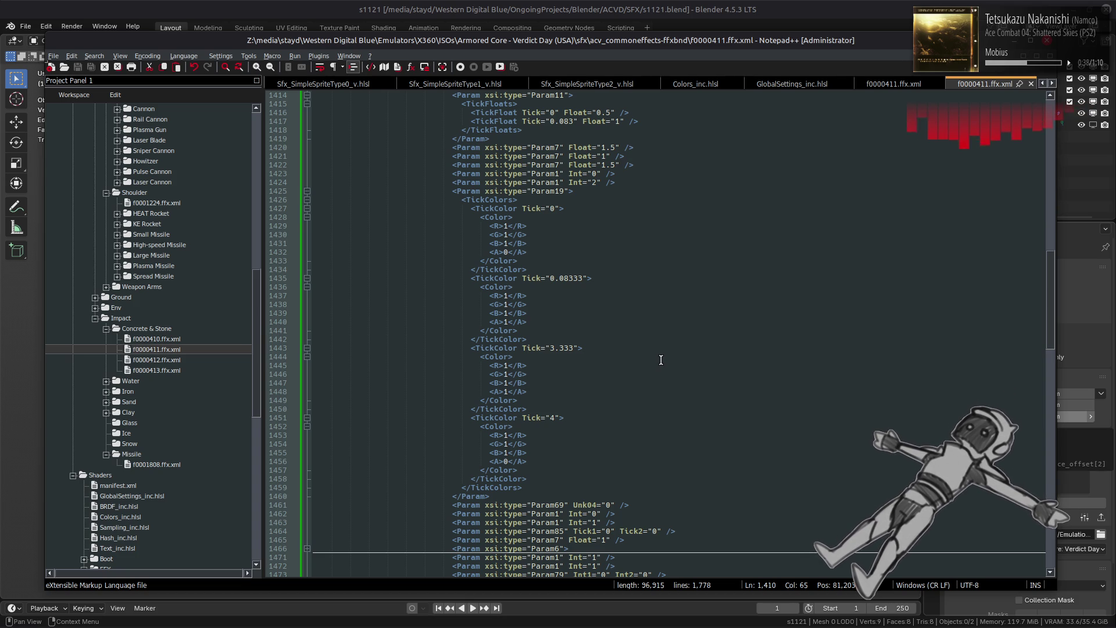
{"action": "scroll", "coordinate": [661, 360], "scroll_direction": "down", "scroll_amount": 12}
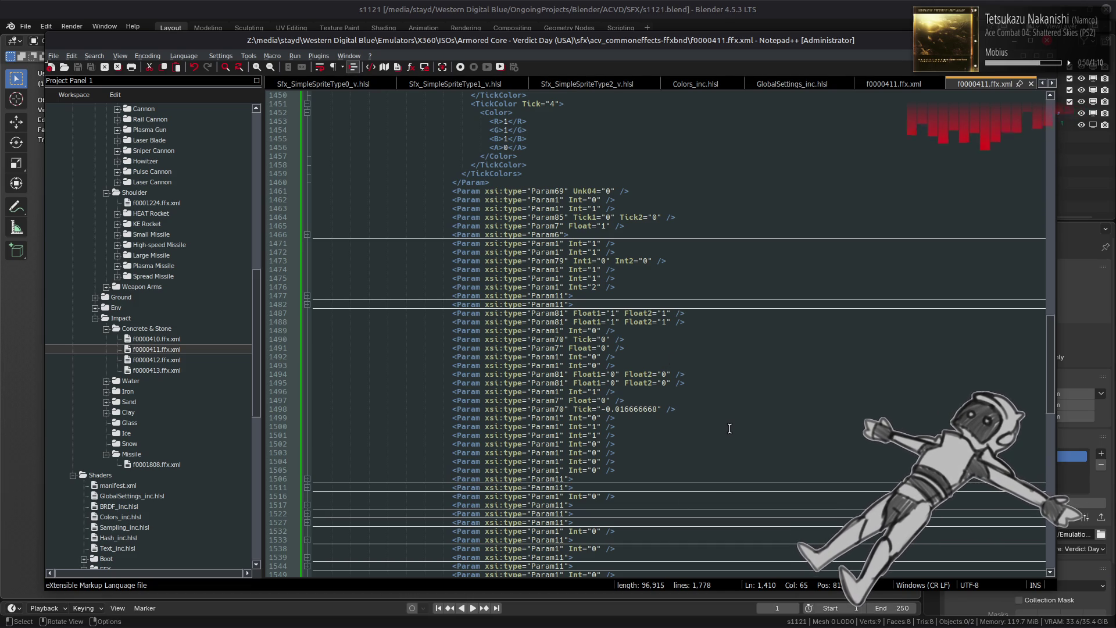
{"action": "mouse_move", "coordinate": [54, 620]}
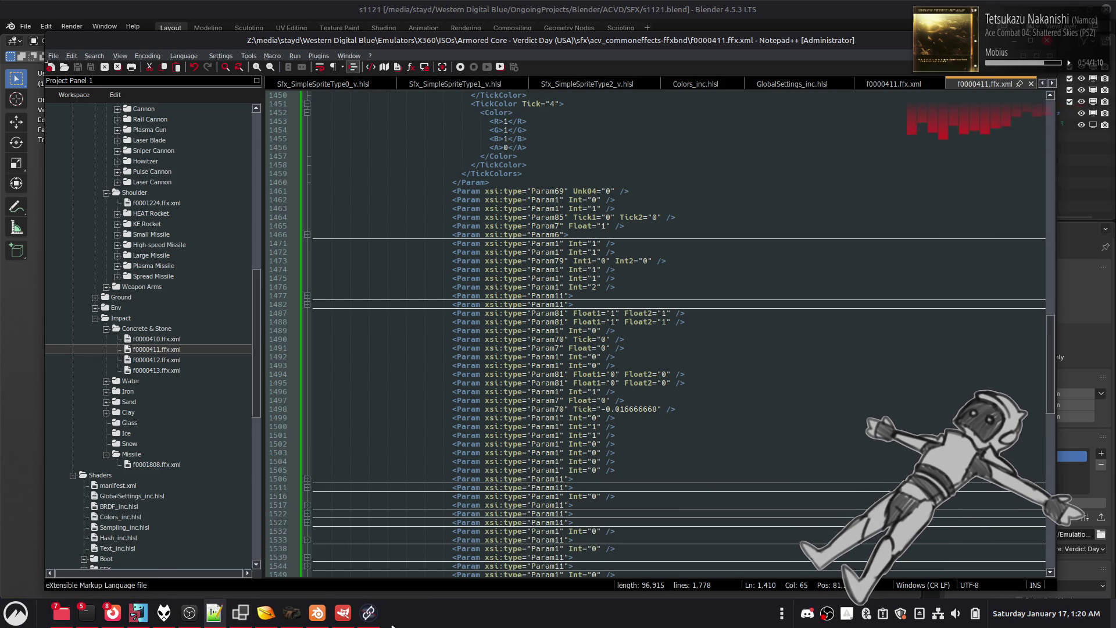
{"action": "mouse_move", "coordinate": [315, 624]}
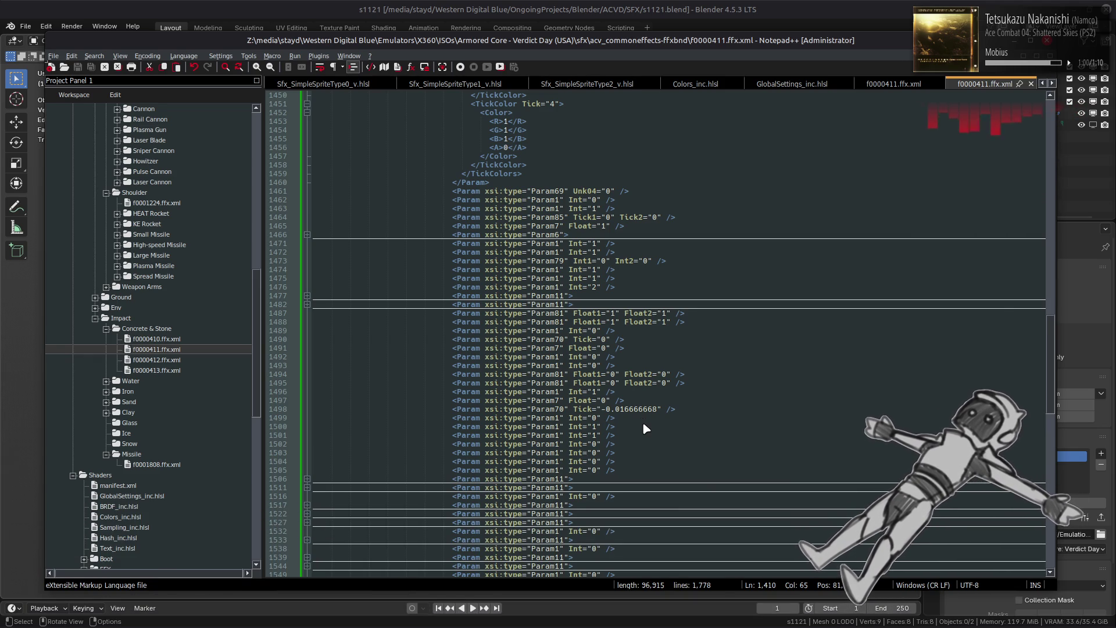
{"action": "key", "text": "alt+Tab"}
{"action": "left_click", "coordinate": [651, 311]}
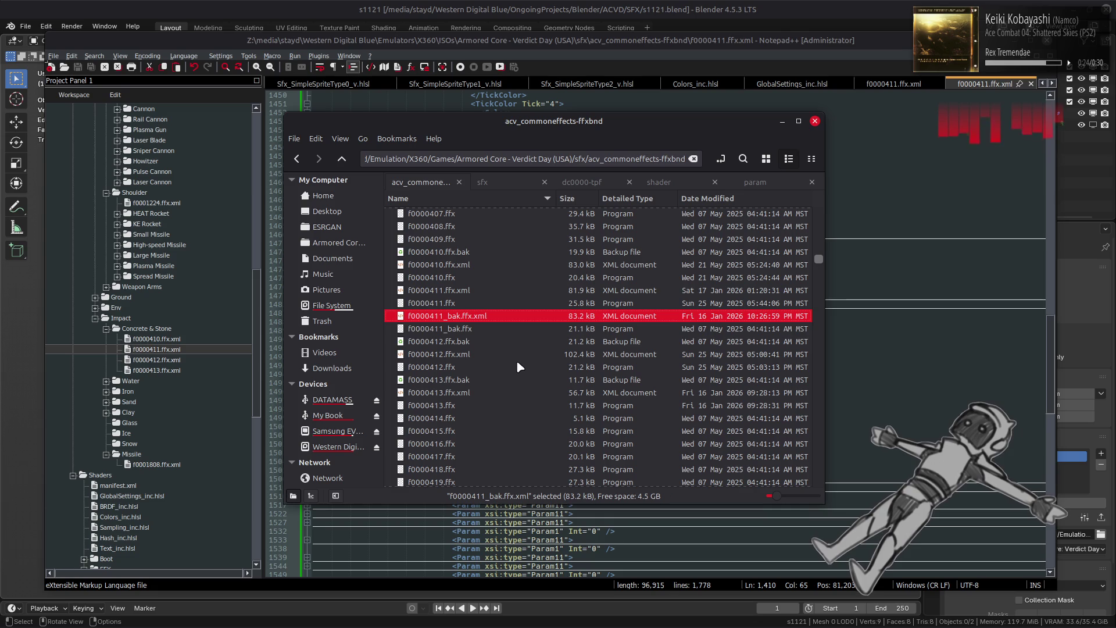
- Rename the backup f0000411_bak.ffx to f0000411.ffx.bak
{"action": "left_click", "coordinate": [465, 293]}
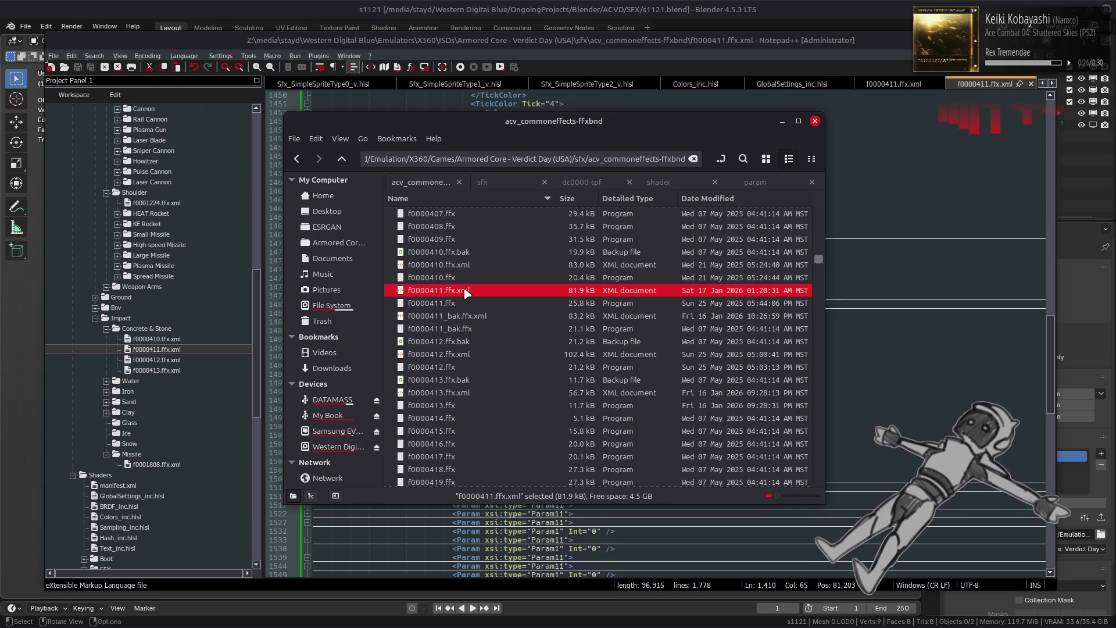
{"action": "right_click", "coordinate": [472, 293]}
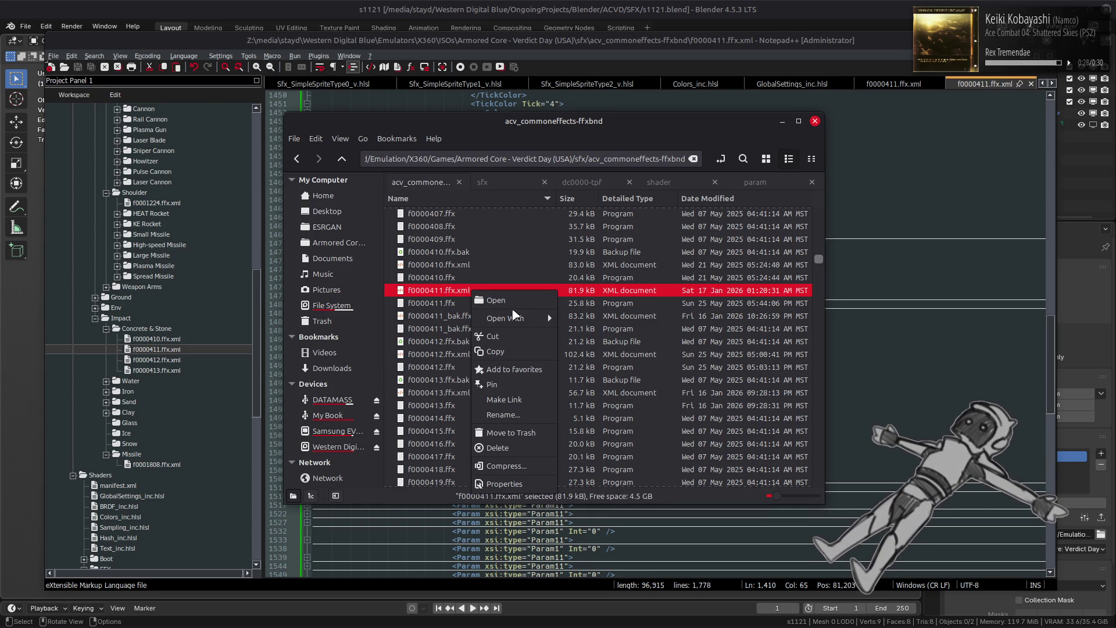
{"action": "left_click", "coordinate": [433, 336]}
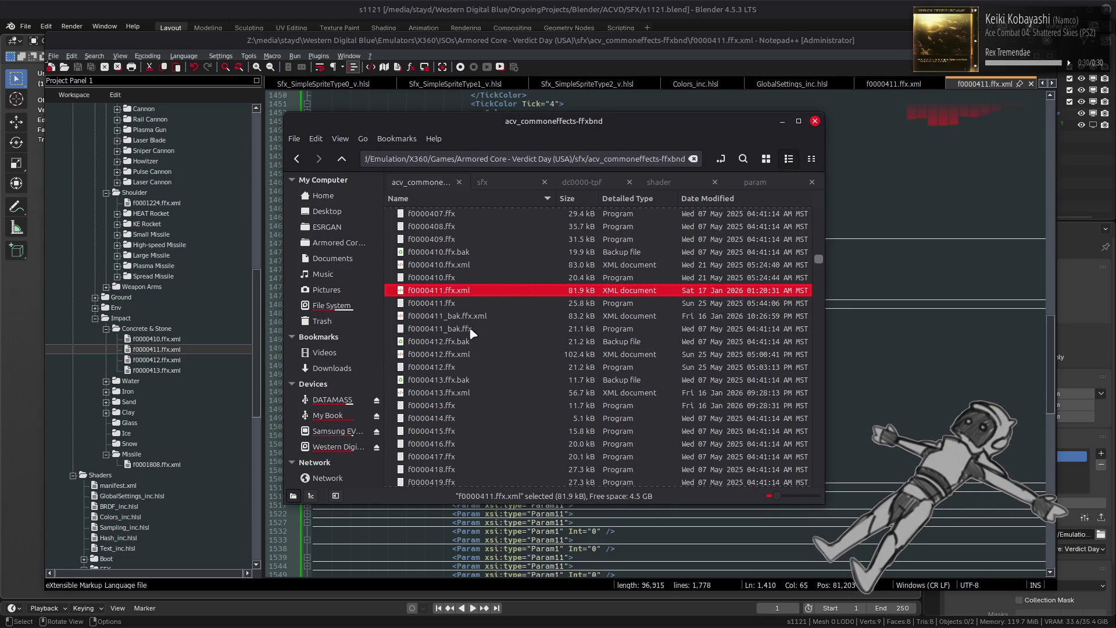
{"action": "right_click", "coordinate": [478, 326]}
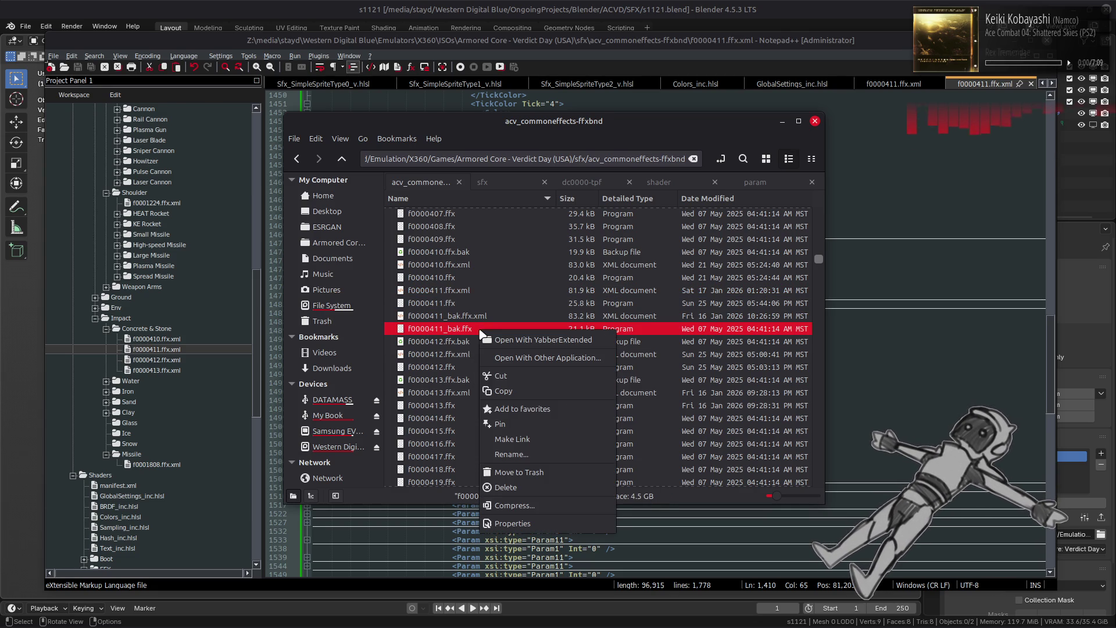
{"action": "left_click", "coordinate": [539, 457]}
{"action": "key", "text": "Right"}
{"action": "key", "text": "BackSpace"}
{"action": "key", "text": "BackSpace"}
{"action": "key", "text": "BackSpace"}
{"action": "key", "text": "BackSpace"}
{"action": "type", "text": ".bak"}
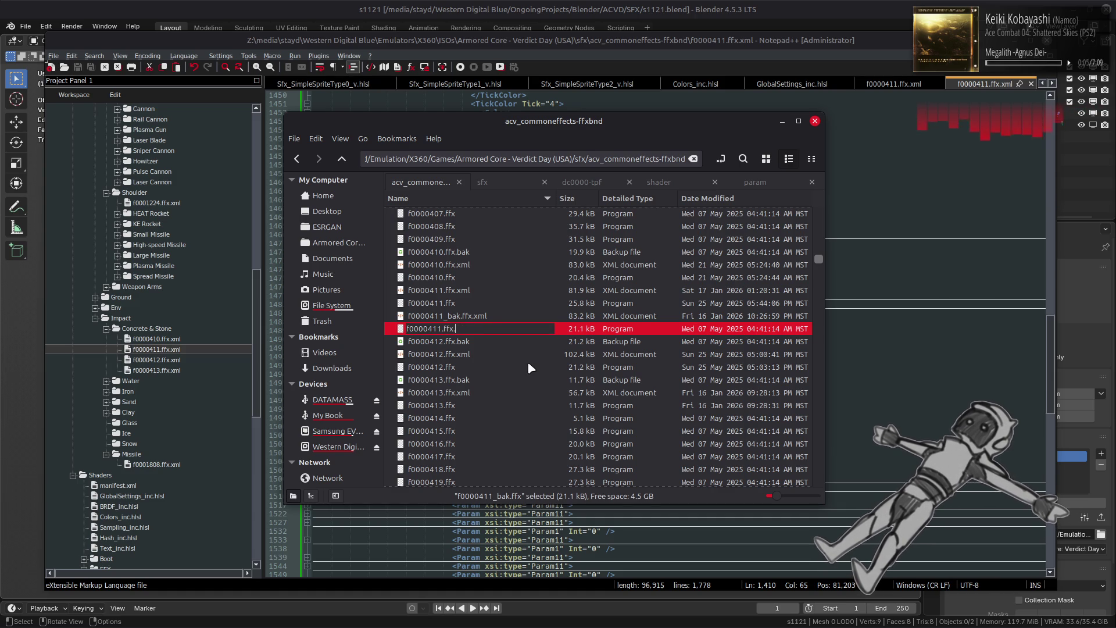
{"action": "key", "text": "Return"}
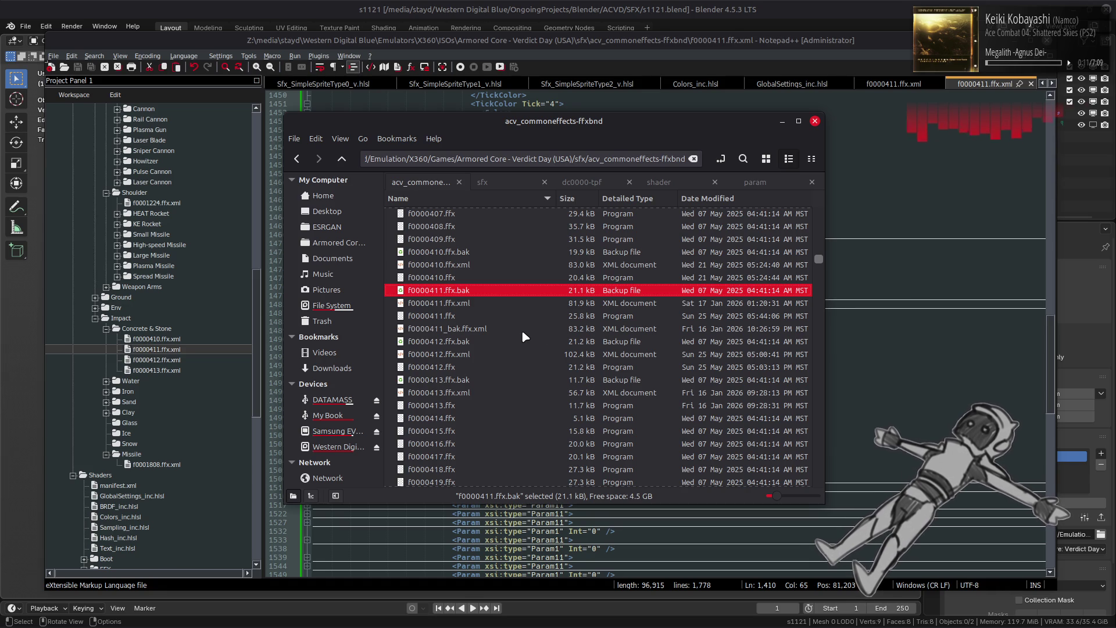
- Delete f0000411_bak.ffx.xml, rebuild f0000411.ffx with YabberExtended, and go up to sfx
{"action": "left_click", "coordinate": [522, 332]}
{"action": "key", "text": "Delete"}
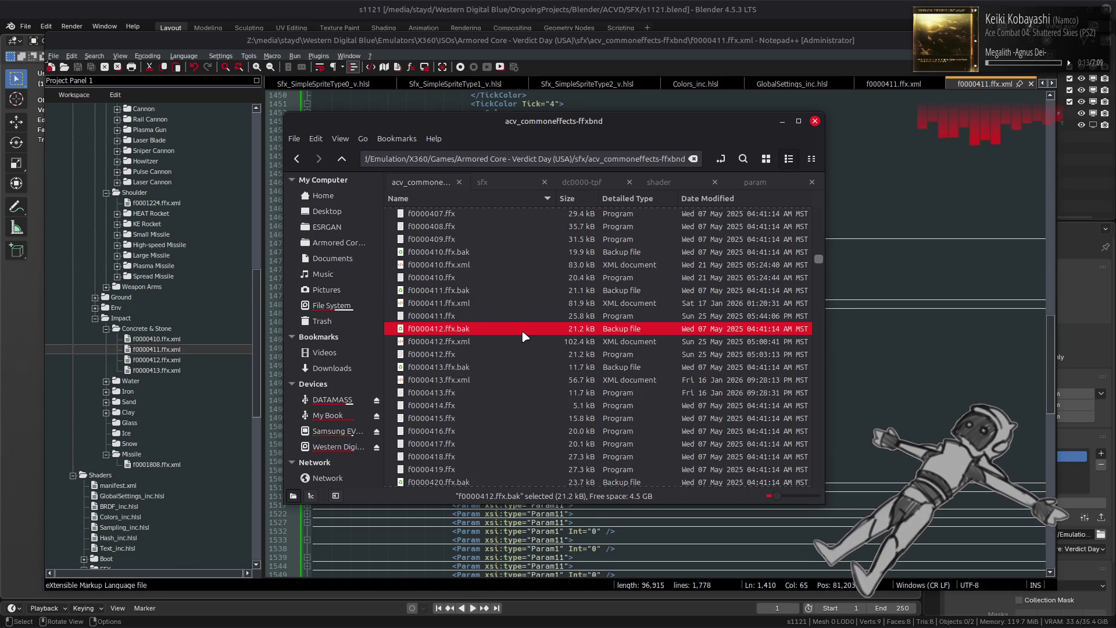
{"action": "left_click", "coordinate": [481, 307]}
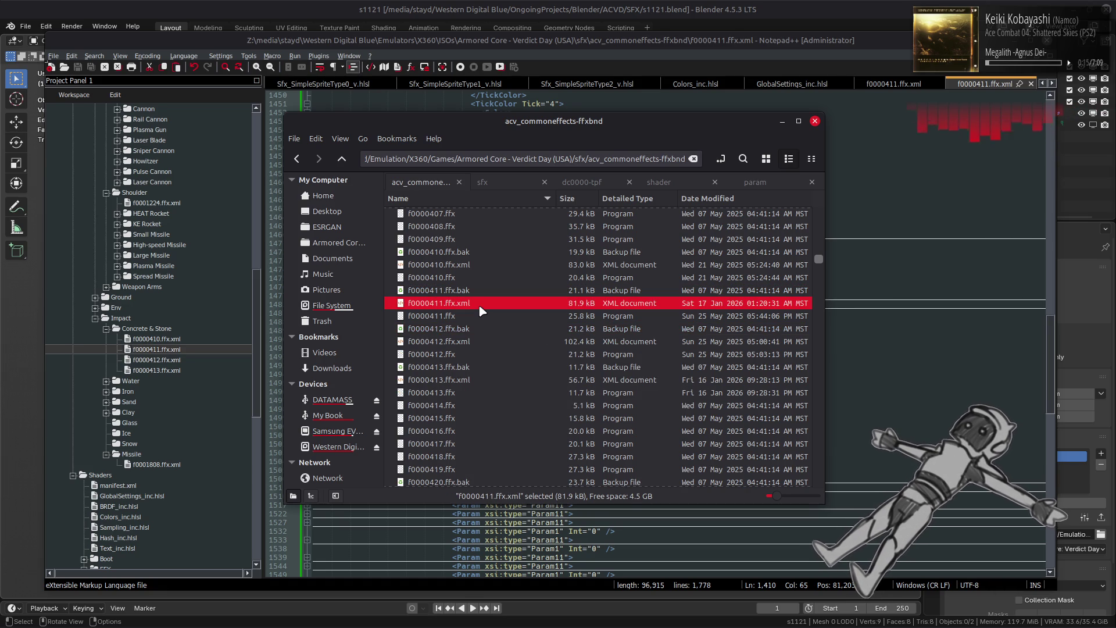
{"action": "right_click", "coordinate": [481, 308]}
{"action": "mouse_move", "coordinate": [521, 334]}
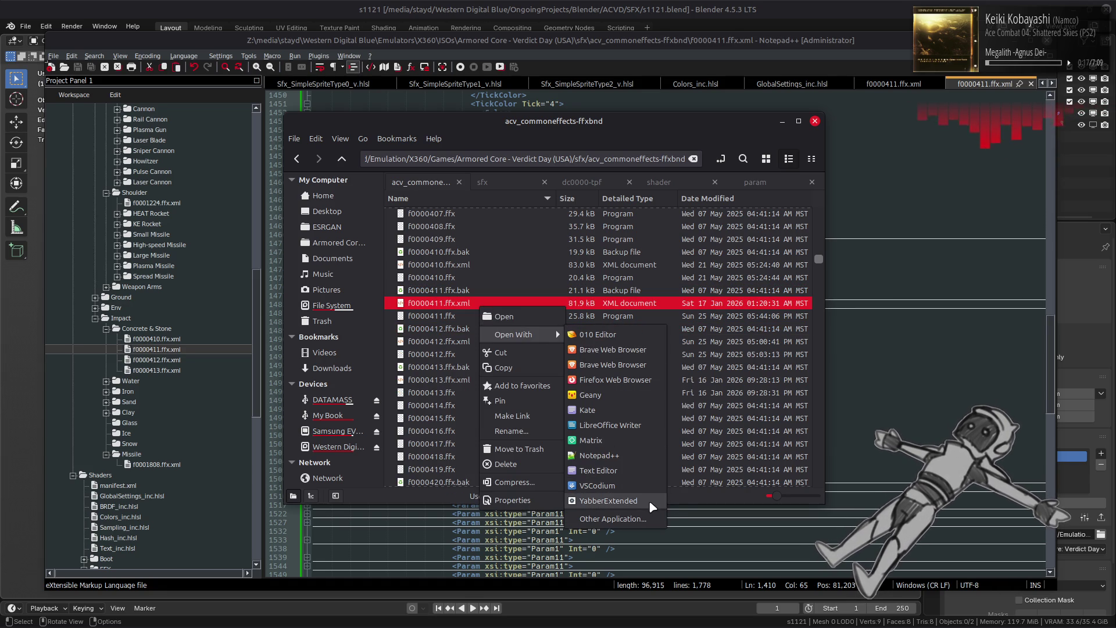
{"action": "left_click", "coordinate": [605, 501]}
{"action": "key", "text": "alt+Up"}
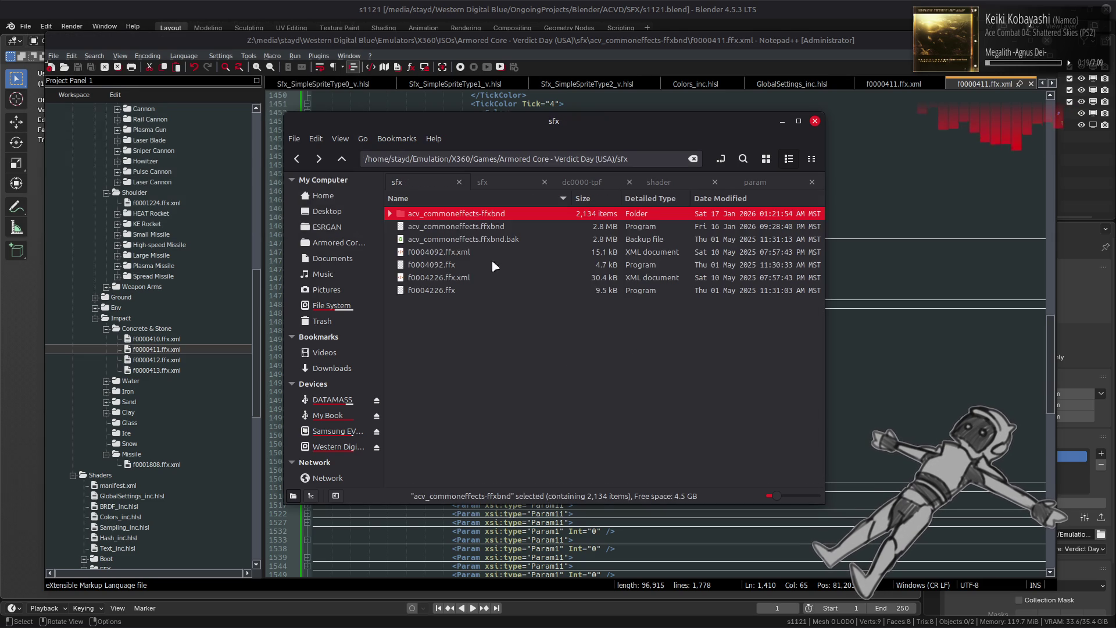
- Repack acv_commoneffects-ffxbnd, sfx_m-bnd-dcx and sfx_t_01-tpf-dcx with YabberExtended
{"action": "right_click", "coordinate": [459, 215]}
{"action": "mouse_move", "coordinate": [619, 276]}
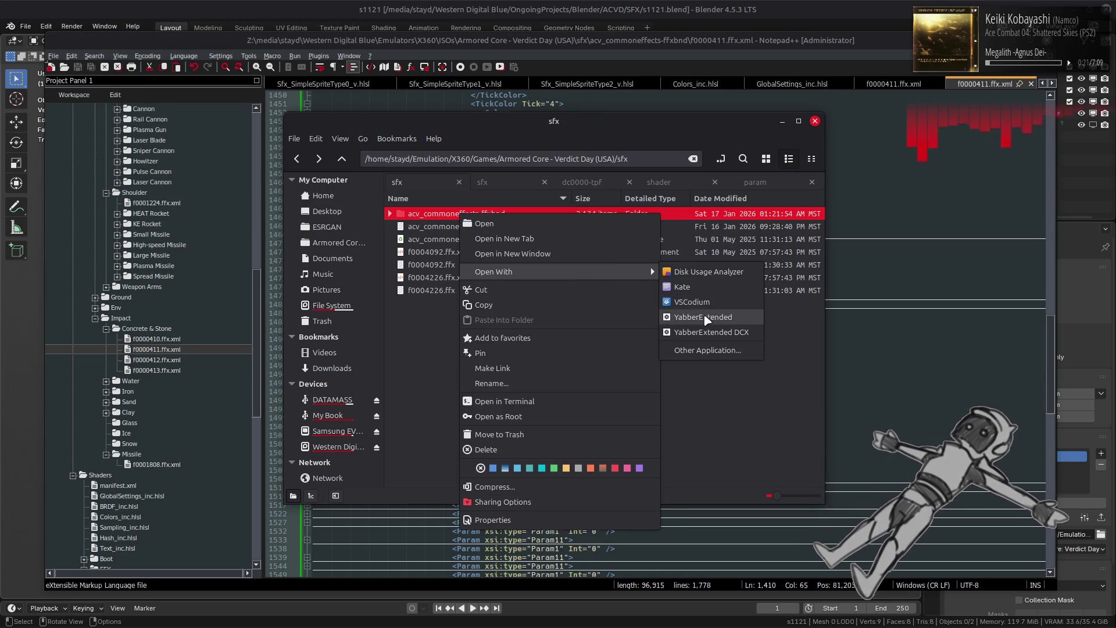
{"action": "left_click", "coordinate": [704, 315]}
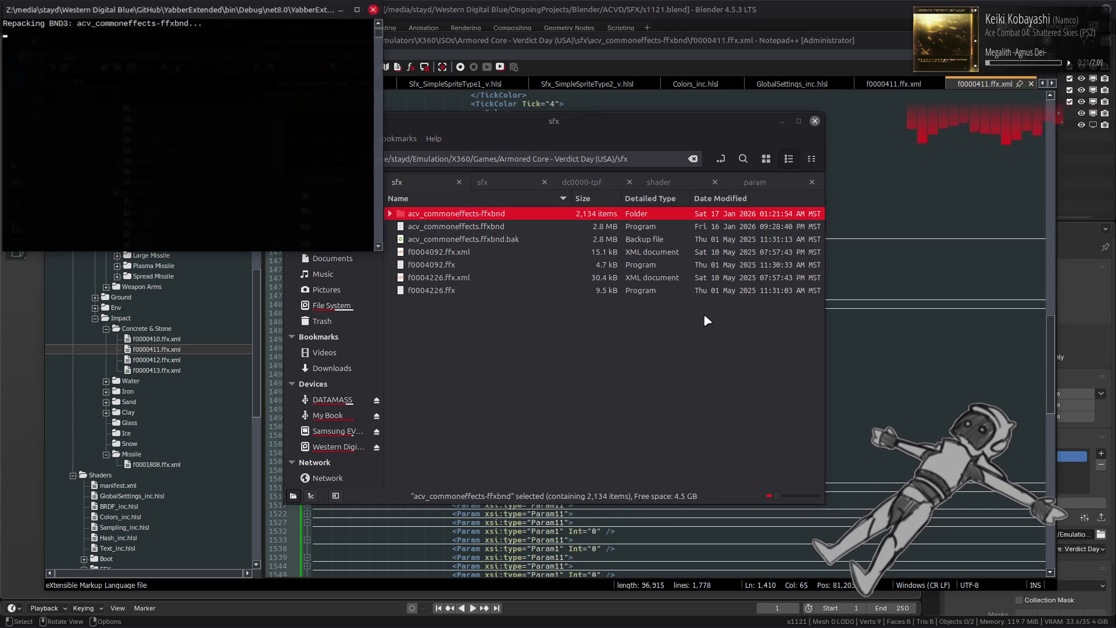
{"action": "left_click", "coordinate": [494, 180]}
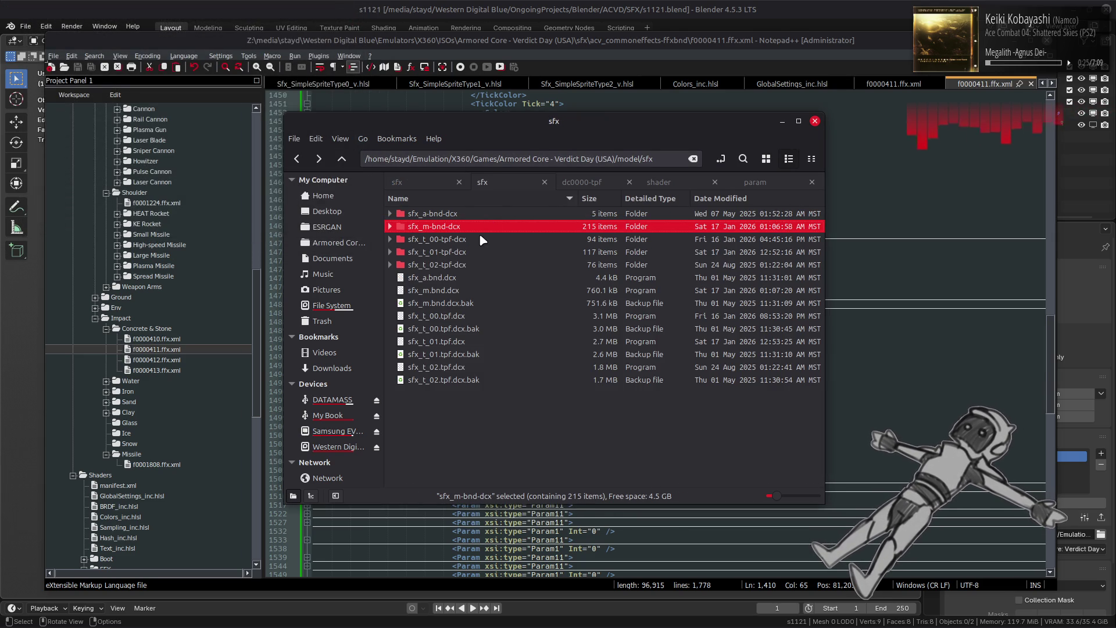
{"action": "right_click", "coordinate": [462, 227]}
{"action": "mouse_move", "coordinate": [542, 274]}
{"action": "left_click", "coordinate": [707, 329]}
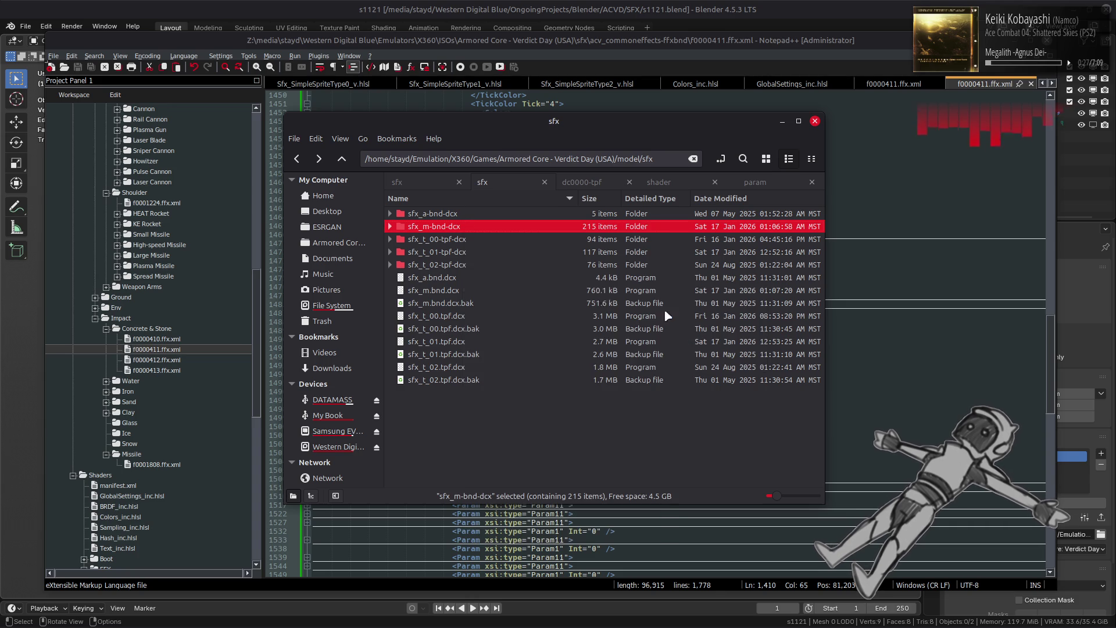
{"action": "right_click", "coordinate": [447, 253]}
{"action": "mouse_move", "coordinate": [544, 308]}
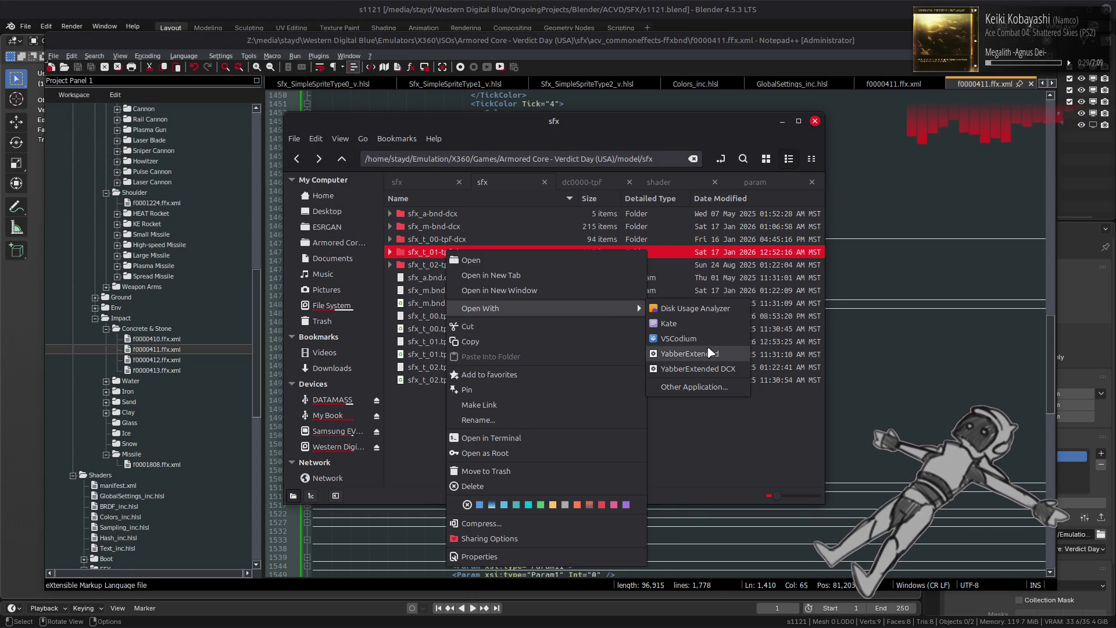
{"action": "left_click", "coordinate": [708, 353]}
{"action": "mouse_move", "coordinate": [439, 621]}
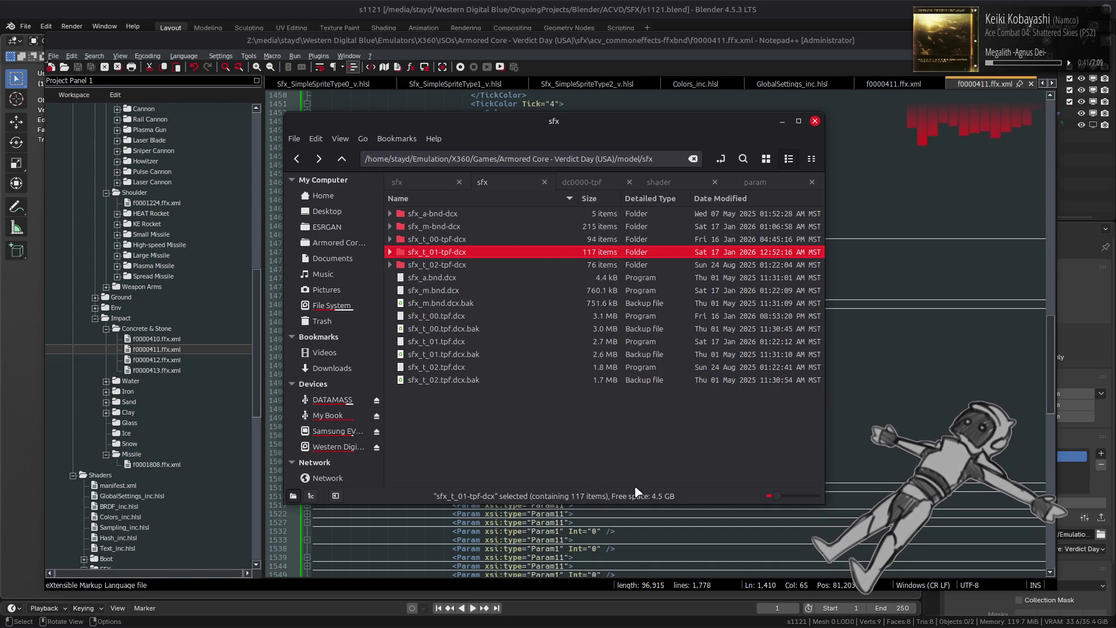
{"action": "mouse_move", "coordinate": [877, 622]}
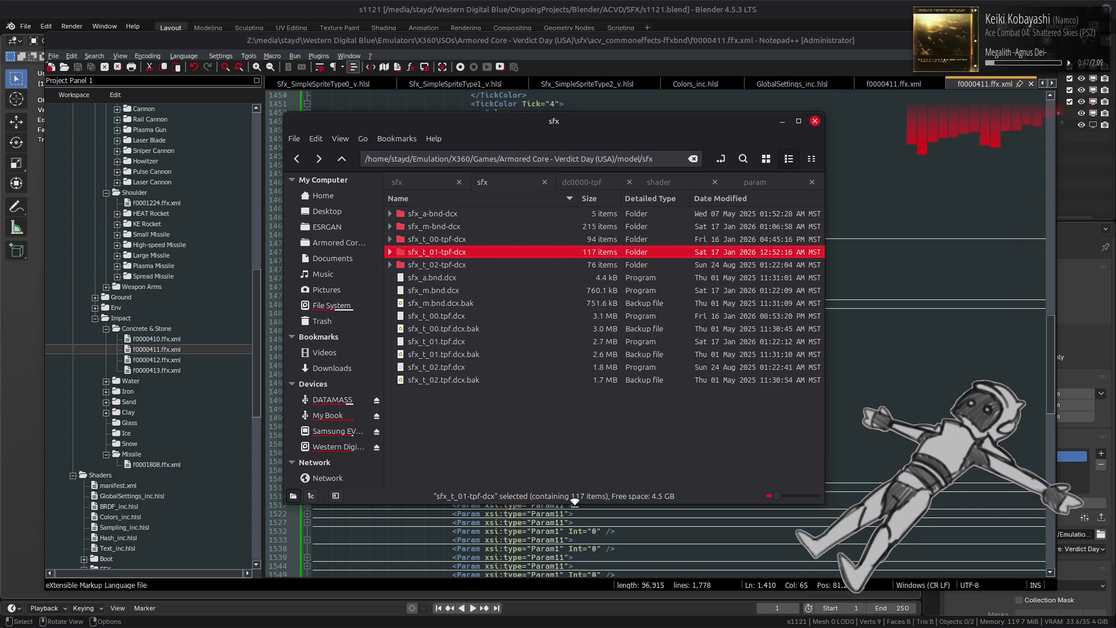
- Search the Cinnamon menu for 'steam' and start Steam from the results
{"action": "key", "text": "super"}
{"action": "type", "text": "ste"}
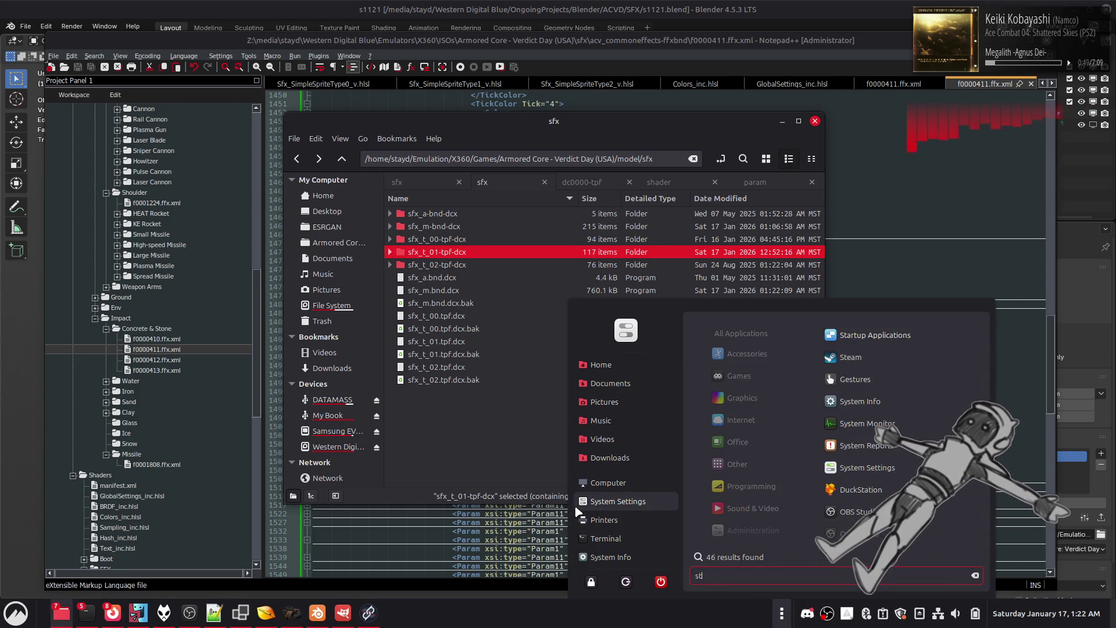
{"action": "key", "text": "BackSpace"}
{"action": "key", "text": "BackSpace"}
{"action": "key", "text": "BackSpace"}
{"action": "type", "text": "xenia"}
{"action": "key", "text": "BackSpace"}
{"action": "key", "text": "BackSpace"}
{"action": "key", "text": "BackSpace"}
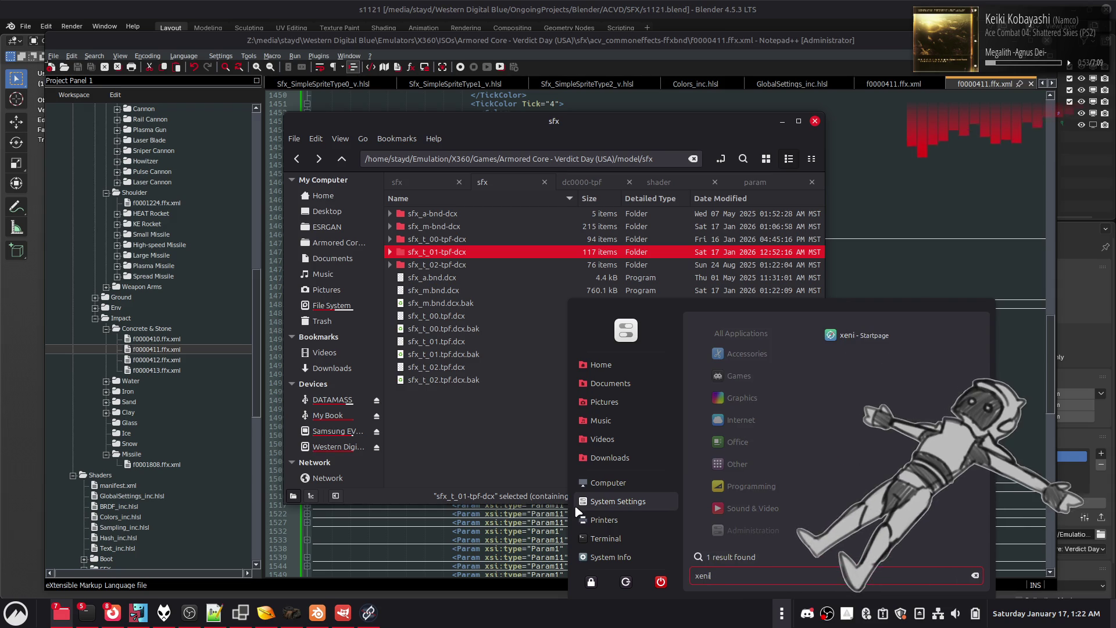
{"action": "type", "text": "steam"}
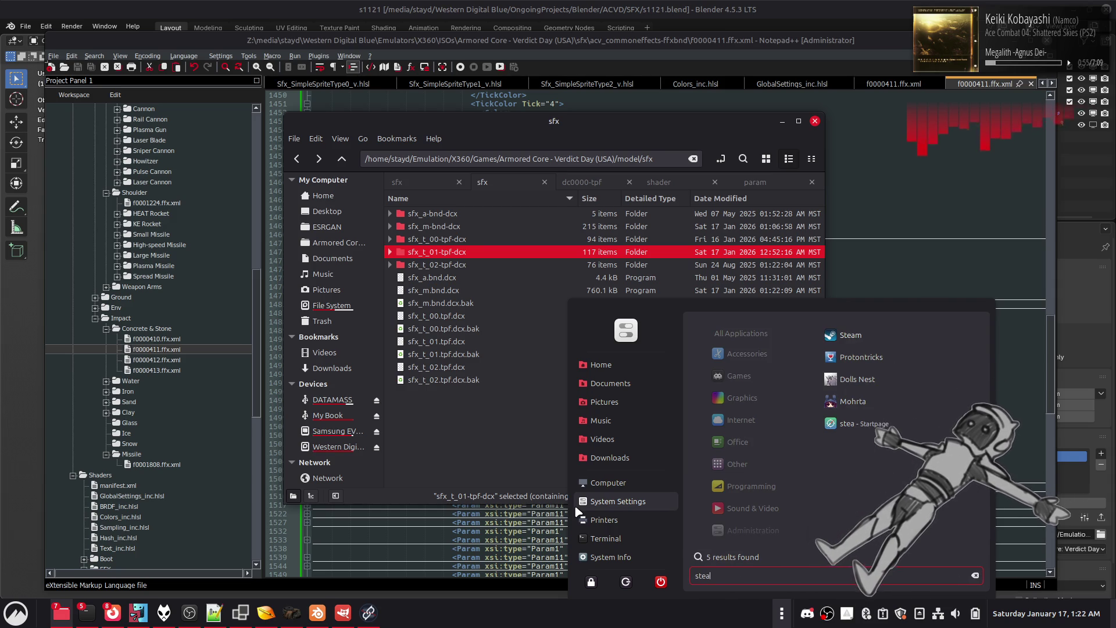
{"action": "left_click", "coordinate": [850, 334]}
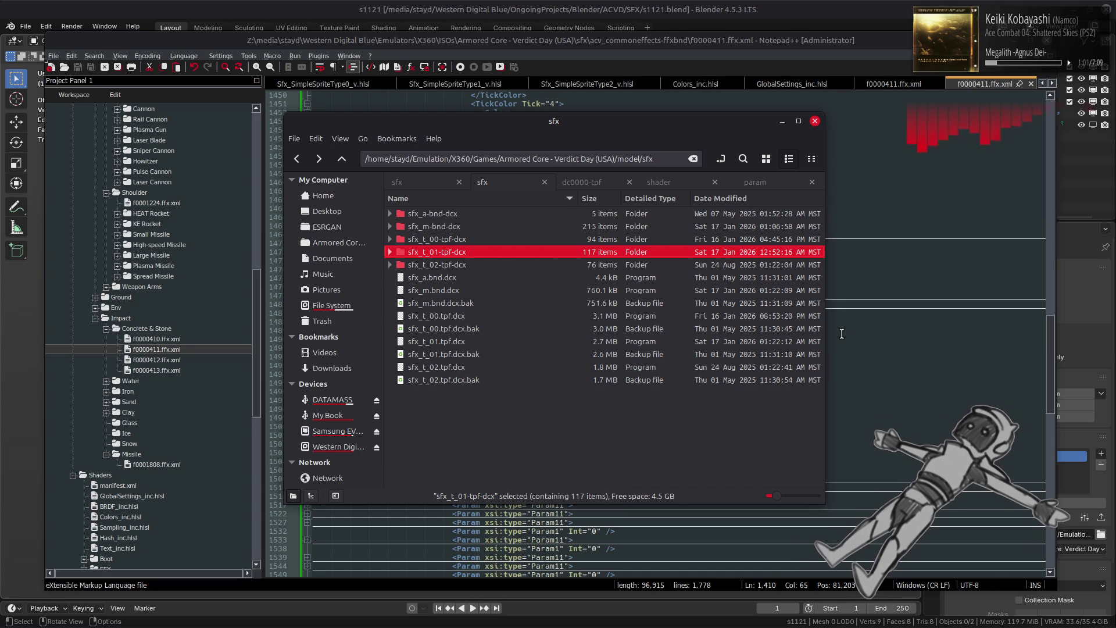
{"action": "mouse_move", "coordinate": [605, 627]}
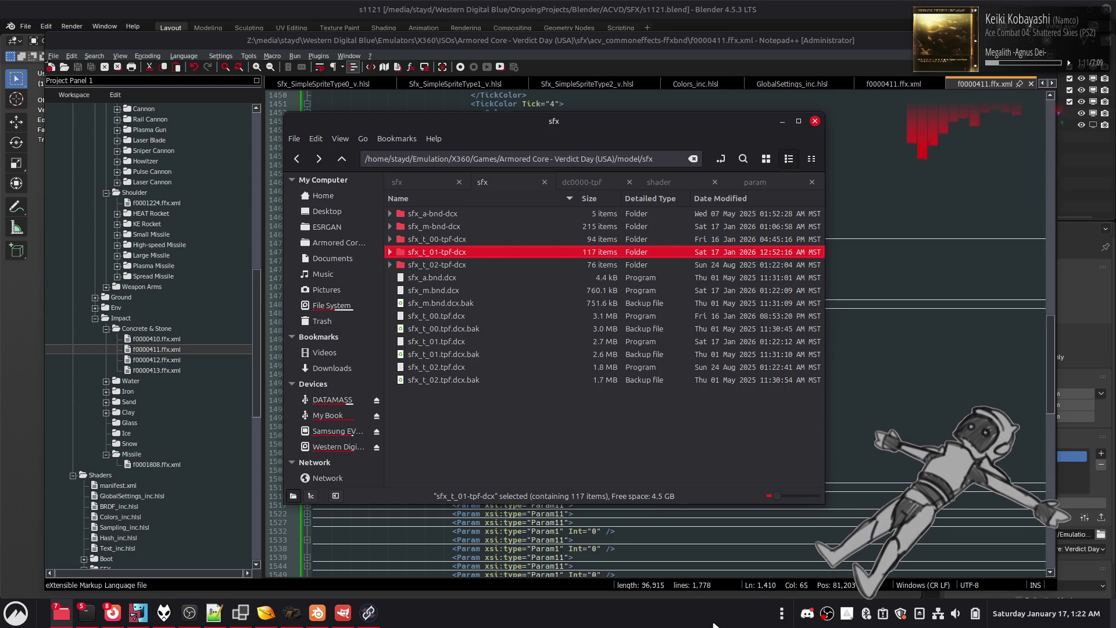
{"action": "left_click", "coordinate": [316, 613]}
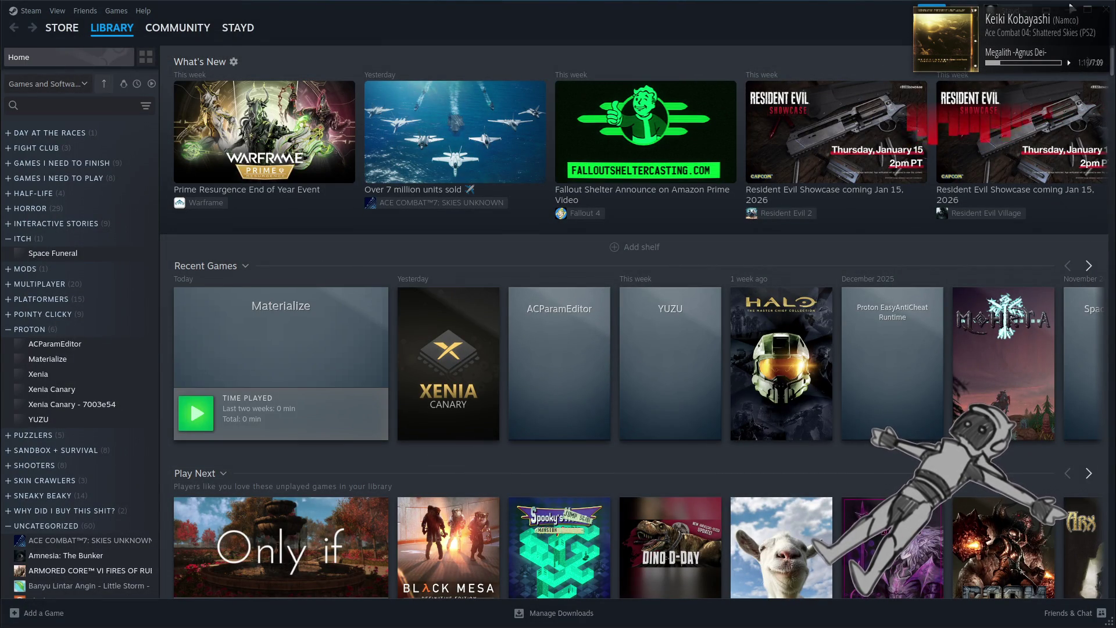
- Close the Steam Library window and bring up Steam's tray list of recent games
{"action": "left_click", "coordinate": [1104, 11]}
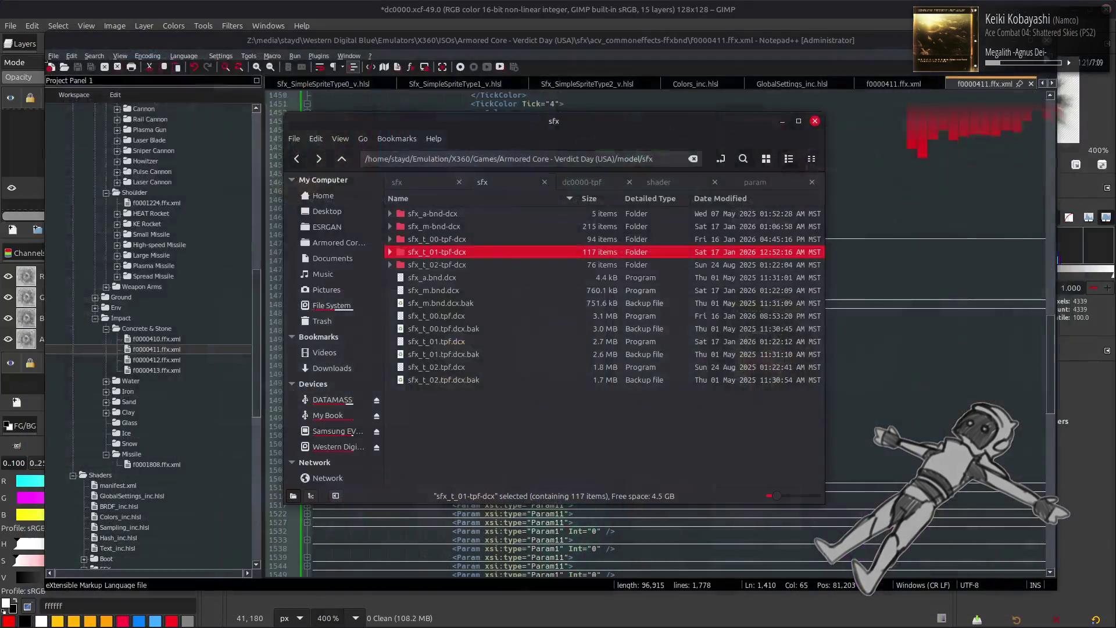
{"action": "right_click", "coordinate": [847, 620]}
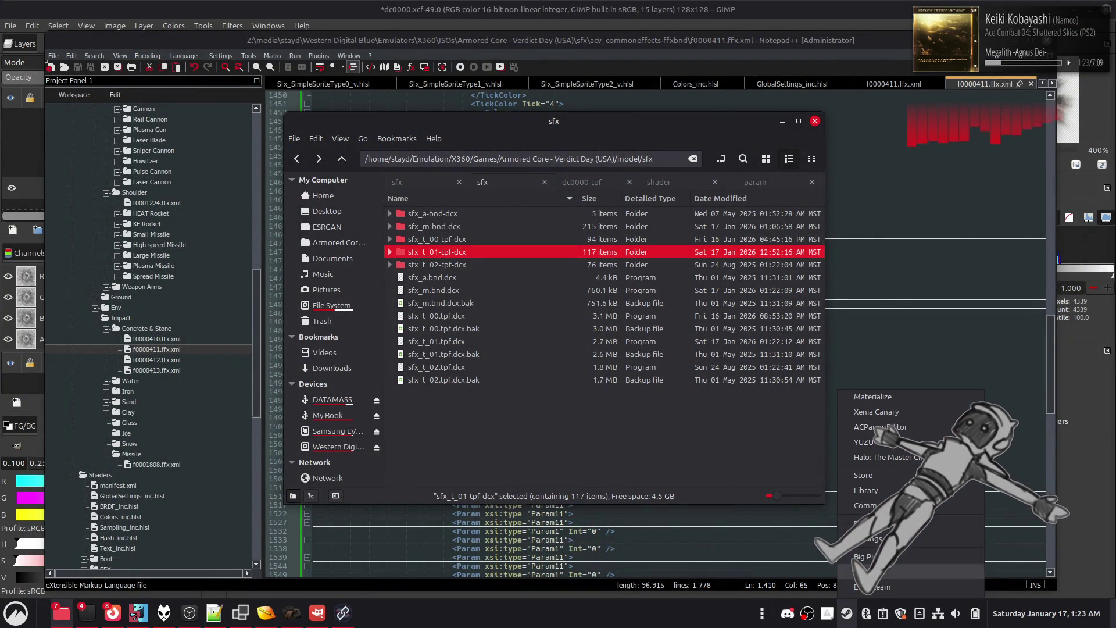
- Launch Xenia Canary from Steam, load the most recent game, and maximize the window
{"action": "left_click", "coordinate": [866, 394]}
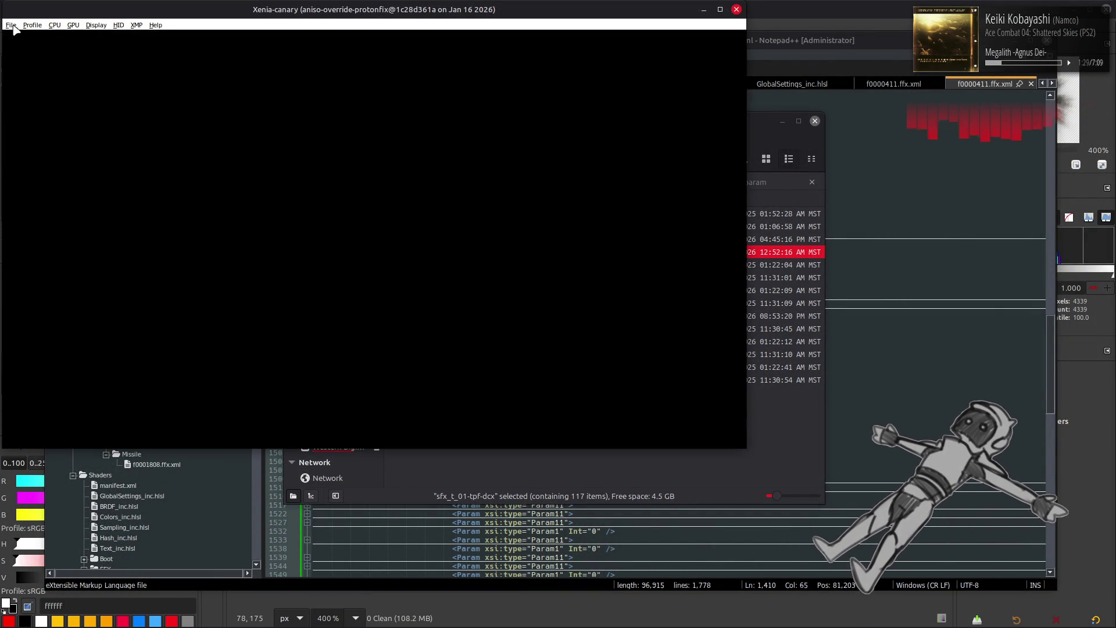
{"action": "left_click", "coordinate": [10, 25]}
{"action": "mouse_move", "coordinate": [58, 41]}
{"action": "left_click", "coordinate": [168, 44]}
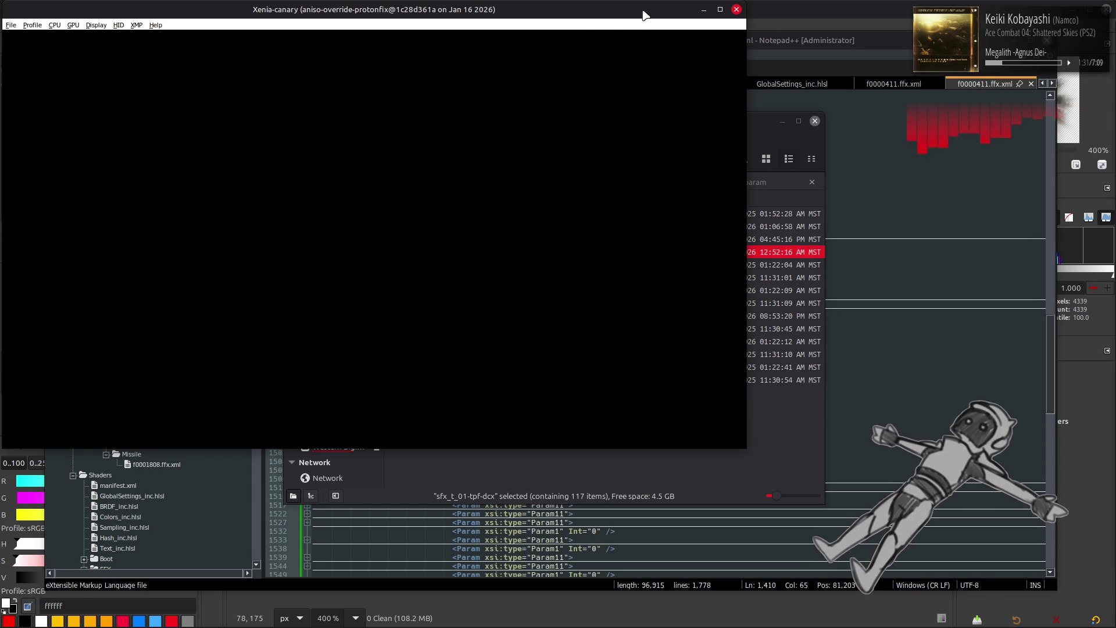
{"action": "double_click", "coordinate": [644, 12]}
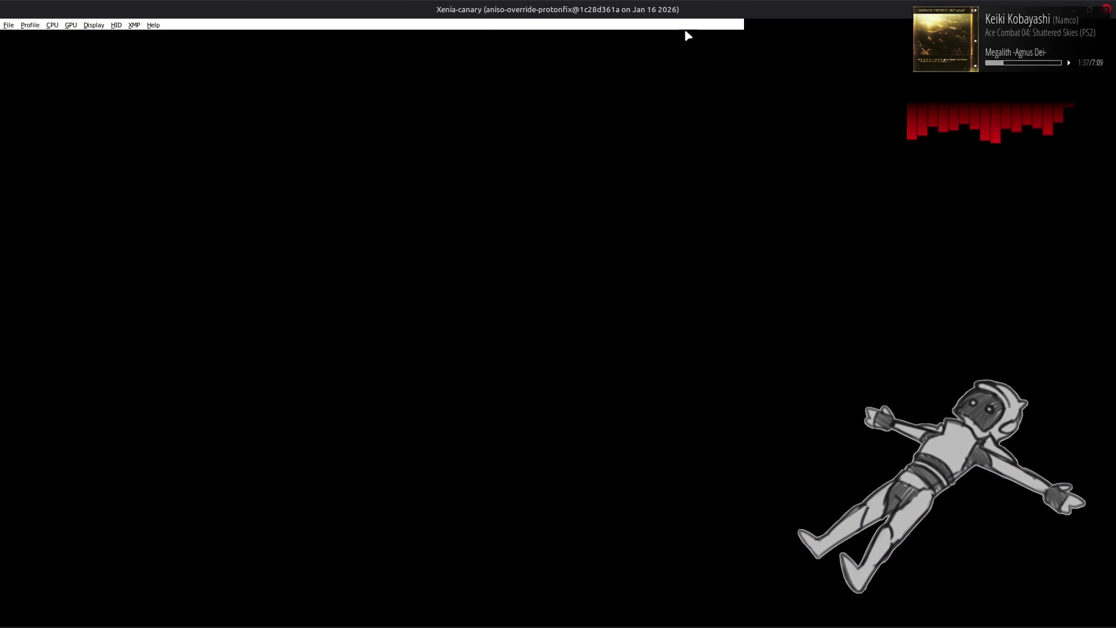
- Switch to the browser window showing the wl-clipboard-x11 repository
{"action": "key", "text": "alt+Tab"}
{"action": "key", "text": "Tab"}
{"action": "key", "text": "Tab"}
{"action": "key", "text": "Tab"}
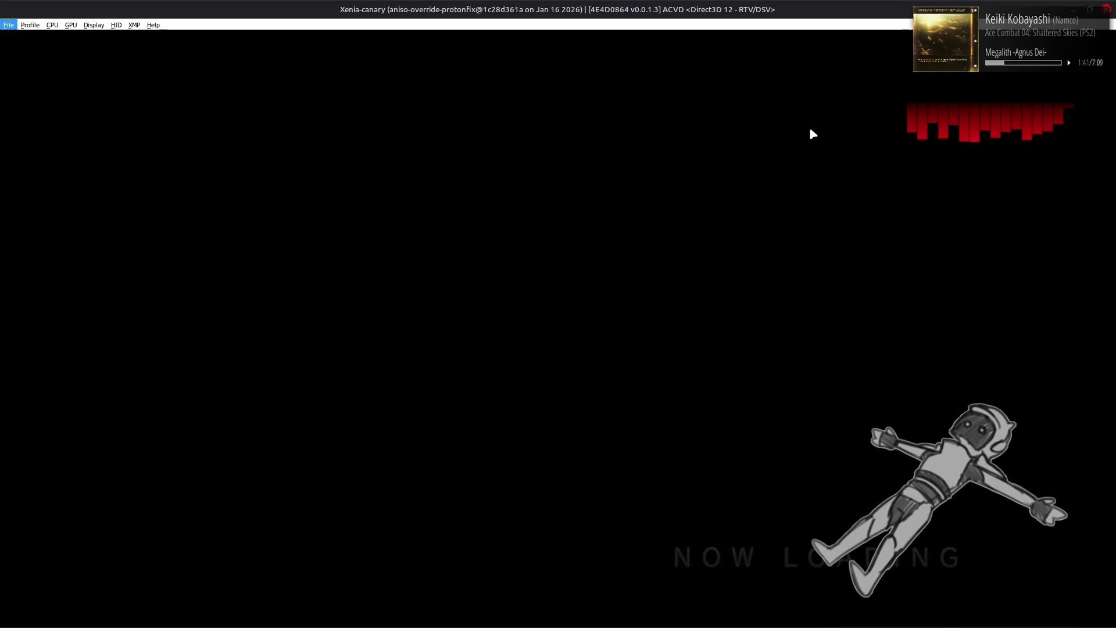
{"action": "key", "text": "alt+Tab"}
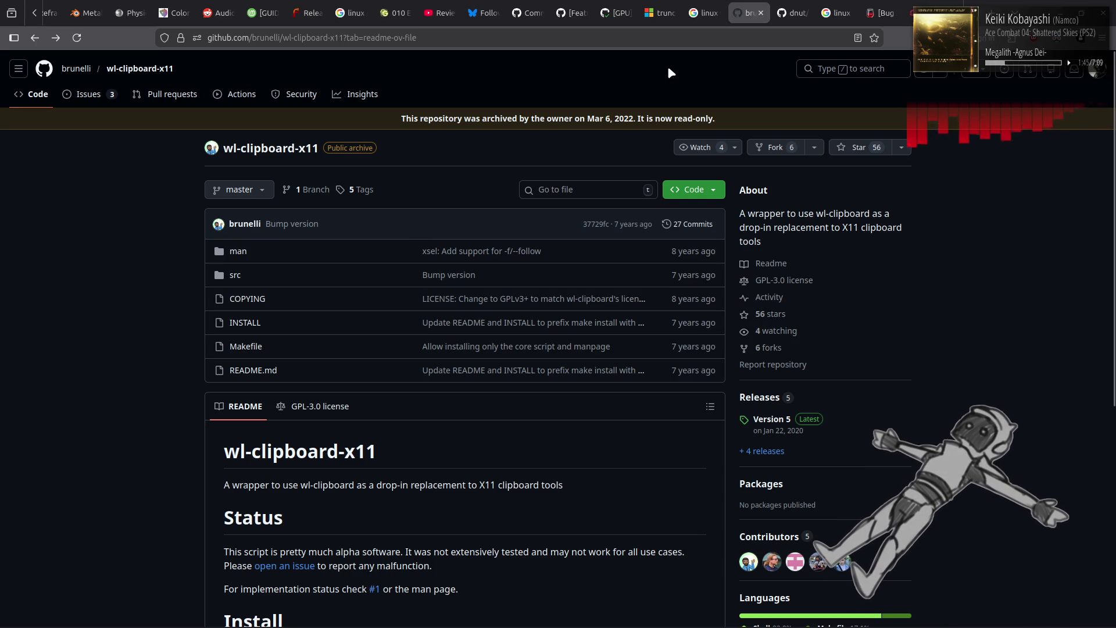
- Reload and skim PR #848 on anisotropic filtering, then go to the xenia-canary pull requests list
{"action": "left_click", "coordinate": [626, 3]}
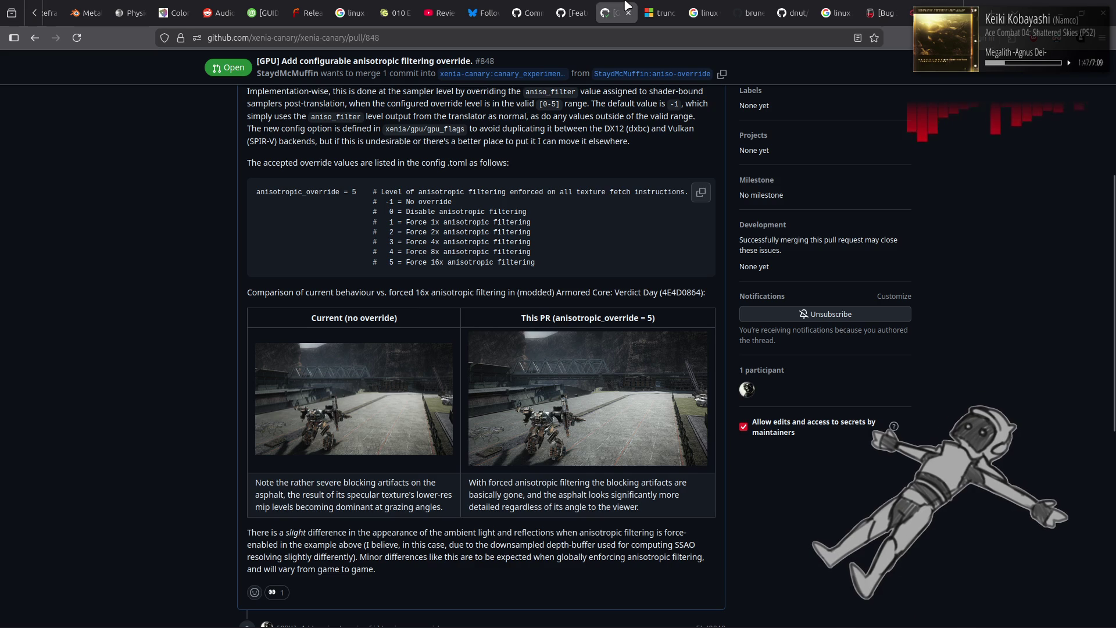
{"action": "left_click", "coordinate": [77, 38]}
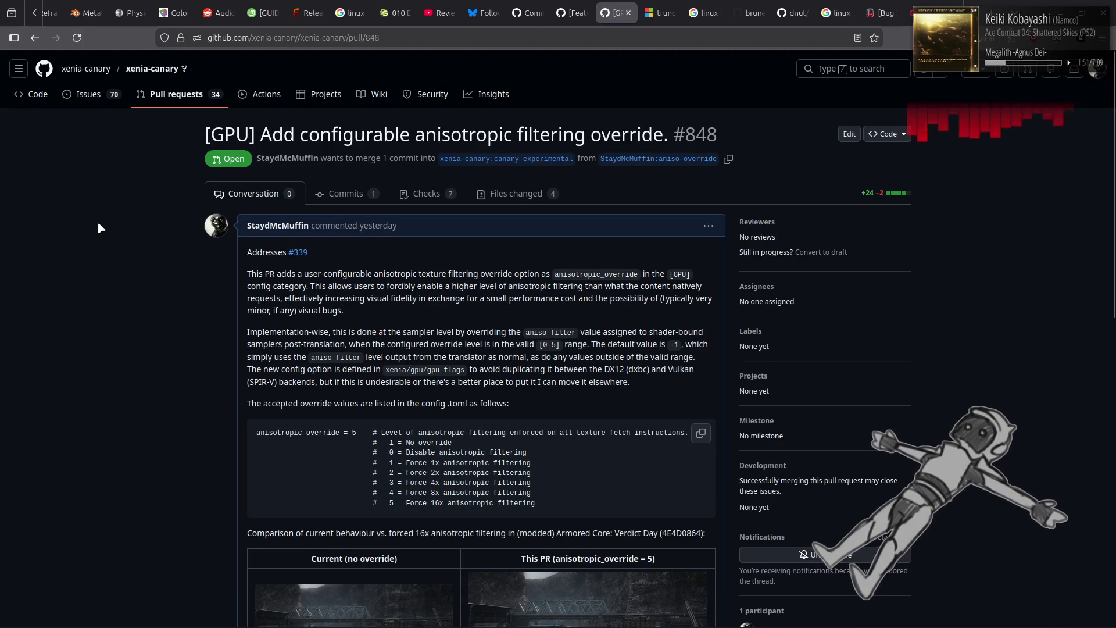
{"action": "scroll", "coordinate": [98, 228], "scroll_direction": "down", "scroll_amount": 4}
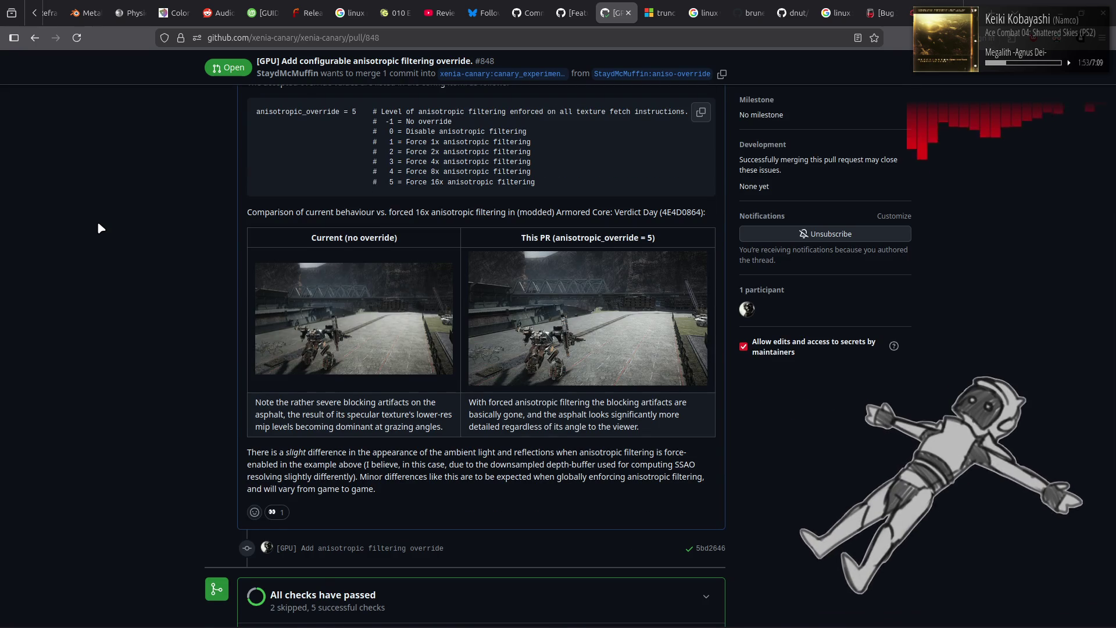
{"action": "scroll", "coordinate": [98, 224], "scroll_direction": "down", "scroll_amount": 5}
{"action": "key", "text": "Home"}
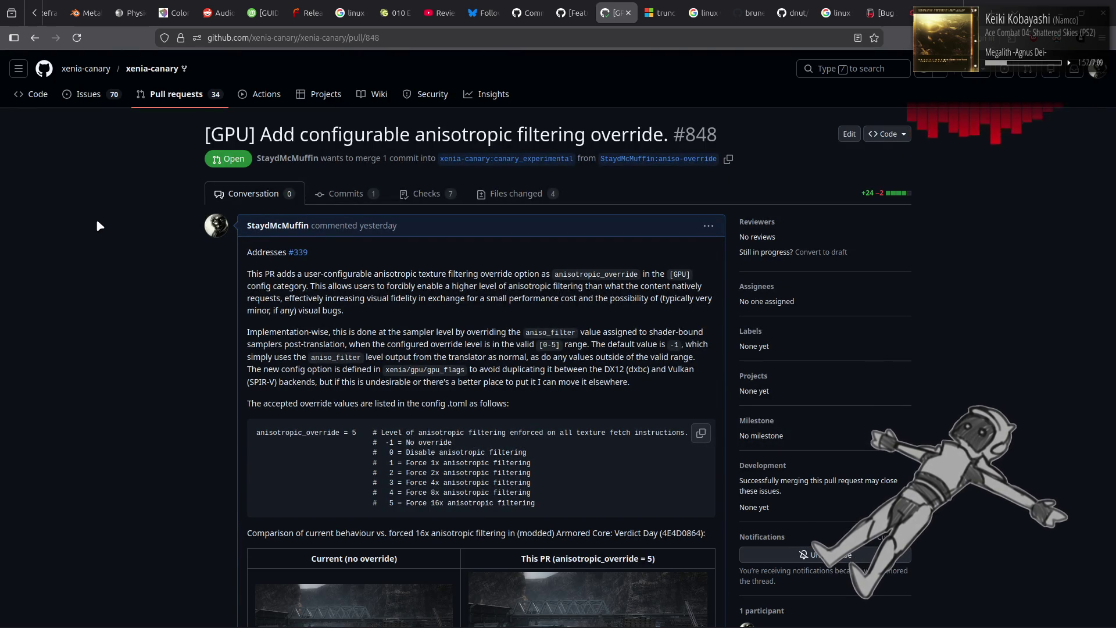
{"action": "left_click", "coordinate": [176, 95]}
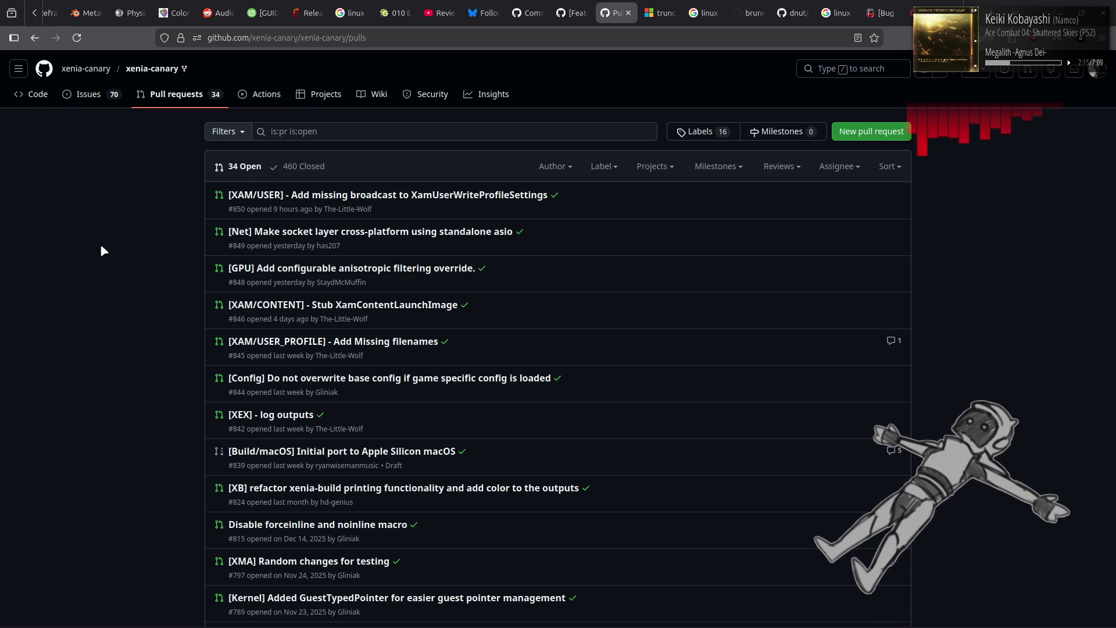
{"action": "scroll", "coordinate": [101, 247], "scroll_direction": "down", "scroll_amount": 3}
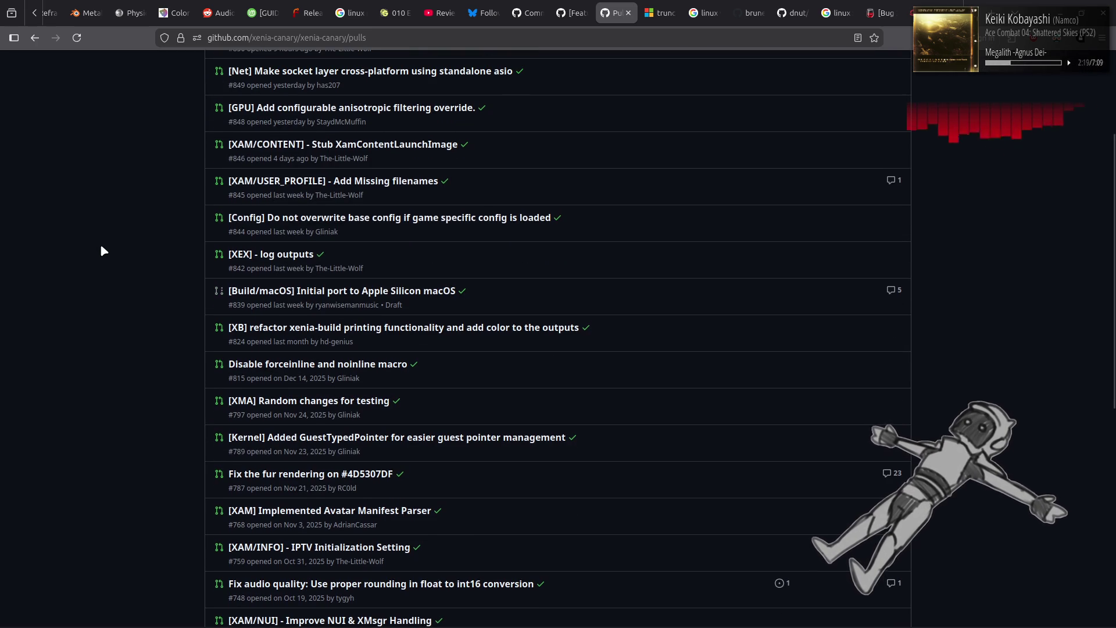
{"action": "scroll", "coordinate": [101, 246], "scroll_direction": "down", "scroll_amount": 2}
{"action": "scroll", "coordinate": [100, 243], "scroll_direction": "down", "scroll_amount": 4}
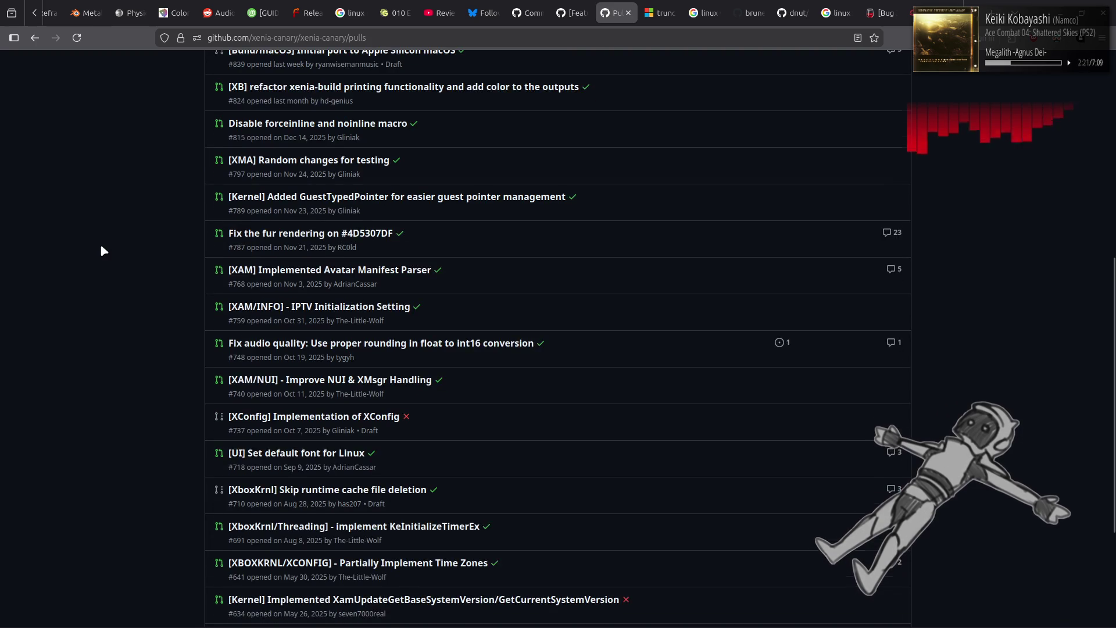
{"action": "scroll", "coordinate": [100, 243], "scroll_direction": "down", "scroll_amount": 4}
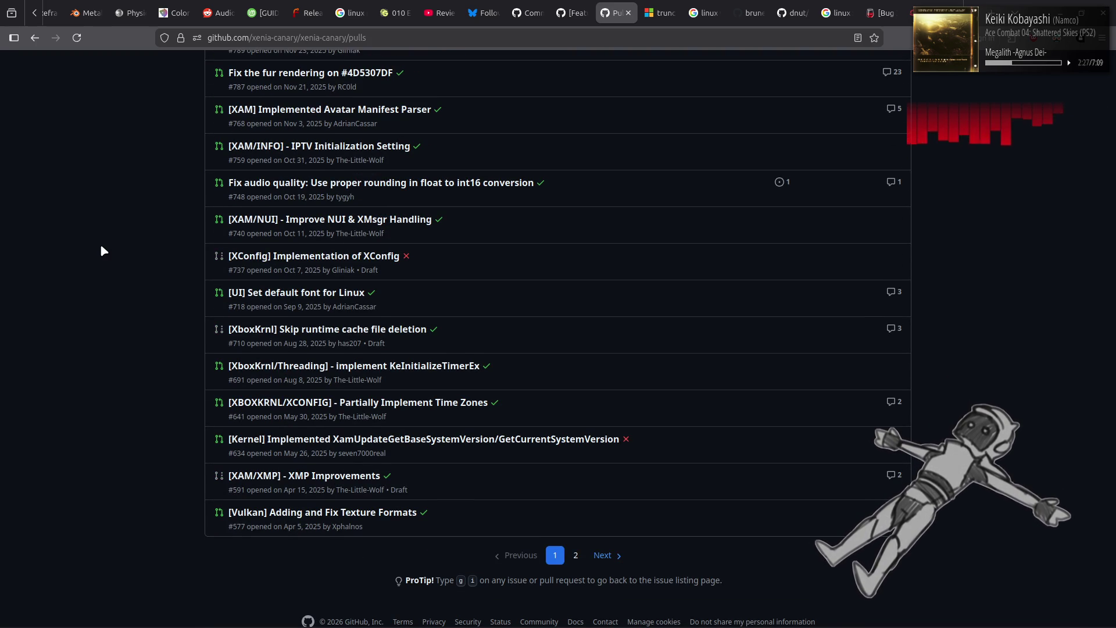
{"action": "left_click", "coordinate": [314, 478]}
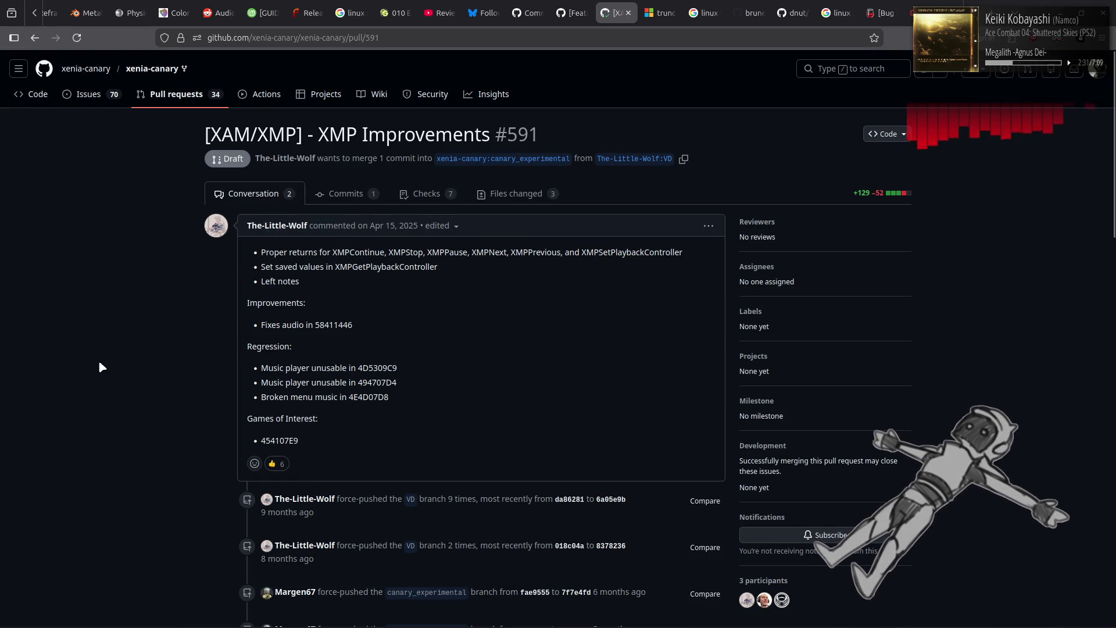
{"action": "key", "text": "alt+Left"}
{"action": "scroll", "coordinate": [97, 361], "scroll_direction": "down", "scroll_amount": 10}
{"action": "left_click", "coordinate": [232, 488]}
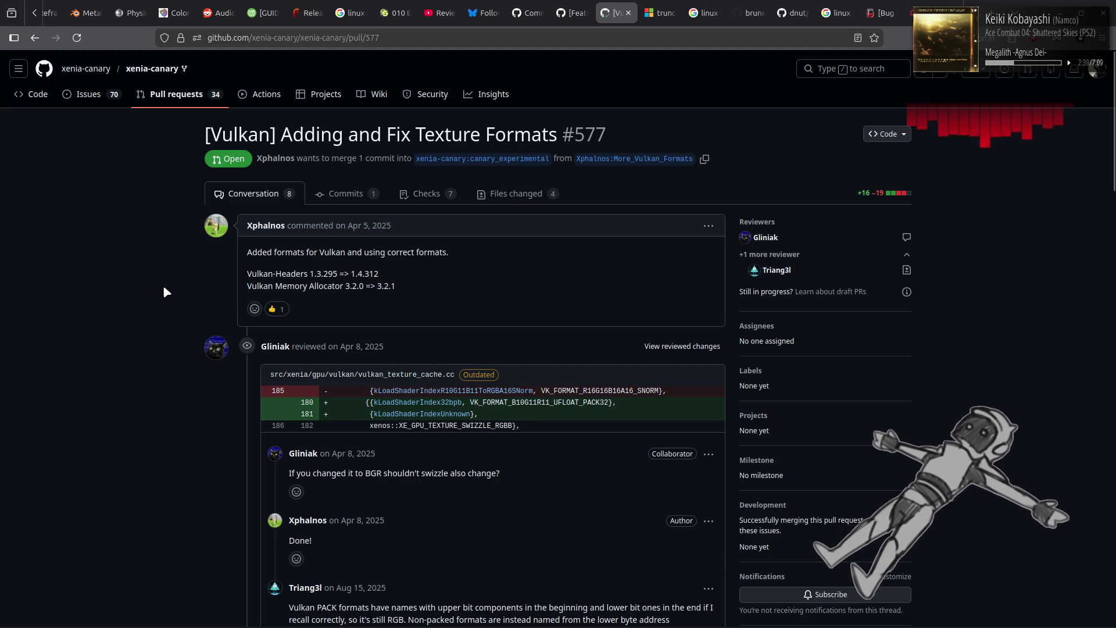
{"action": "left_click", "coordinate": [511, 194]}
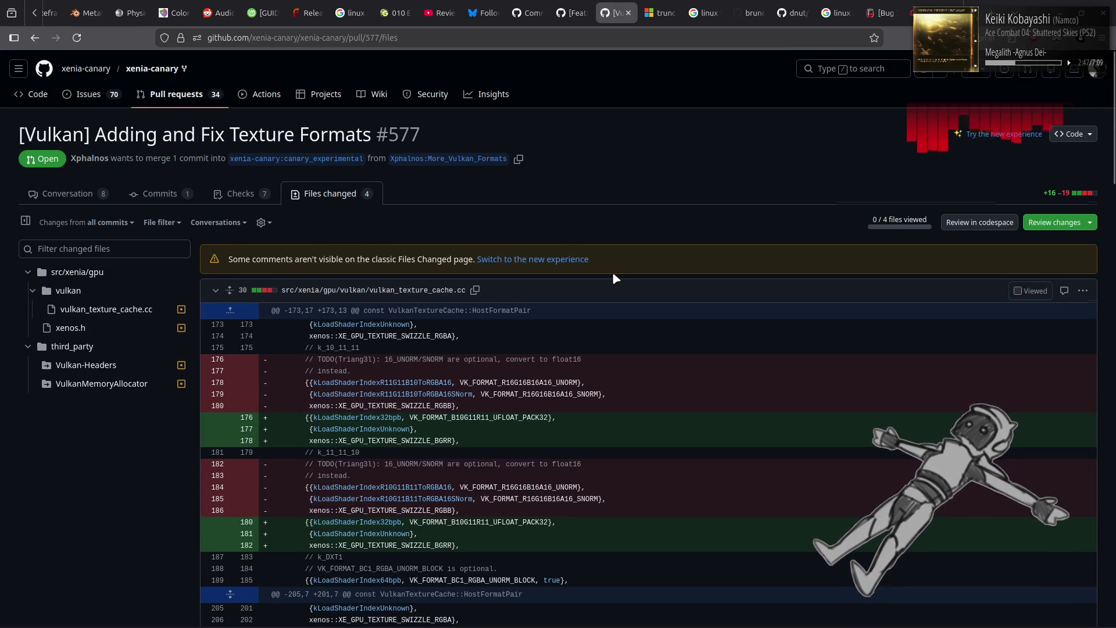
{"action": "scroll", "coordinate": [615, 278], "scroll_direction": "down", "scroll_amount": 10}
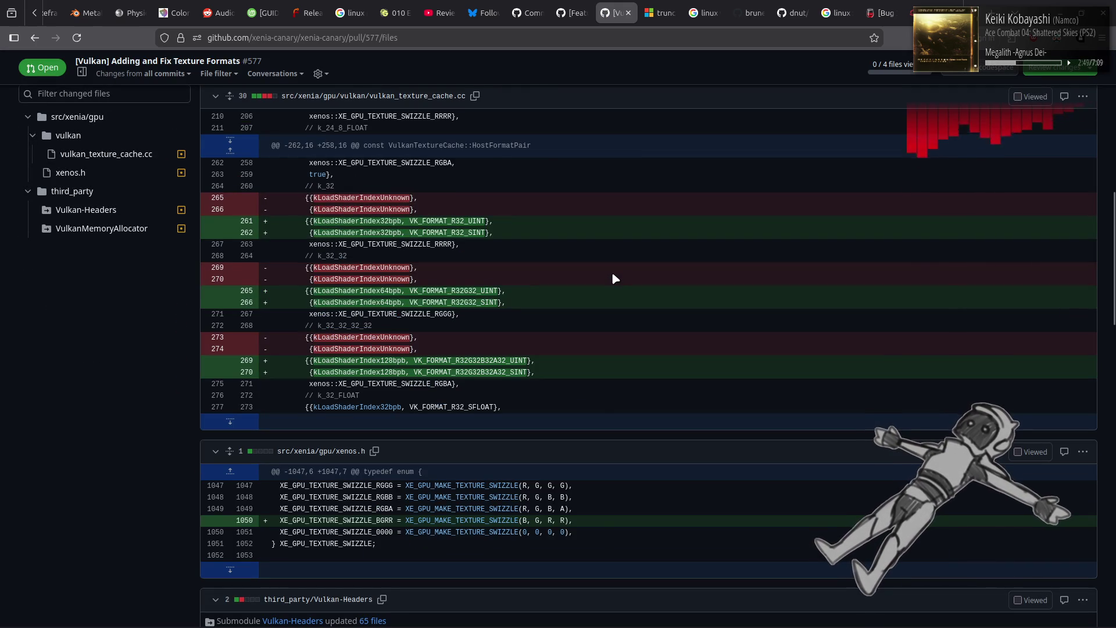
{"action": "scroll", "coordinate": [614, 278], "scroll_direction": "down", "scroll_amount": 4}
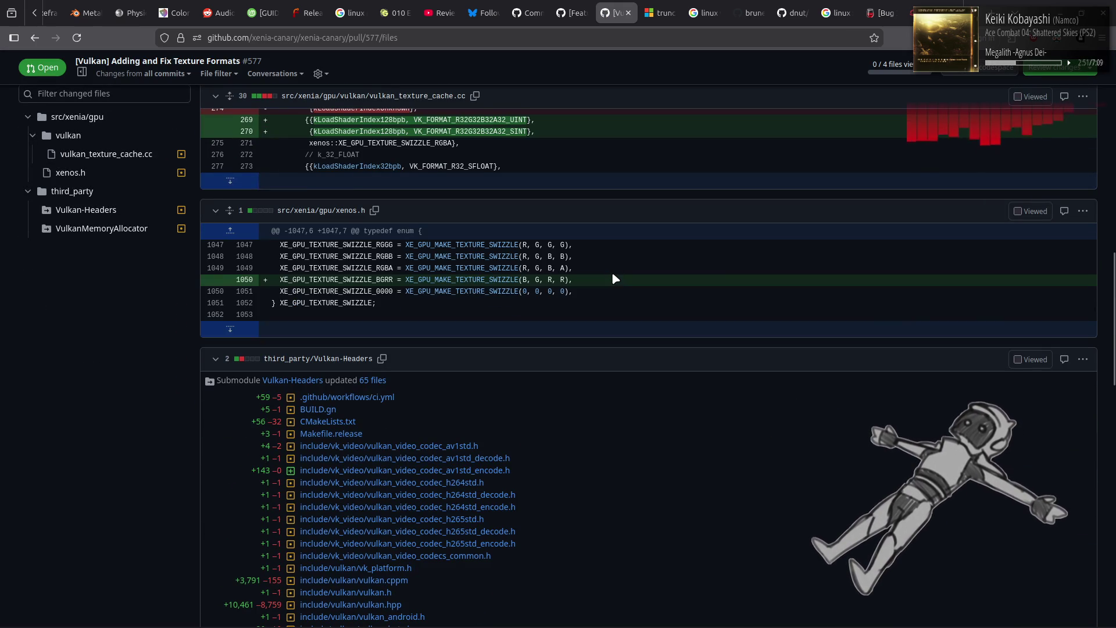
{"action": "scroll", "coordinate": [614, 277], "scroll_direction": "down", "scroll_amount": 15}
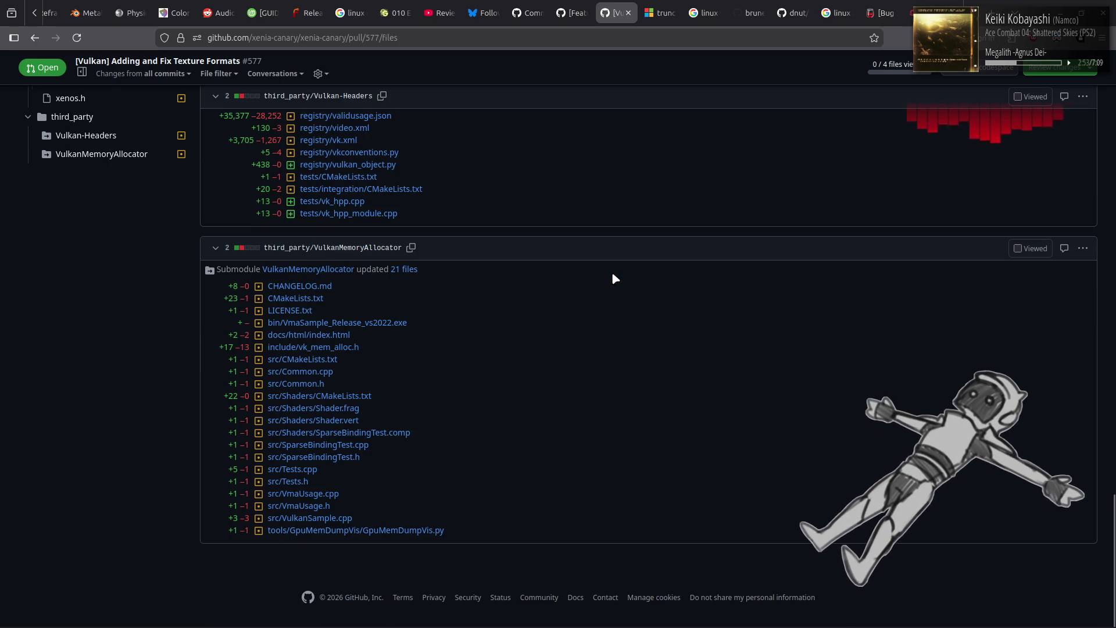
{"action": "key", "text": "alt+Left"}
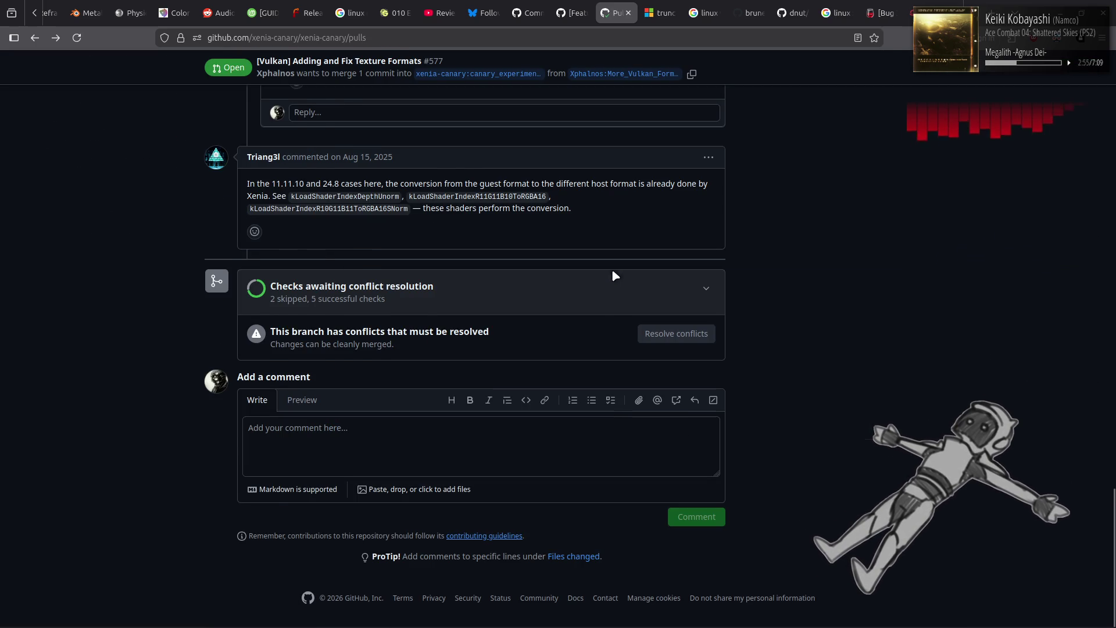
{"action": "key", "text": "alt+Left"}
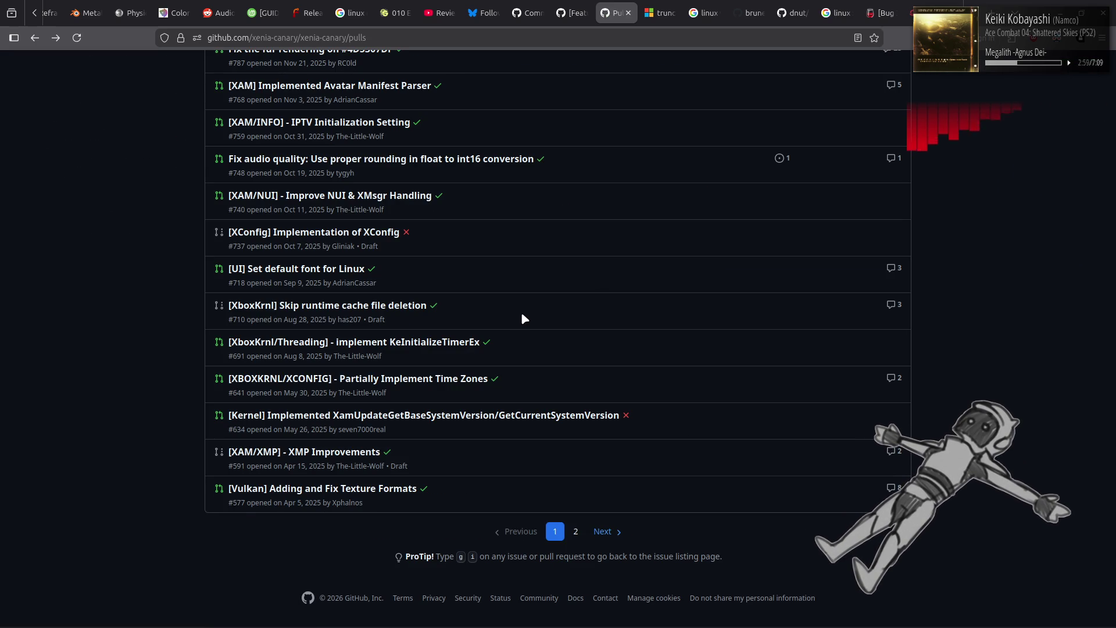
{"action": "left_click", "coordinate": [354, 452]}
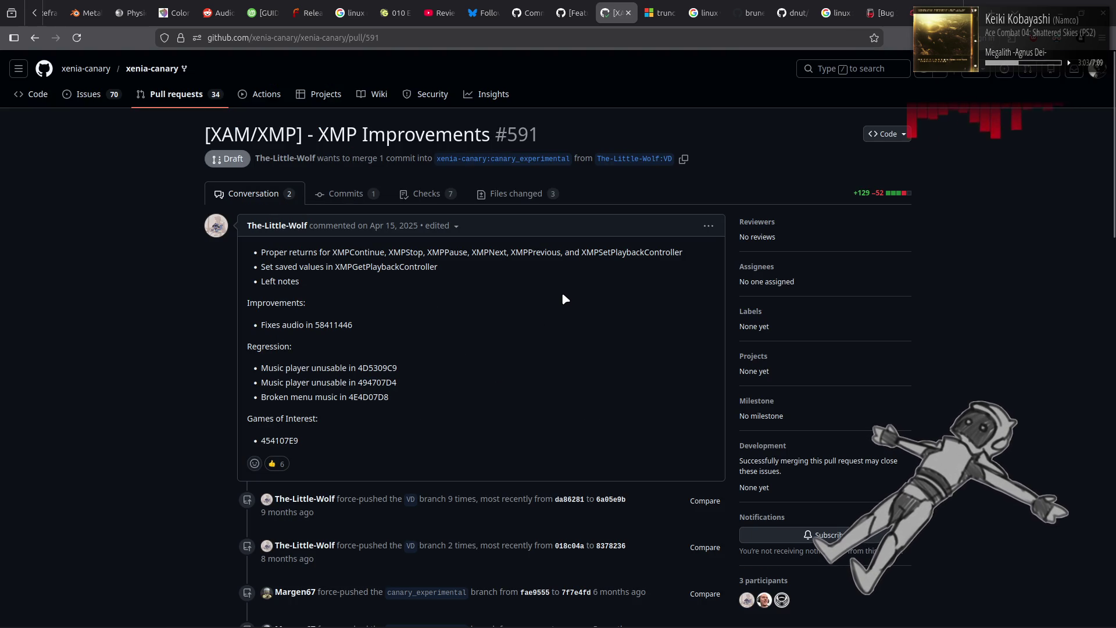
{"action": "key", "text": "alt+Left"}
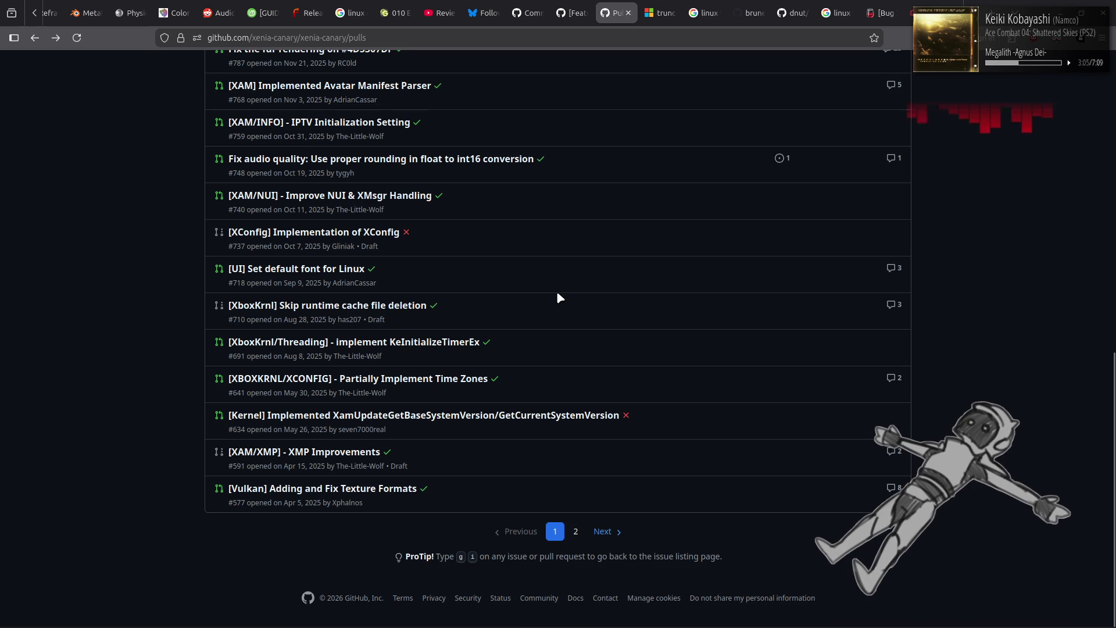
{"action": "left_click", "coordinate": [331, 268]}
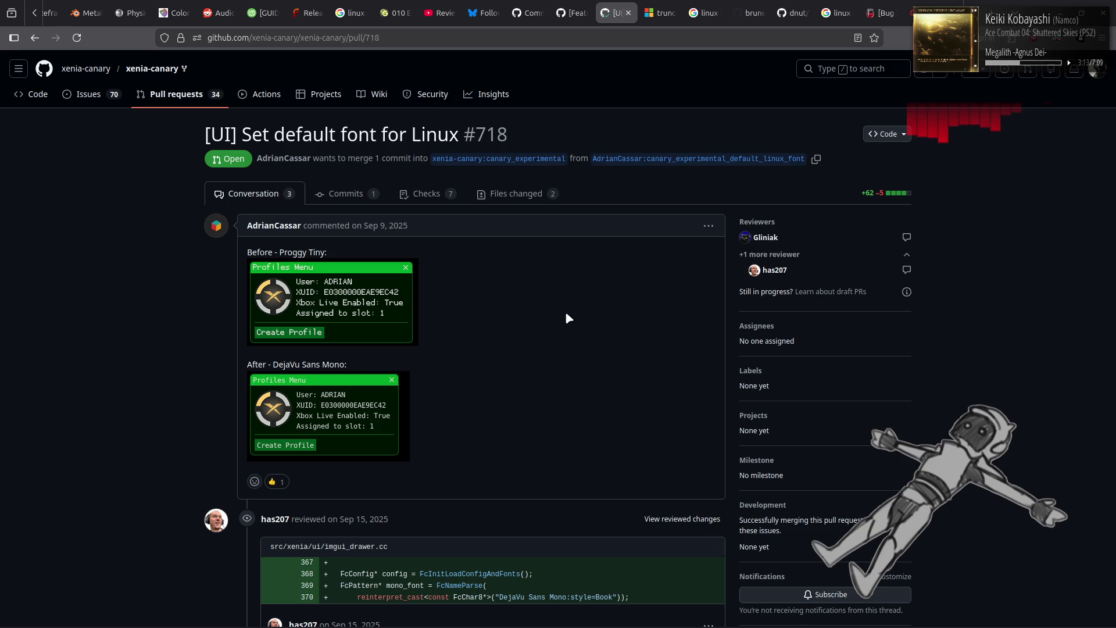
{"action": "scroll", "coordinate": [568, 318], "scroll_direction": "down", "scroll_amount": 3}
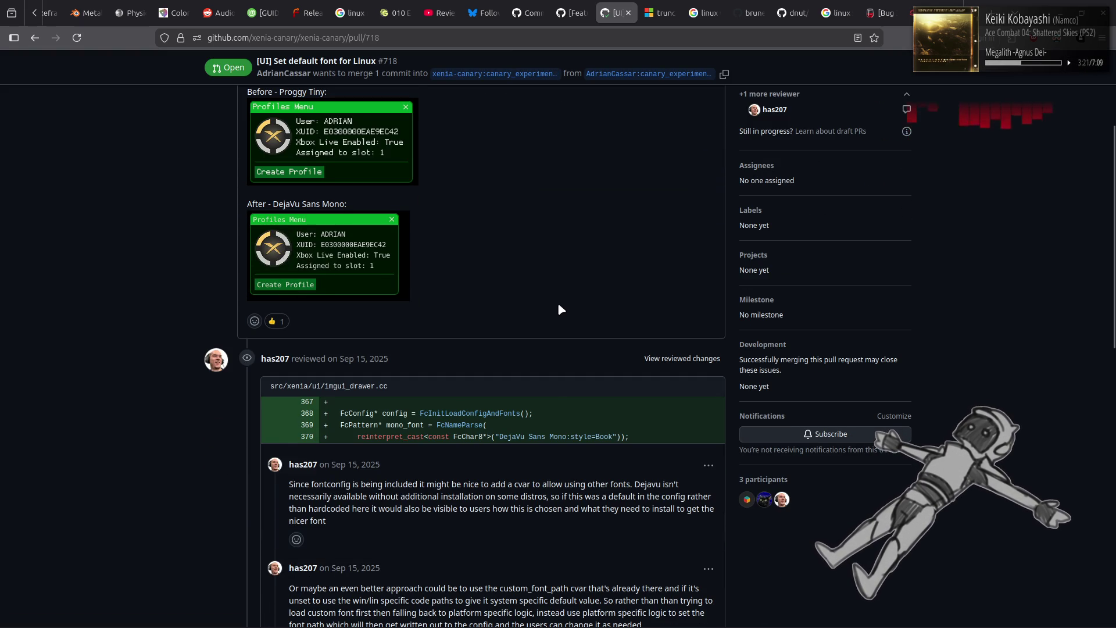
{"action": "scroll", "coordinate": [558, 307], "scroll_direction": "down", "scroll_amount": 3}
{"action": "scroll", "coordinate": [558, 307], "scroll_direction": "down", "scroll_amount": 6}
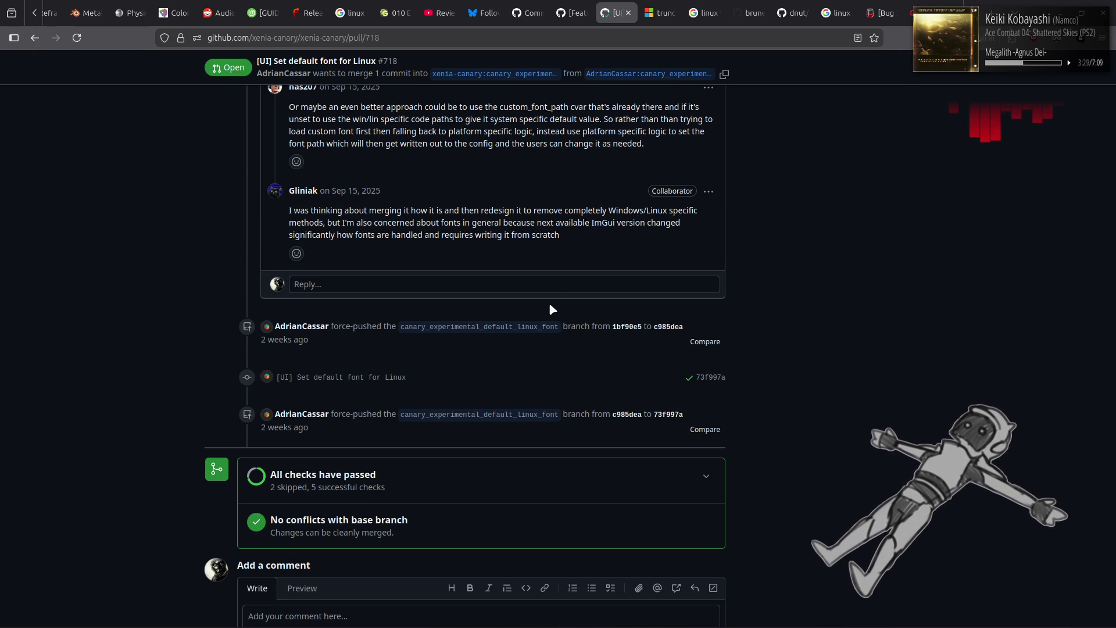
{"action": "key", "text": "Home"}
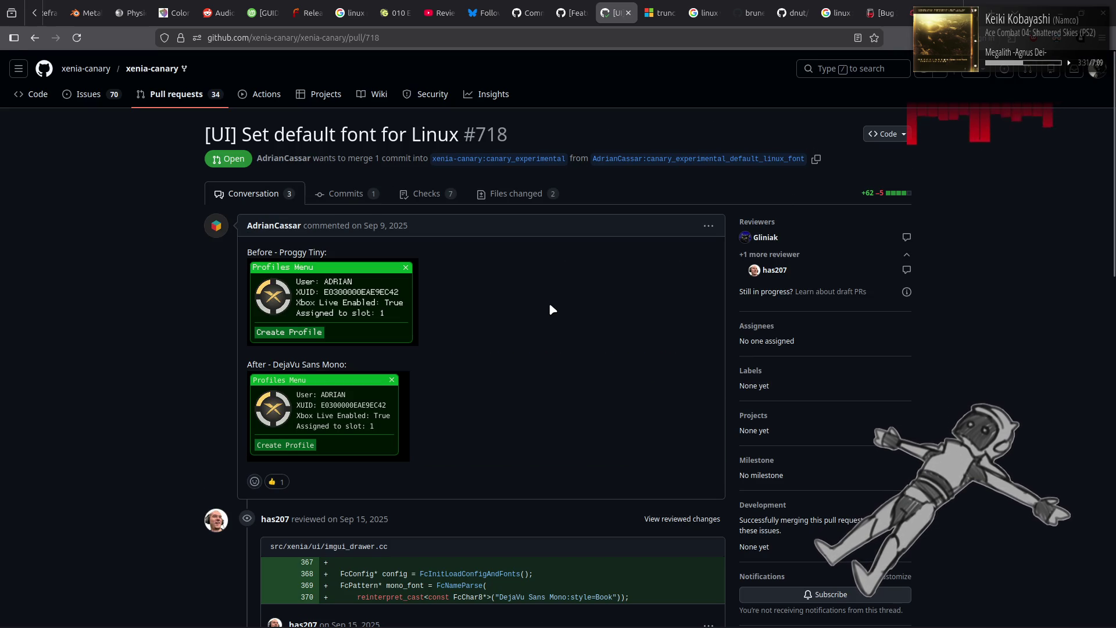
{"action": "key", "text": "alt+Left"}
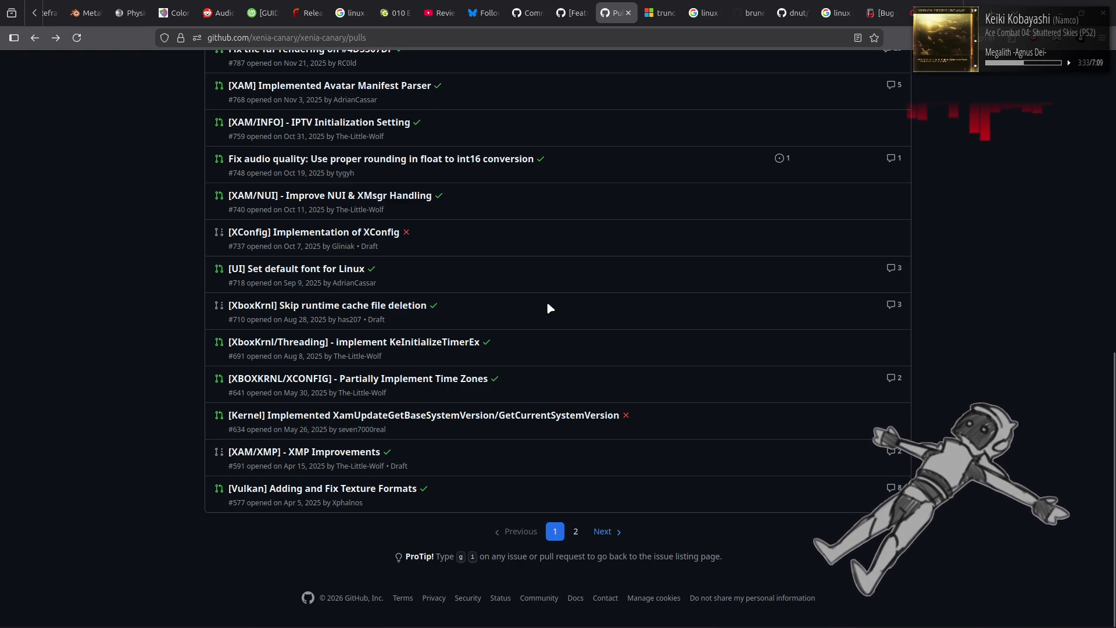
{"action": "left_click", "coordinate": [334, 237]}
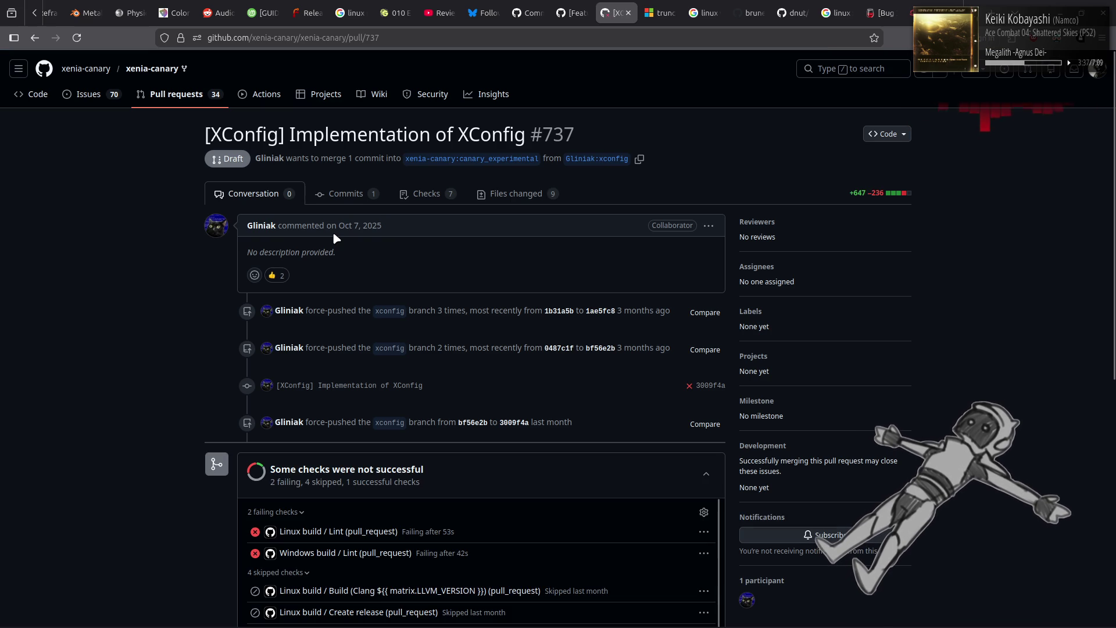
{"action": "left_click", "coordinate": [544, 194]}
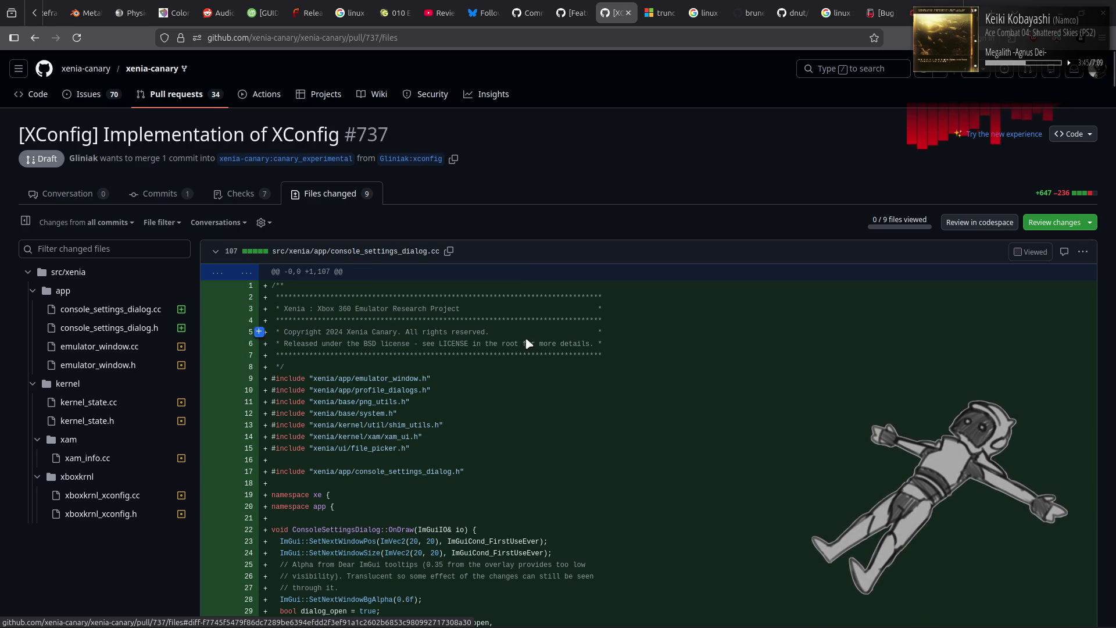
{"action": "scroll", "coordinate": [558, 349], "scroll_direction": "down", "scroll_amount": 5}
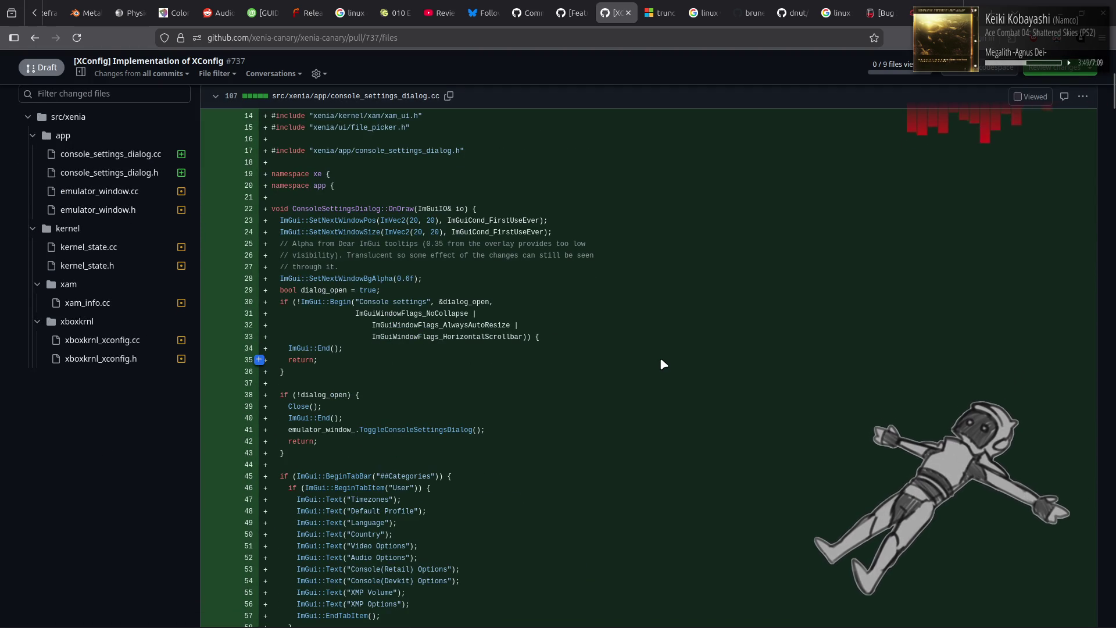
{"action": "scroll", "coordinate": [660, 357], "scroll_direction": "down", "scroll_amount": 4}
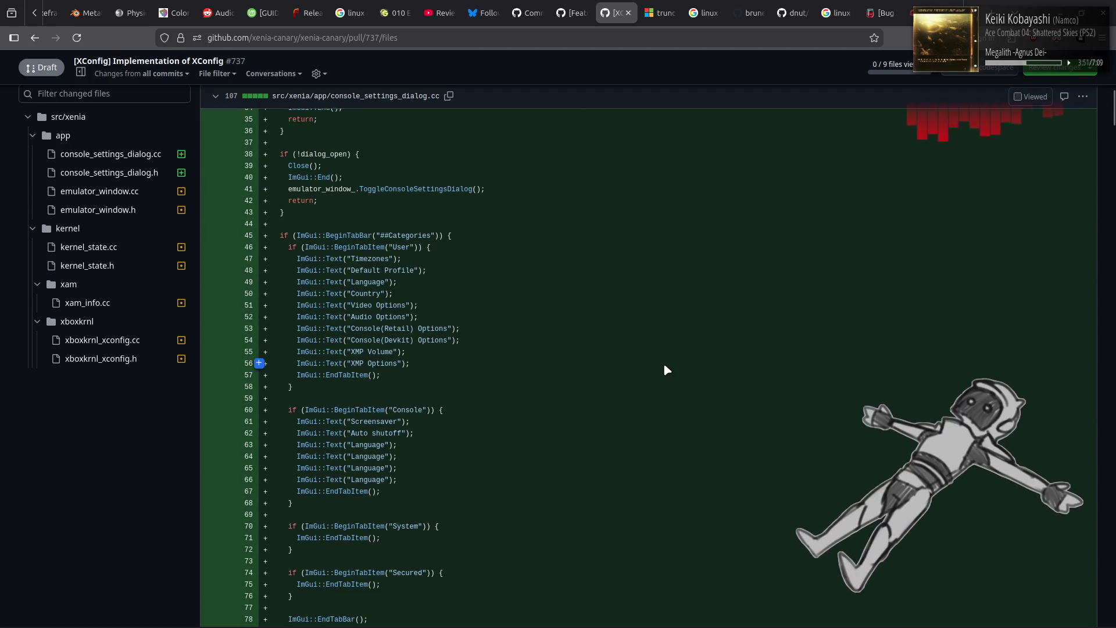
{"action": "scroll", "coordinate": [664, 366], "scroll_direction": "down", "scroll_amount": 4}
{"action": "scroll", "coordinate": [663, 364], "scroll_direction": "down", "scroll_amount": 4}
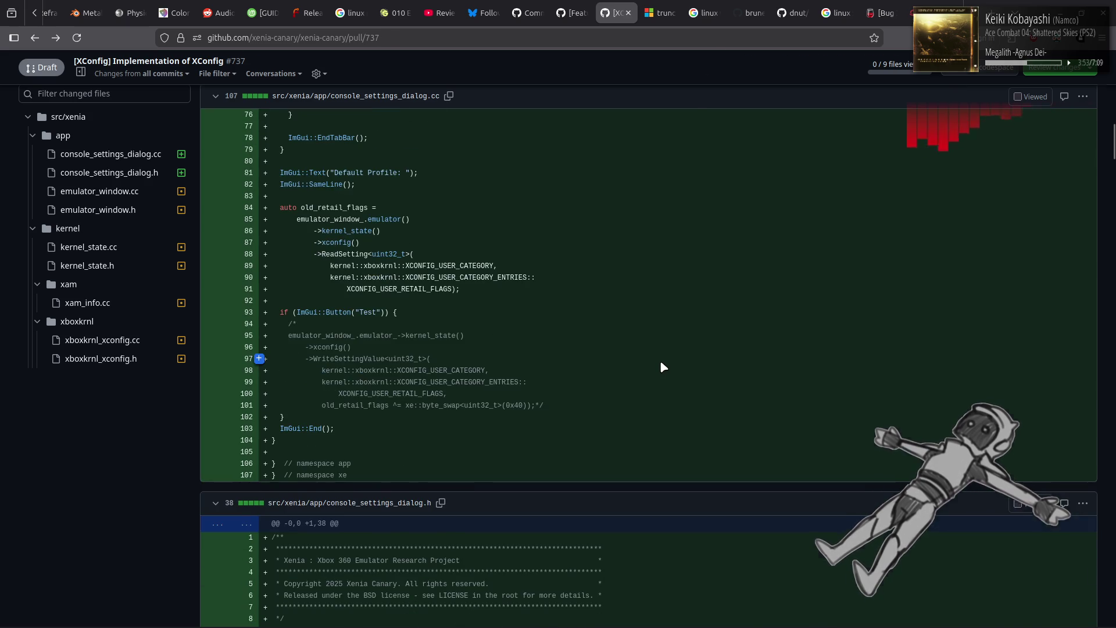
{"action": "key", "text": "alt+Left"}
{"action": "key", "text": "alt+Left"}
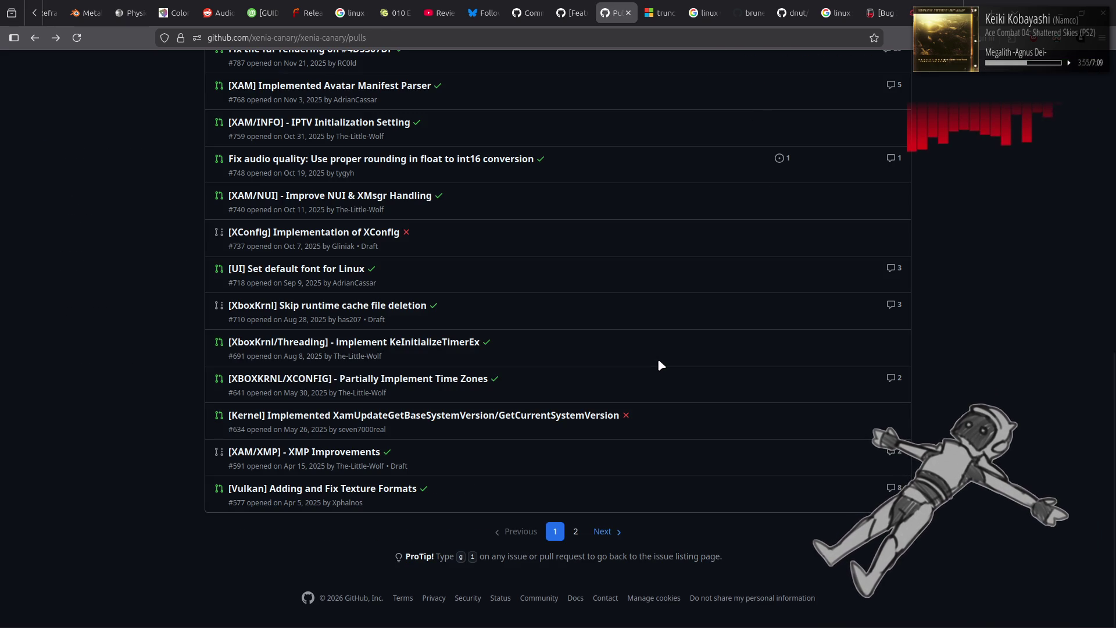
- Look at audio quality rounding fix PR #748, then return to the pull request list
{"action": "scroll", "coordinate": [659, 363], "scroll_direction": "up", "scroll_amount": 1}
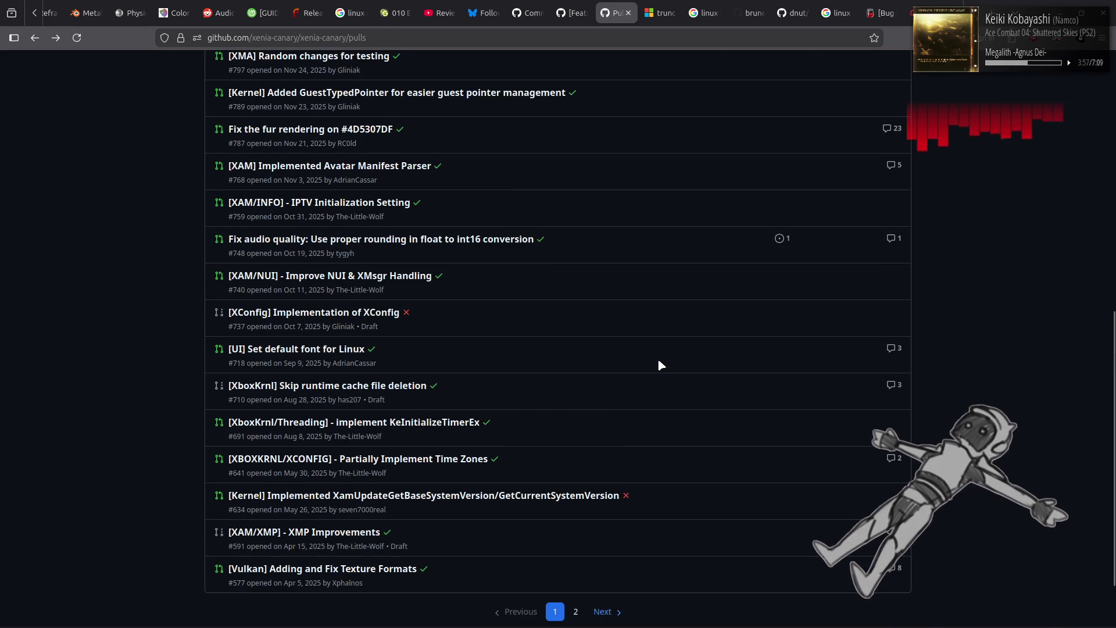
{"action": "scroll", "coordinate": [658, 362], "scroll_direction": "up", "scroll_amount": 2}
{"action": "scroll", "coordinate": [659, 362], "scroll_direction": "up", "scroll_amount": 2}
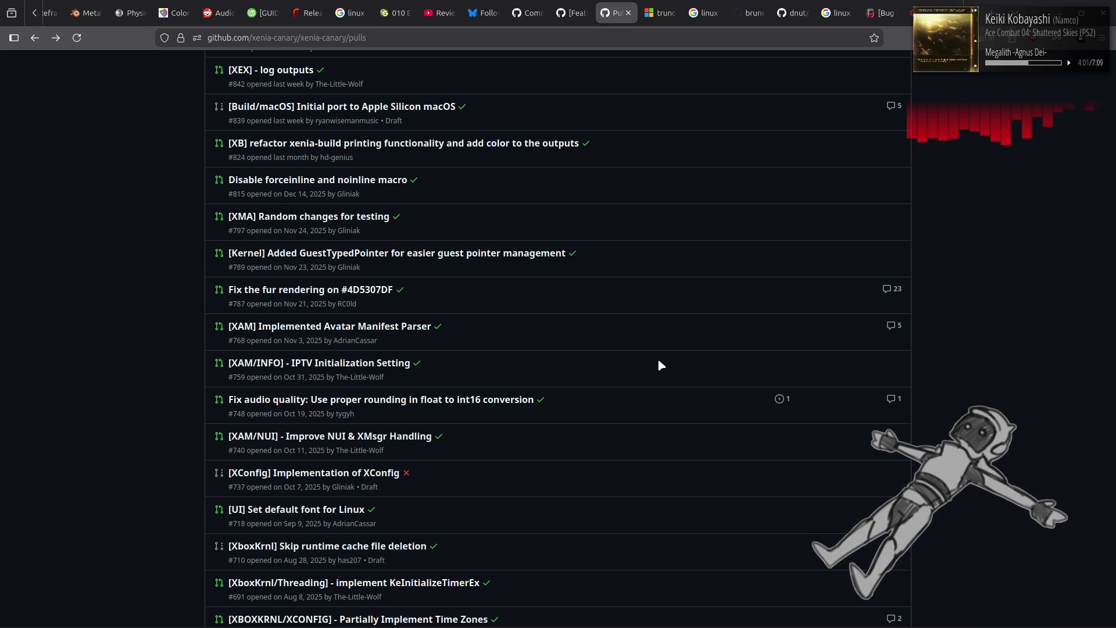
{"action": "scroll", "coordinate": [659, 363], "scroll_direction": "up", "scroll_amount": 2}
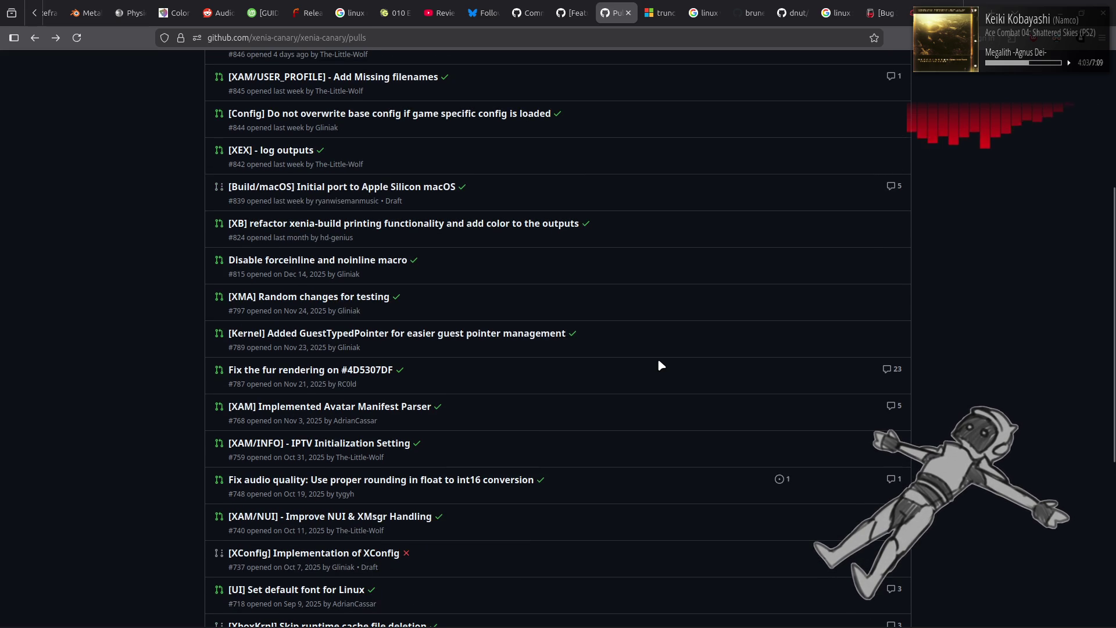
{"action": "scroll", "coordinate": [661, 364], "scroll_direction": "up", "scroll_amount": 2}
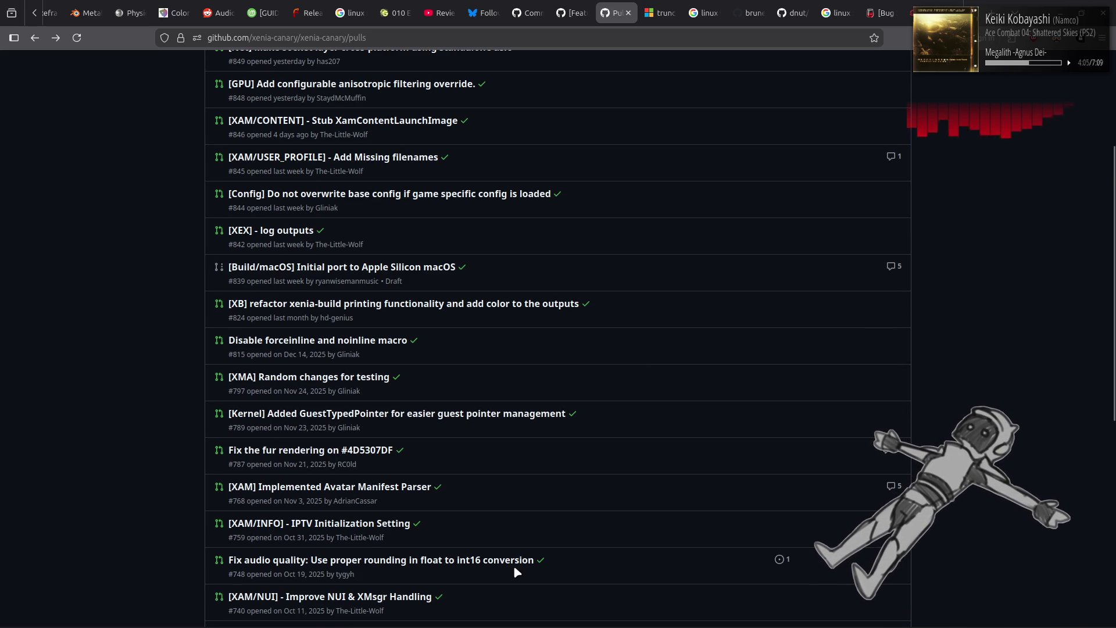
{"action": "left_click", "coordinate": [512, 561]}
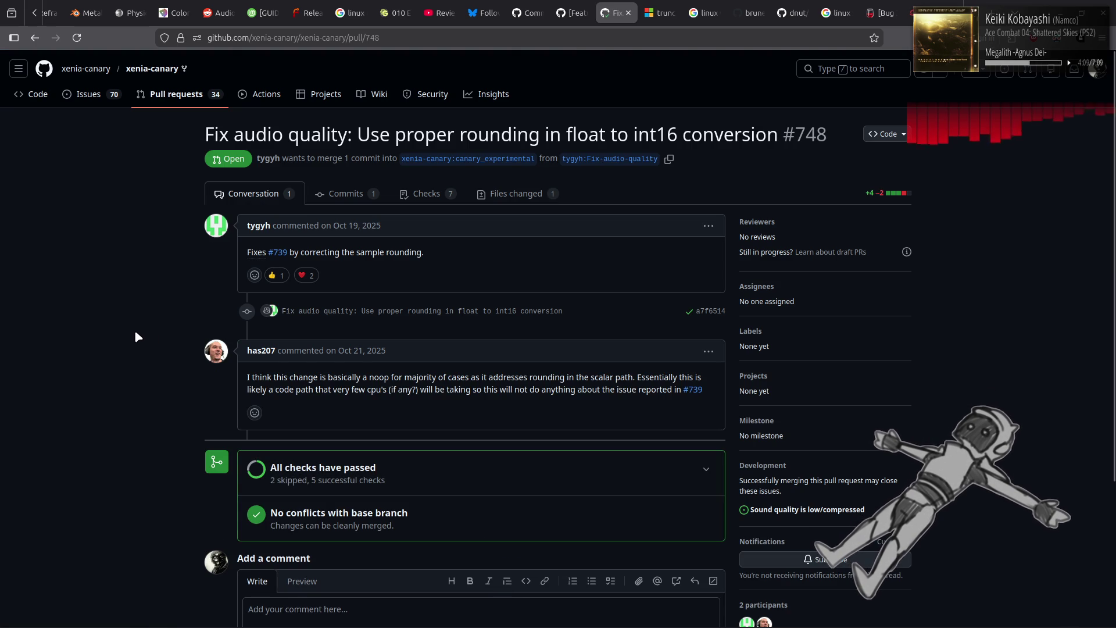
{"action": "key", "text": "alt+Left"}
- Go forward to PR #848's anisotropic_override block, then switch to the game in Xenia Canary
{"action": "scroll", "coordinate": [135, 329], "scroll_direction": "up", "scroll_amount": 3}
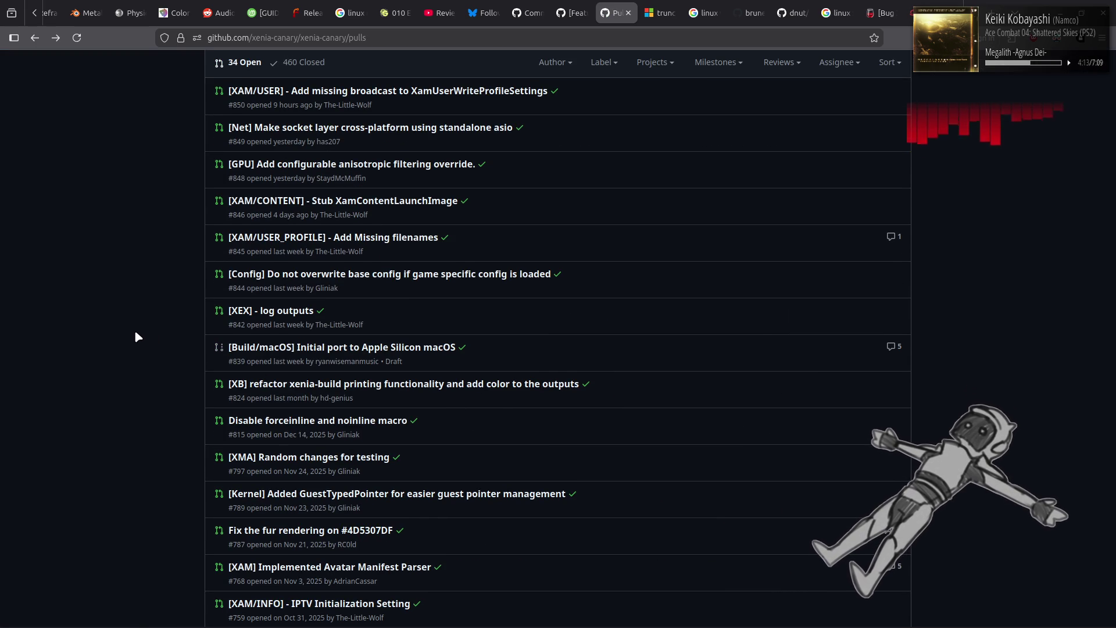
{"action": "scroll", "coordinate": [135, 332], "scroll_direction": "up", "scroll_amount": 2}
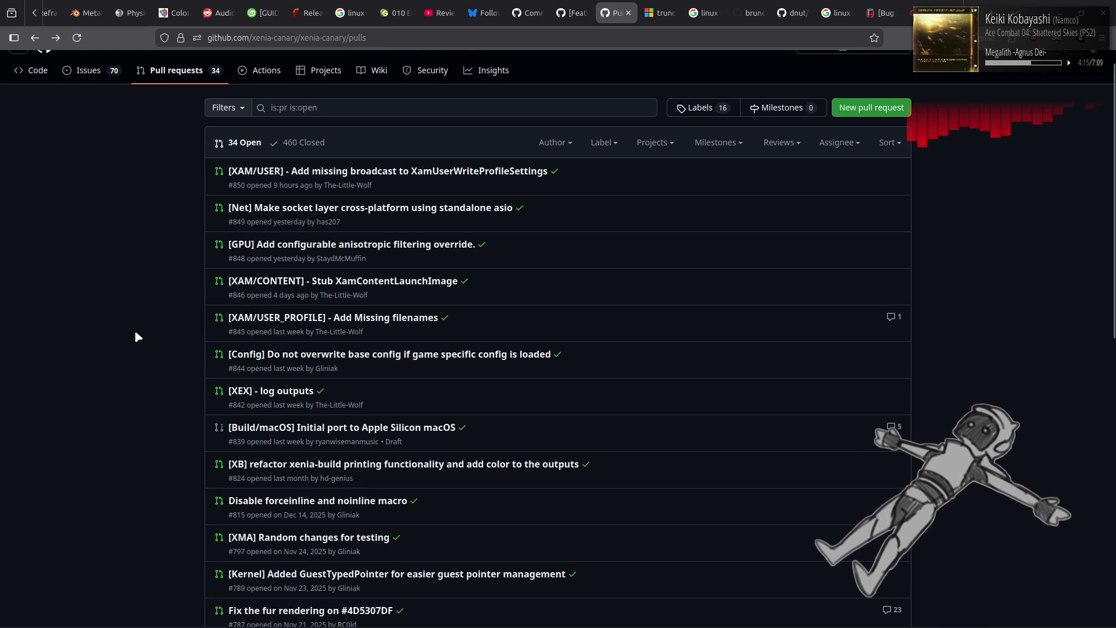
{"action": "scroll", "coordinate": [135, 332], "scroll_direction": "up", "scroll_amount": 1}
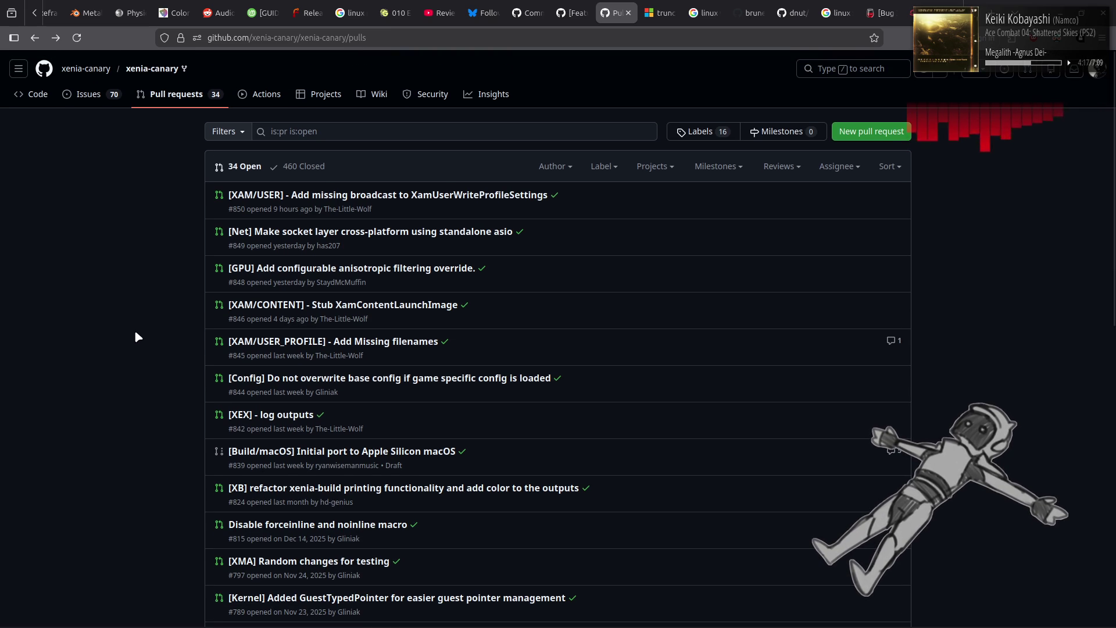
{"action": "key", "text": "alt+Right"}
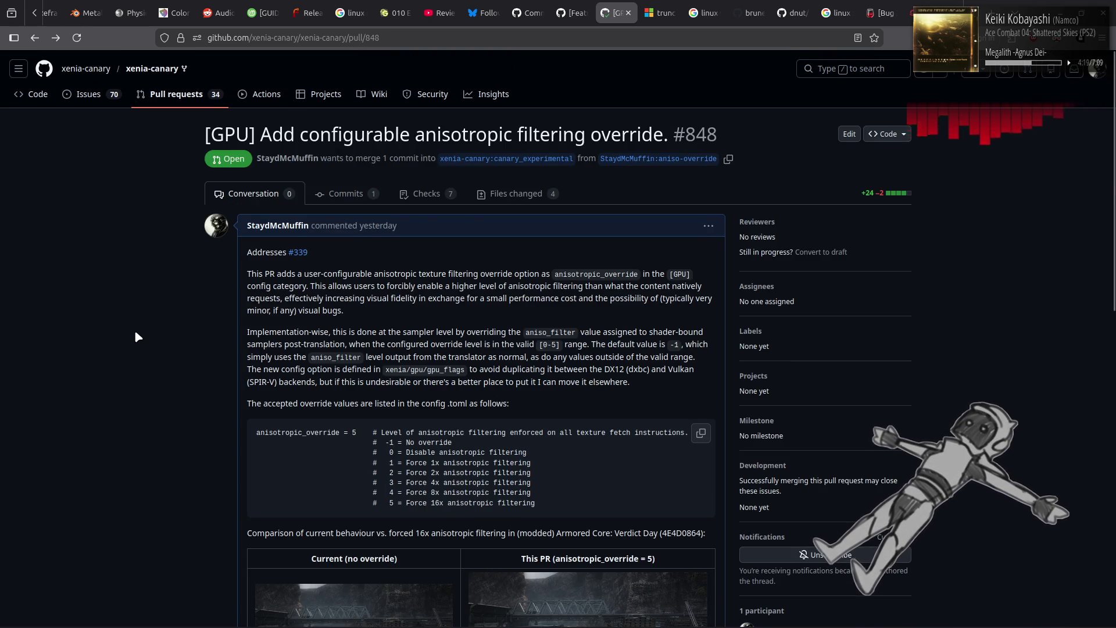
{"action": "scroll", "coordinate": [134, 330], "scroll_direction": "up", "scroll_amount": 5}
{"action": "scroll", "coordinate": [134, 330], "scroll_direction": "down", "scroll_amount": 1}
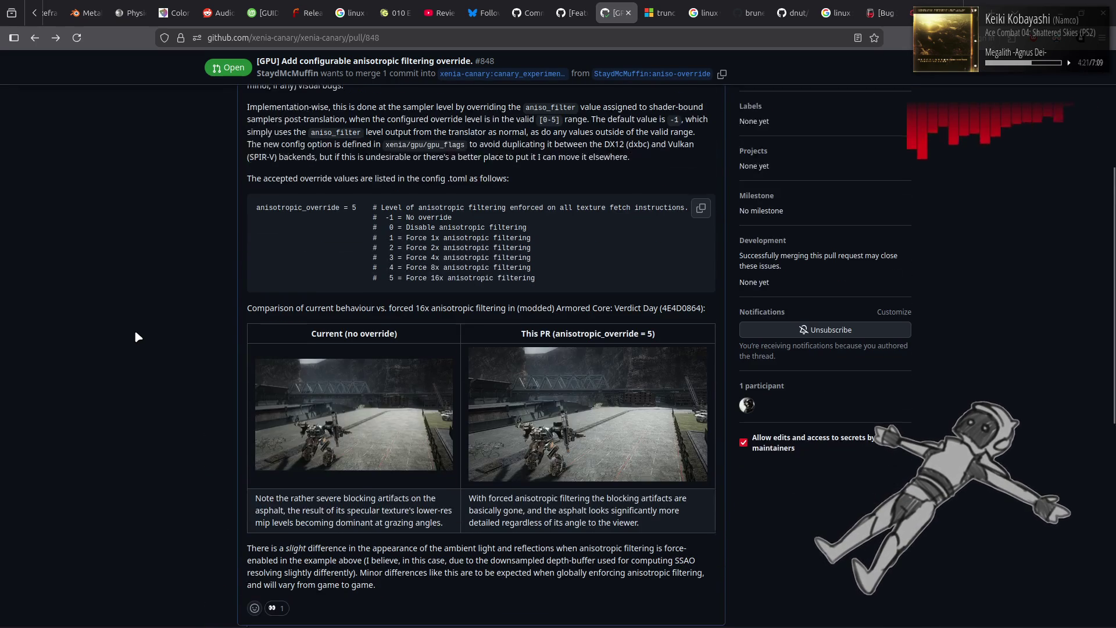
{"action": "key", "text": "alt+Tab"}
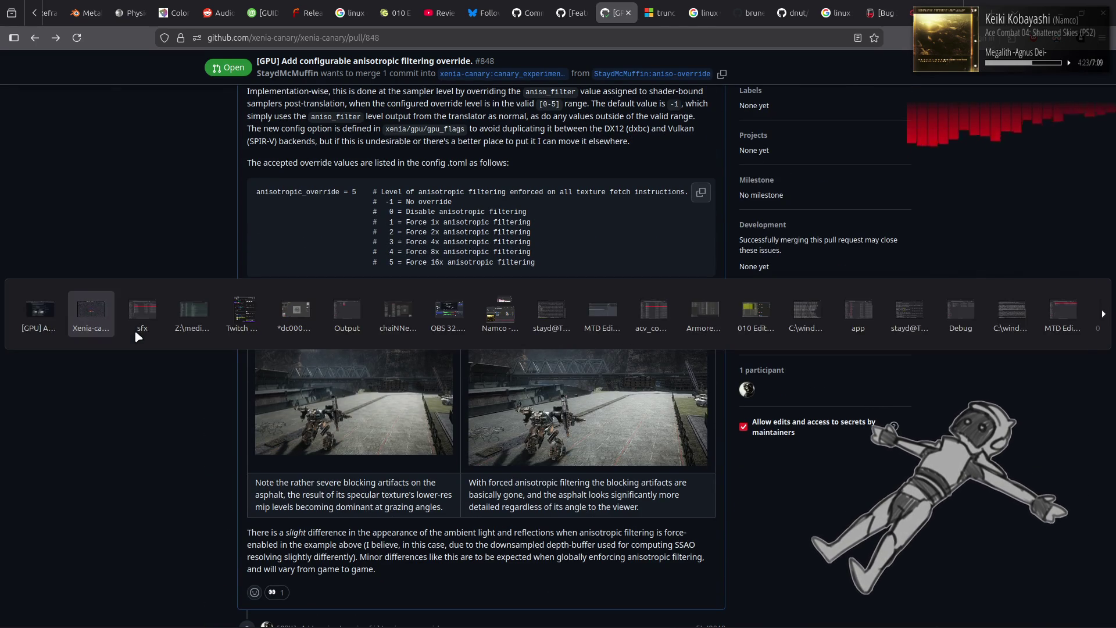
{"action": "key", "text": "F7"}
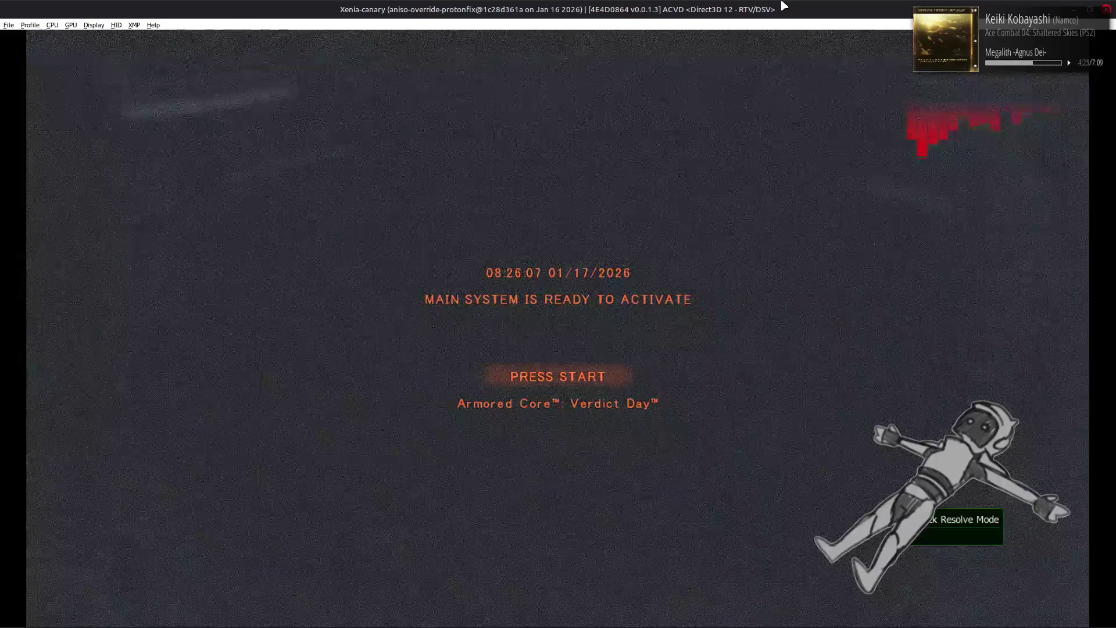
- Press Start, dismiss the Xbox LIVE caution, enter Workshop, choose AC Test, and start the sortie
{"action": "key", "text": "Return"}
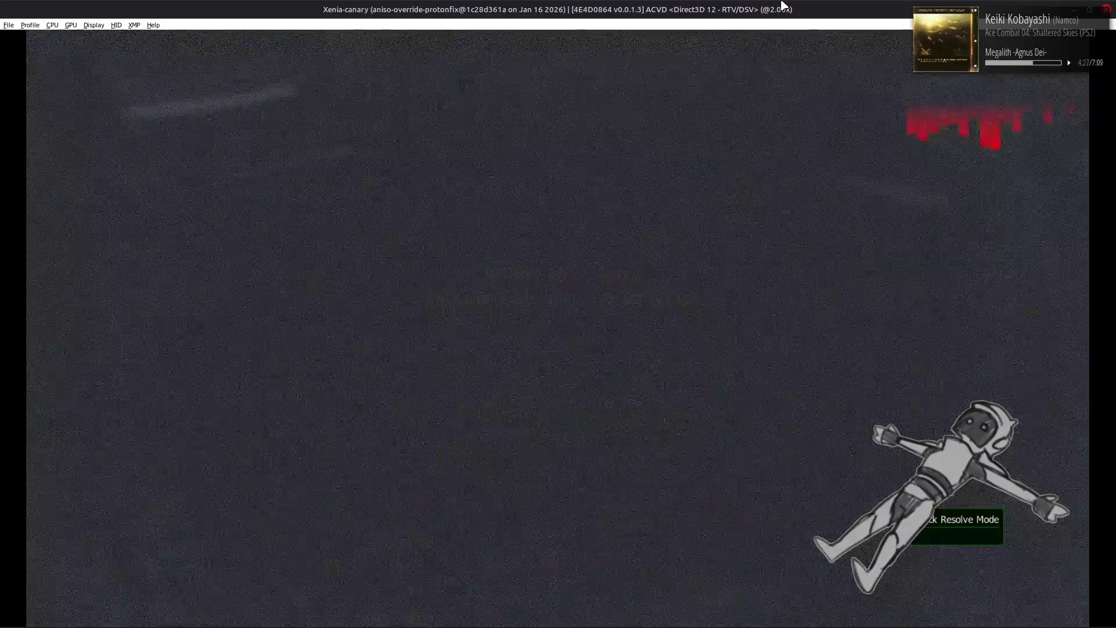
{"action": "key", "text": "Return"}
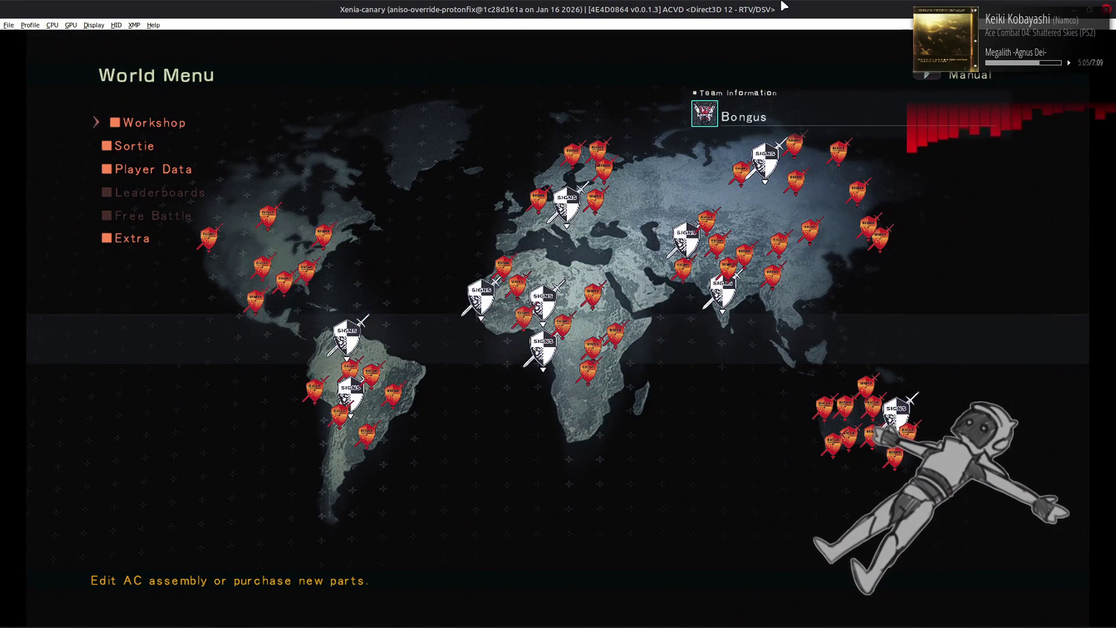
{"action": "key", "text": "Return"}
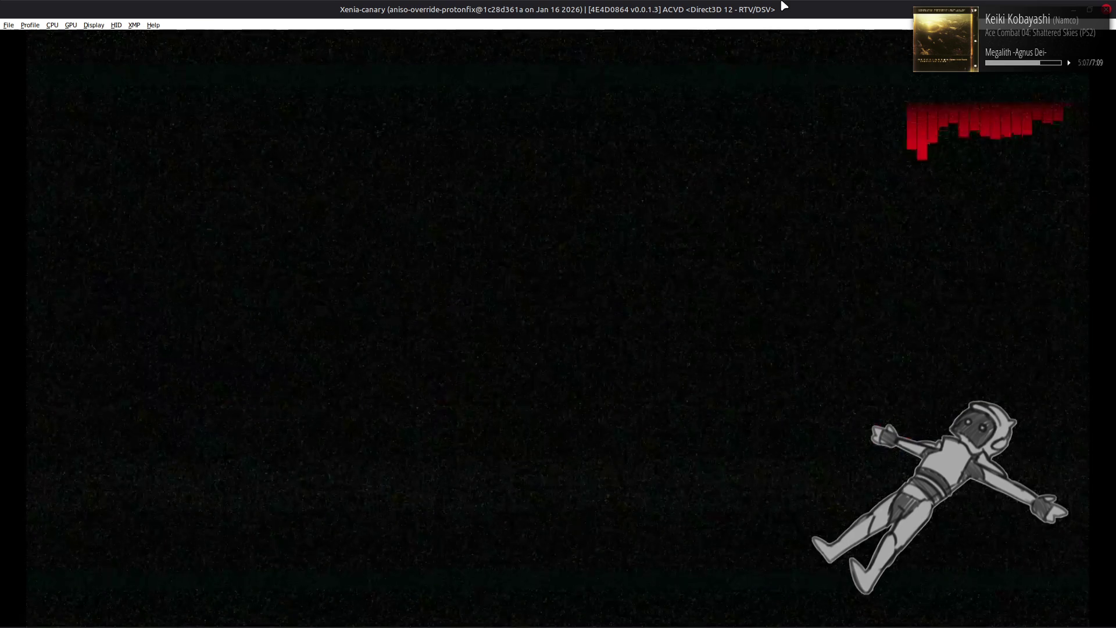
{"action": "key", "text": "Down"}
{"action": "key", "text": "Down"}
{"action": "key", "text": "Down"}
{"action": "key", "text": "Down"}
{"action": "key", "text": "Down"}
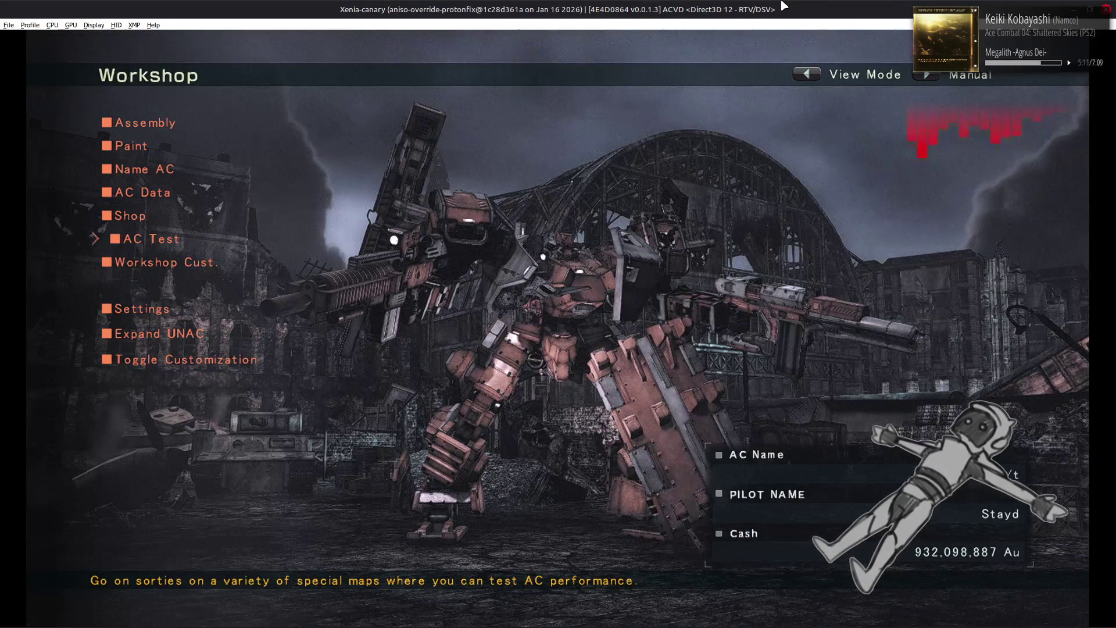
{"action": "key", "text": "Return"}
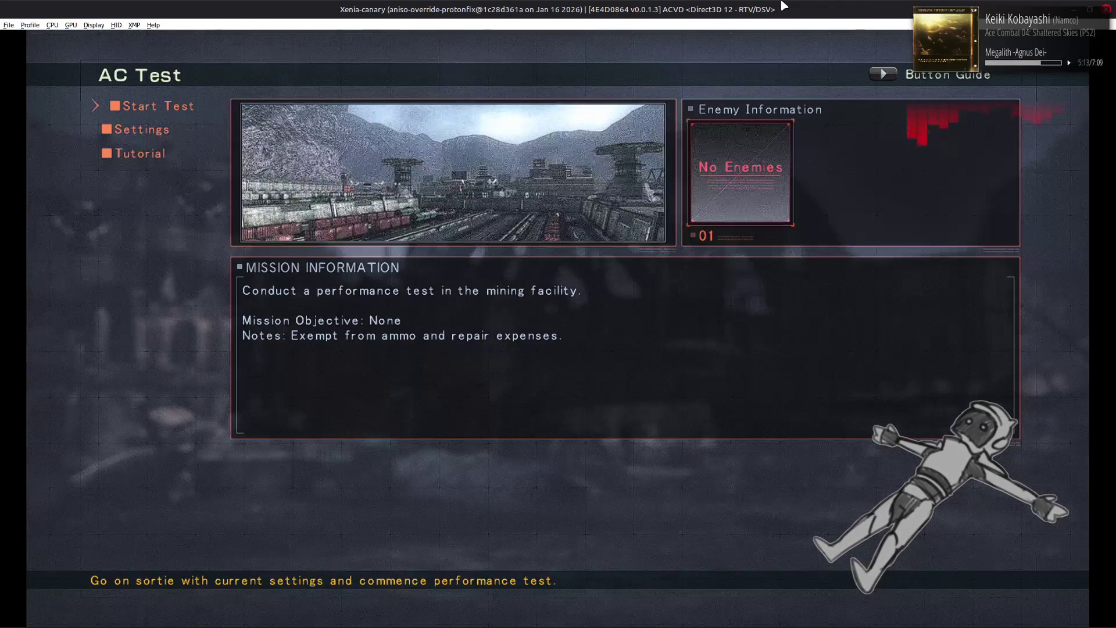
{"action": "key", "text": "Return"}
{"action": "key", "text": "Return"}
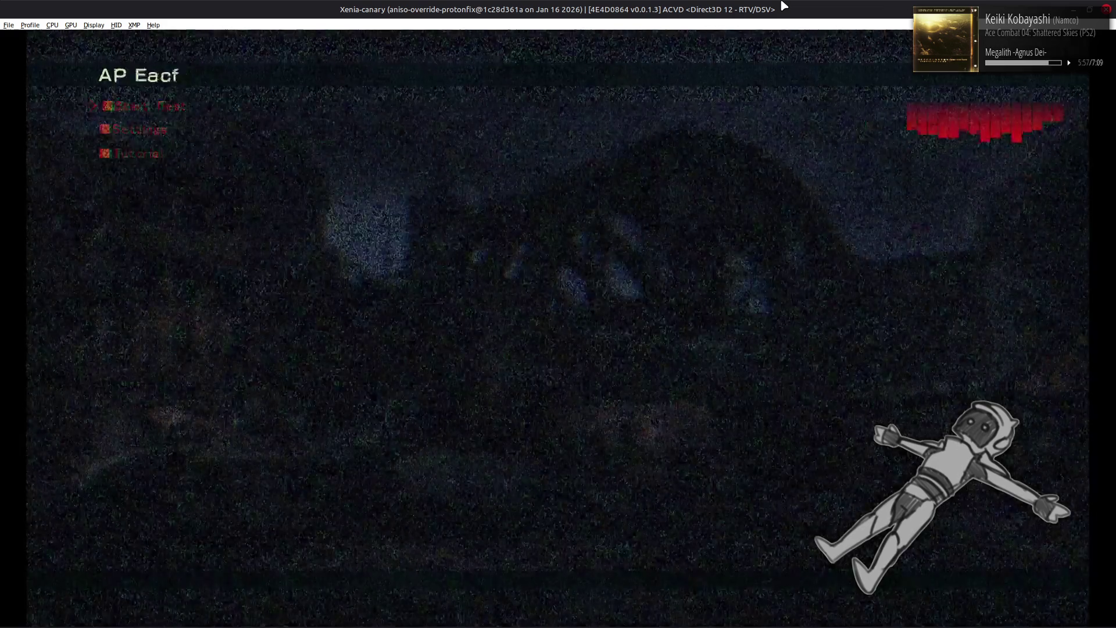
- After the test sortie loads, return to f0000411.ffx.xml in Notepad++
{"action": "key", "text": "alt+Tab"}
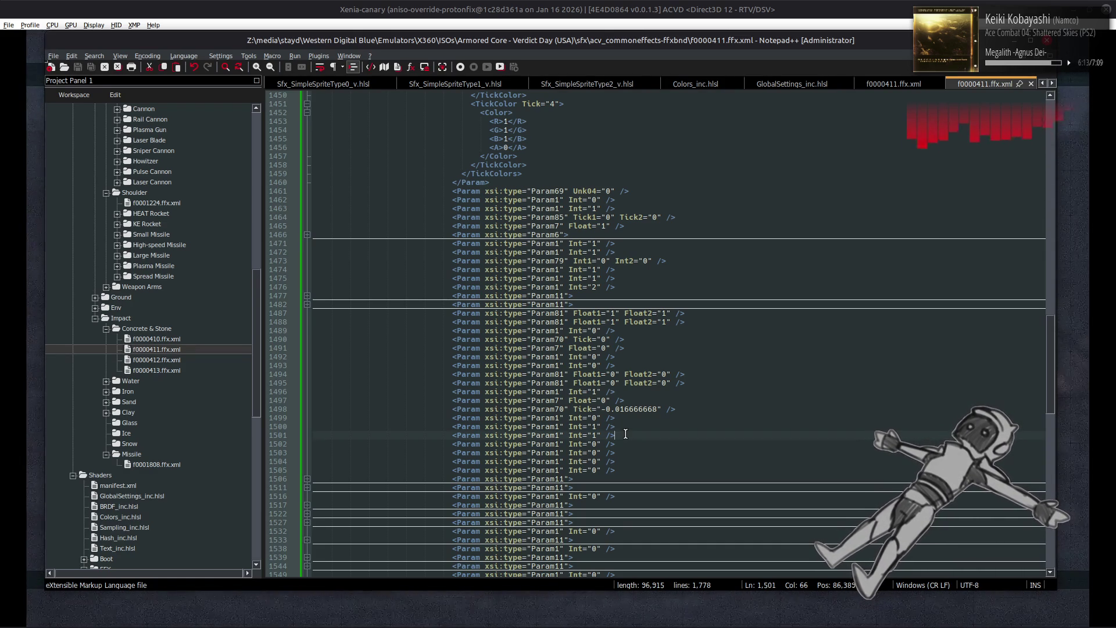
- Open f0001270.ffx.xml, change line 86's Param41 Unk04 value to 1121, and save it
{"action": "double_click", "coordinate": [597, 434]}
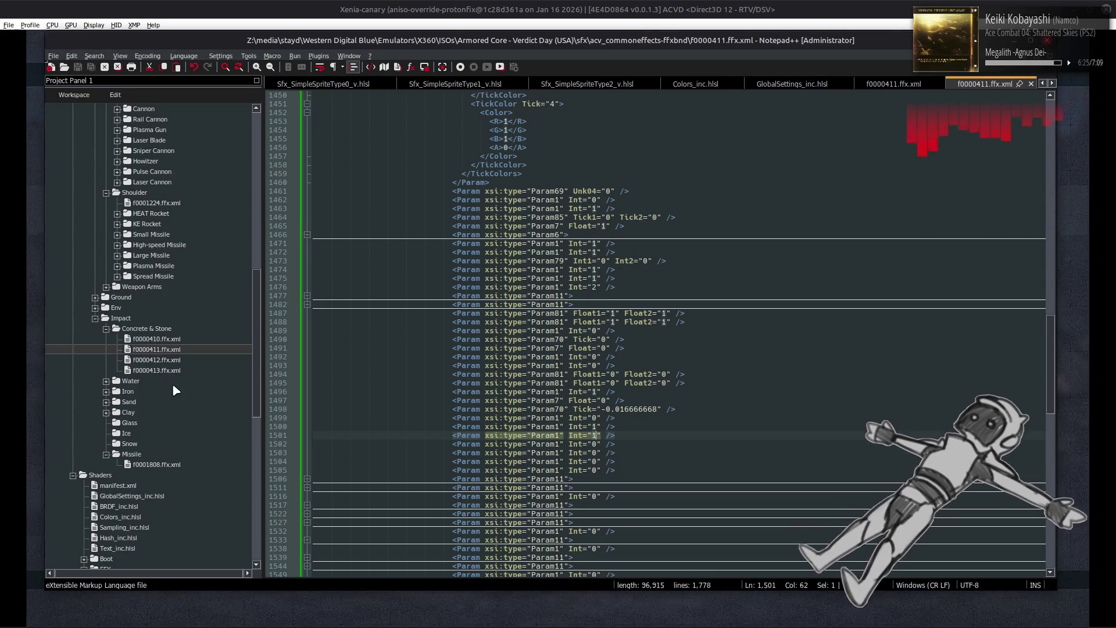
{"action": "scroll", "coordinate": [176, 348], "scroll_direction": "up", "scroll_amount": 7}
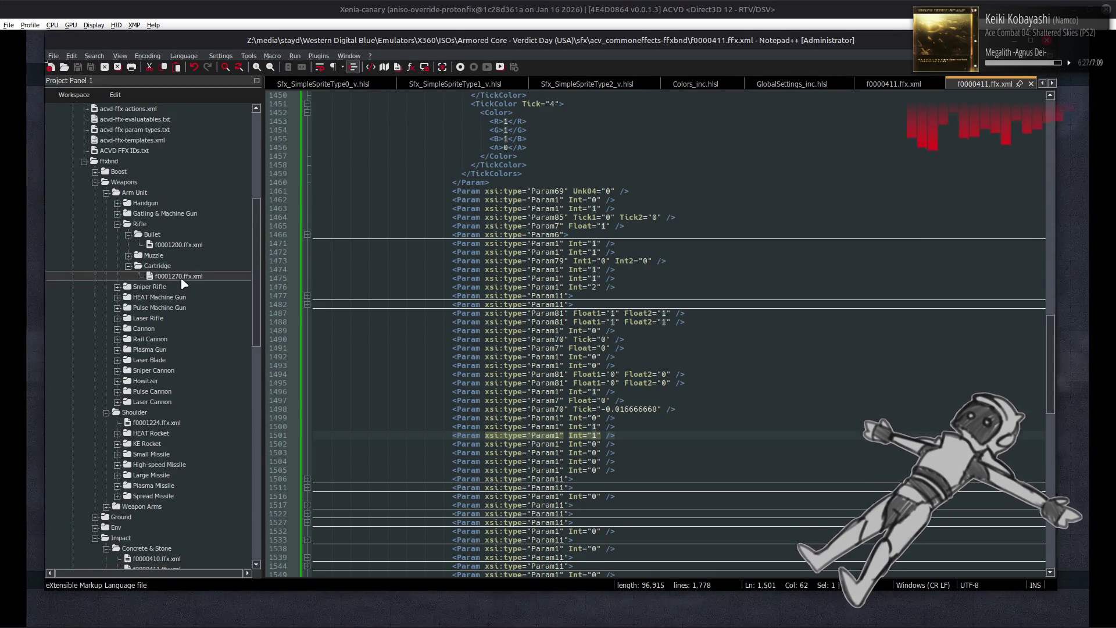
{"action": "double_click", "coordinate": [181, 278]}
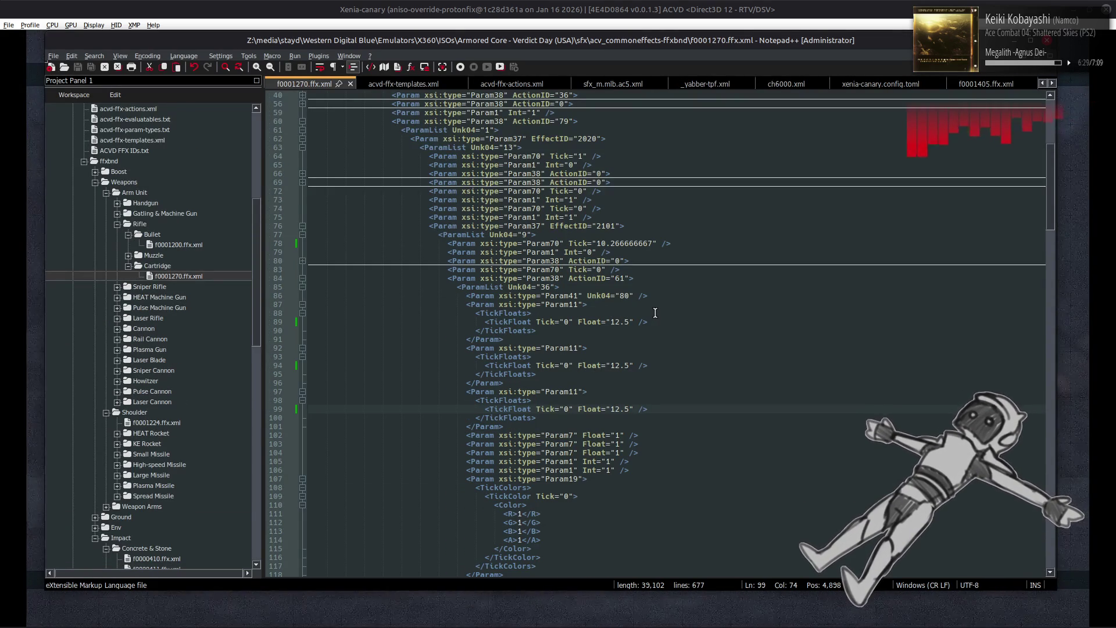
{"action": "double_click", "coordinate": [624, 296]}
{"action": "type", "text": "1121"}
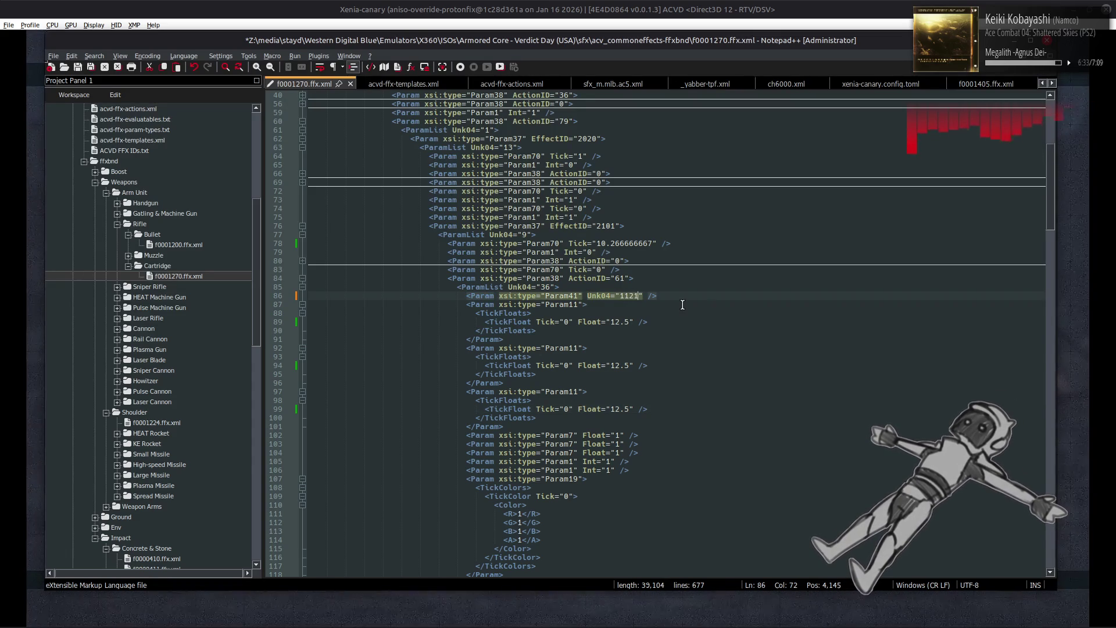
{"action": "key", "text": "ctrl+s"}
{"action": "key", "text": "alt+Tab"}
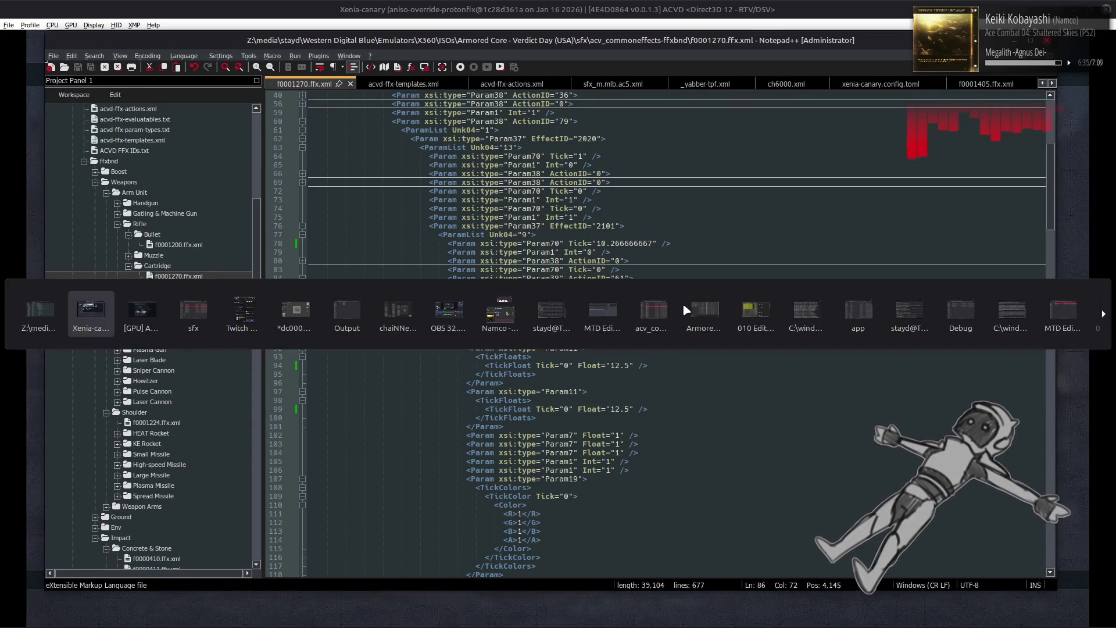
{"action": "key", "text": "alt+Tab"}
{"action": "key", "text": "alt+Tab"}
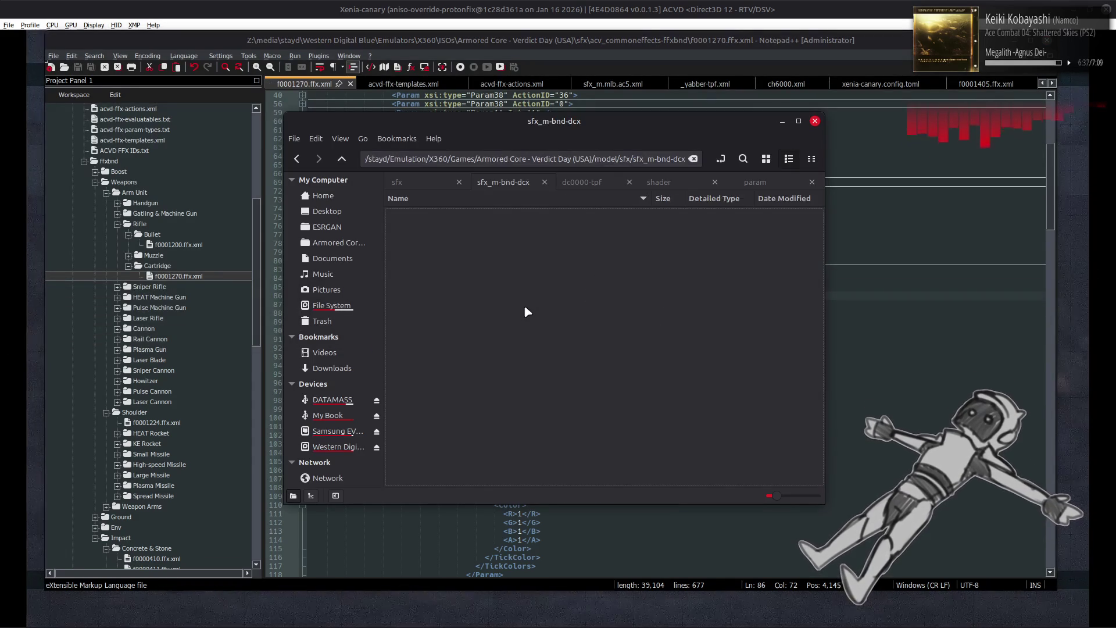
- Inside acv_commoneffects-ffxbnd, convert f0001270.ffx.xml back to FFX with YabberExtended
{"action": "left_click", "coordinate": [424, 182]}
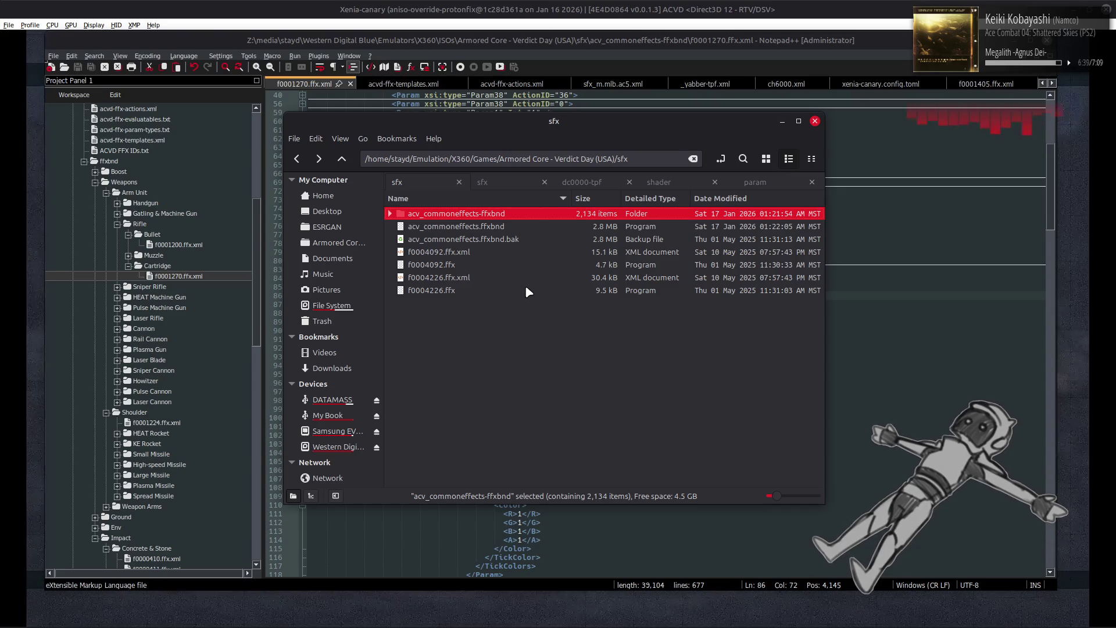
{"action": "key", "text": "Return"}
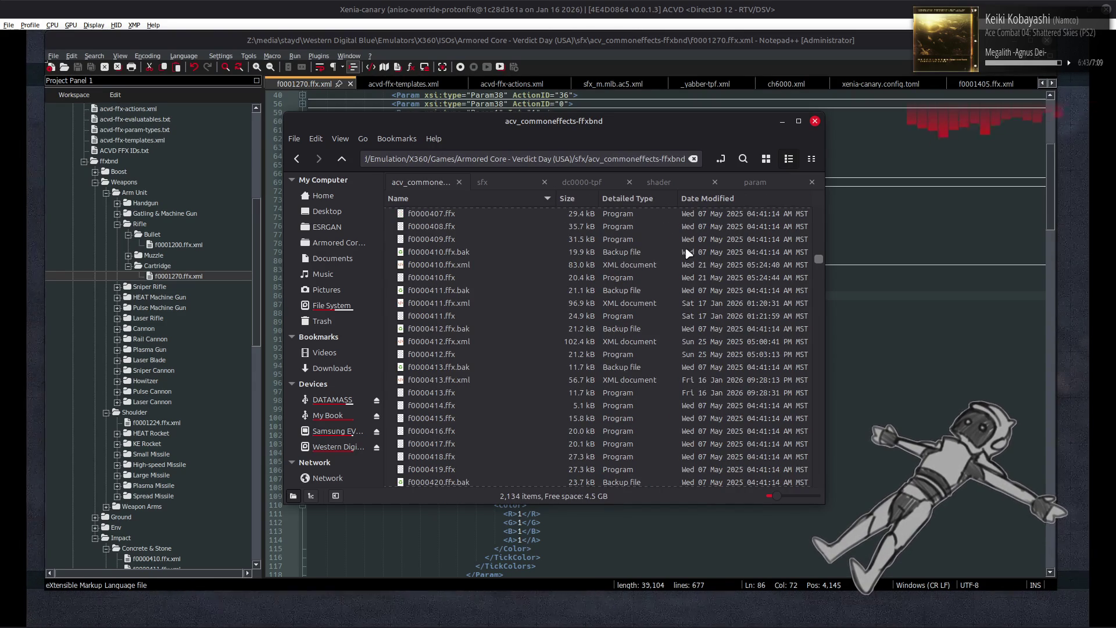
{"action": "left_click_drag", "start_coordinate": [820, 265], "coordinate": [817, 341]}
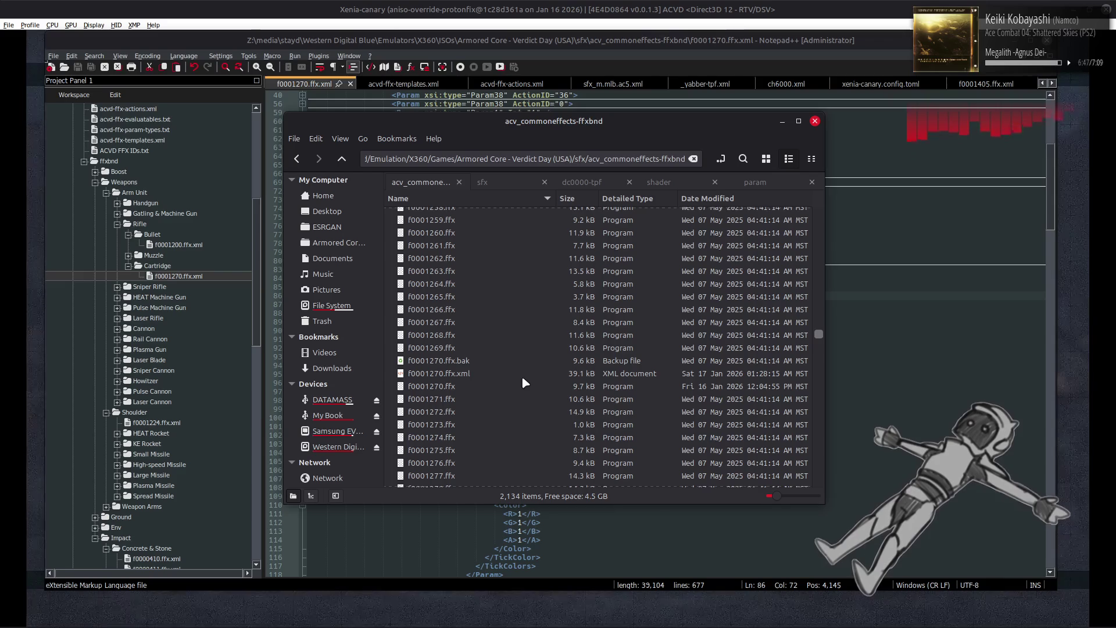
{"action": "left_click", "coordinate": [499, 375]}
{"action": "right_click", "coordinate": [500, 376]}
{"action": "mouse_move", "coordinate": [533, 401]}
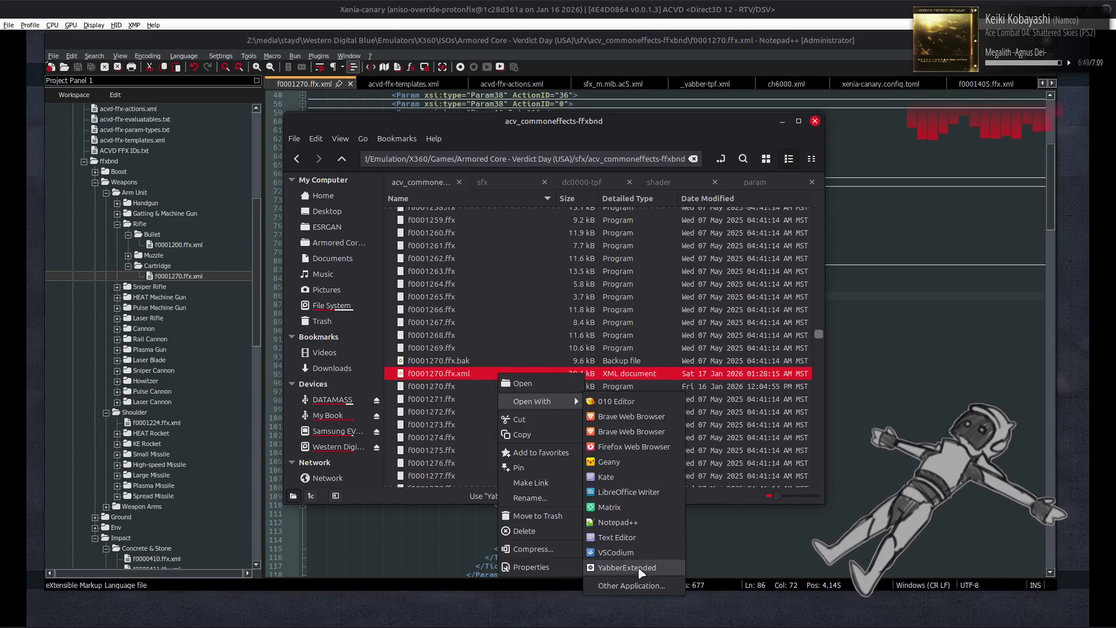
{"action": "left_click", "coordinate": [627, 567]}
- Repack the acv_commoneffects-ffxbnd folder with YabberExtended and close the finished console
{"action": "key", "text": "BackSpace"}
{"action": "right_click", "coordinate": [489, 214]}
{"action": "mouse_move", "coordinate": [524, 273]}
{"action": "left_click", "coordinate": [726, 313]}
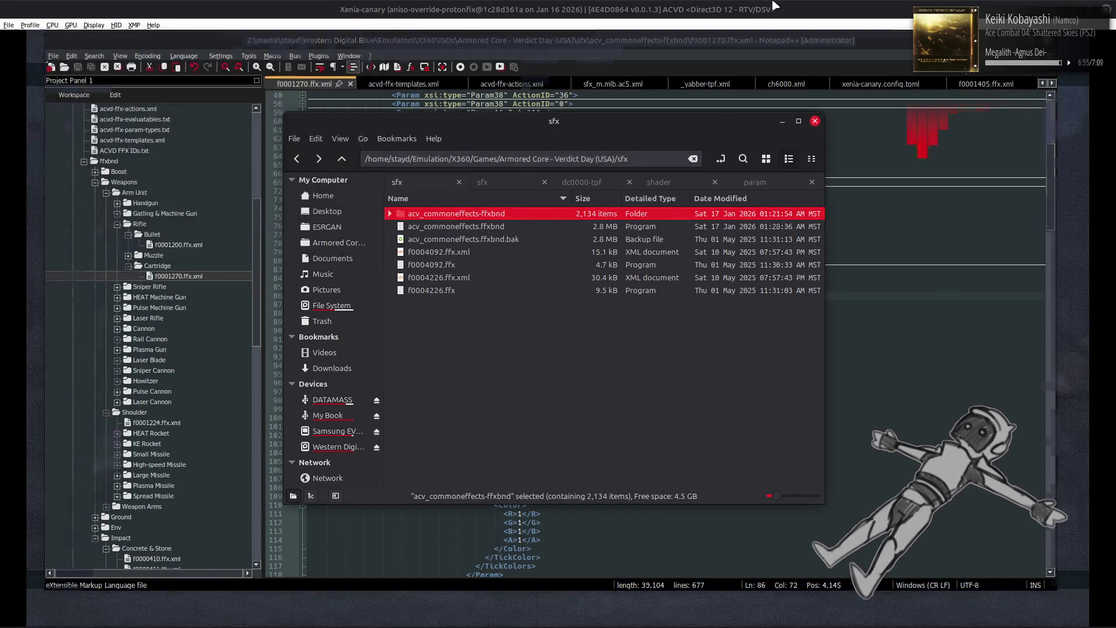
{"action": "left_click", "coordinate": [775, 6]}
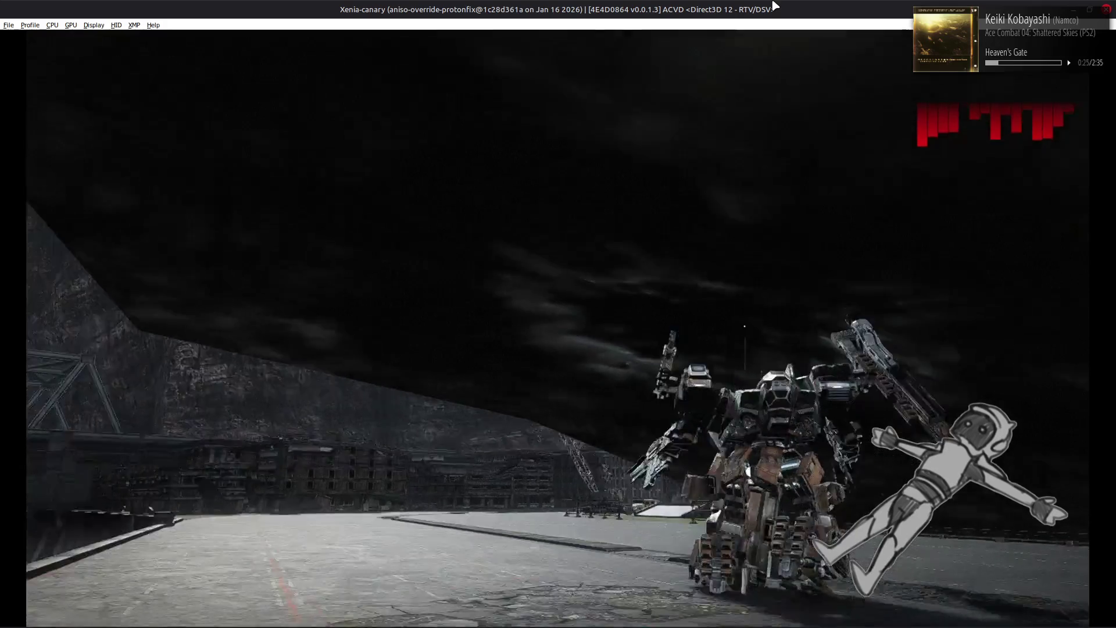
- Pause the running AC test and quit it, confirming the return to the AC Test menu
{"action": "key", "text": "Return"}
{"action": "key", "text": "Down"}
{"action": "key", "text": "Return"}
{"action": "key", "text": "Escape"}
{"action": "key", "text": "Escape"}
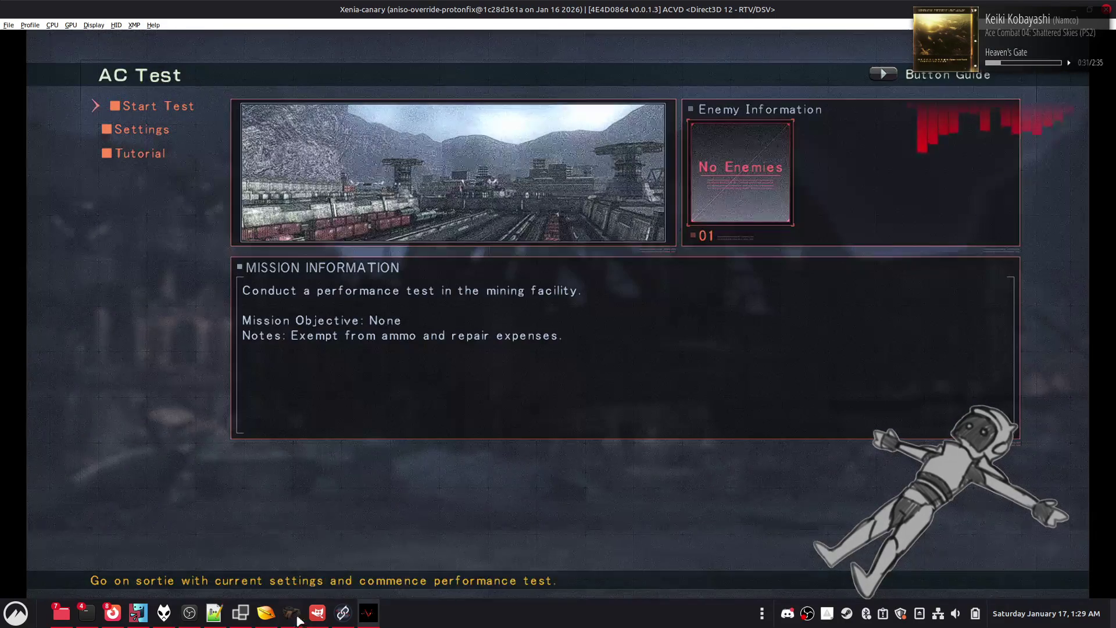
{"action": "key", "text": "alt+Tab"}
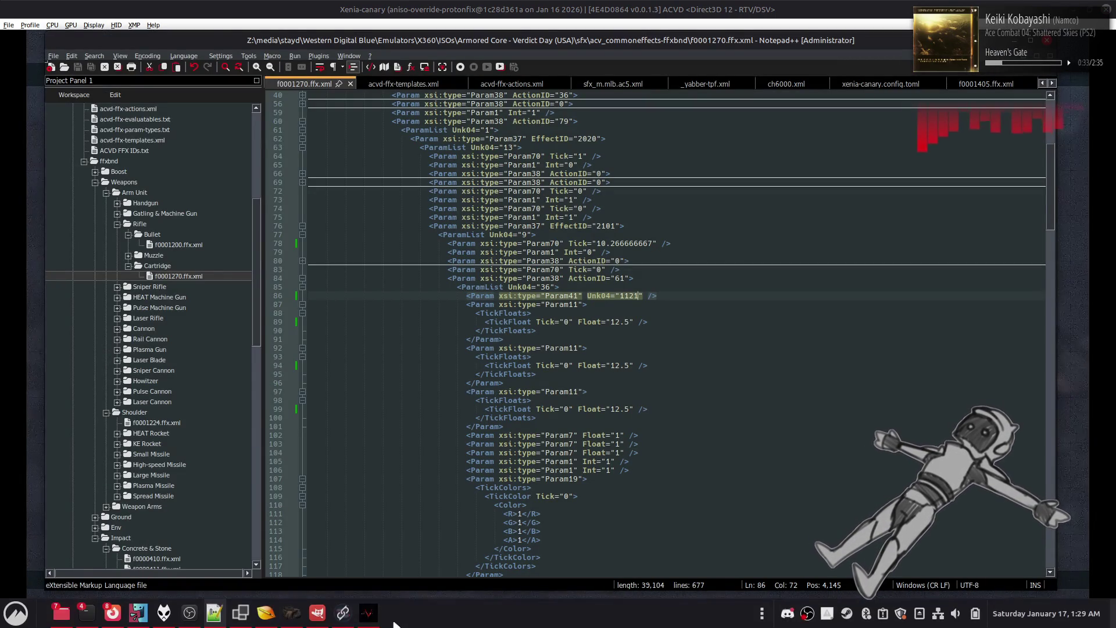
- In GIMP, begin exporting over s1110.dds, look over the DDS options, then cancel the export
{"action": "key", "text": "alt+Tab"}
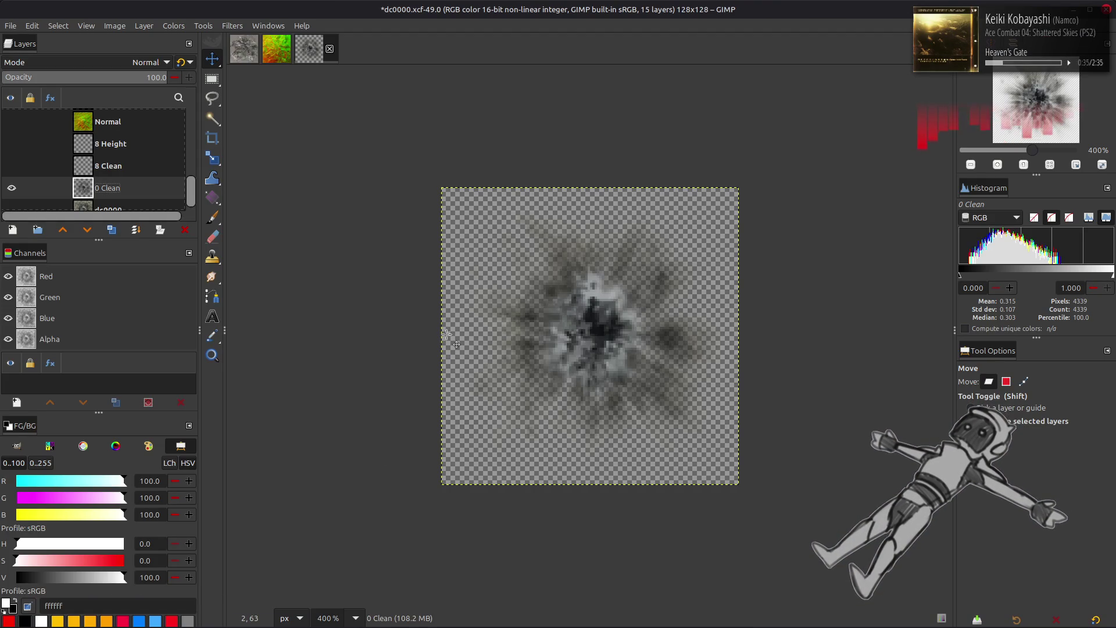
{"action": "left_click", "coordinate": [9, 26]}
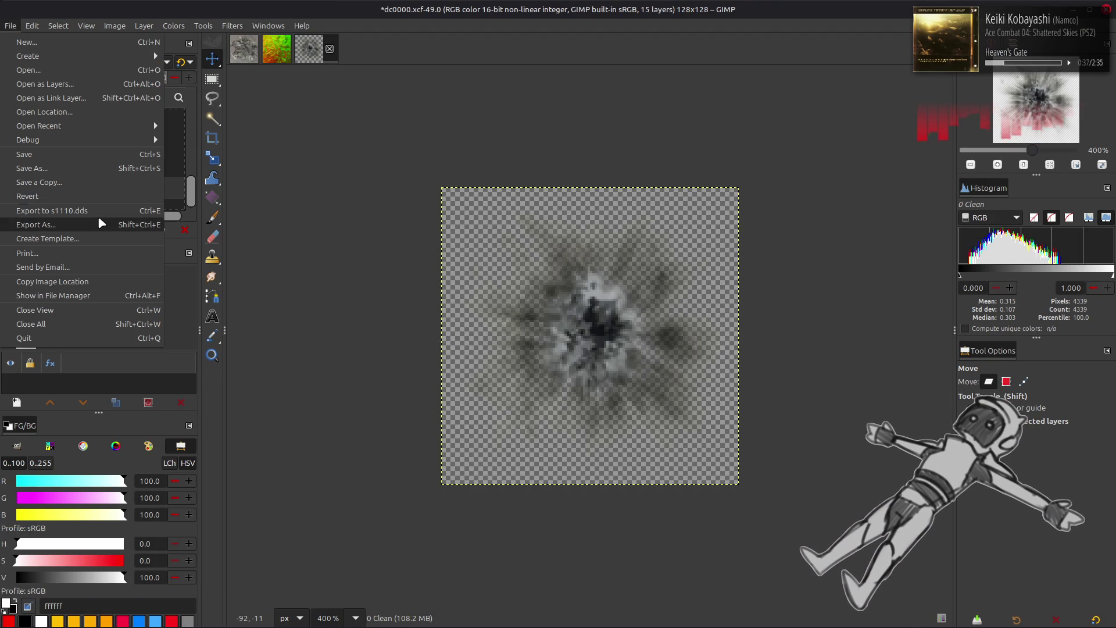
{"action": "left_click", "coordinate": [99, 221]}
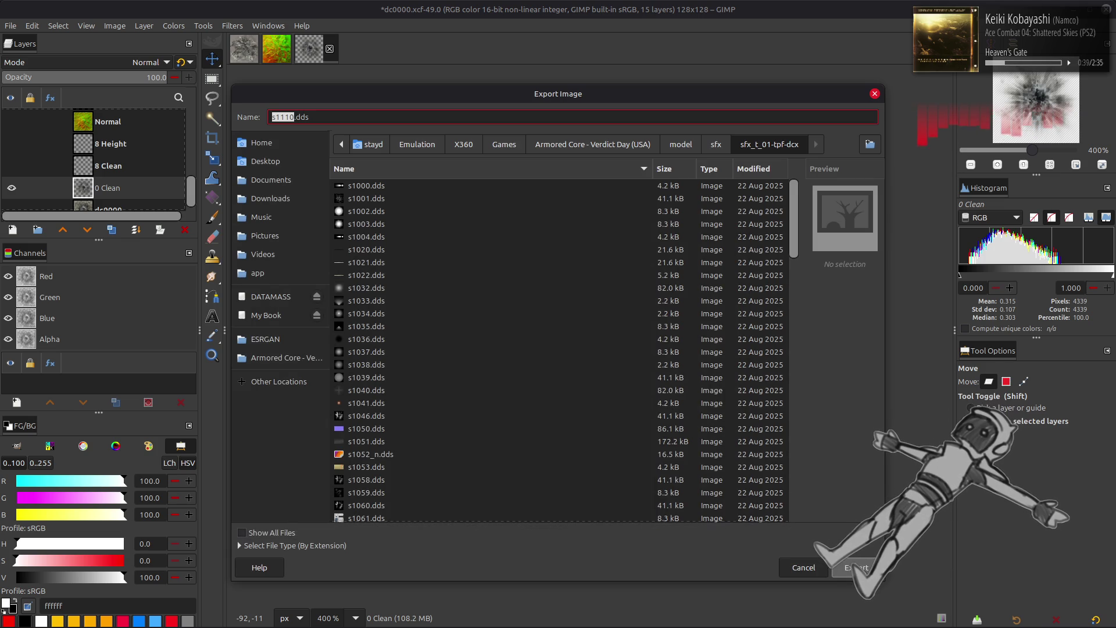
{"action": "key", "text": "Return"}
{"action": "left_click", "coordinate": [648, 395]}
{"action": "key", "text": "ctrl+e"}
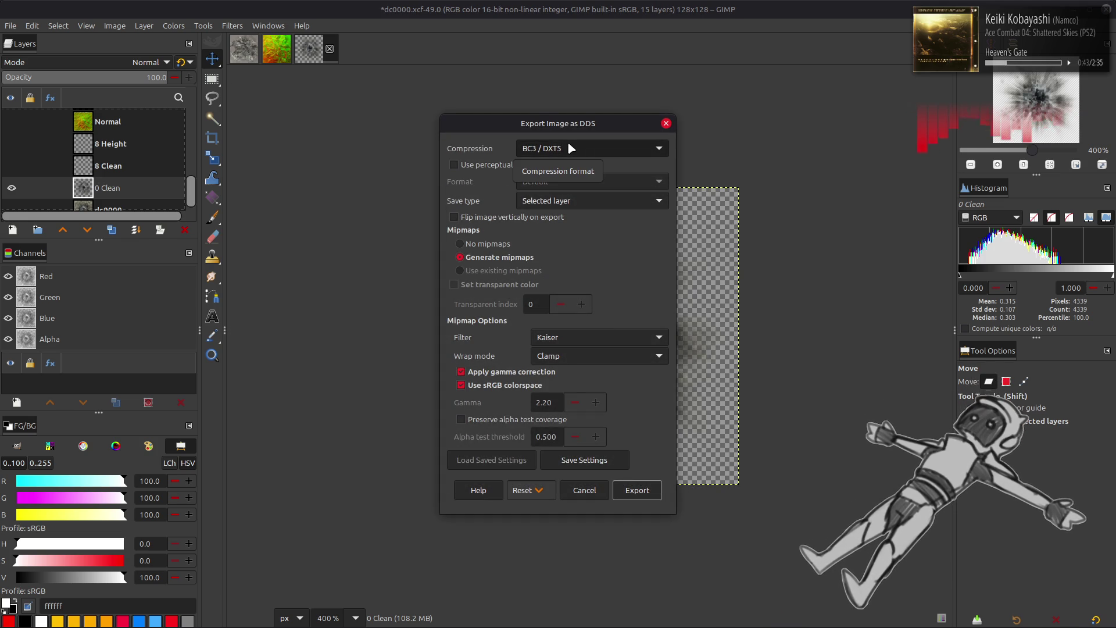
{"action": "left_click", "coordinate": [584, 490]}
{"action": "key", "text": "Escape"}
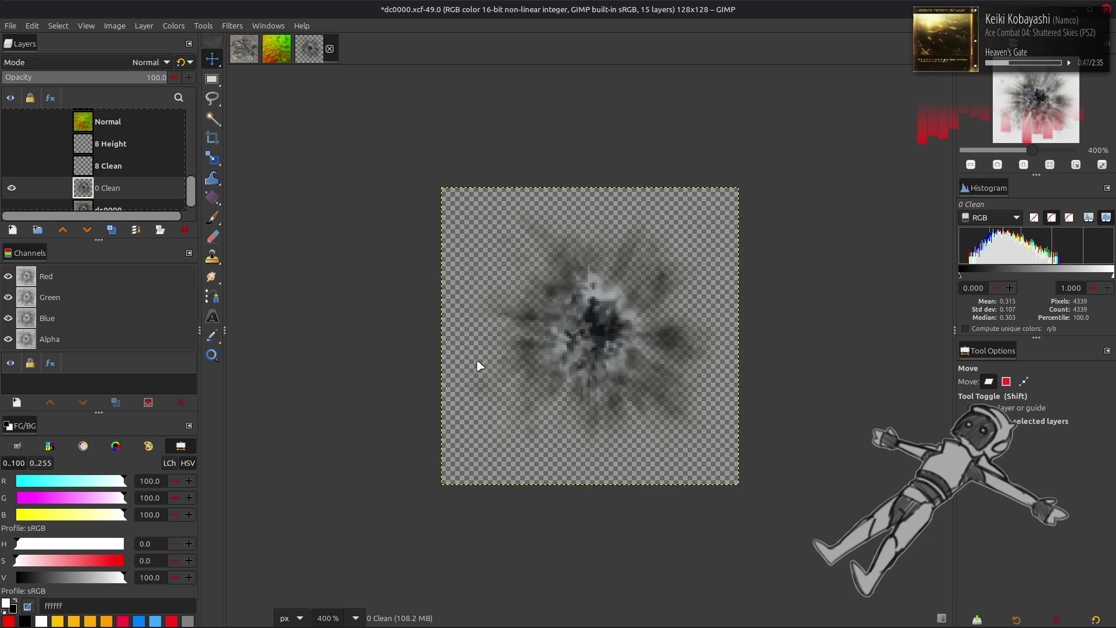
{"action": "key", "text": "alt+Tab"}
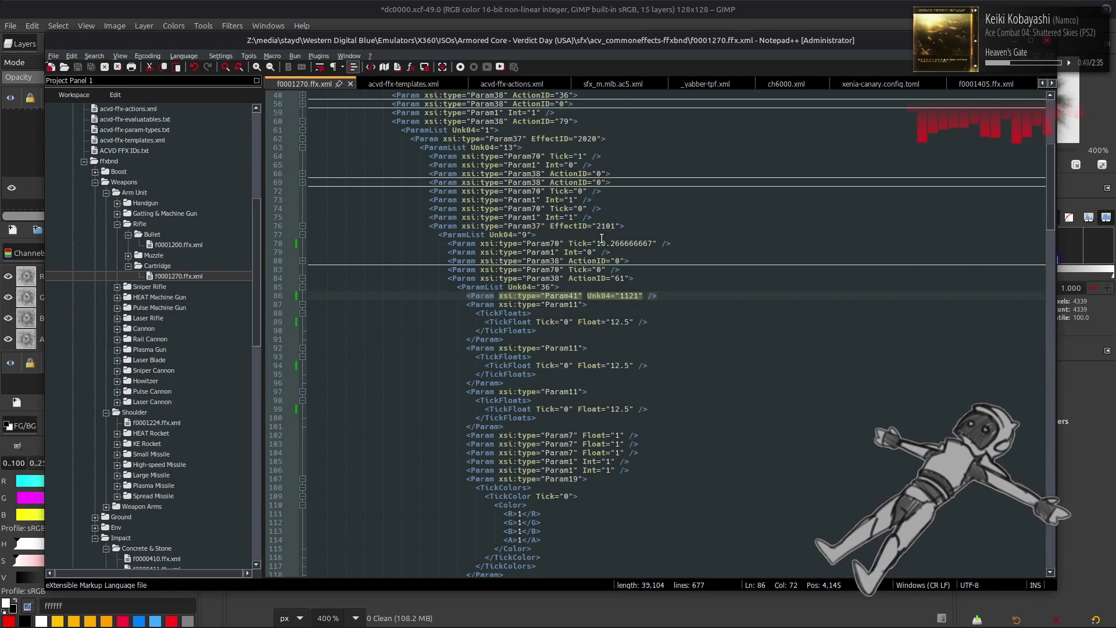
- In Nemo, open the sfx_t_01-tpf-dcx texture folder from the sfx listing
{"action": "scroll", "coordinate": [710, 93], "scroll_direction": "down", "scroll_amount": 5}
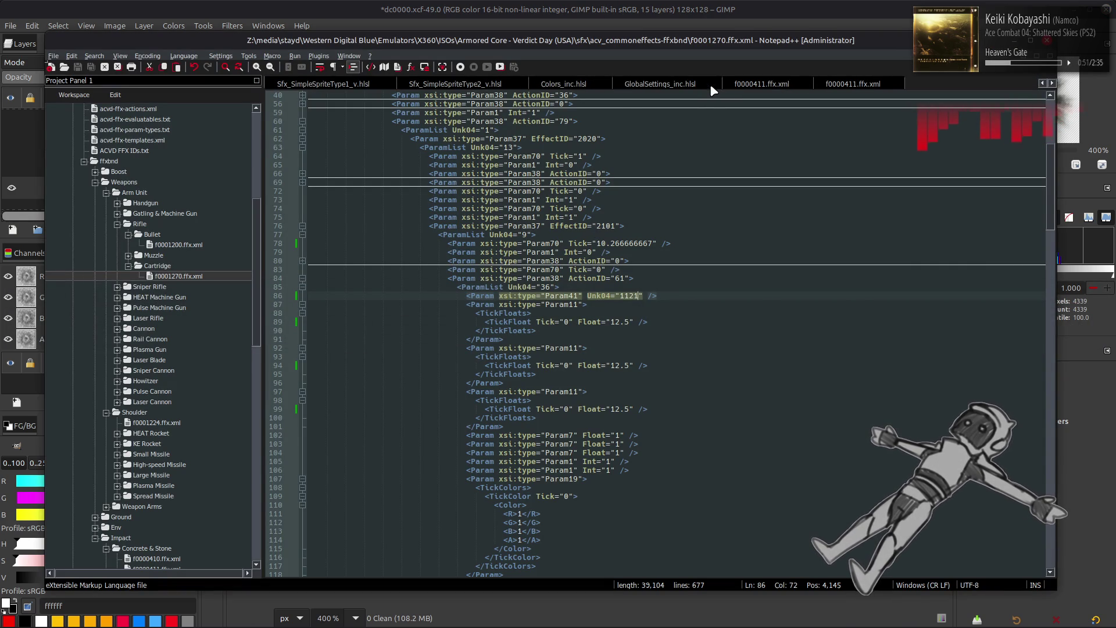
{"action": "key", "text": "alt+Tab"}
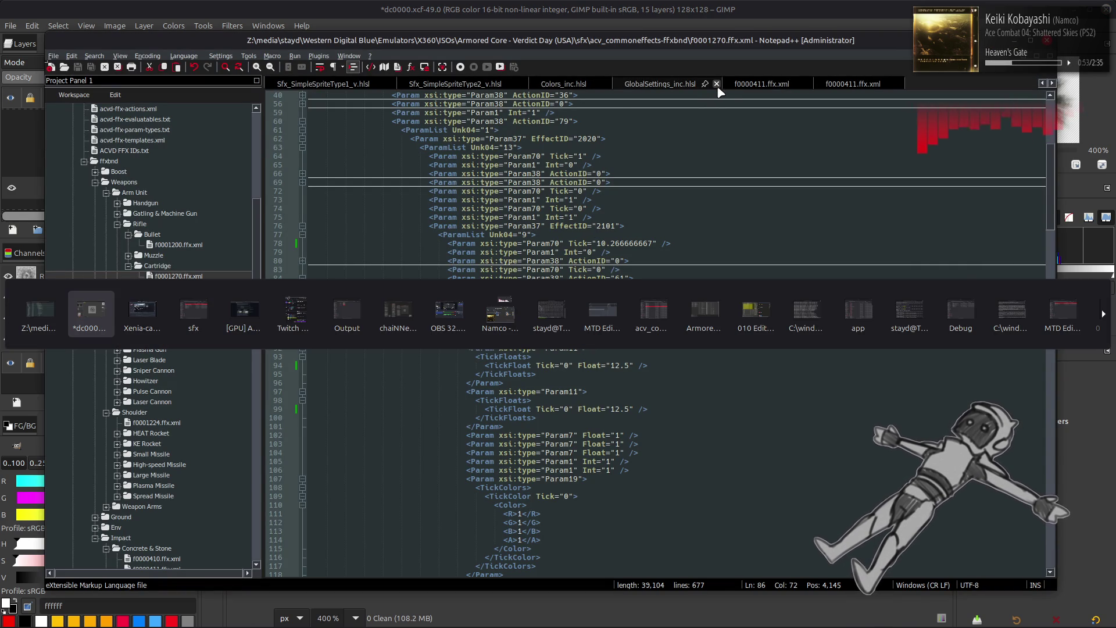
{"action": "key", "text": "alt+Tab"}
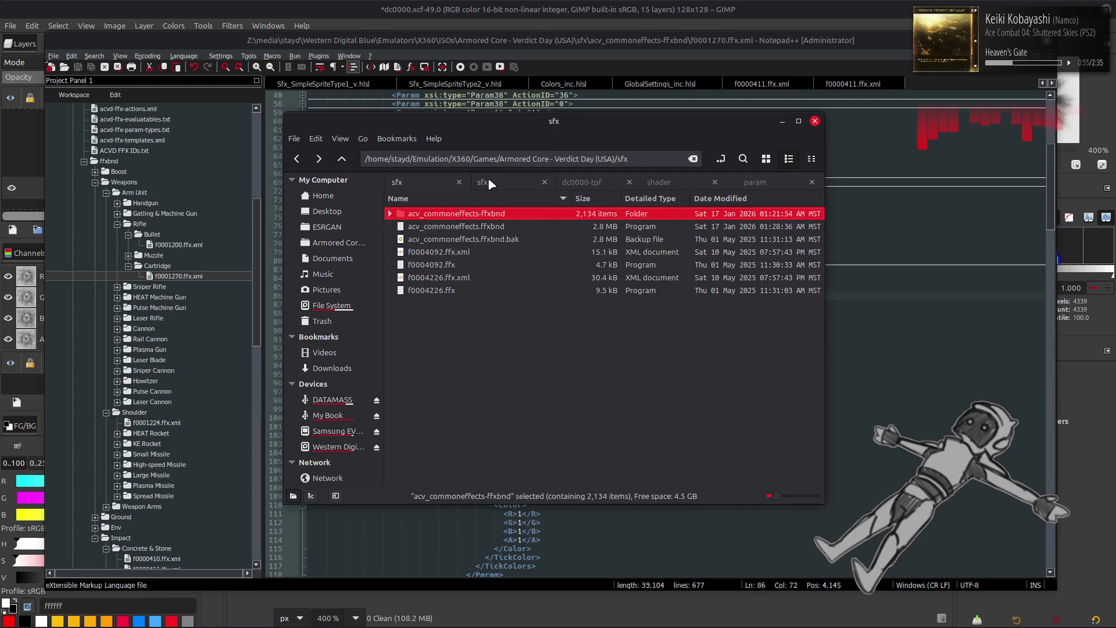
{"action": "left_click", "coordinate": [487, 184]}
{"action": "double_click", "coordinate": [476, 240]}
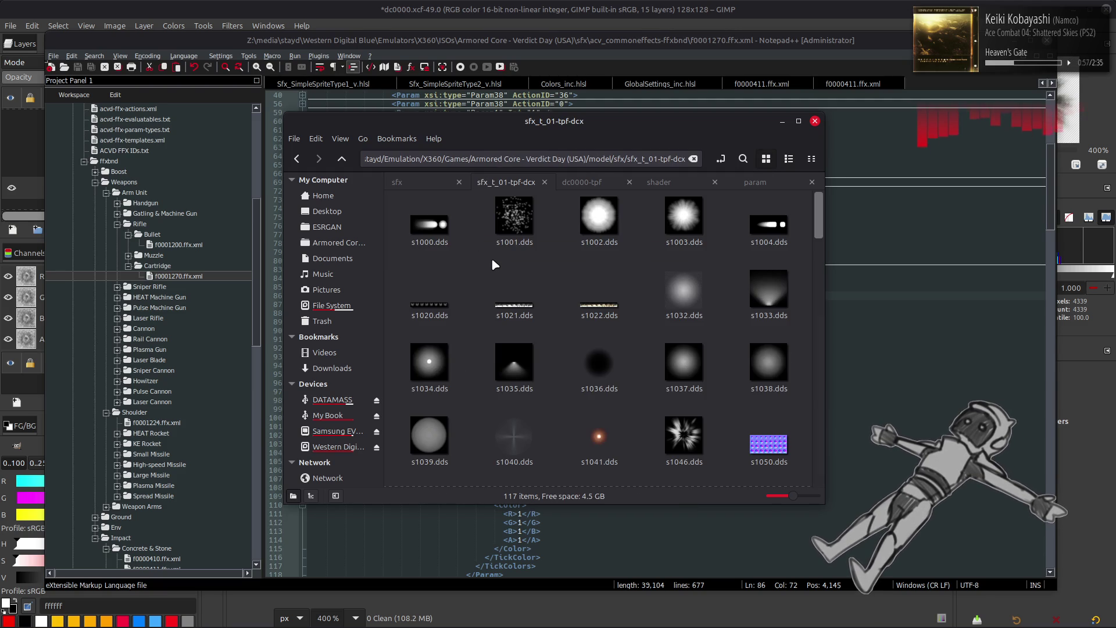
{"action": "scroll", "coordinate": [493, 261], "scroll_direction": "down", "scroll_amount": 5}
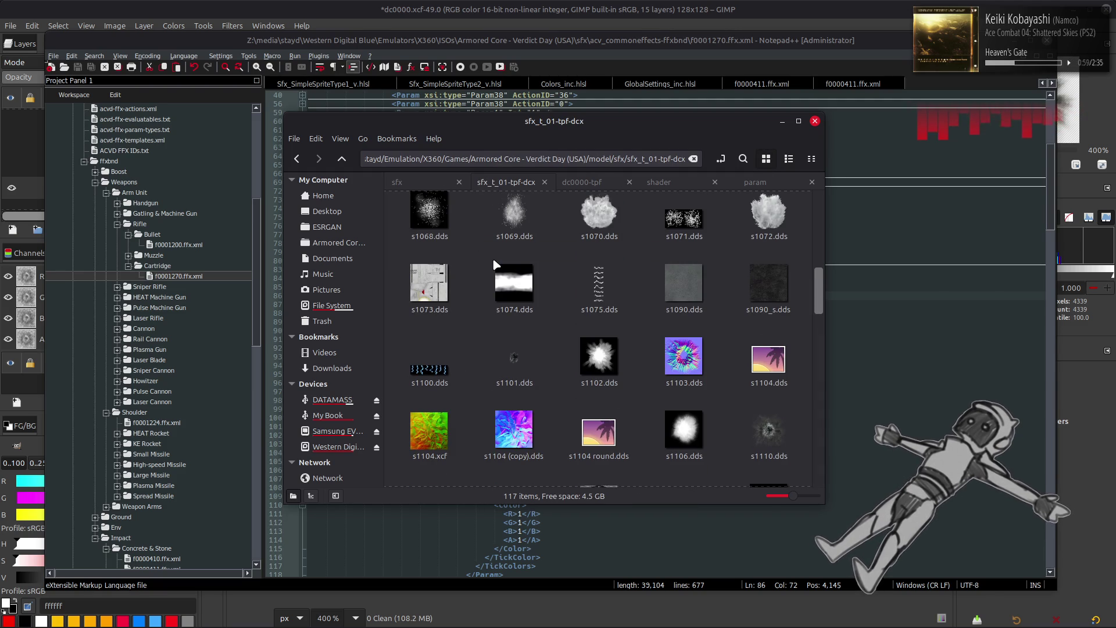
{"action": "scroll", "coordinate": [493, 259], "scroll_direction": "down", "scroll_amount": 2}
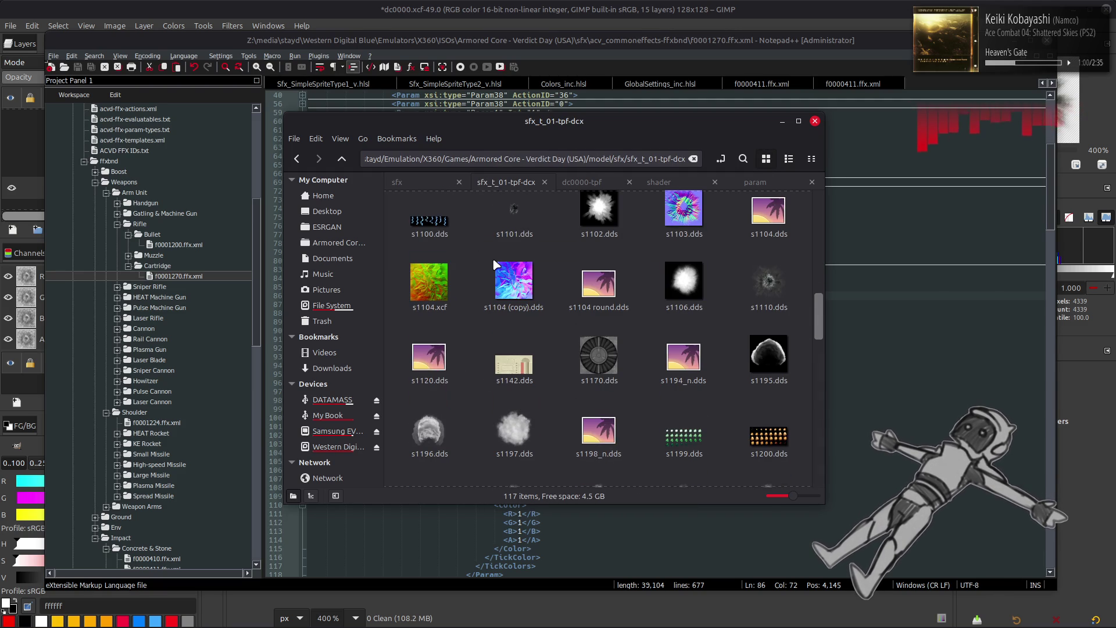
- Inspect s1110.dds and s1120.dds, then open _yabber-tpf.xml in Notepad++
{"action": "left_click", "coordinate": [786, 285]}
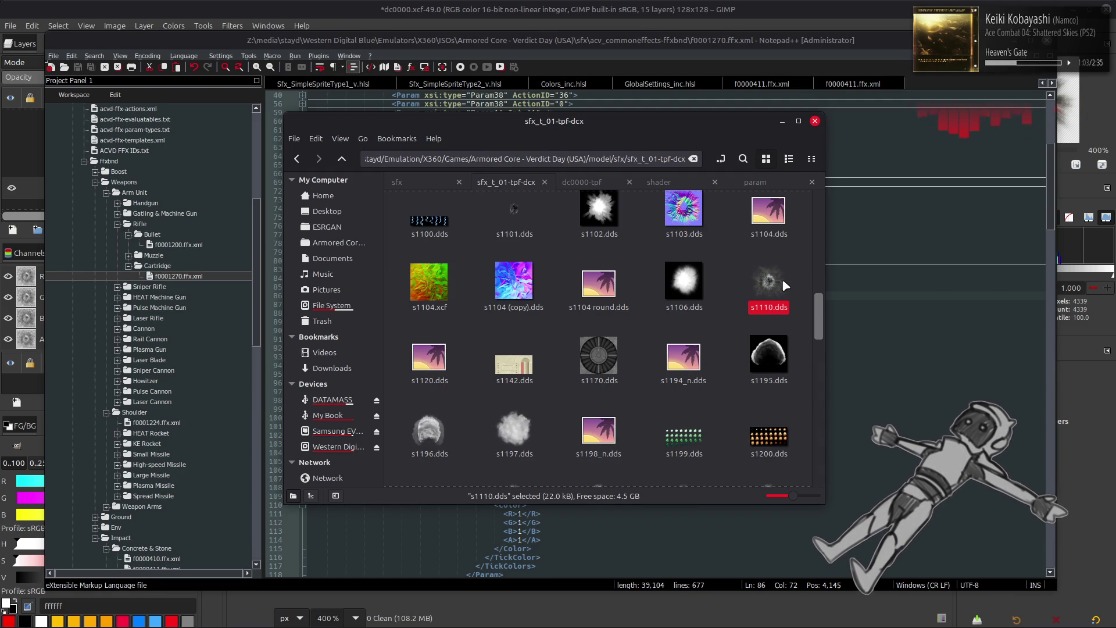
{"action": "left_click", "coordinate": [429, 357]}
{"action": "scroll", "coordinate": [528, 315], "scroll_direction": "down", "scroll_amount": 10}
{"action": "double_click", "coordinate": [514, 456]}
{"action": "left_click", "coordinate": [797, 48]}
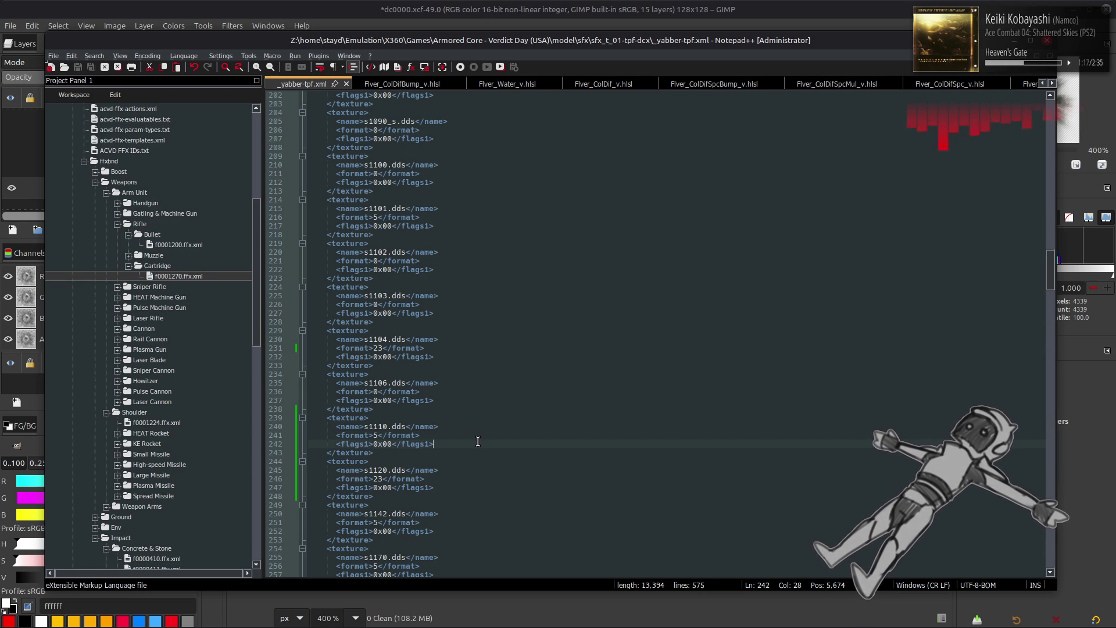
- Scroll through the texture formats in _yabber-tpf.xml, then return to the sfx_t_01-tpf-dcx folder
{"action": "scroll", "coordinate": [478, 441], "scroll_direction": "down", "scroll_amount": 1}
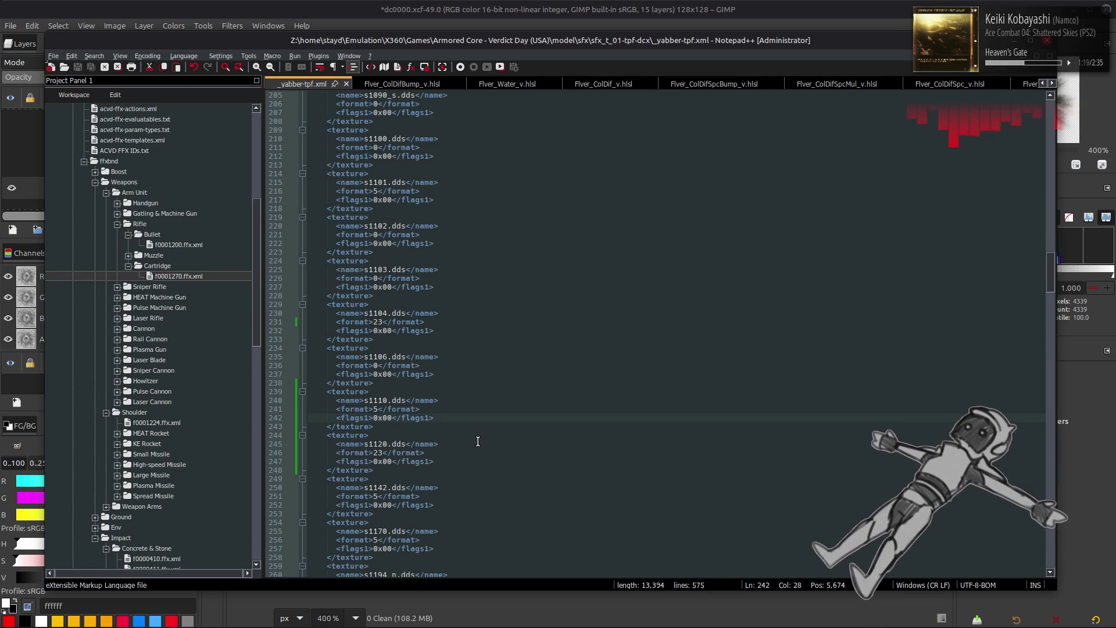
{"action": "key", "text": "alt+Tab"}
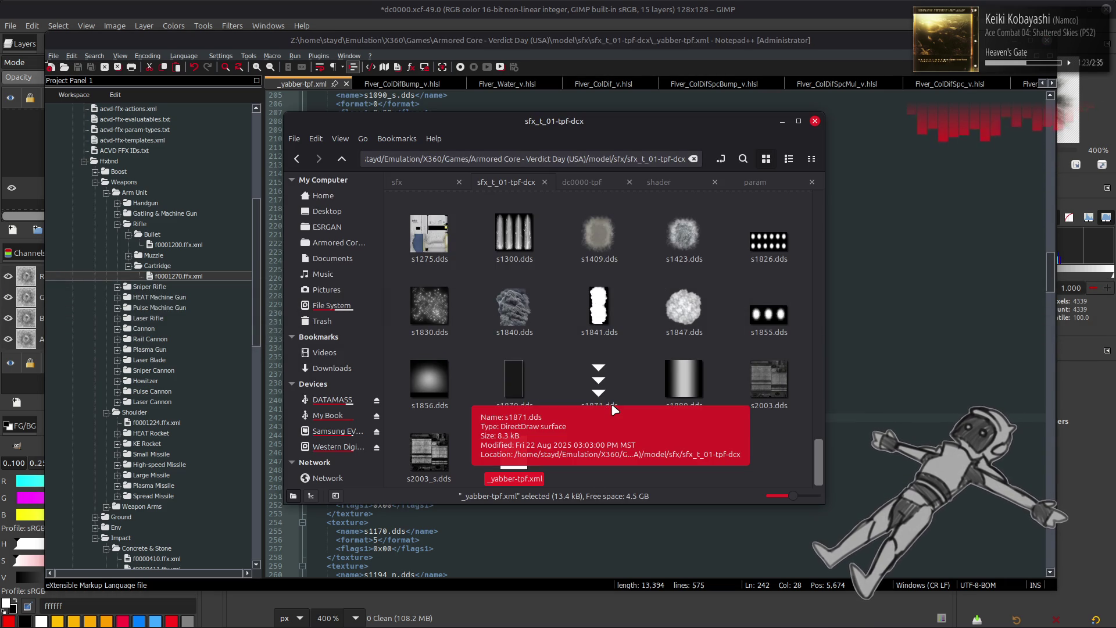
- Load SimpleBump.mtd in MTD Editor to see its Phong_ColDifBmp.spx shader and texture entries
{"action": "mouse_move", "coordinate": [278, 621]}
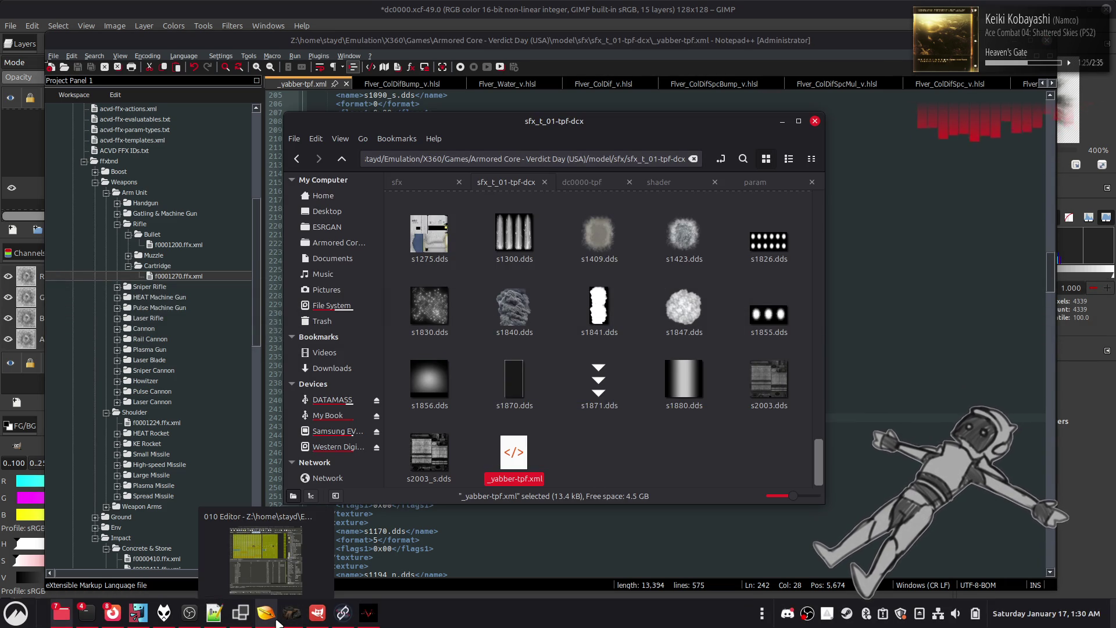
{"action": "left_click", "coordinate": [291, 617]}
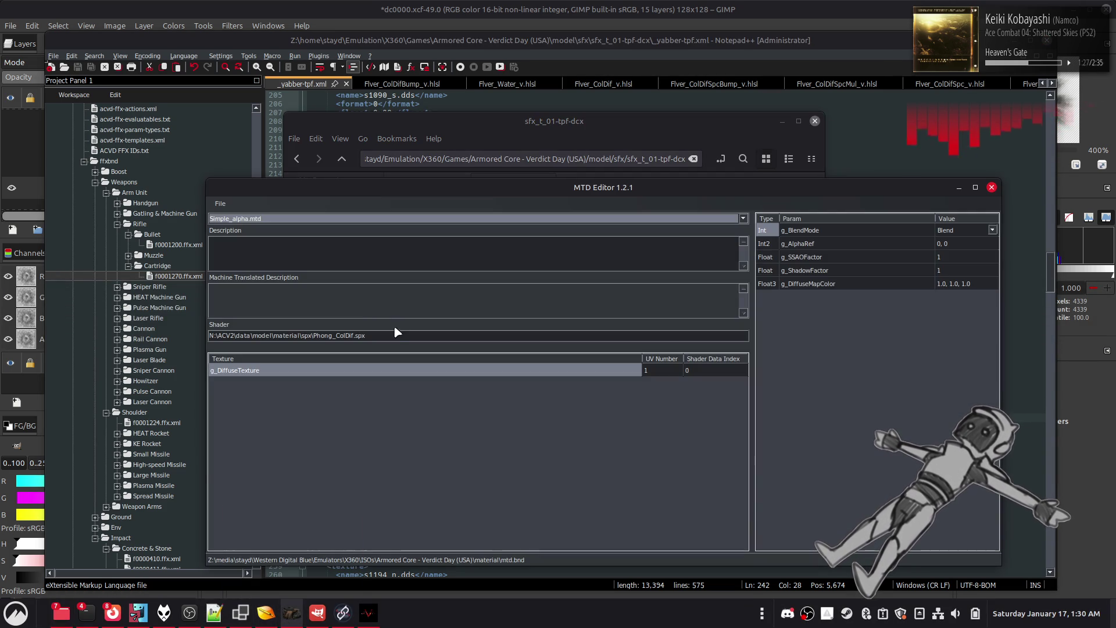
{"action": "left_click", "coordinate": [461, 218]}
{"action": "scroll", "coordinate": [461, 218], "scroll_direction": "up", "scroll_amount": 2}
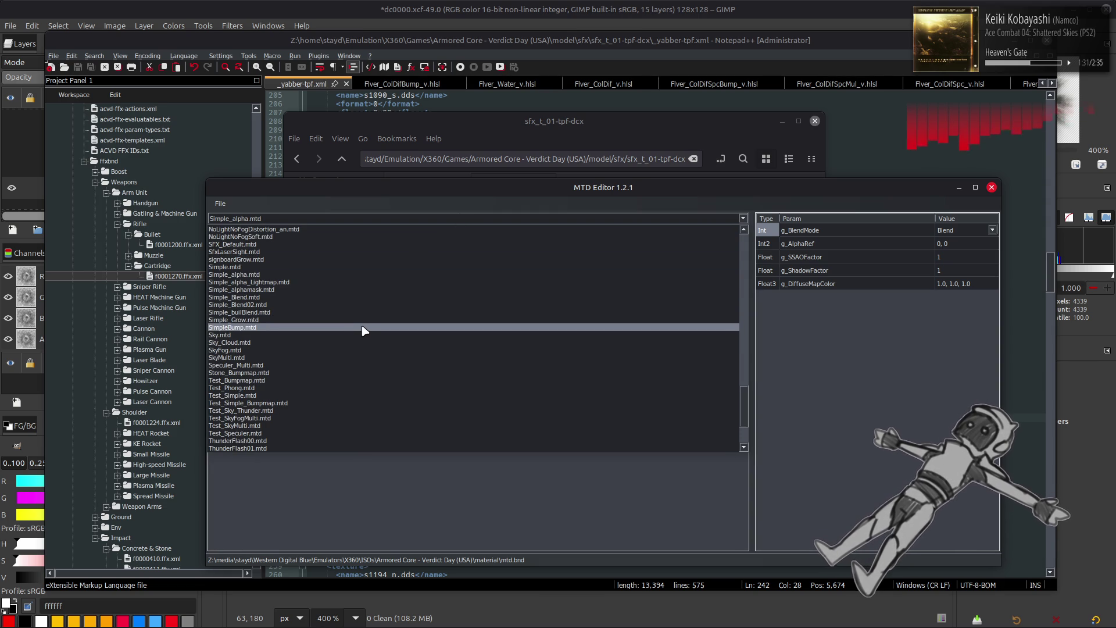
{"action": "left_click", "coordinate": [362, 330]}
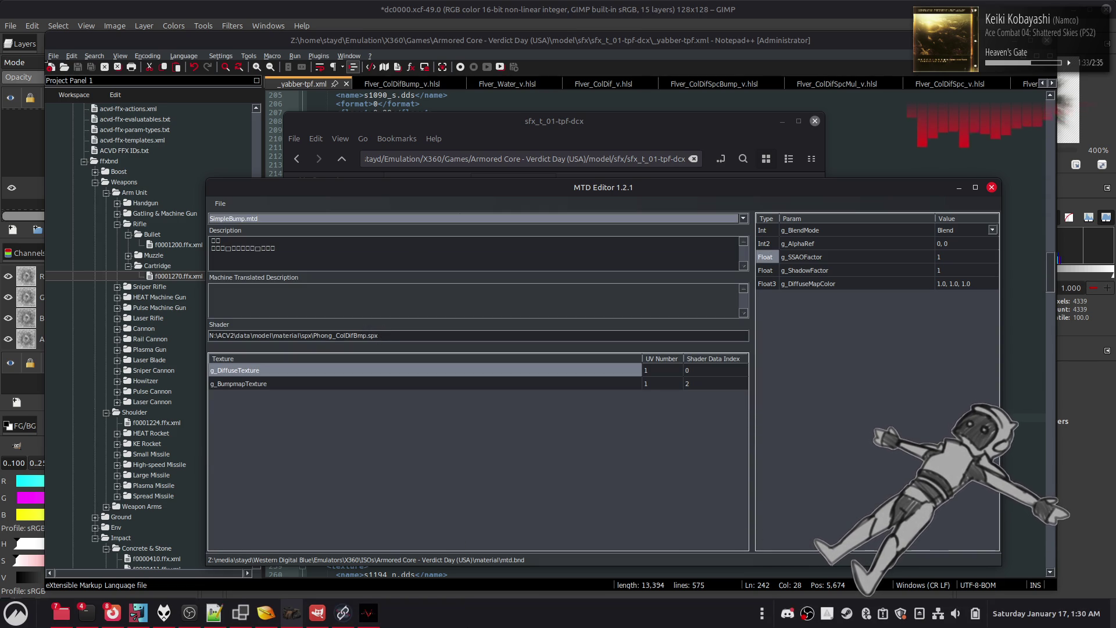
- Launch Blender, open s1121.blend, and view the impact plane's material custom properties
{"action": "key", "text": "super"}
{"action": "type", "text": "bl"}
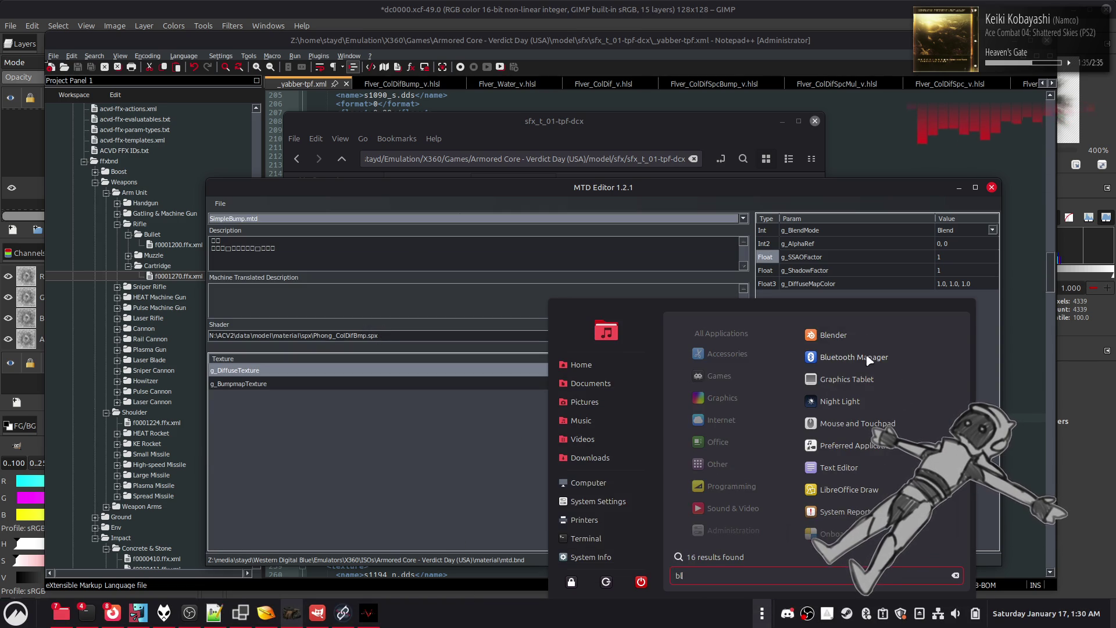
{"action": "left_click", "coordinate": [845, 334]}
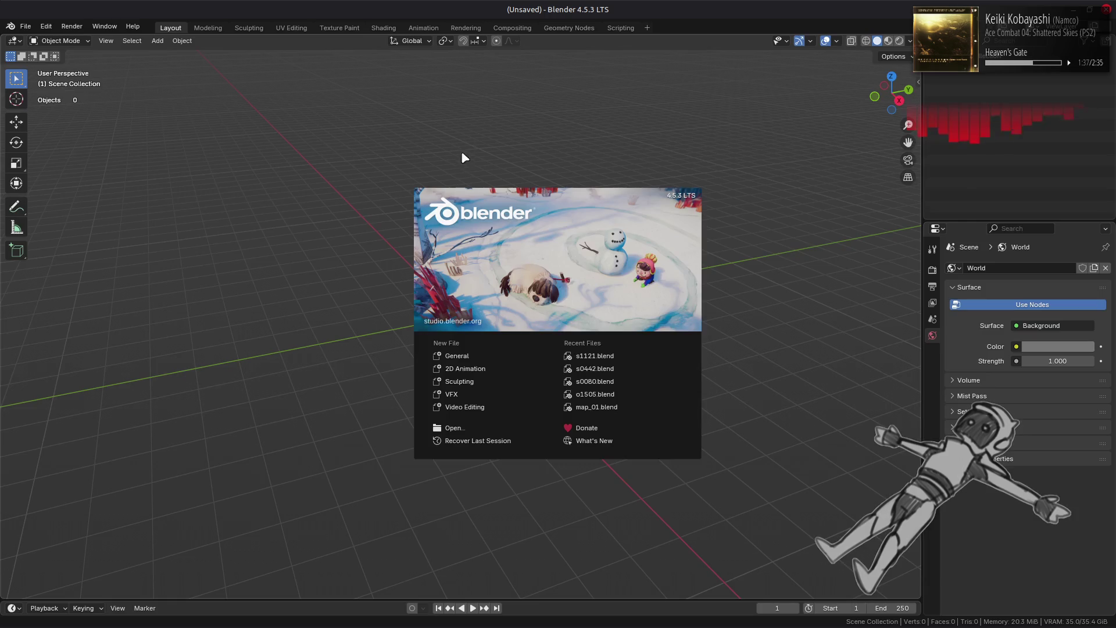
{"action": "left_click", "coordinate": [598, 357]}
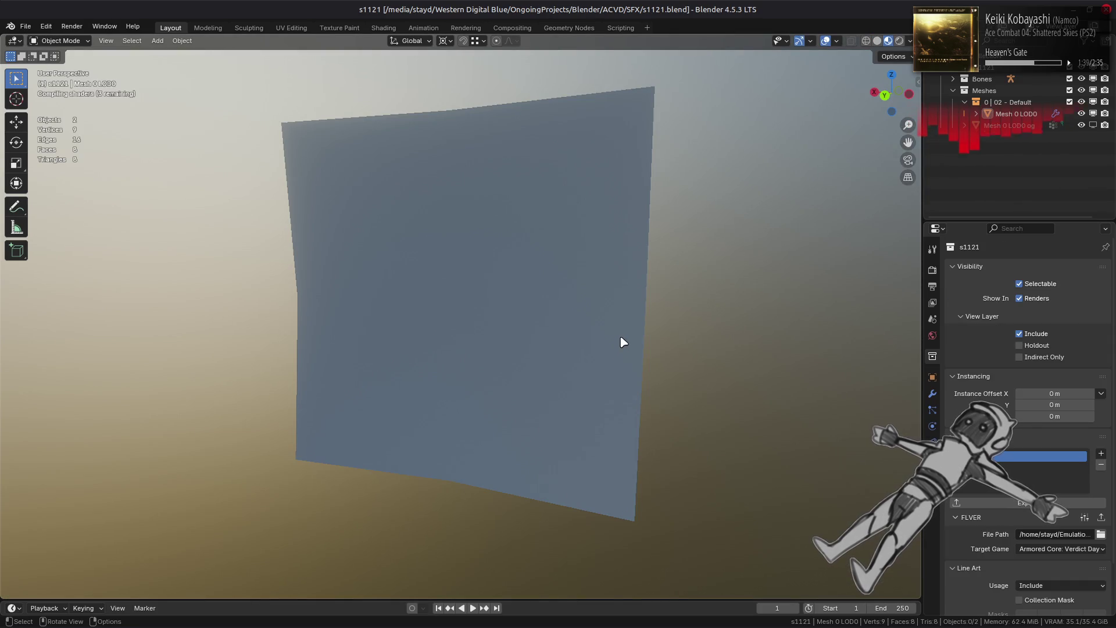
{"action": "left_click", "coordinate": [612, 324]}
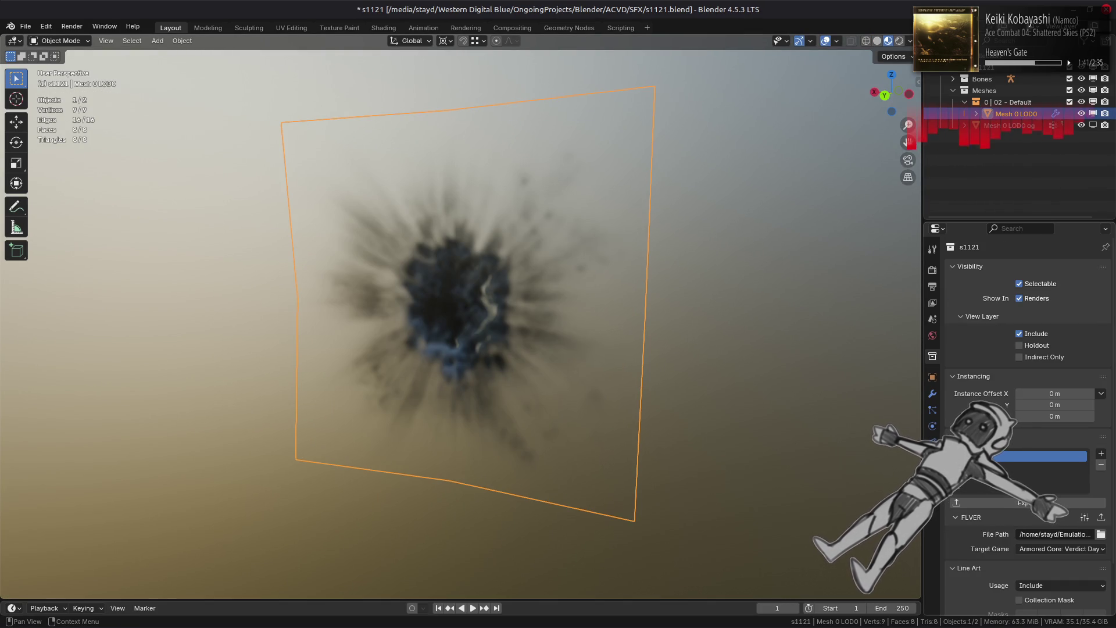
{"action": "left_click", "coordinate": [932, 476]}
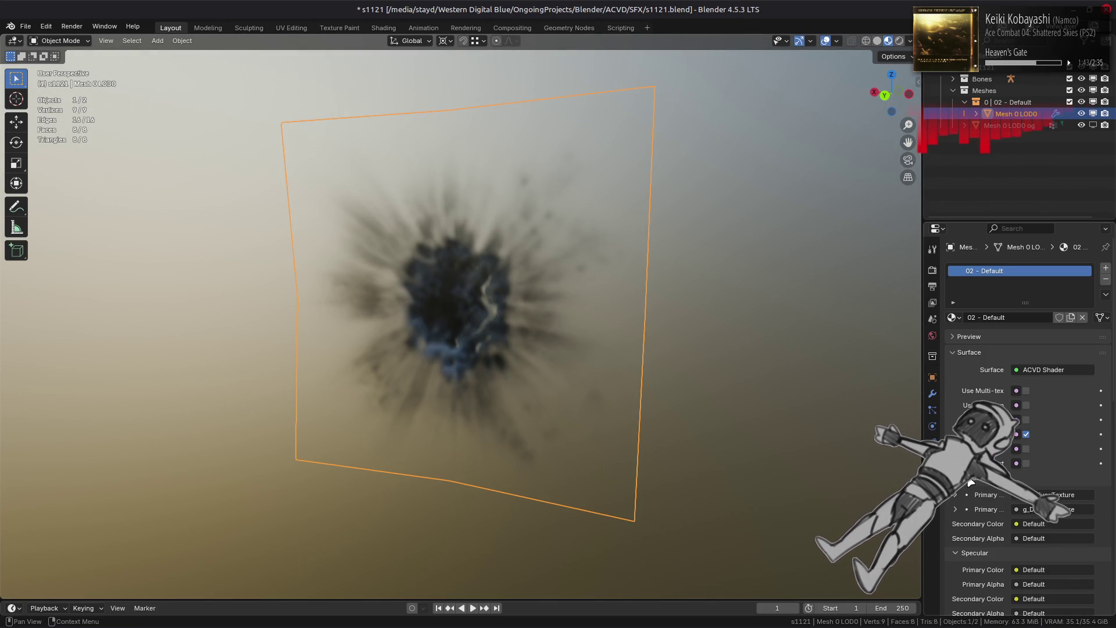
{"action": "scroll", "coordinate": [971, 483], "scroll_direction": "down", "scroll_amount": 10}
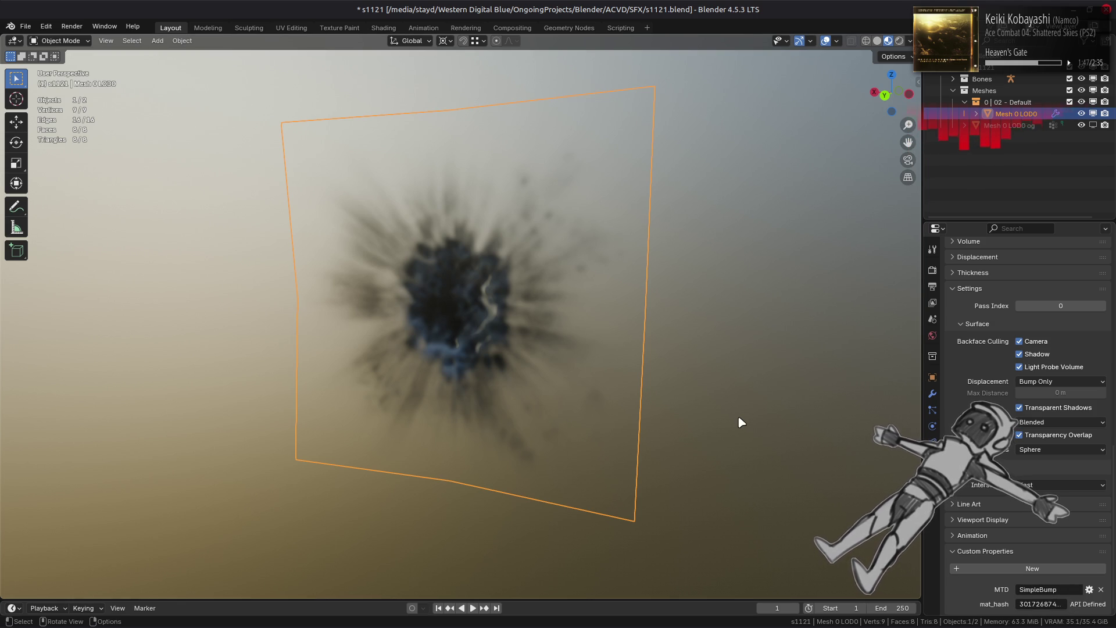
- Check the Terminal output, then go back through Blender to Notepad++
{"action": "key", "text": "alt+Tab"}
{"action": "key", "text": "alt+Tab"}
{"action": "key", "text": "alt+Tab"}
{"action": "key", "text": "alt+Tab"}
{"action": "key", "text": "alt+Tab"}
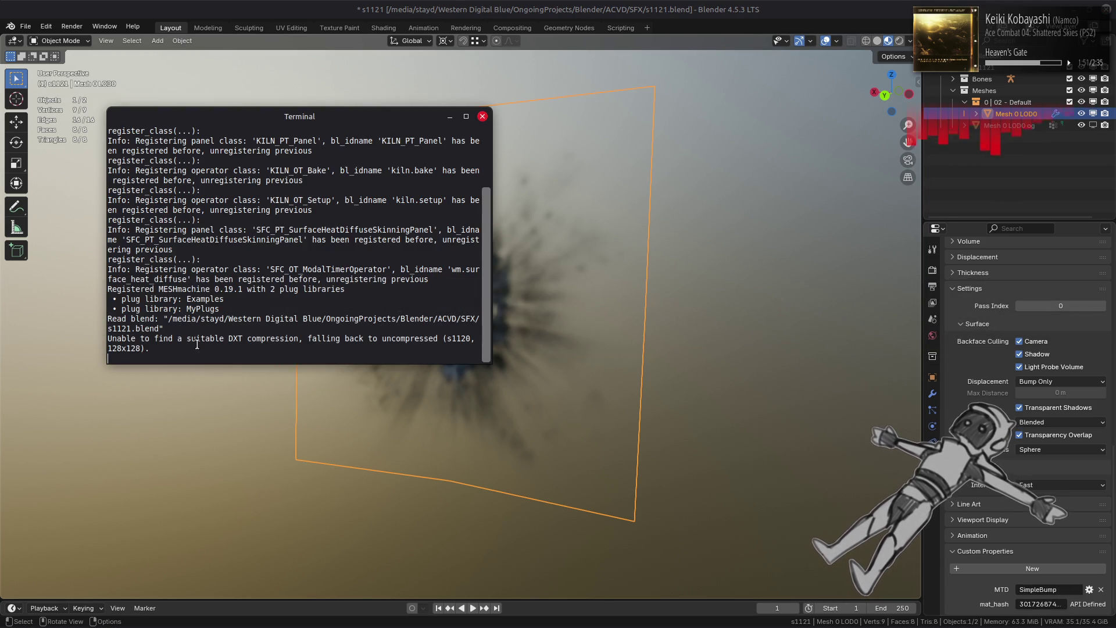
{"action": "key", "text": "alt+Tab"}
{"action": "key", "text": "alt+Tab"}
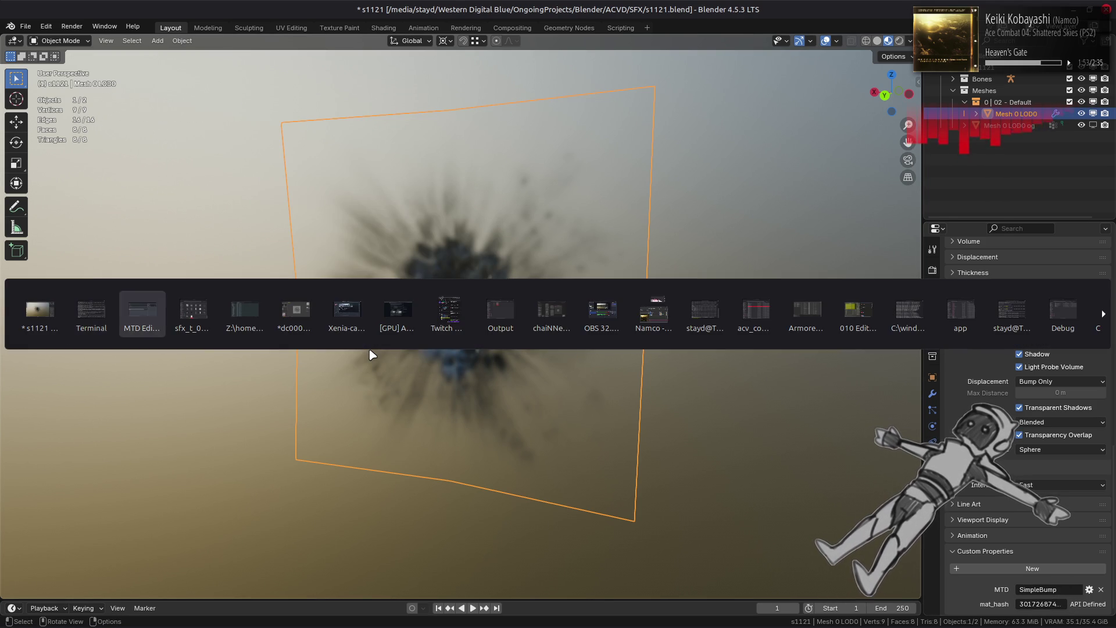
{"action": "key", "text": "alt+Tab"}
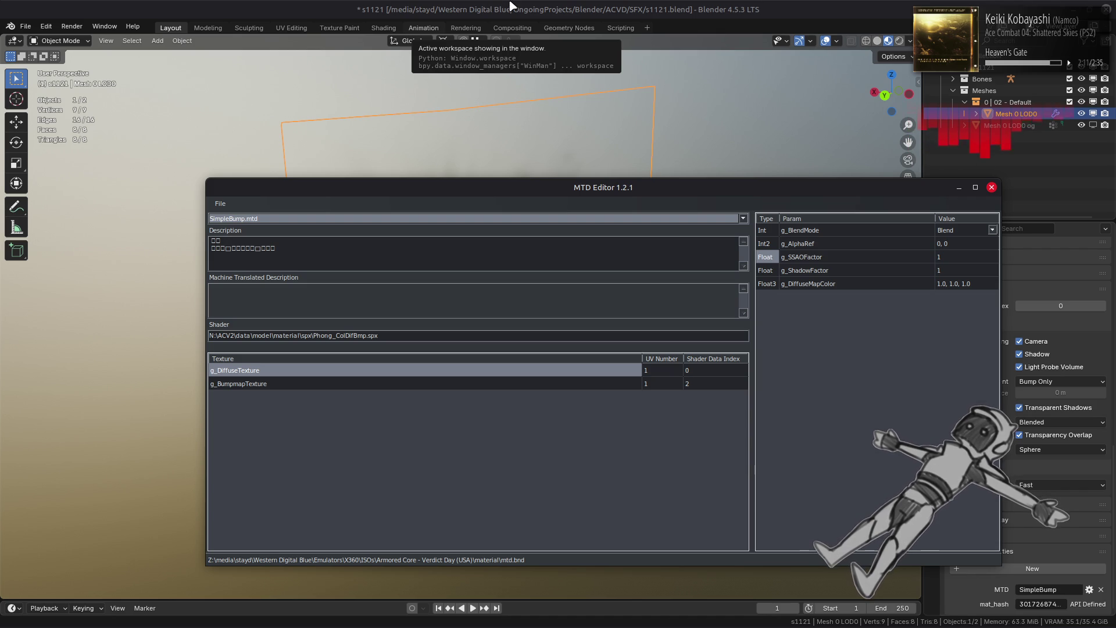
{"action": "left_click", "coordinate": [514, 6]}
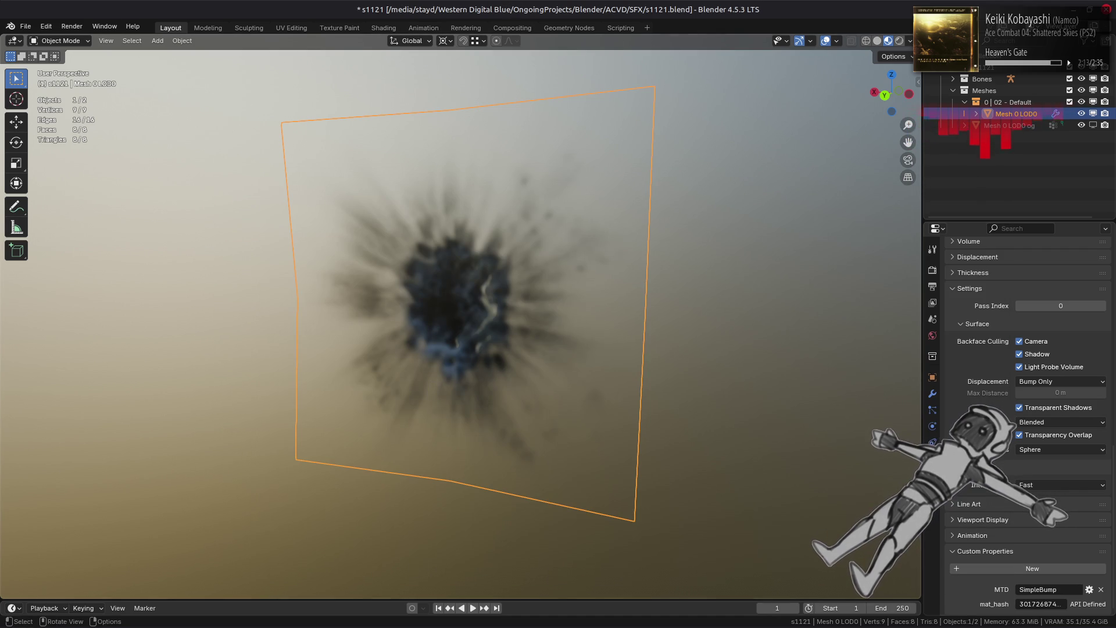
{"action": "mouse_move", "coordinate": [378, 621]}
{"action": "left_click", "coordinate": [214, 613]}
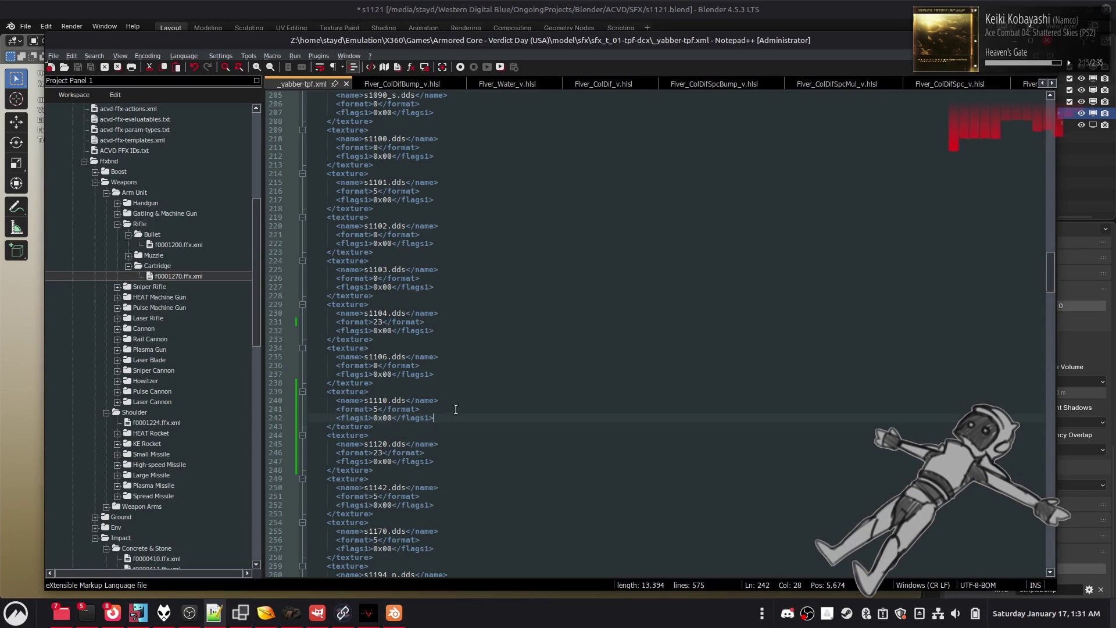
- Open f0001270.ffx.xml, change line 106's Int value from 1 to 2, and save
{"action": "double_click", "coordinate": [189, 278]}
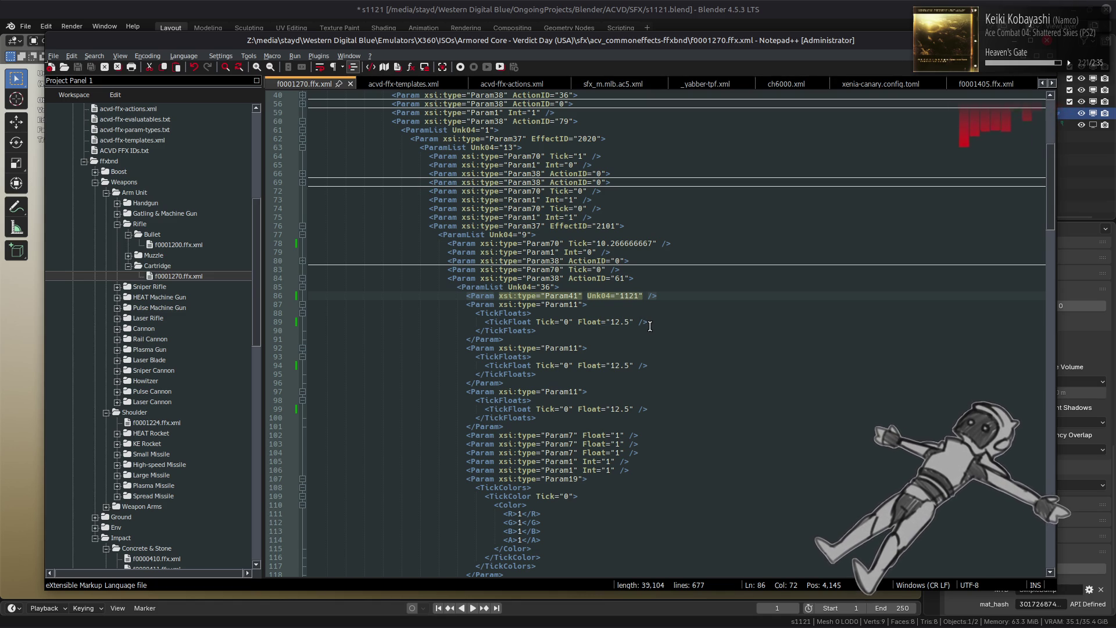
{"action": "scroll", "coordinate": [650, 326], "scroll_direction": "down", "scroll_amount": 5}
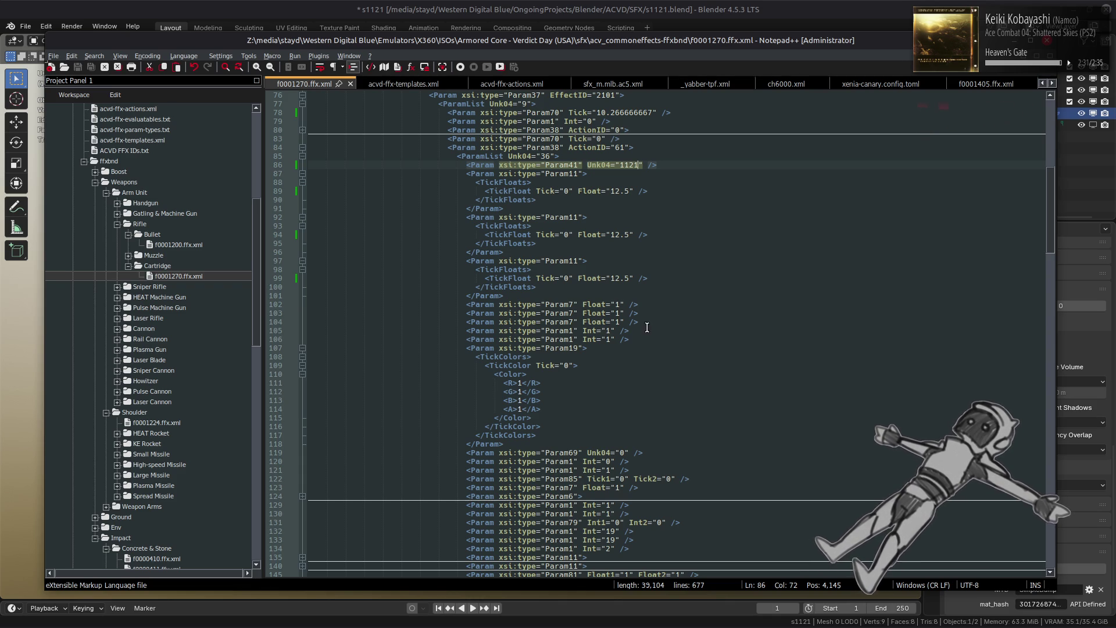
{"action": "double_click", "coordinate": [609, 339]}
{"action": "type", "text": "2"}
{"action": "key", "text": "ctrl+s"}
{"action": "key", "text": "alt+Tab"}
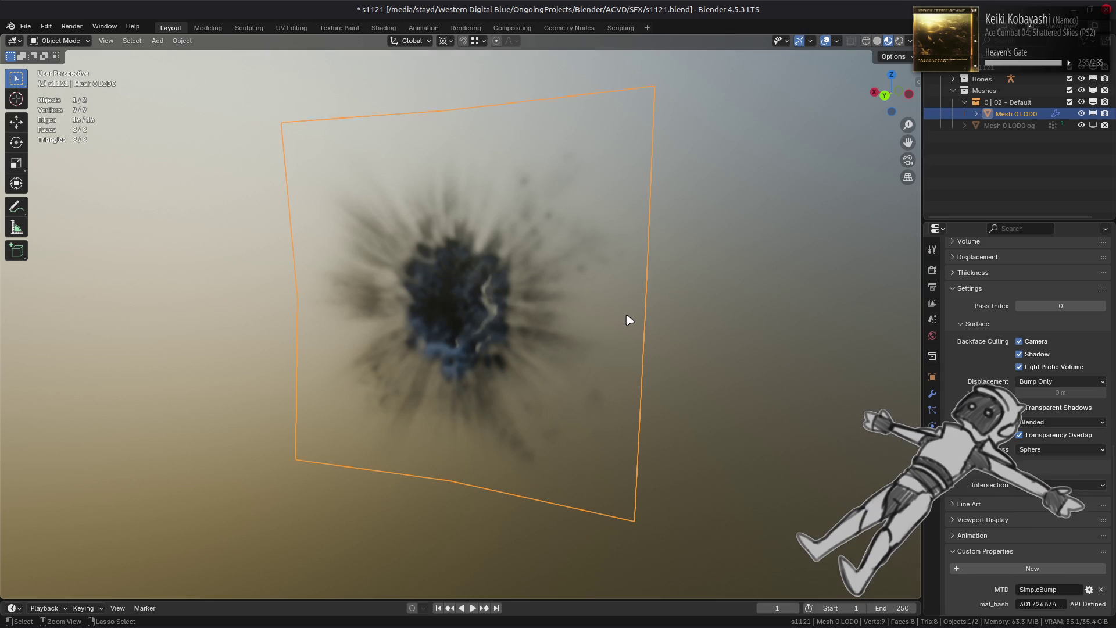
- Go to acv_commoneffects-ffxbnd and convert the edited f0001270.ffx.xml with Yabber
{"action": "key", "text": "alt+Tab"}
{"action": "key", "text": "alt+Tab"}
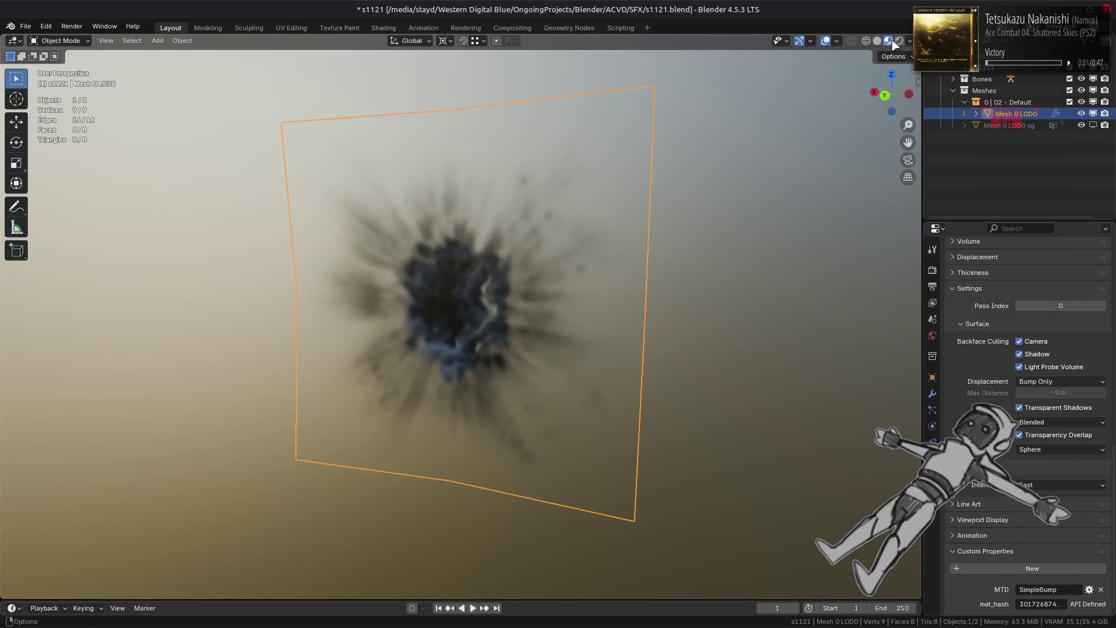
{"action": "key", "text": "alt+Tab"}
{"action": "key", "text": "alt+Tab"}
{"action": "key", "text": "alt+Tab"}
{"action": "key", "text": "alt+Tab"}
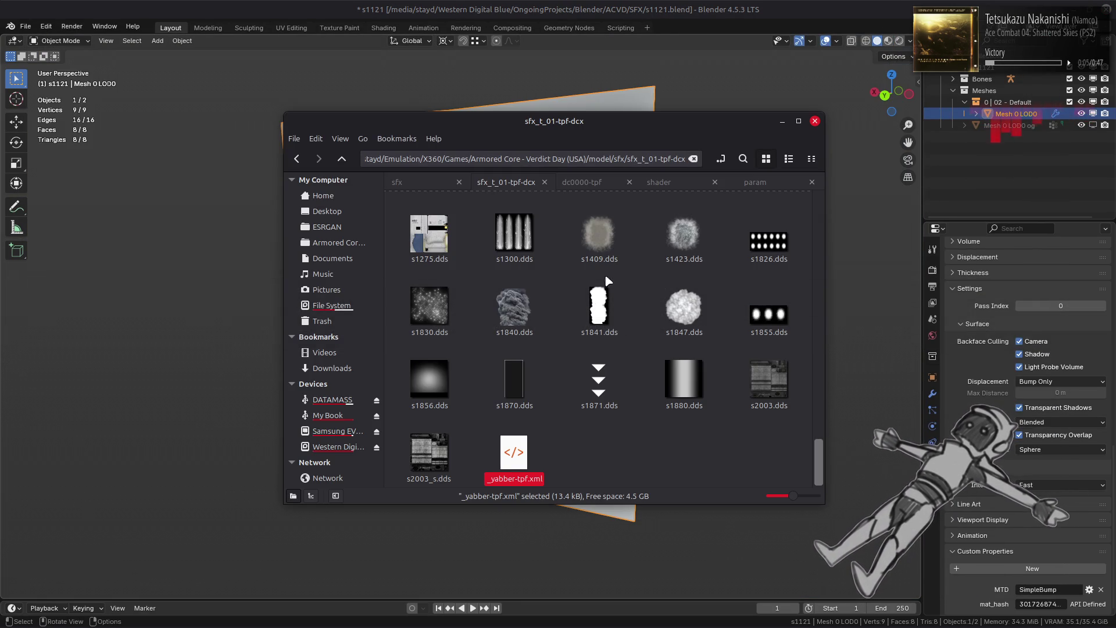
{"action": "key", "text": "BackSpace"}
{"action": "key", "text": "ctrl+Page_Up"}
{"action": "key", "text": "Return"}
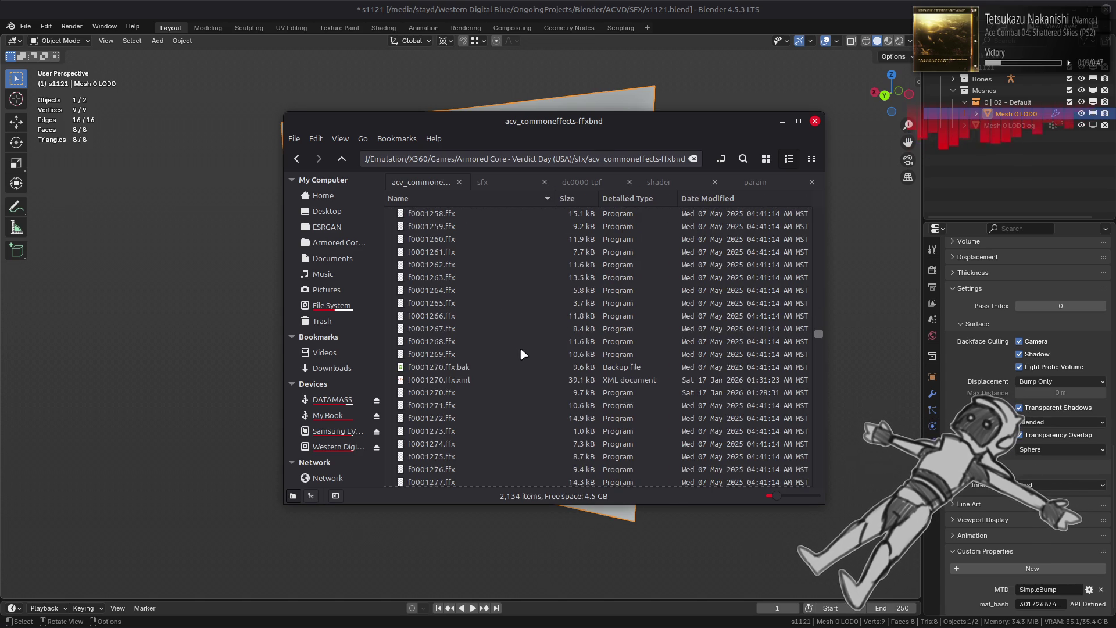
{"action": "left_click", "coordinate": [461, 381]}
{"action": "right_click", "coordinate": [460, 380]}
{"action": "mouse_move", "coordinate": [509, 408]}
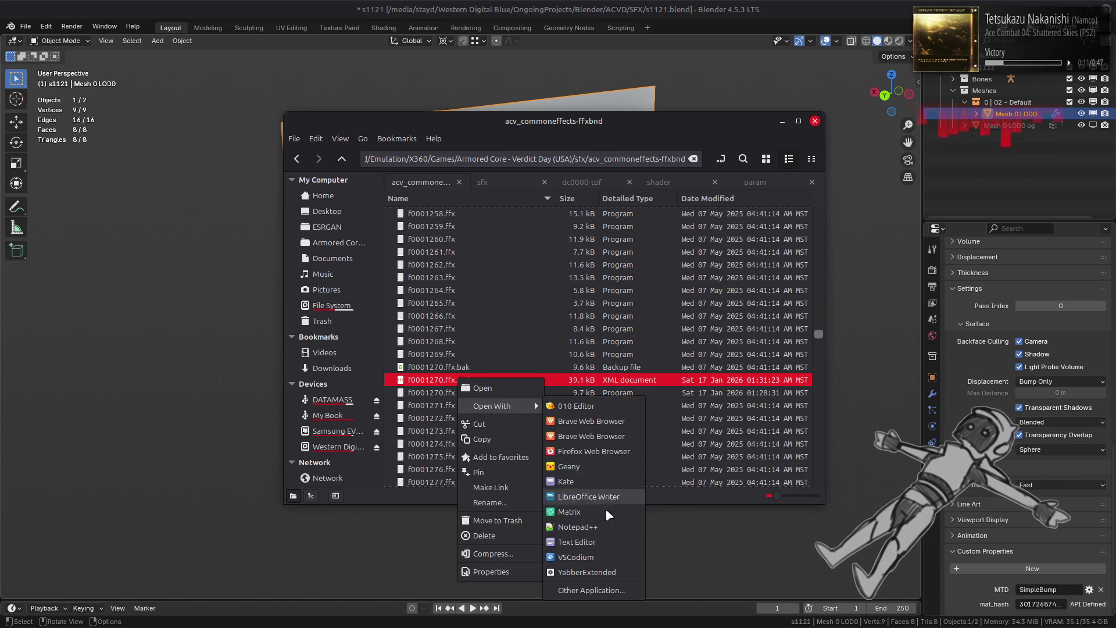
{"action": "left_click", "coordinate": [581, 572]}
- Repack the acv_commoneffects-ffxbnd folder into acv_commoneffects.ffxbnd with YabberExtended
{"action": "key", "text": "BackSpace"}
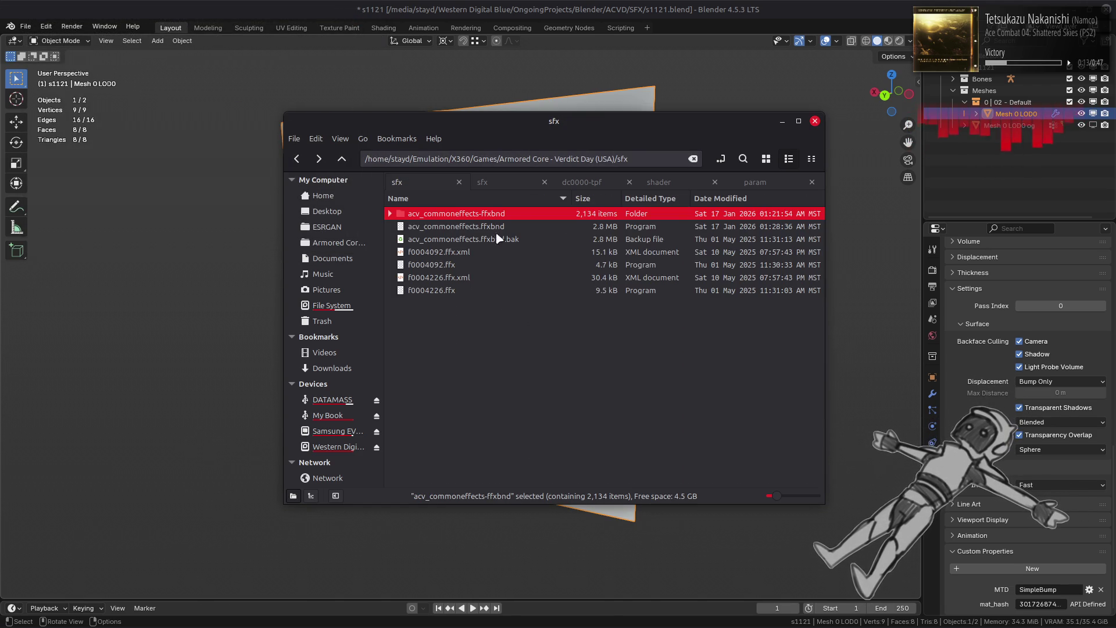
{"action": "right_click", "coordinate": [500, 215]}
{"action": "mouse_move", "coordinate": [564, 272]}
{"action": "left_click", "coordinate": [730, 318]}
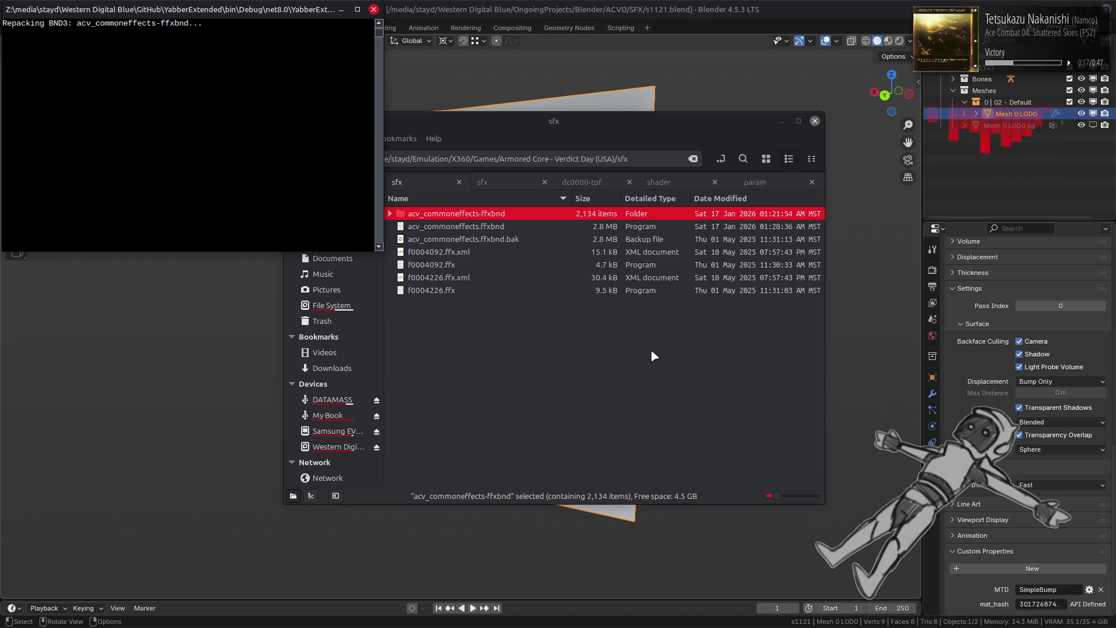
- Switch to Xenia Canary and start the AC test sortie
{"action": "key", "text": "alt+Tab"}
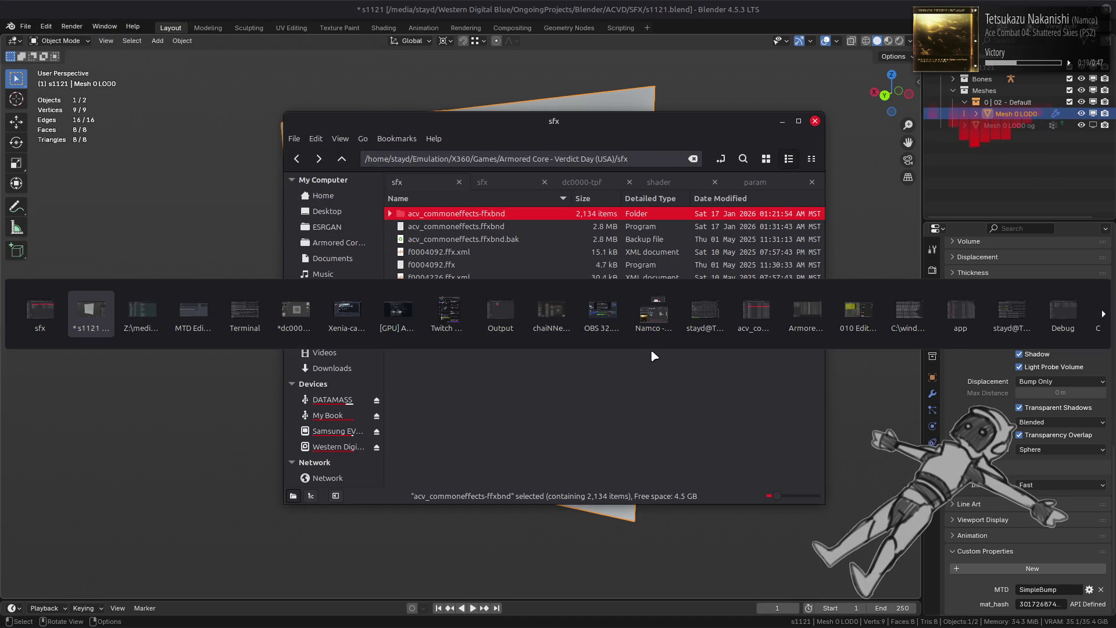
{"action": "key", "text": "Tab"}
{"action": "key", "text": "Tab"}
{"action": "key", "text": "Tab"}
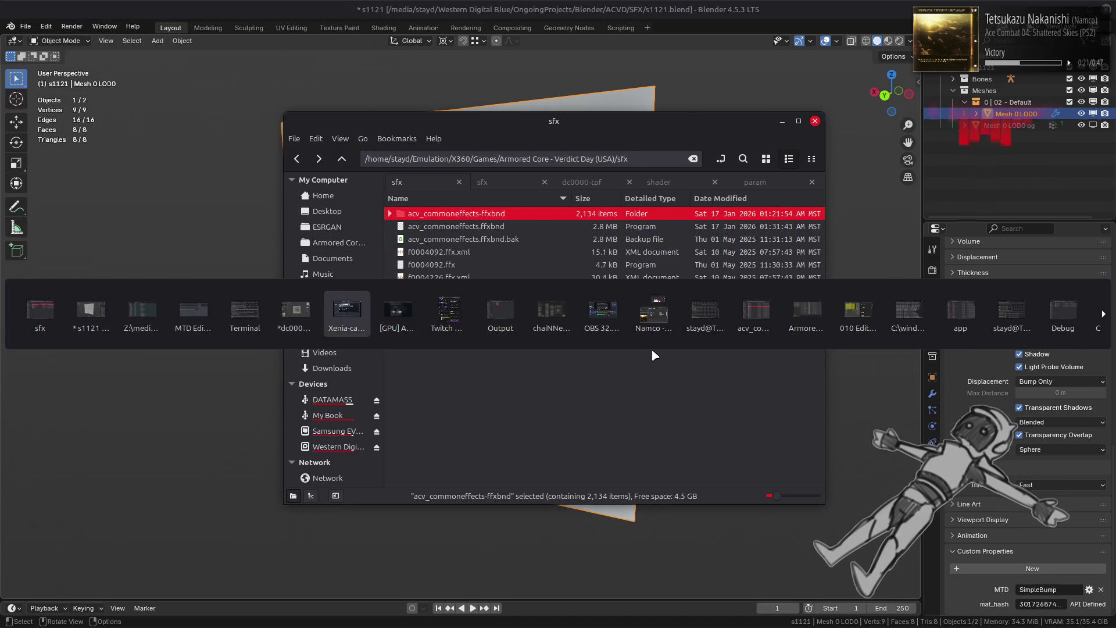
{"action": "key", "text": "Return"}
{"action": "key", "text": "Return"}
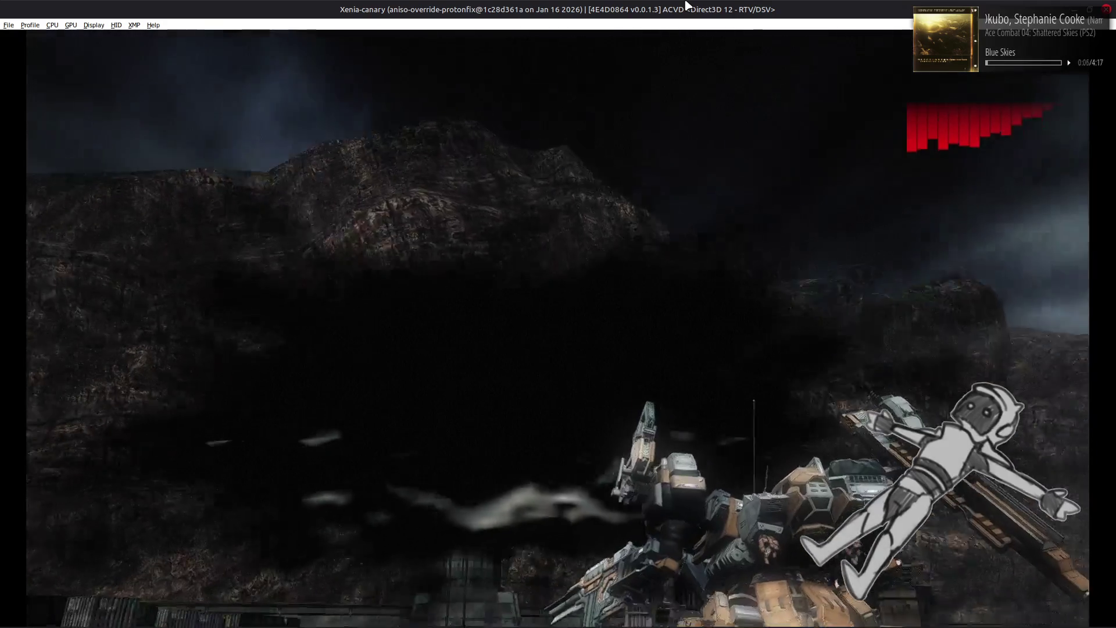
- Pause the running AC test sortie, quit it, and return to Notepad++
{"action": "key", "text": "Return"}
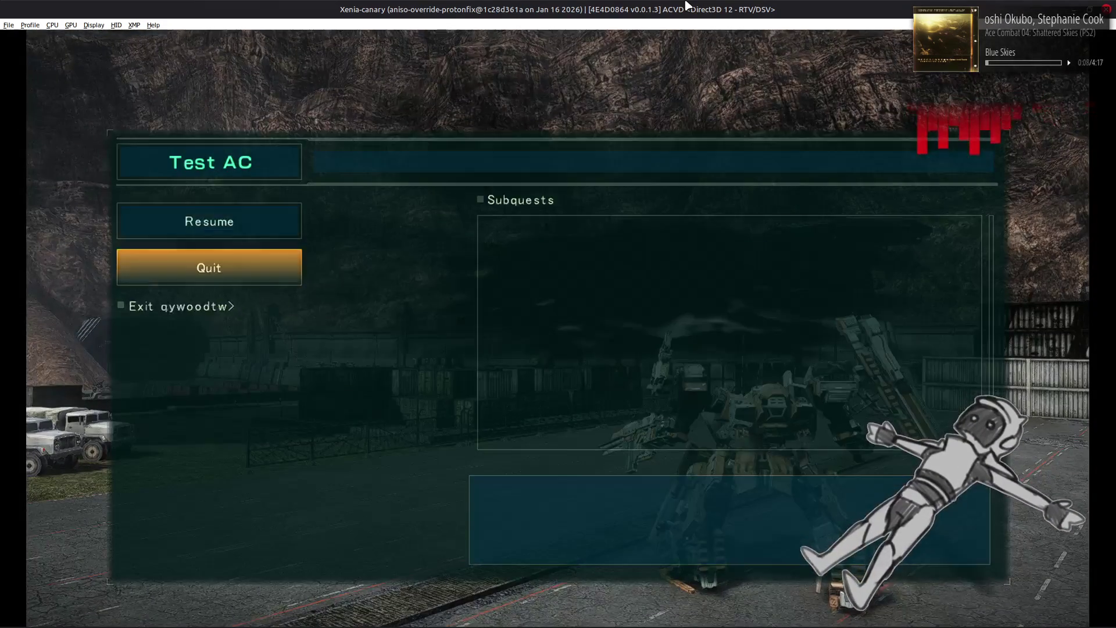
{"action": "key", "text": "Return"}
{"action": "key", "text": "Return"}
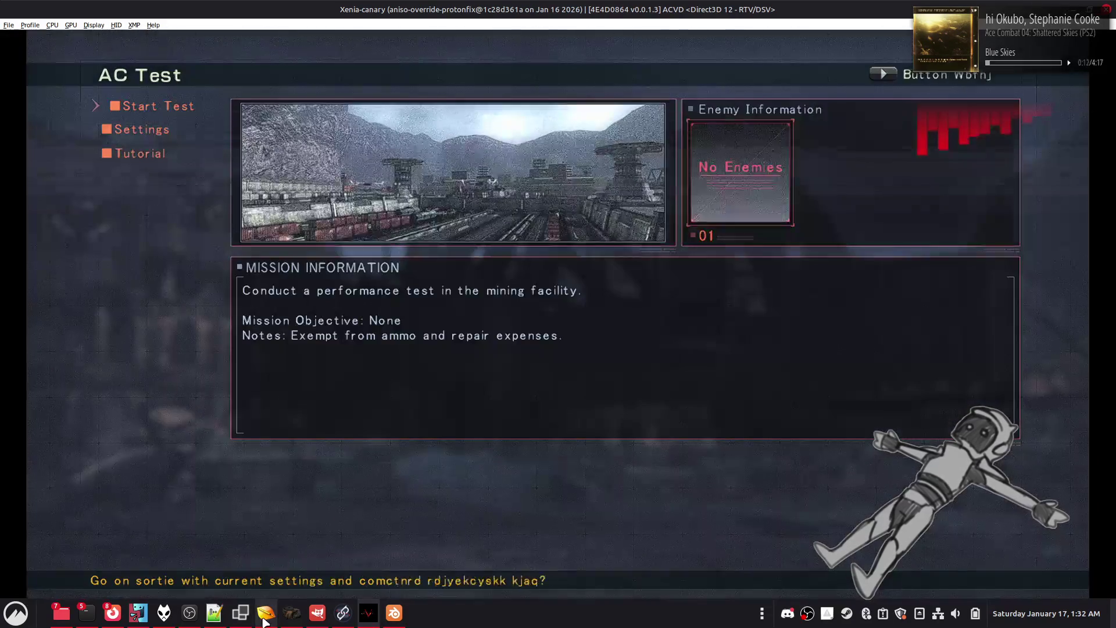
{"action": "left_click", "coordinate": [214, 613]}
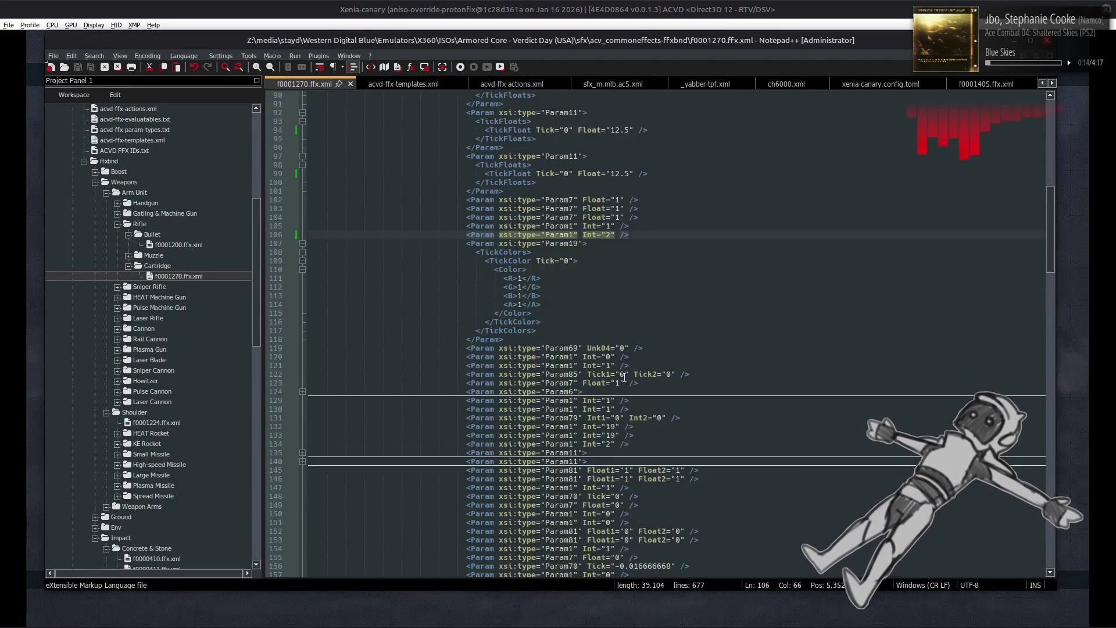
- Look over the value 19 on line 132 of f0001270.ffx.xml, then switch to 010 Editor
{"action": "double_click", "coordinate": [611, 428]}
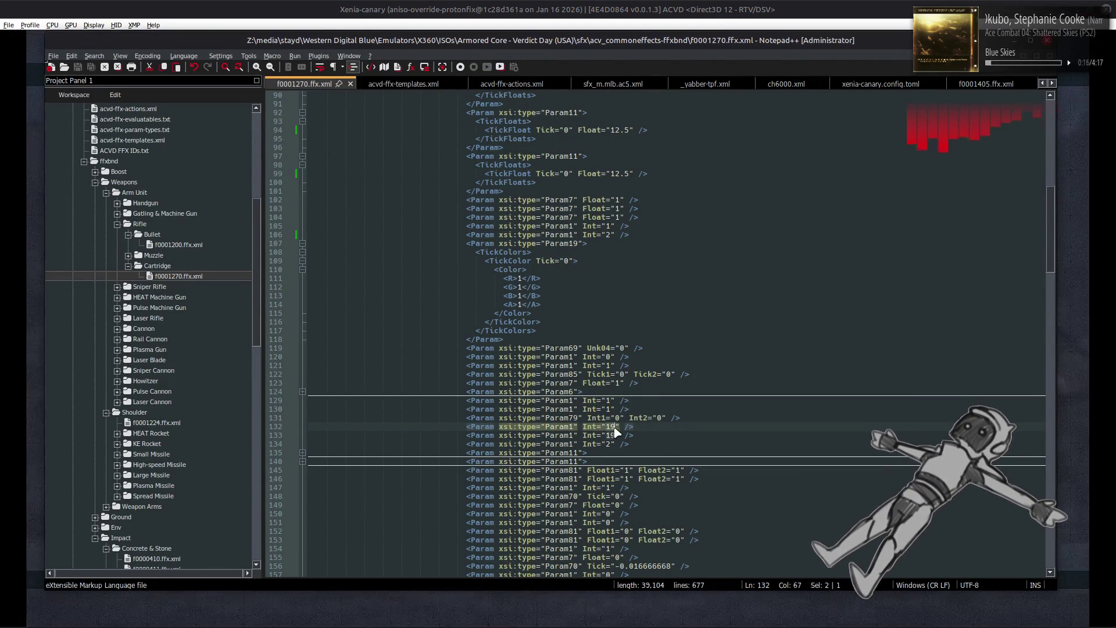
{"action": "left_click", "coordinate": [708, 429]}
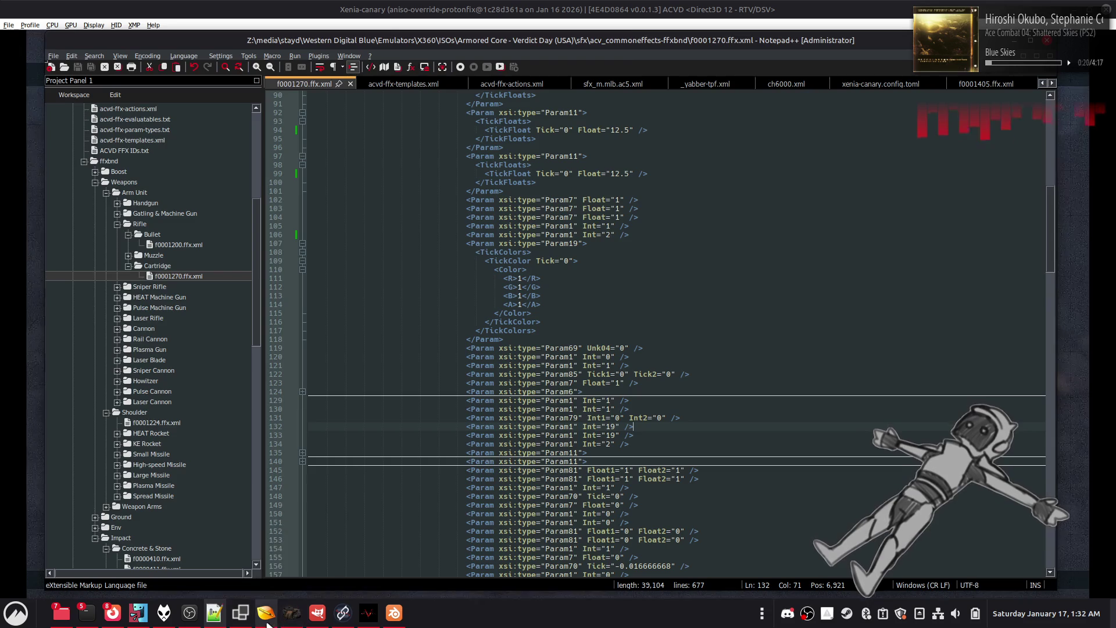
{"action": "left_click", "coordinate": [267, 552]}
{"action": "scroll", "coordinate": [269, 399], "scroll_direction": "down", "scroll_amount": 15}
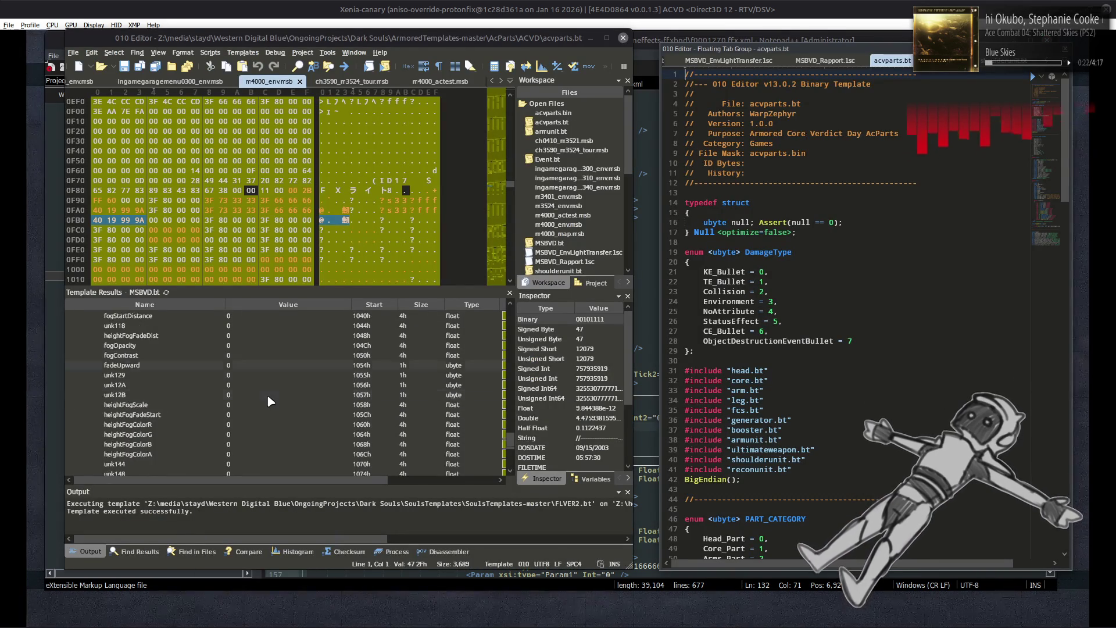
- Expand event[15]'s light struct in m4000_env.msb and inspect its ambientDownA value
{"action": "left_click", "coordinate": [93, 382]}
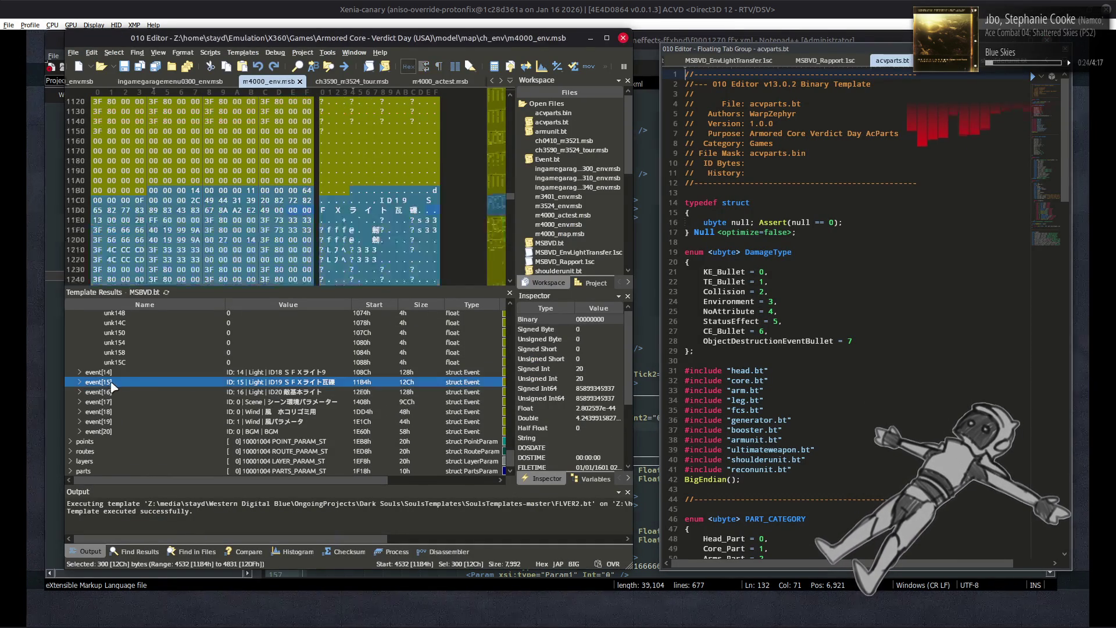
{"action": "left_click", "coordinate": [80, 382]}
{"action": "scroll", "coordinate": [81, 387], "scroll_direction": "down", "scroll_amount": 1}
{"action": "left_click", "coordinate": [89, 413]}
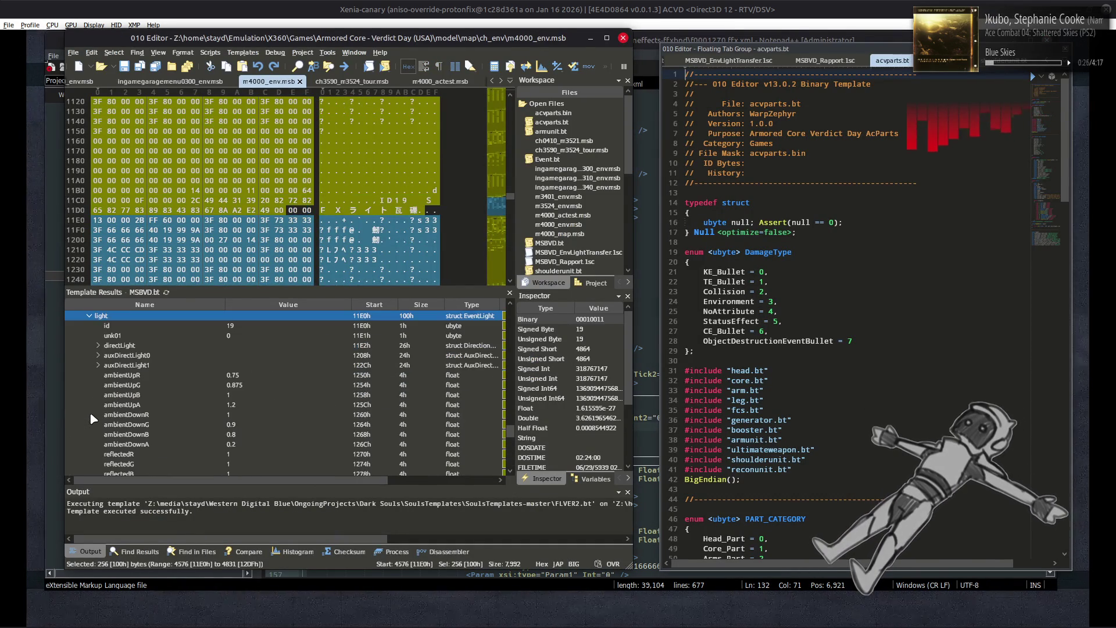
{"action": "left_click", "coordinate": [265, 444]}
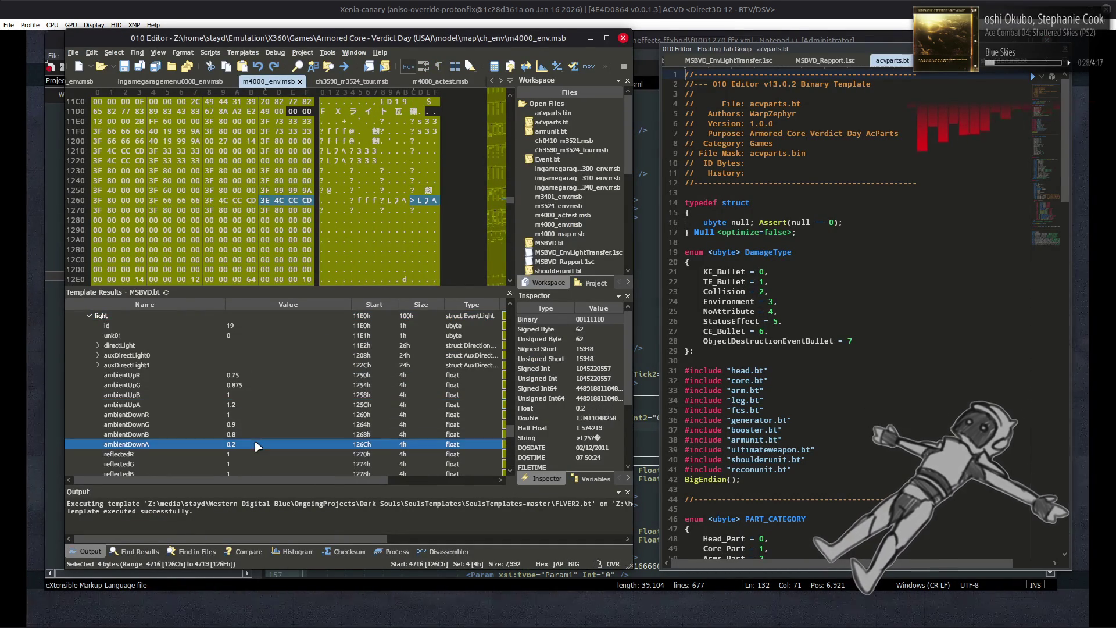
{"action": "scroll", "coordinate": [271, 405], "scroll_direction": "down", "scroll_amount": 2}
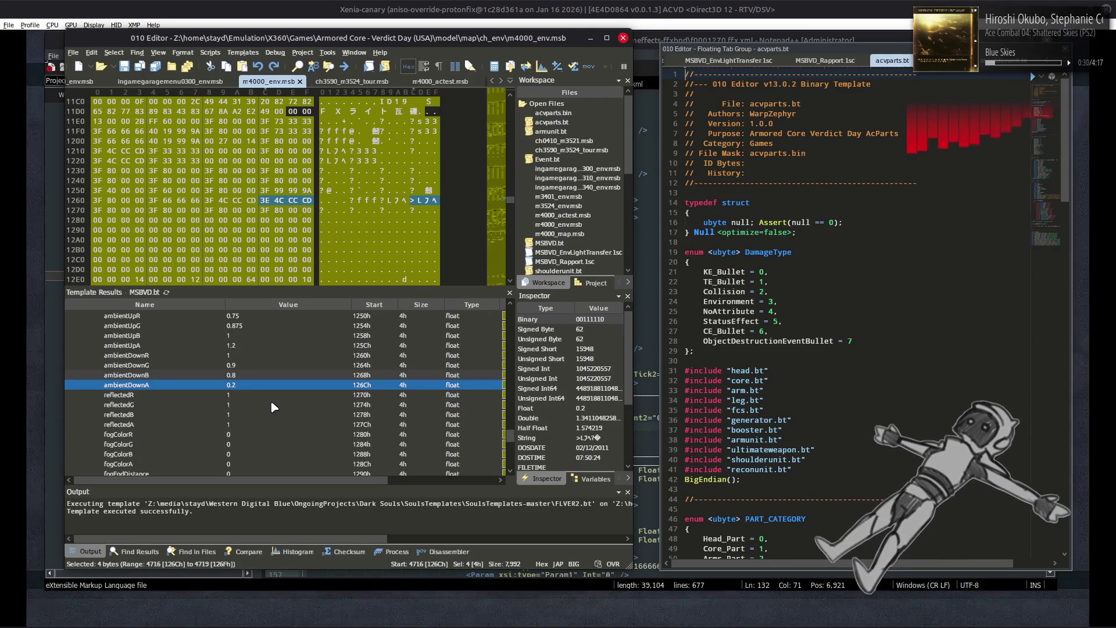
{"action": "scroll", "coordinate": [270, 400], "scroll_direction": "up", "scroll_amount": 4}
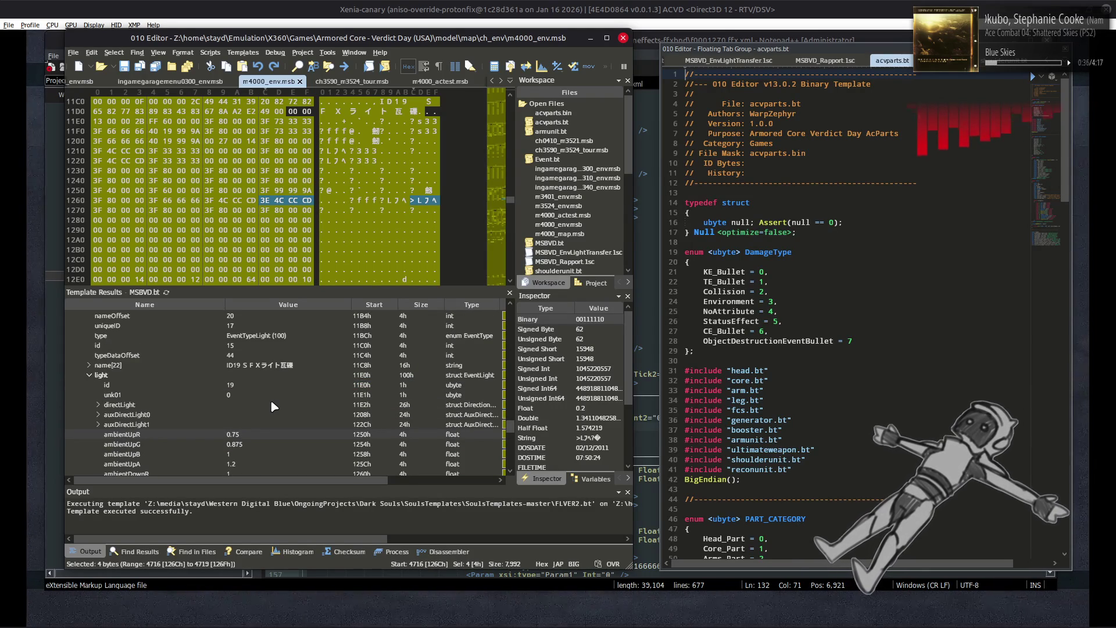
{"action": "mouse_move", "coordinate": [317, 614]}
{"action": "left_click", "coordinate": [217, 620]}
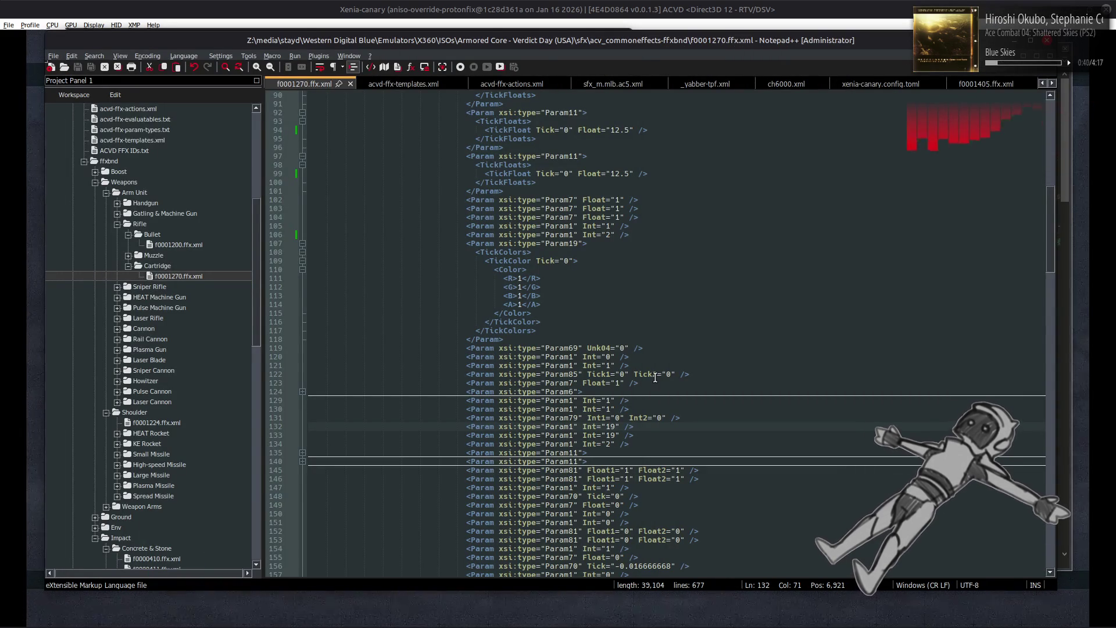
- Step through the TickFloat and Unk04 edits with undo/redo and save f0001270.ffx.xml
{"action": "scroll", "coordinate": [656, 378], "scroll_direction": "down", "scroll_amount": 7}
{"action": "scroll", "coordinate": [662, 381], "scroll_direction": "down", "scroll_amount": 2}
{"action": "scroll", "coordinate": [675, 380], "scroll_direction": "down", "scroll_amount": 5}
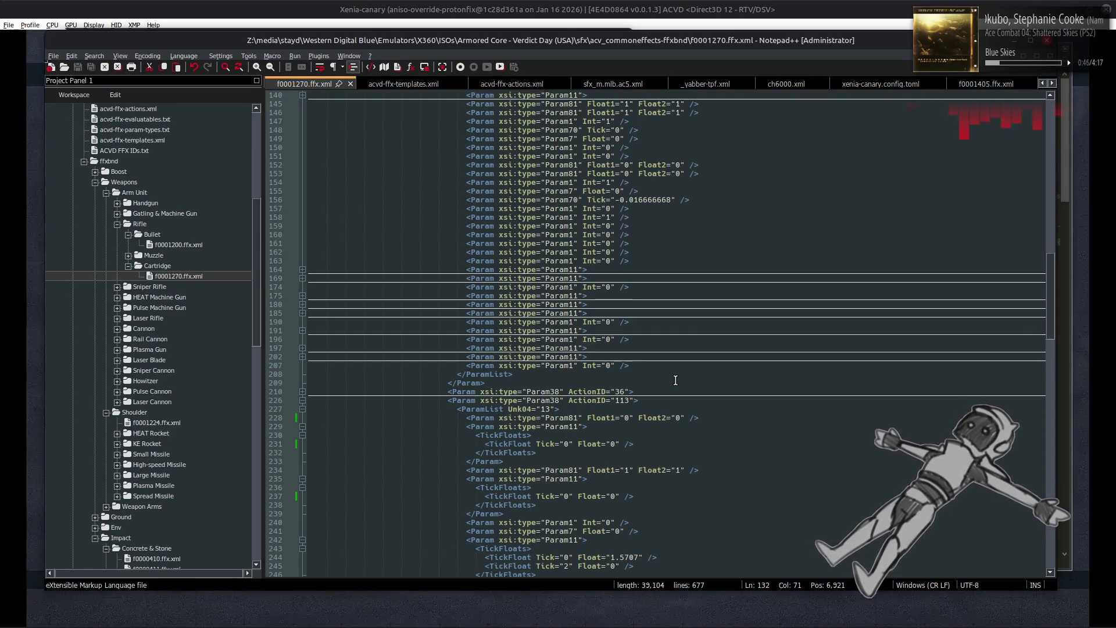
{"action": "scroll", "coordinate": [675, 380], "scroll_direction": "up", "scroll_amount": 4}
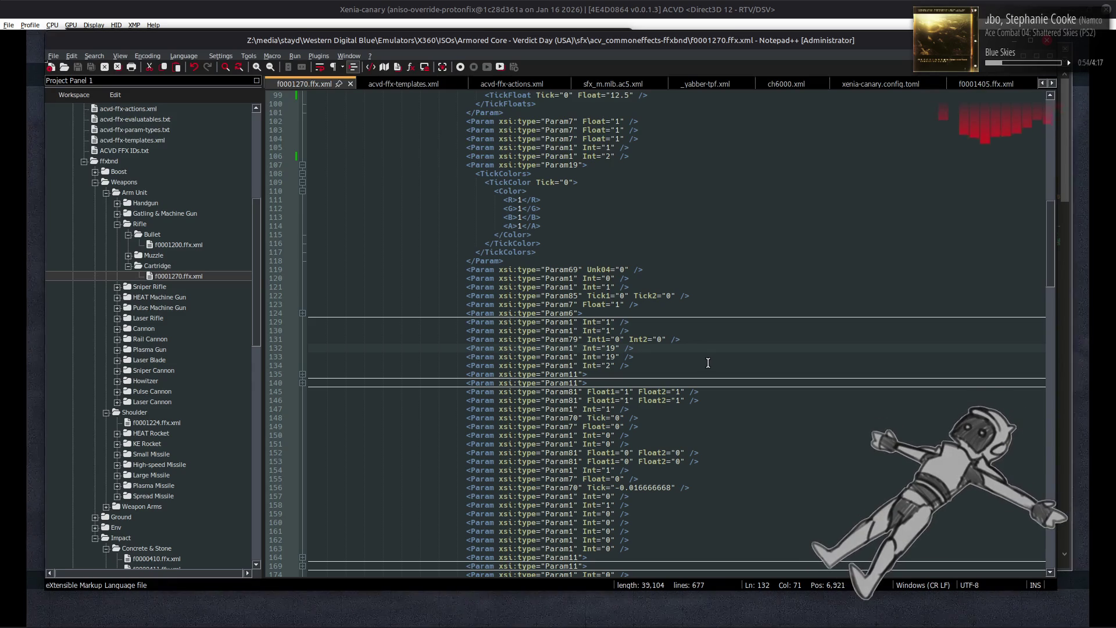
{"action": "key", "text": "ctrl+z"}
{"action": "key", "text": "ctrl+z"}
{"action": "key", "text": "ctrl+z"}
{"action": "key", "text": "ctrl+z"}
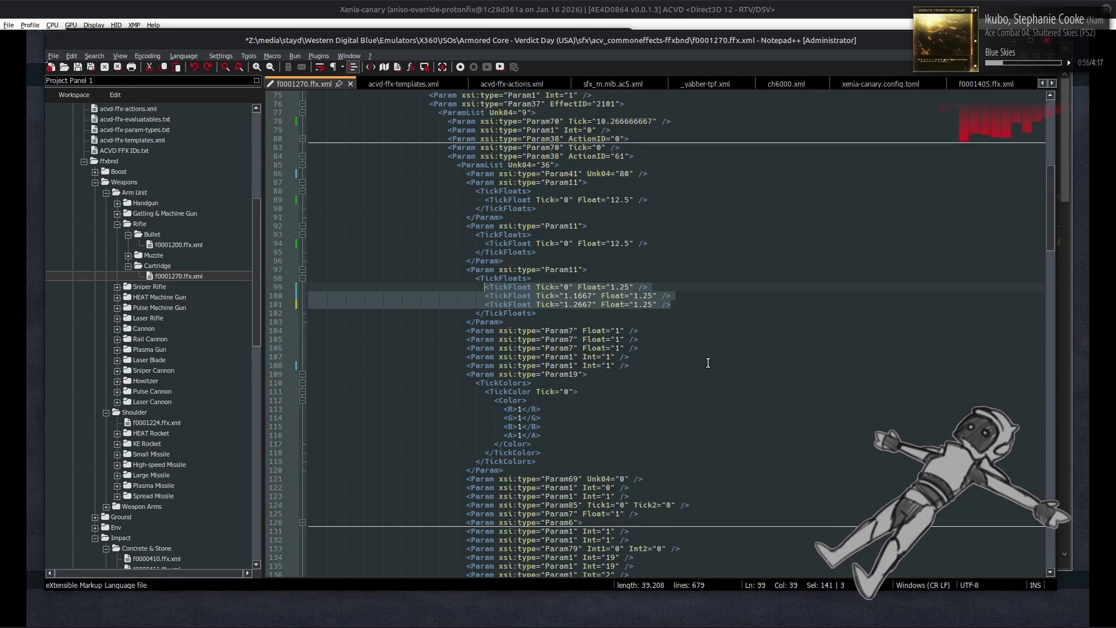
{"action": "key", "text": "ctrl+y"}
{"action": "key", "text": "ctrl+y"}
{"action": "key", "text": "ctrl+s"}
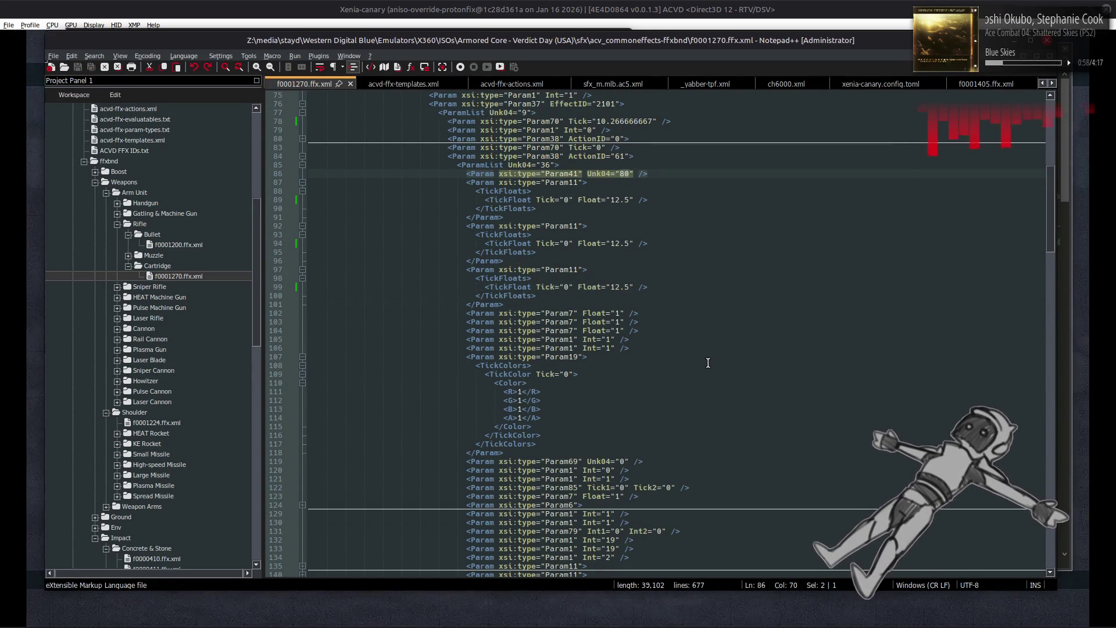
- Undo back to the single 12.5 TickFloat line and the original Unk04 value 80
{"action": "key", "text": "ctrl+z"}
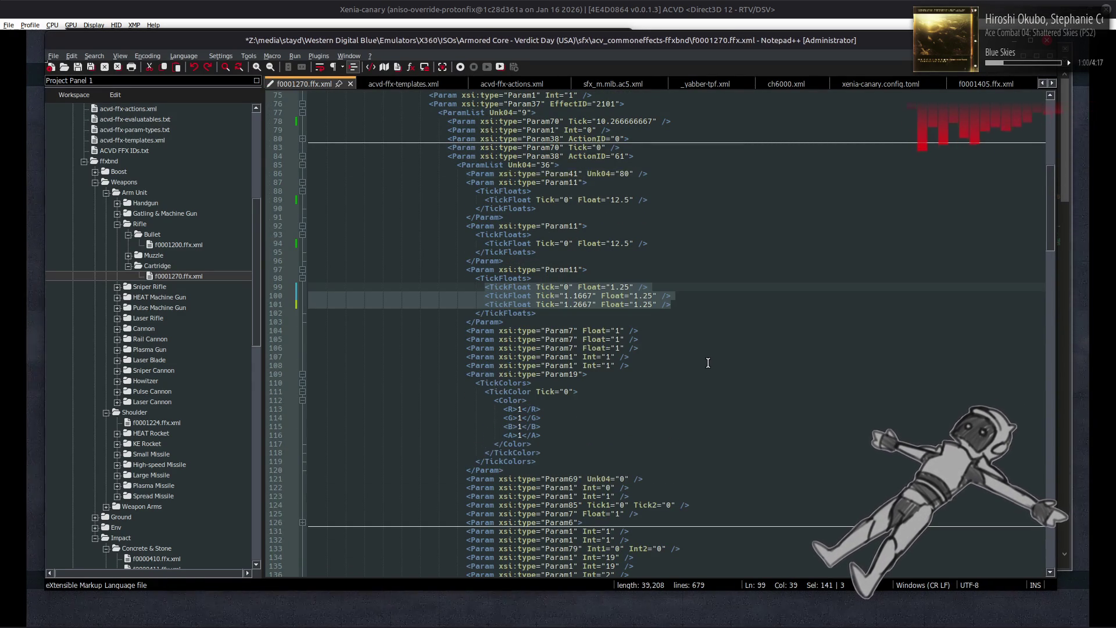
{"action": "key", "text": "ctrl+z"}
{"action": "key", "text": "ctrl+z"}
{"action": "key", "text": "ctrl+z"}
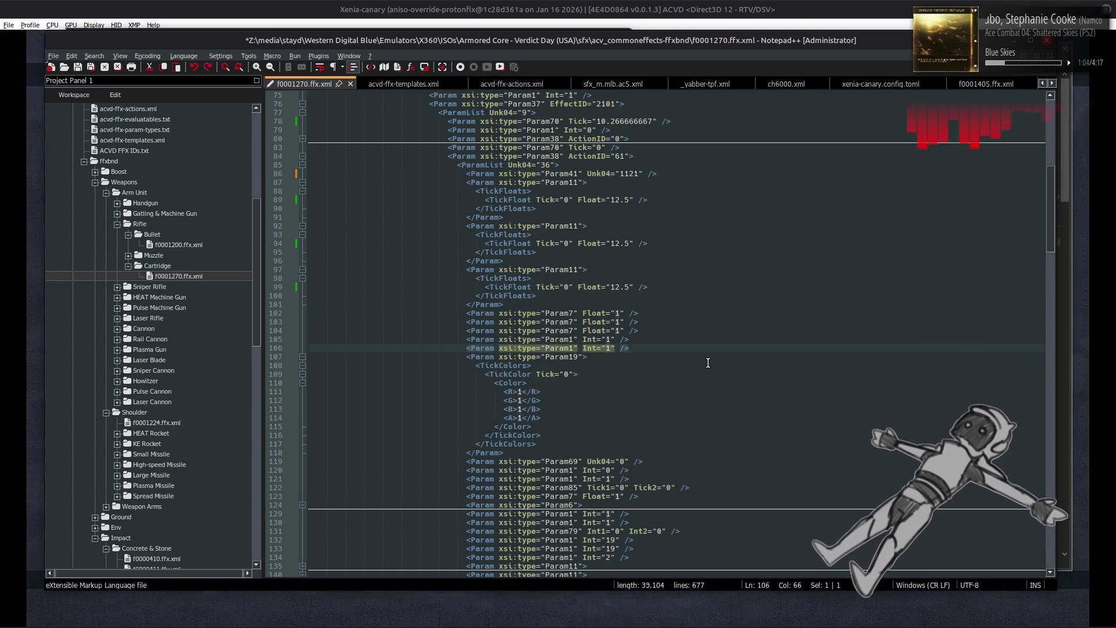
{"action": "key", "text": "ctrl+z"}
{"action": "key", "text": "ctrl+z"}
{"action": "key", "text": "ctrl+z"}
{"action": "key", "text": "ctrl+y"}
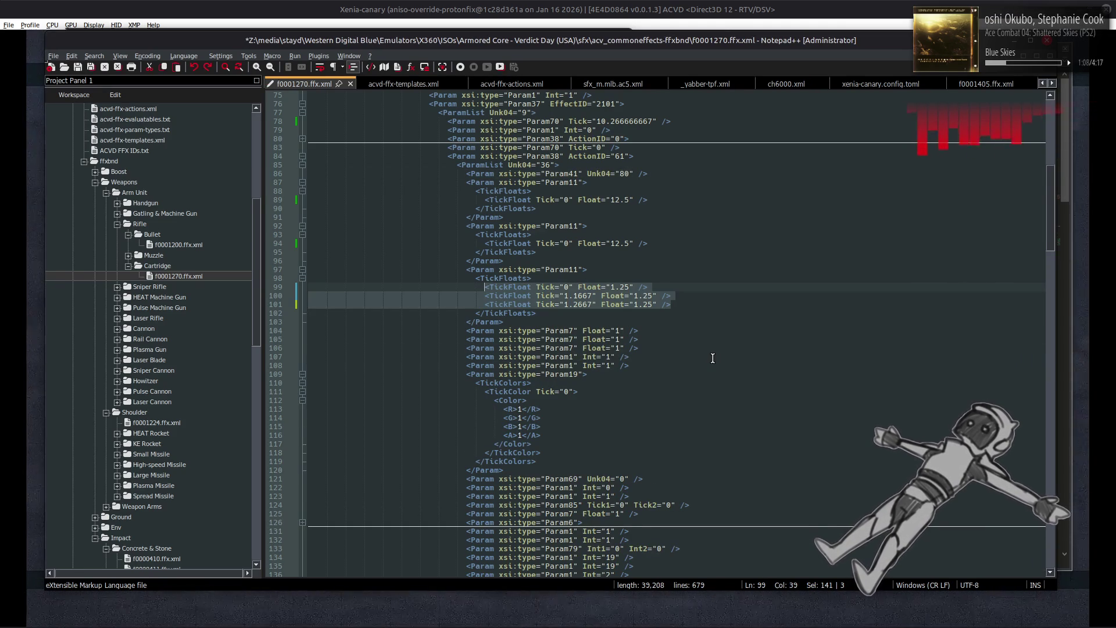
{"action": "key", "text": "ctrl+z"}
{"action": "key", "text": "ctrl+z"}
{"action": "key", "text": "ctrl+y"}
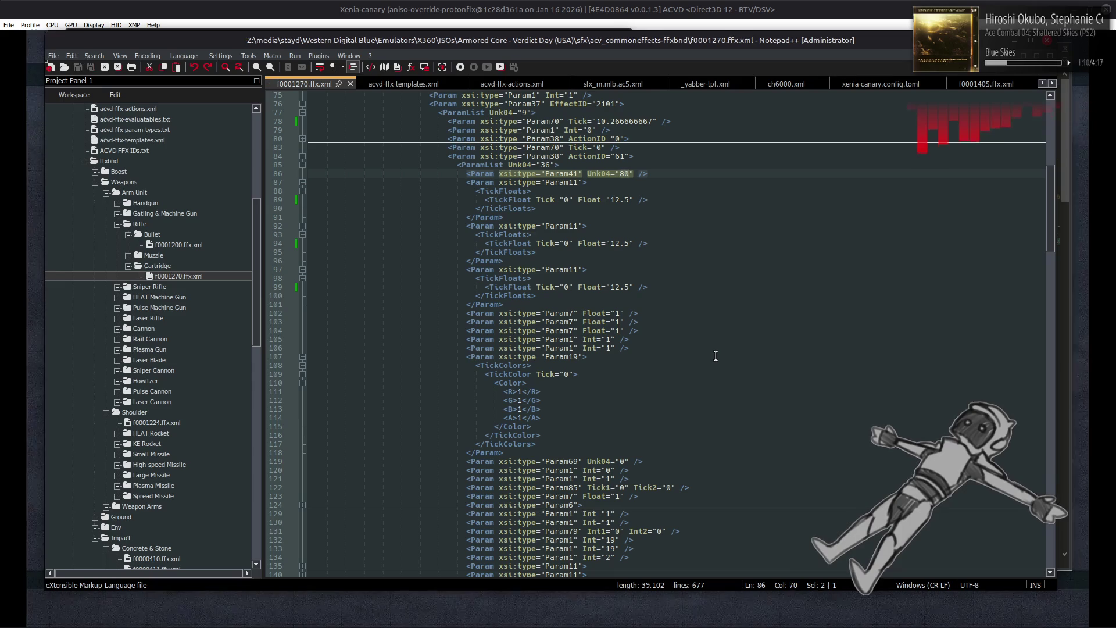
{"action": "key", "text": "alt+Tab"}
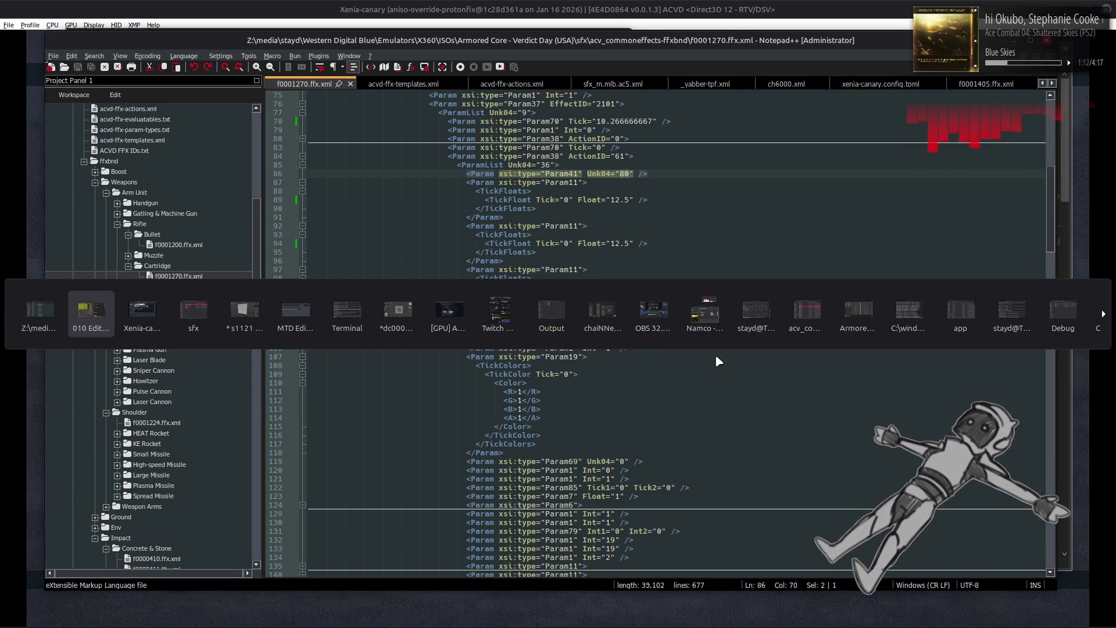
{"action": "key", "text": "alt+Tab"}
{"action": "key", "text": "alt+Tab"}
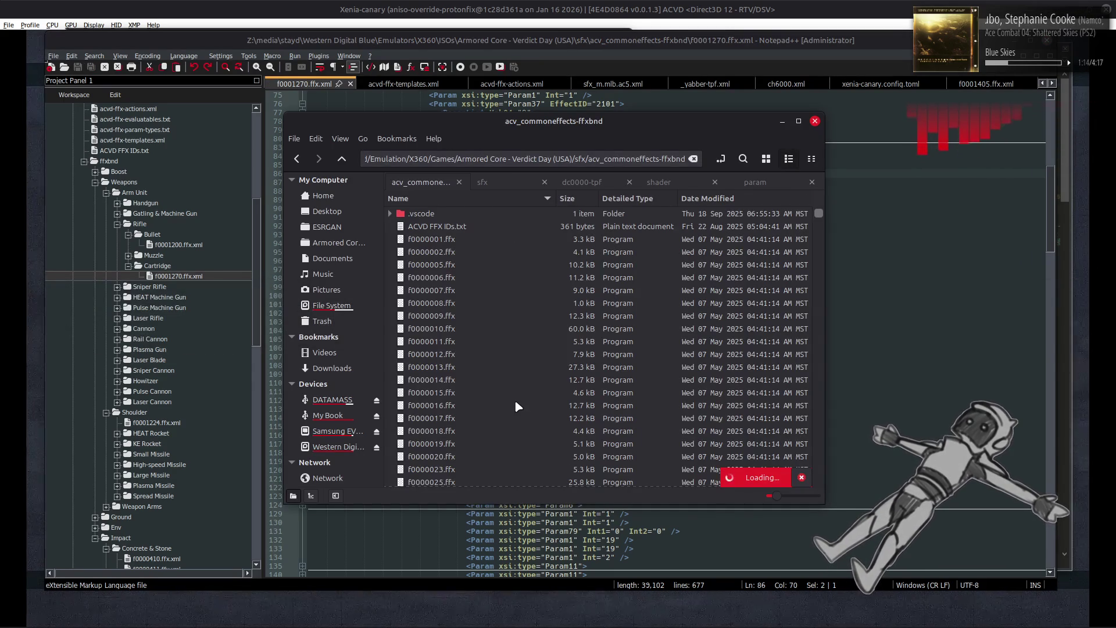
- Locate f0000411.ffx.xml in acv_commoneffects-ffxbnd and open it from Notepad++'s project panel
{"action": "right_click", "coordinate": [468, 381]}
{"action": "mouse_move", "coordinate": [523, 408]}
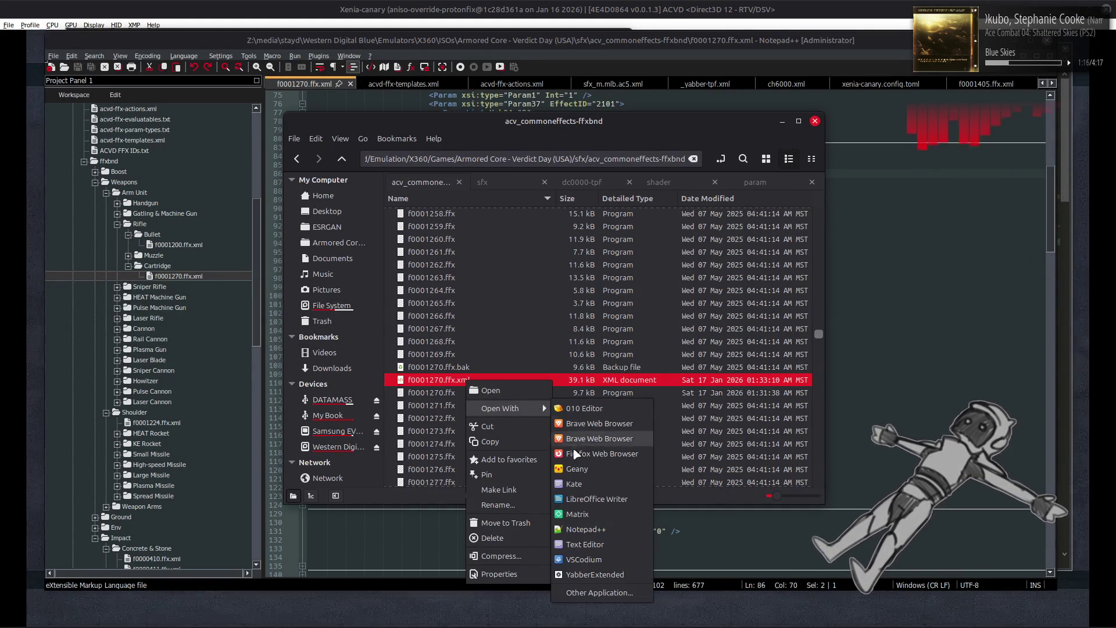
{"action": "key", "text": "Escape"}
{"action": "mouse_move", "coordinate": [813, 335]}
{"action": "left_mouse_down"}
{"action": "mouse_move", "coordinate": [819, 245]}
{"action": "mouse_move", "coordinate": [819, 265]}
{"action": "left_mouse_up"}
{"action": "scroll", "coordinate": [560, 329], "scroll_direction": "up", "scroll_amount": 10}
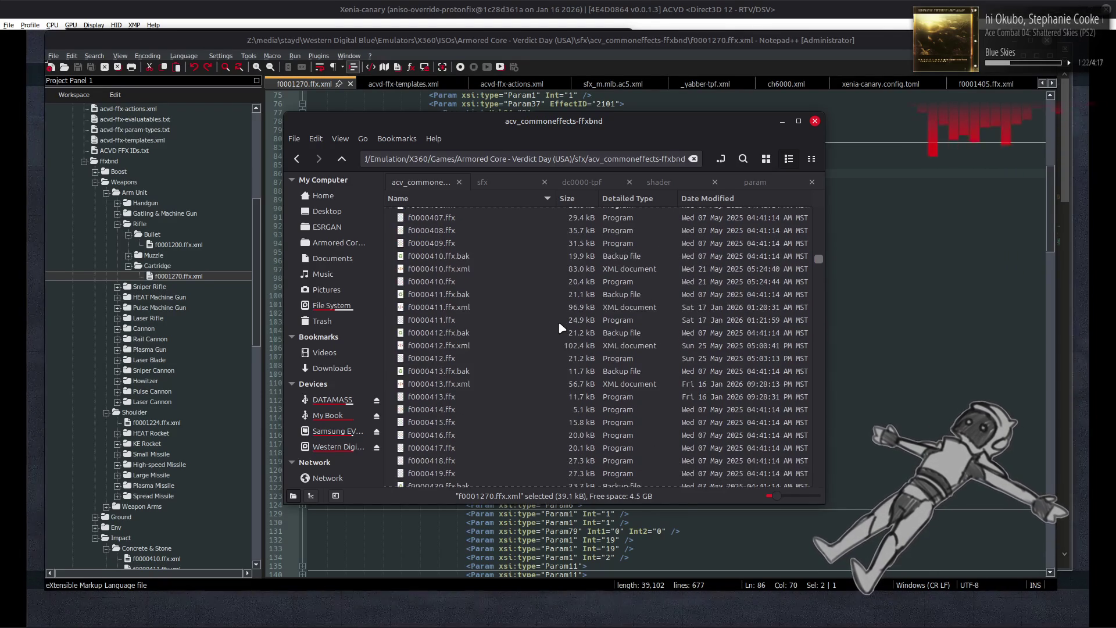
{"action": "left_click", "coordinate": [478, 306]}
{"action": "scroll", "coordinate": [225, 343], "scroll_direction": "down", "scroll_amount": 8}
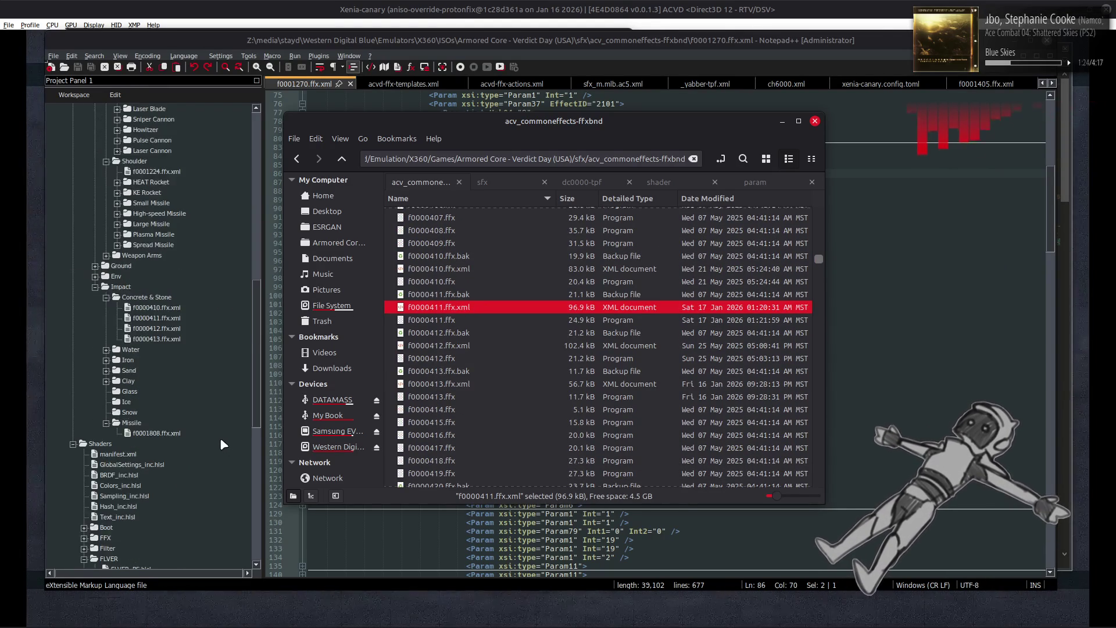
{"action": "scroll", "coordinate": [208, 397], "scroll_direction": "up", "scroll_amount": 3}
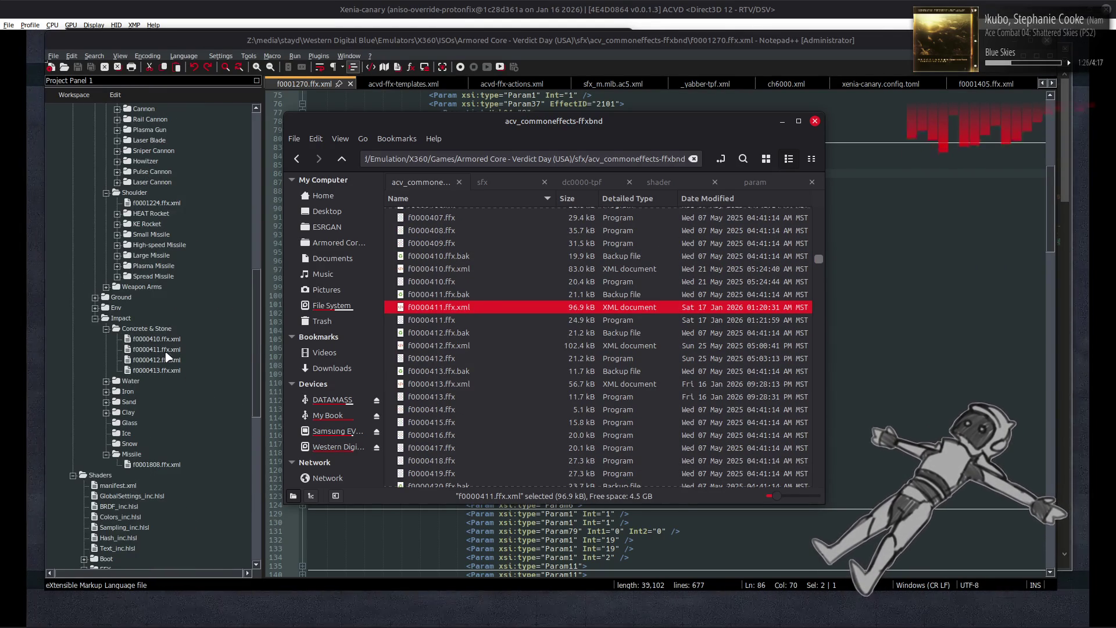
{"action": "double_click", "coordinate": [157, 349]}
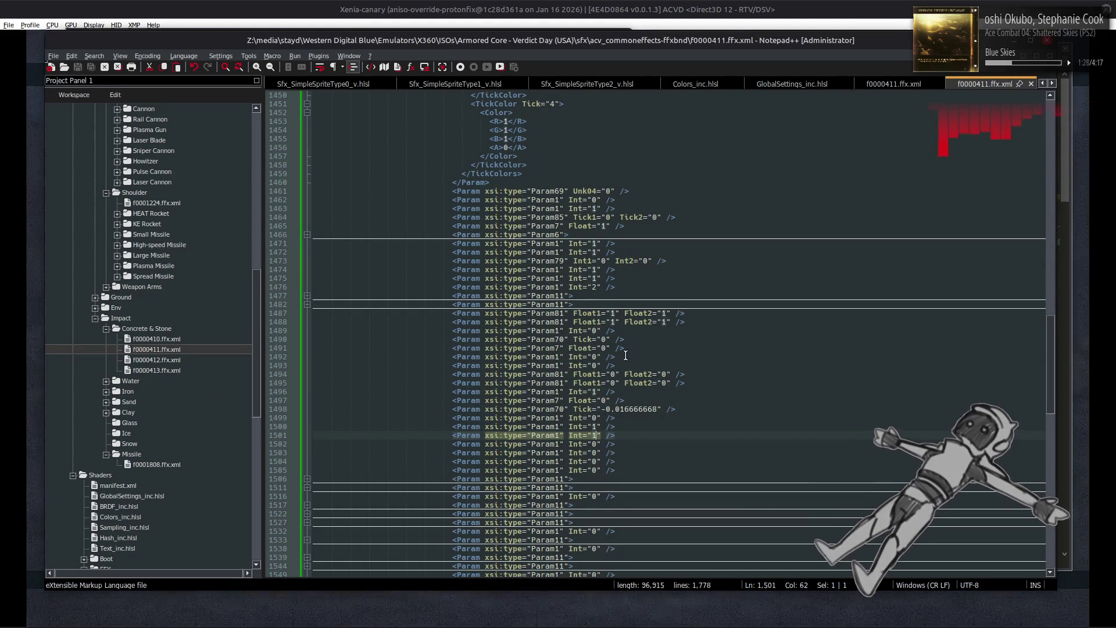
- Replace line 1501's Param1 Int value 1 with 0 and save f0000411.ffx.xml
{"action": "type", "text": "0"}
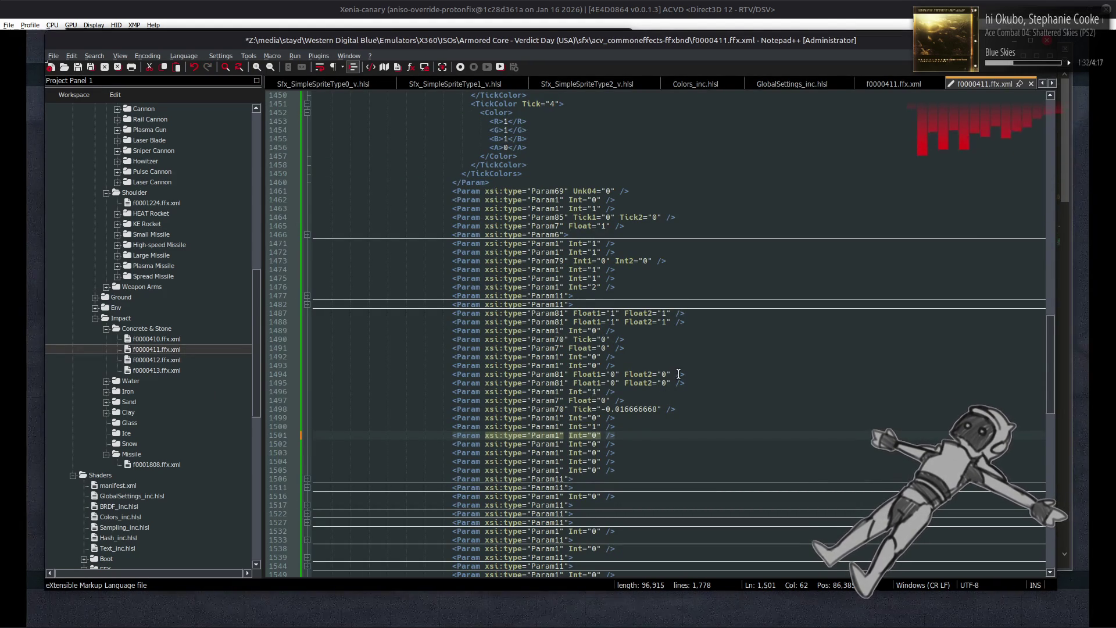
{"action": "scroll", "coordinate": [679, 374], "scroll_direction": "down", "scroll_amount": 3}
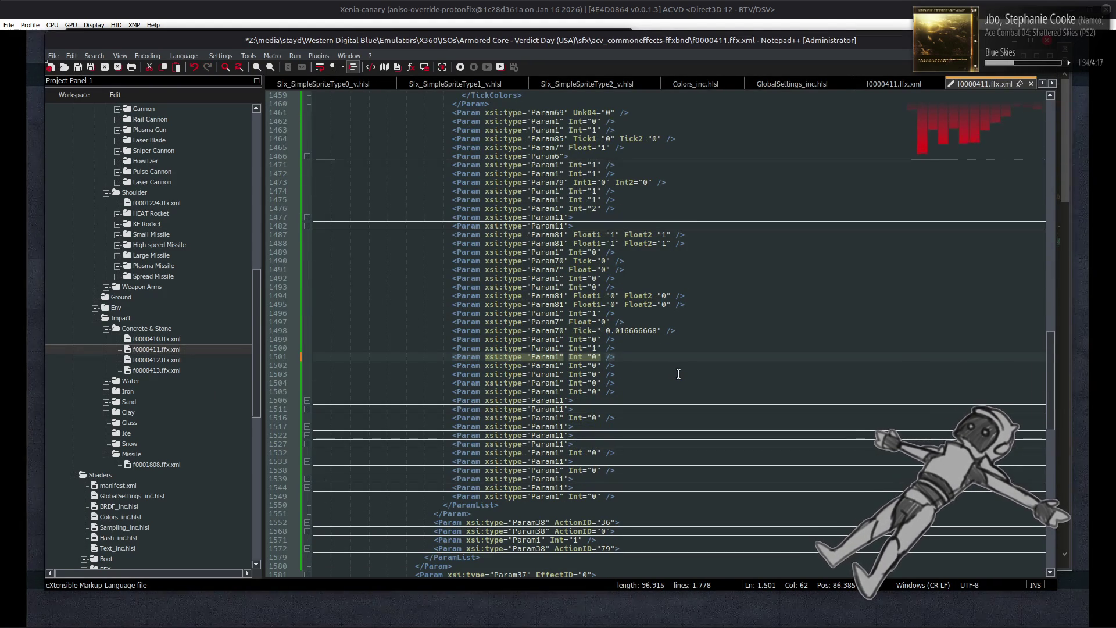
{"action": "key", "text": "ctrl+s"}
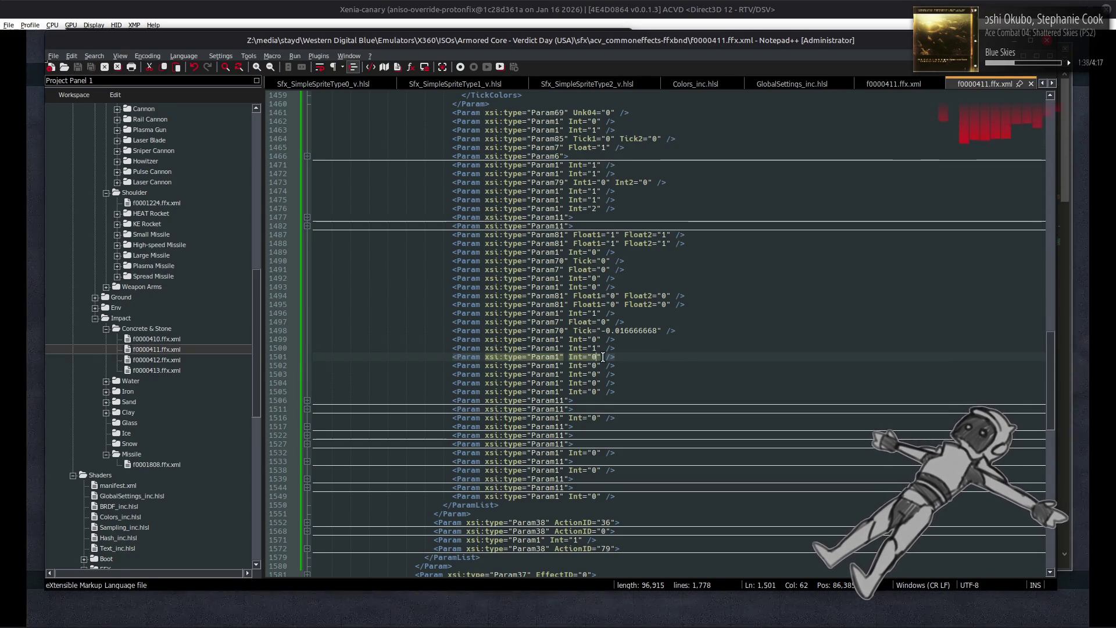
{"action": "key", "text": "alt+Tab"}
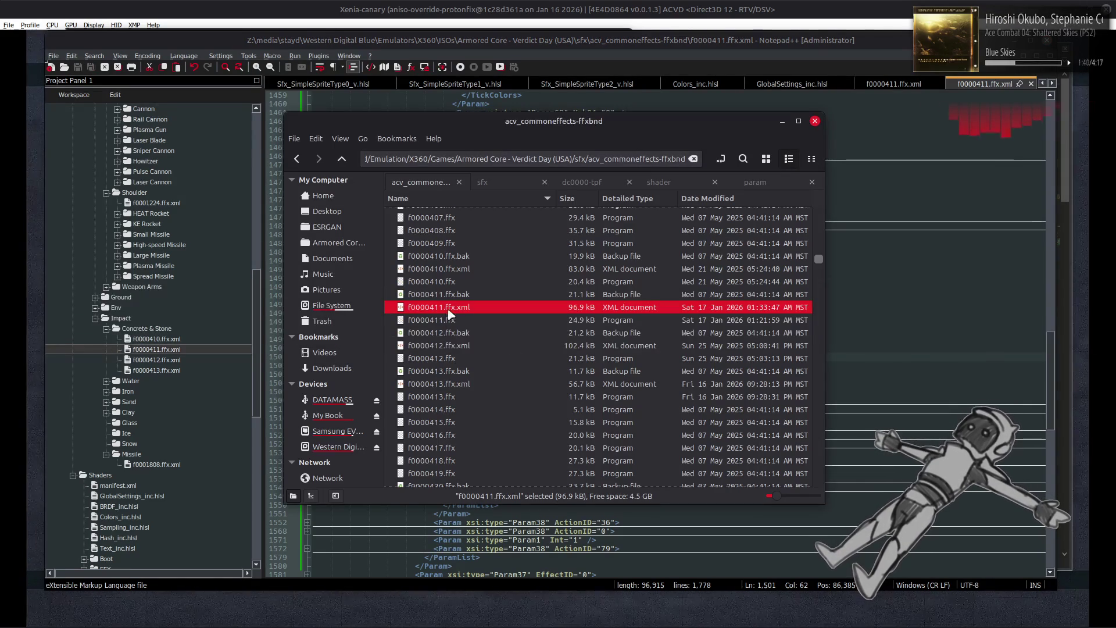
- Repack acv_commoneffects-ffxbnd from the sfx folder with YabberExtended and start the AC test in Xenia
{"action": "right_click", "coordinate": [449, 308]}
{"action": "mouse_move", "coordinate": [515, 337]}
{"action": "left_click", "coordinate": [577, 457]}
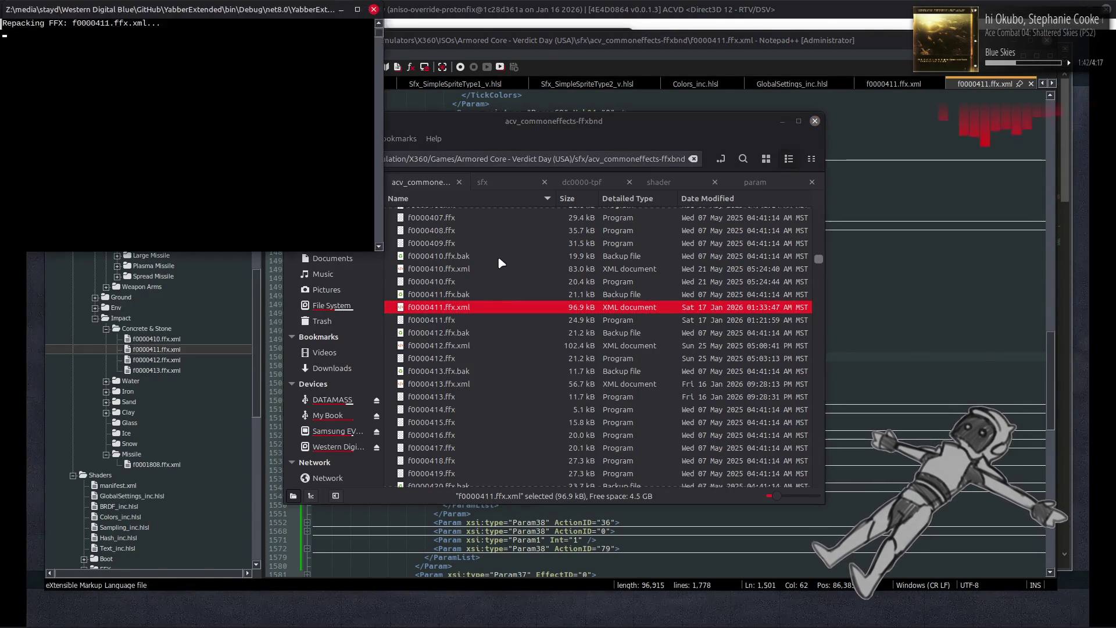
{"action": "key", "text": "alt+Up"}
{"action": "right_click", "coordinate": [459, 214]}
{"action": "mouse_move", "coordinate": [558, 252]}
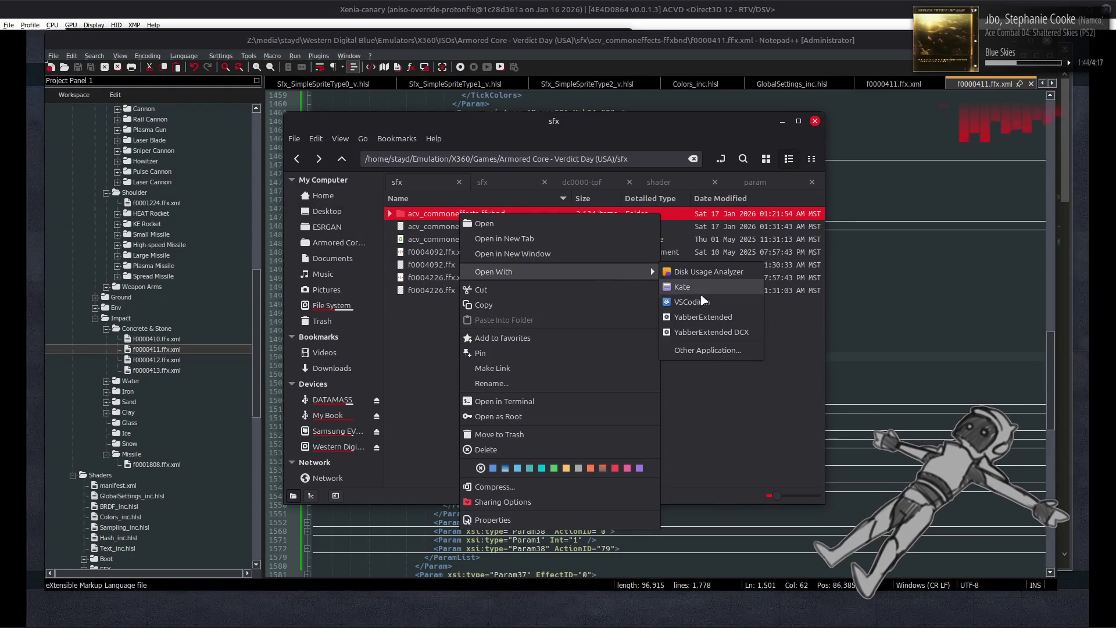
{"action": "left_click", "coordinate": [717, 309]}
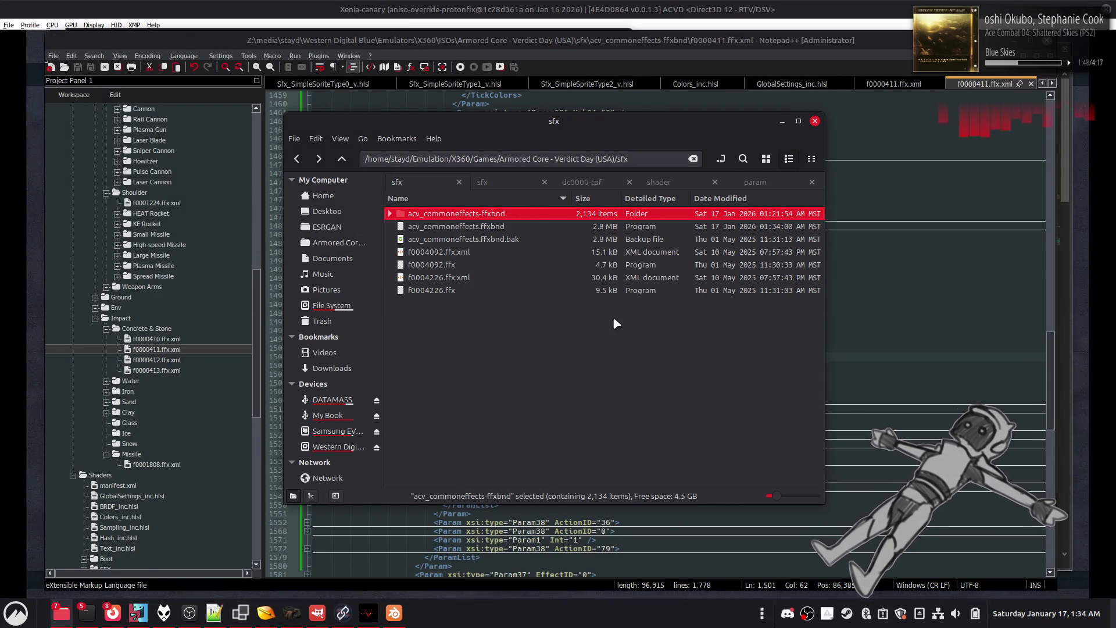
{"action": "left_click", "coordinate": [758, 7]}
{"action": "key", "text": "Return"}
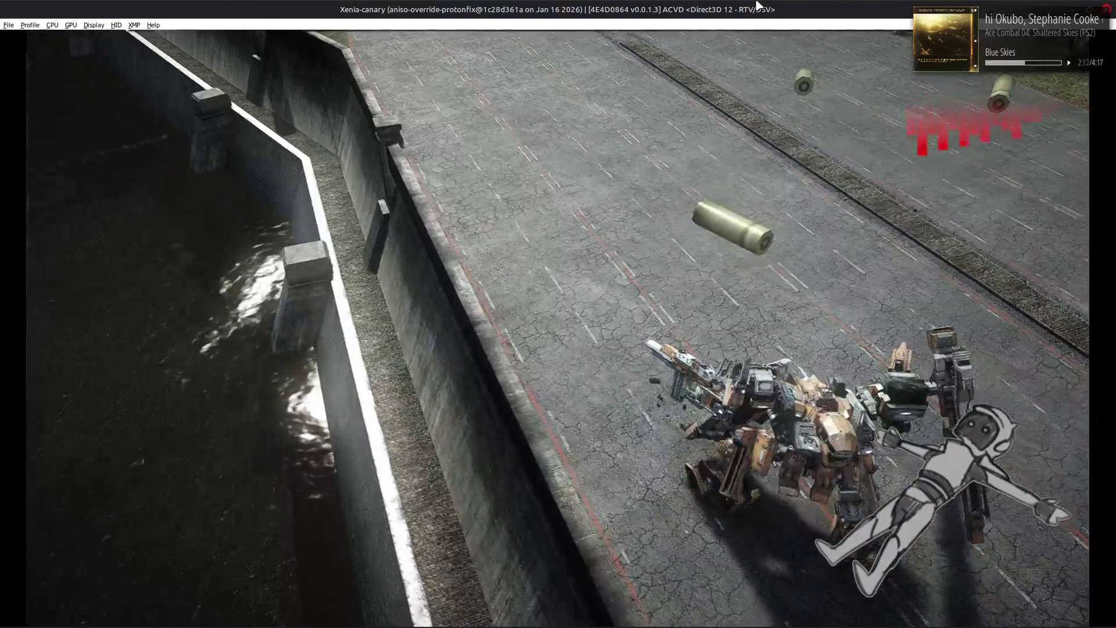
- Quit the running sortie back to the mining facility's AC Test screen
{"action": "key", "text": "Return"}
{"action": "key", "text": "Escape"}
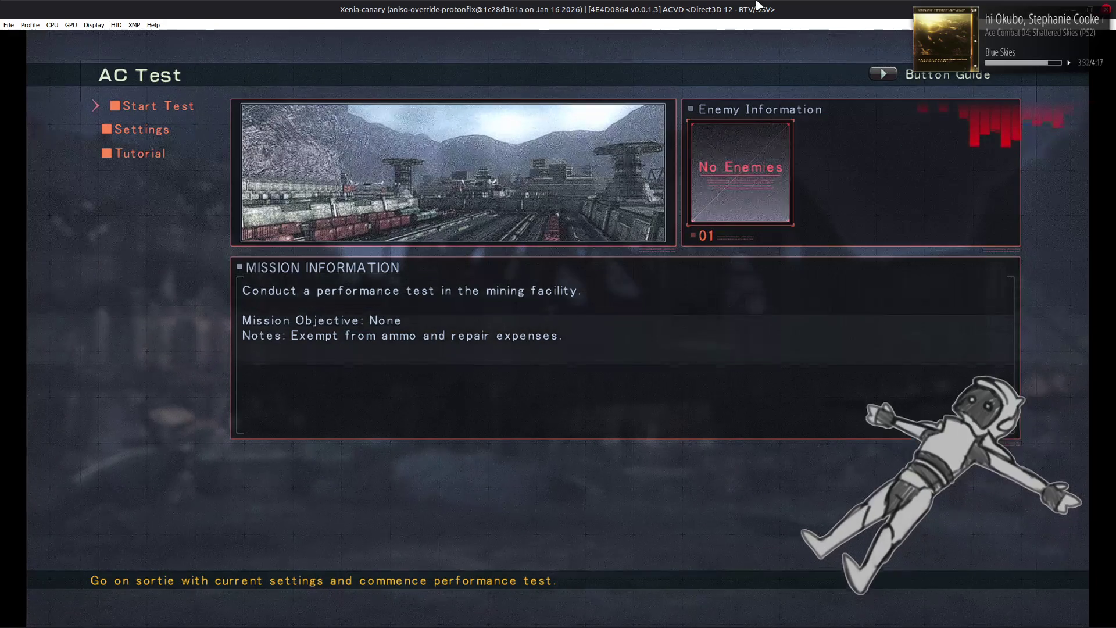
{"action": "key", "text": "Down"}
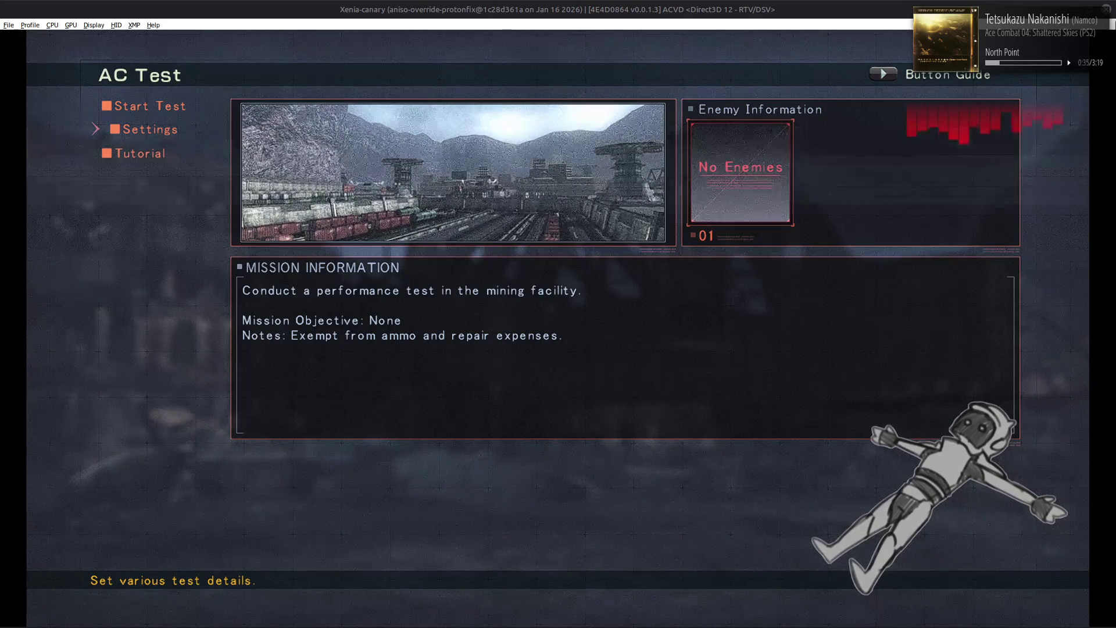
{"action": "key", "text": "alt+Tab"}
{"action": "key", "text": "Tab"}
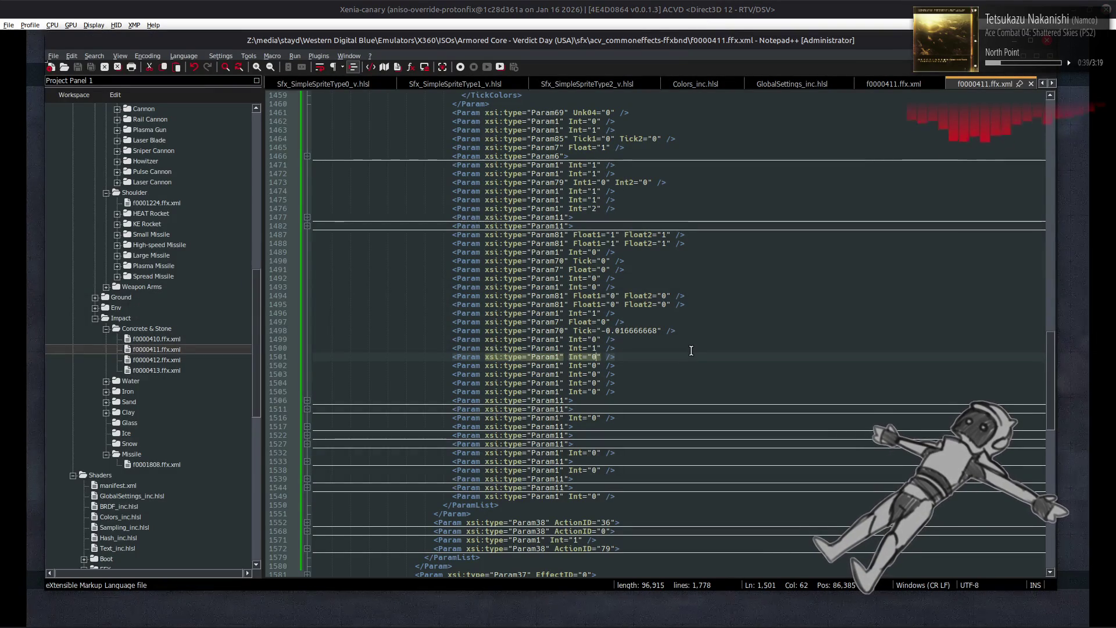
{"action": "scroll", "coordinate": [691, 350], "scroll_direction": "up", "scroll_amount": 12}
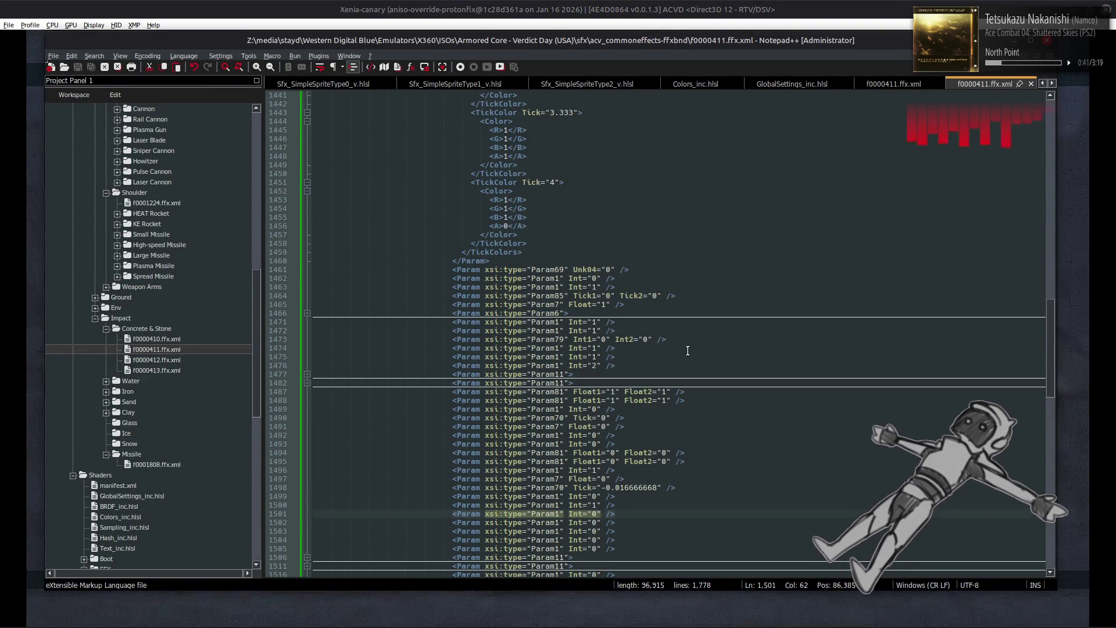
{"action": "scroll", "coordinate": [689, 349], "scroll_direction": "up", "scroll_amount": 5}
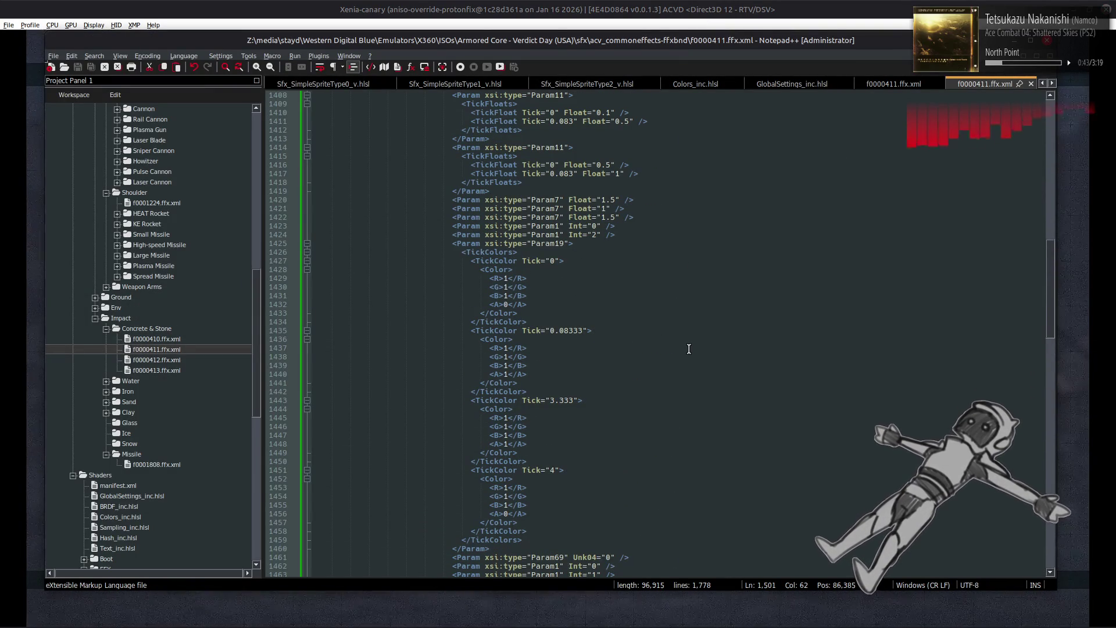
{"action": "scroll", "coordinate": [687, 342], "scroll_direction": "up", "scroll_amount": 4}
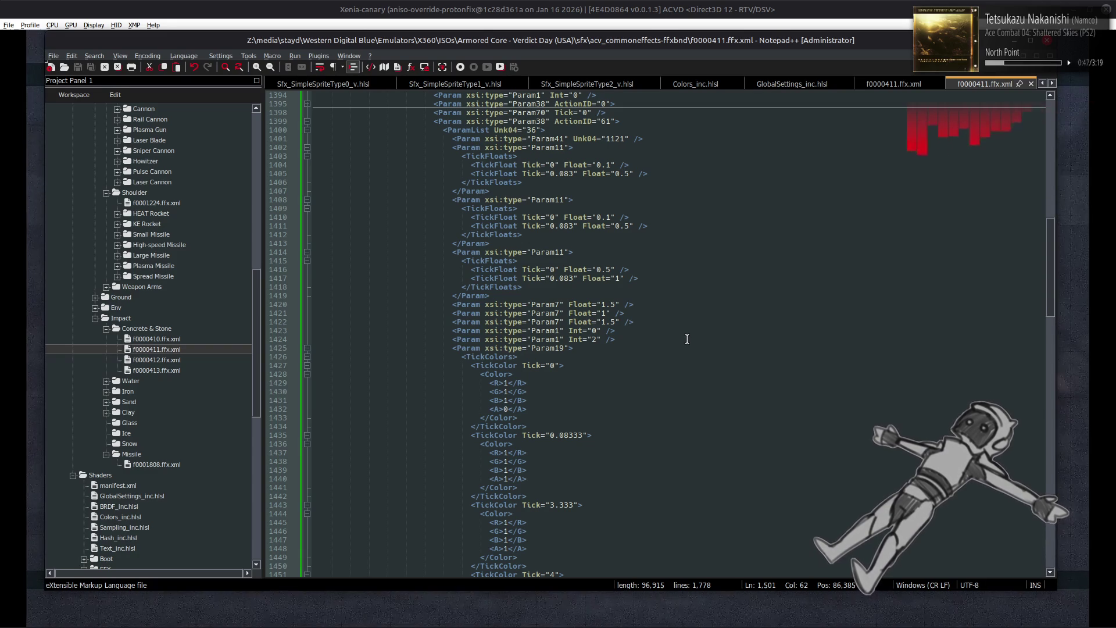
{"action": "scroll", "coordinate": [687, 339], "scroll_direction": "up", "scroll_amount": 1}
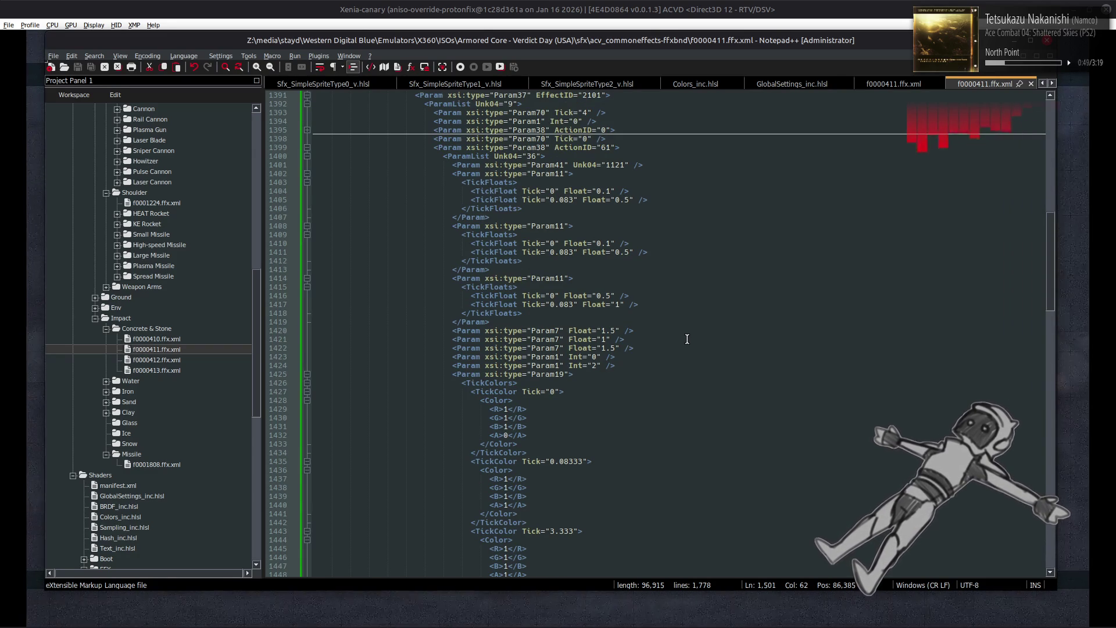
{"action": "scroll", "coordinate": [687, 339], "scroll_direction": "down", "scroll_amount": 5}
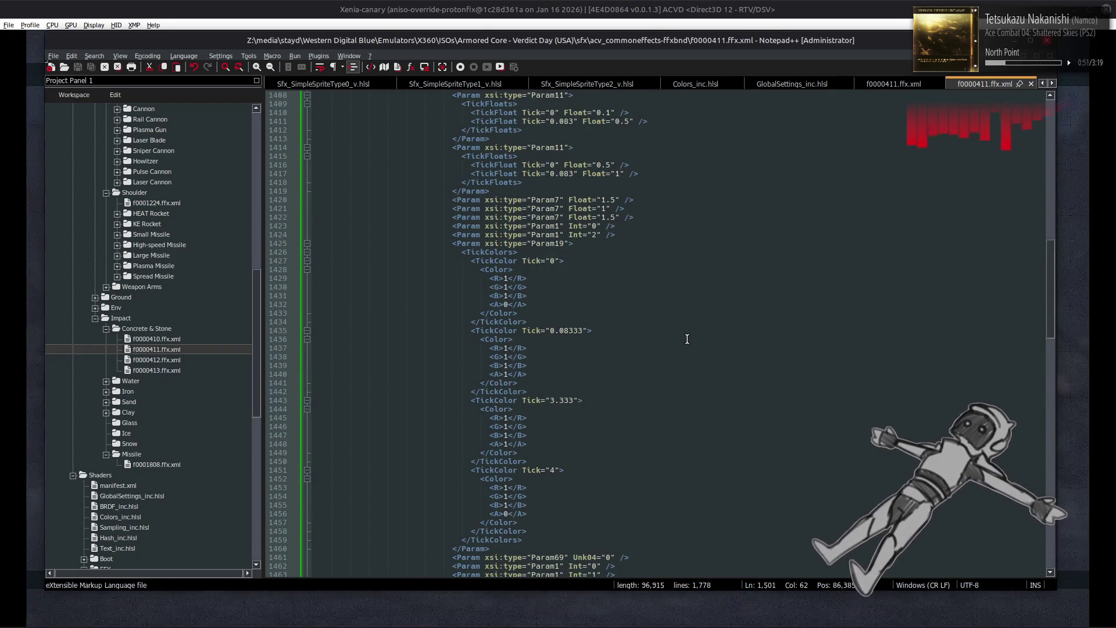
{"action": "scroll", "coordinate": [687, 339], "scroll_direction": "up", "scroll_amount": 12}
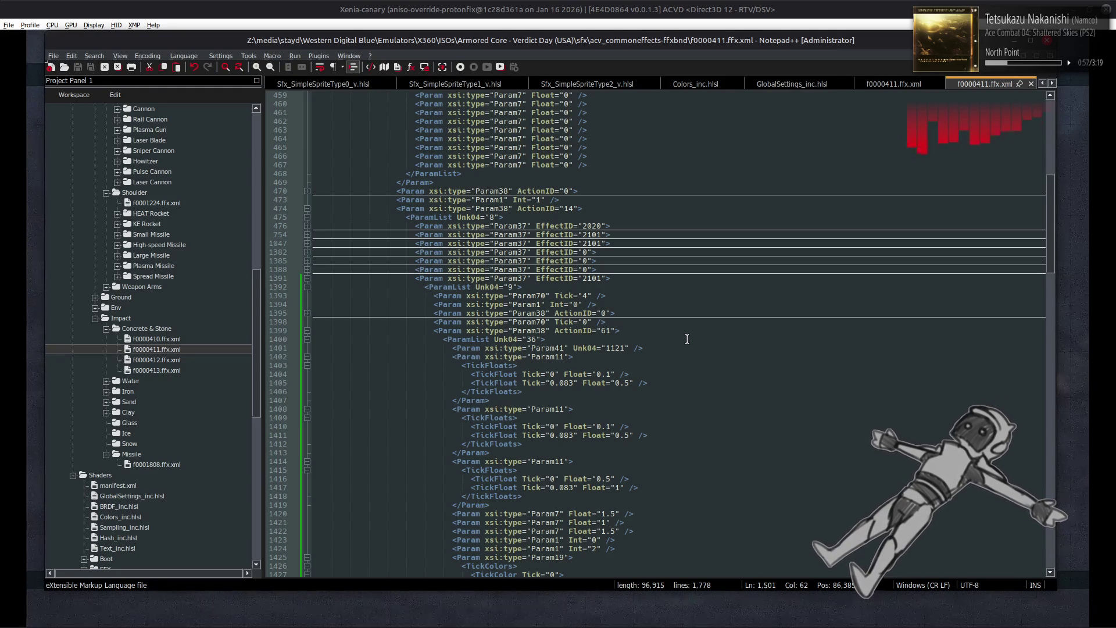
{"action": "left_click", "coordinate": [306, 331]}
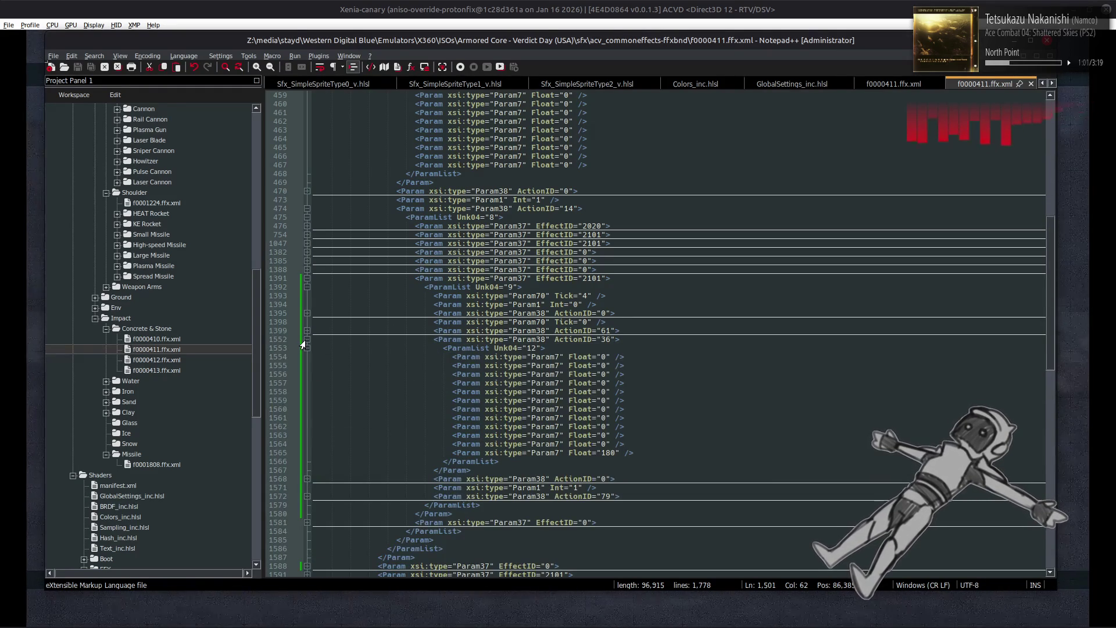
{"action": "left_click", "coordinate": [306, 340]}
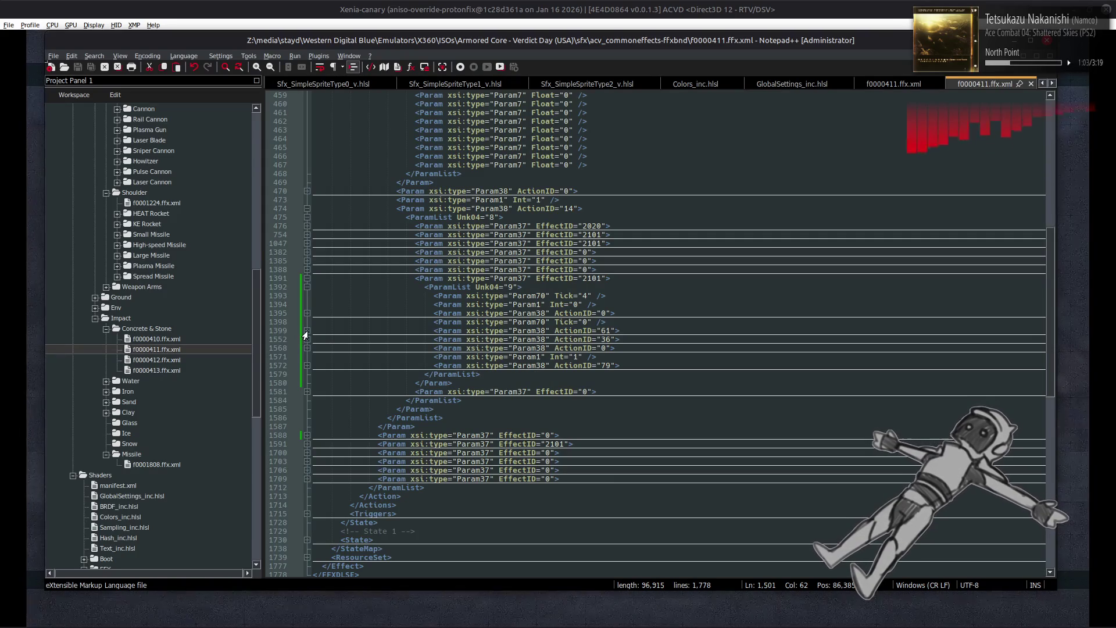
{"action": "left_click", "coordinate": [306, 330]}
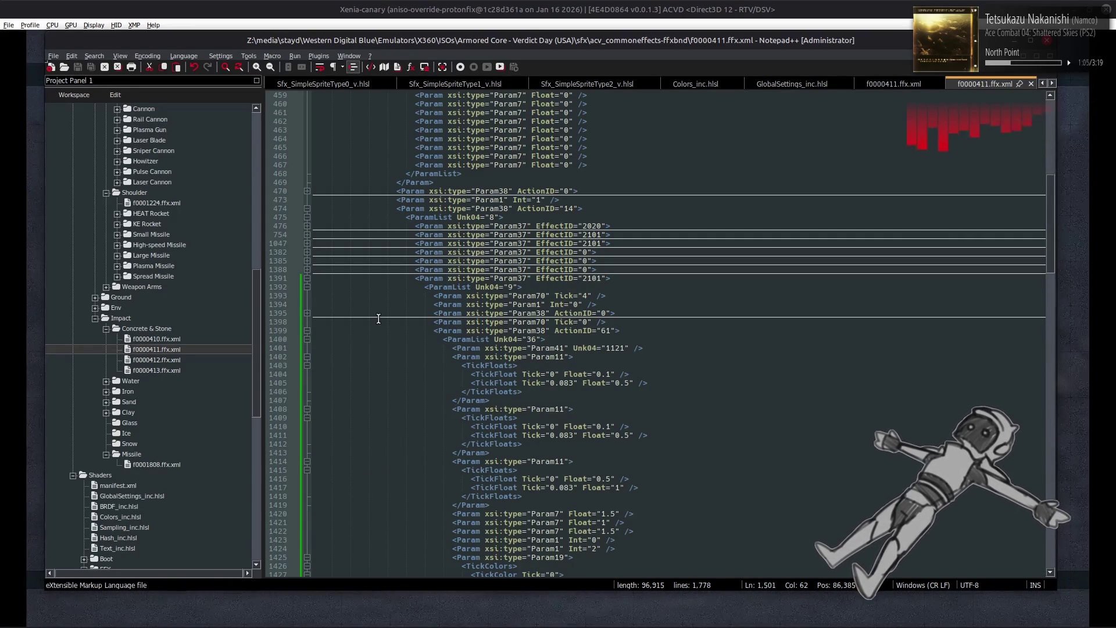
{"action": "scroll", "coordinate": [379, 318], "scroll_direction": "up", "scroll_amount": 6}
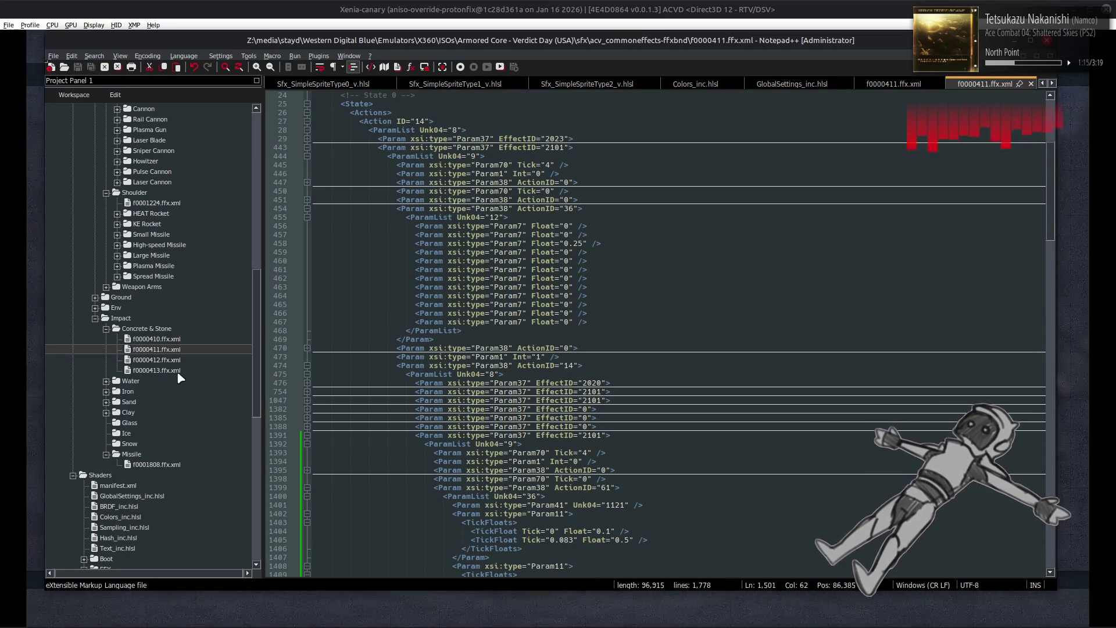
- Switch to the Armored Core V f0000411.ffx.xml tab and scroll through its parameter blocks
{"action": "left_click", "coordinate": [900, 85]}
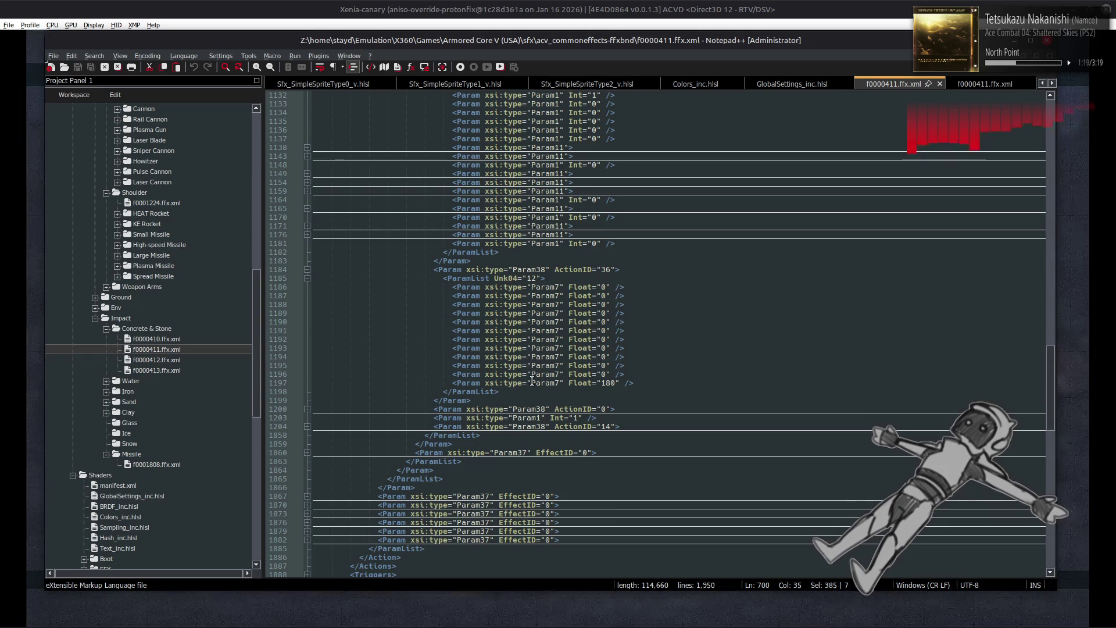
{"action": "scroll", "coordinate": [532, 381], "scroll_direction": "up", "scroll_amount": 7}
{"action": "scroll", "coordinate": [532, 381], "scroll_direction": "up", "scroll_amount": 20}
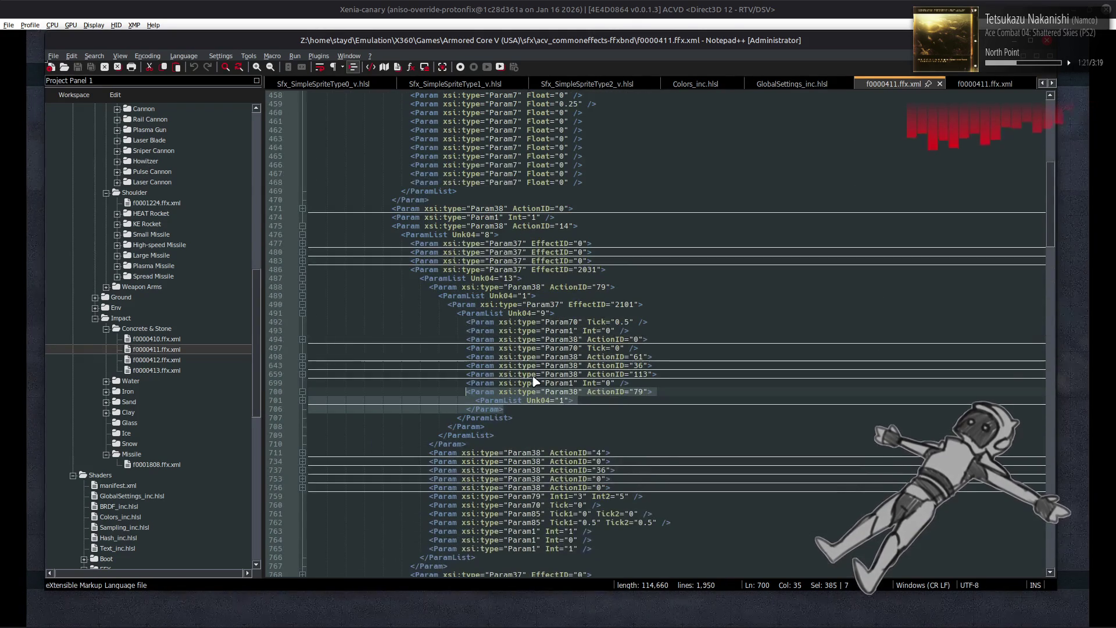
{"action": "scroll", "coordinate": [532, 377], "scroll_direction": "down", "scroll_amount": 9}
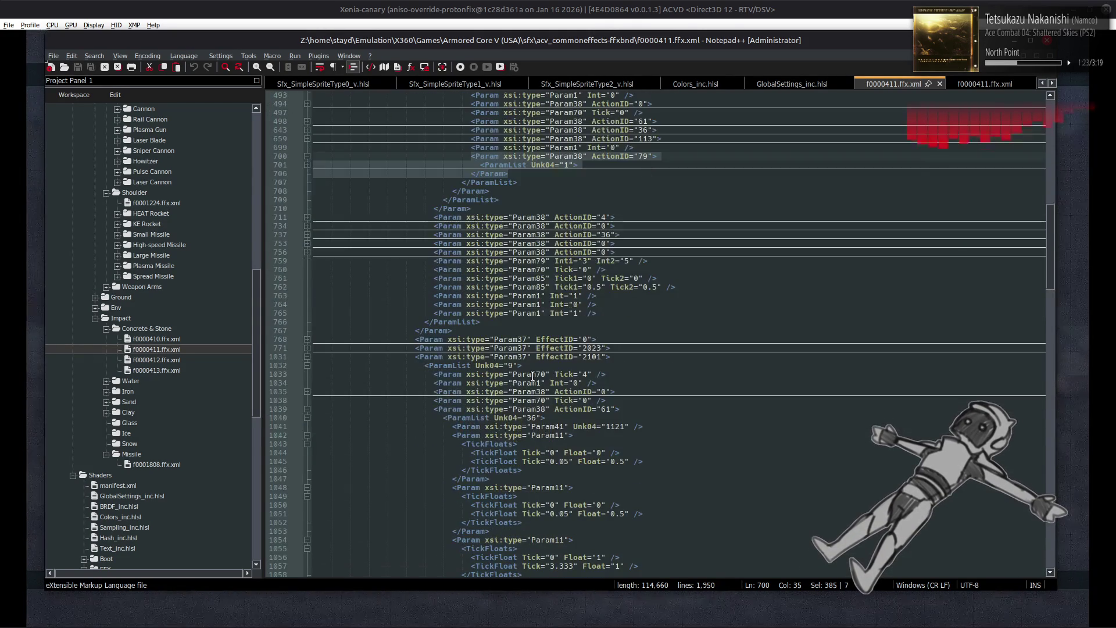
{"action": "left_click", "coordinate": [527, 470]}
{"action": "scroll", "coordinate": [517, 378], "scroll_direction": "down", "scroll_amount": 20}
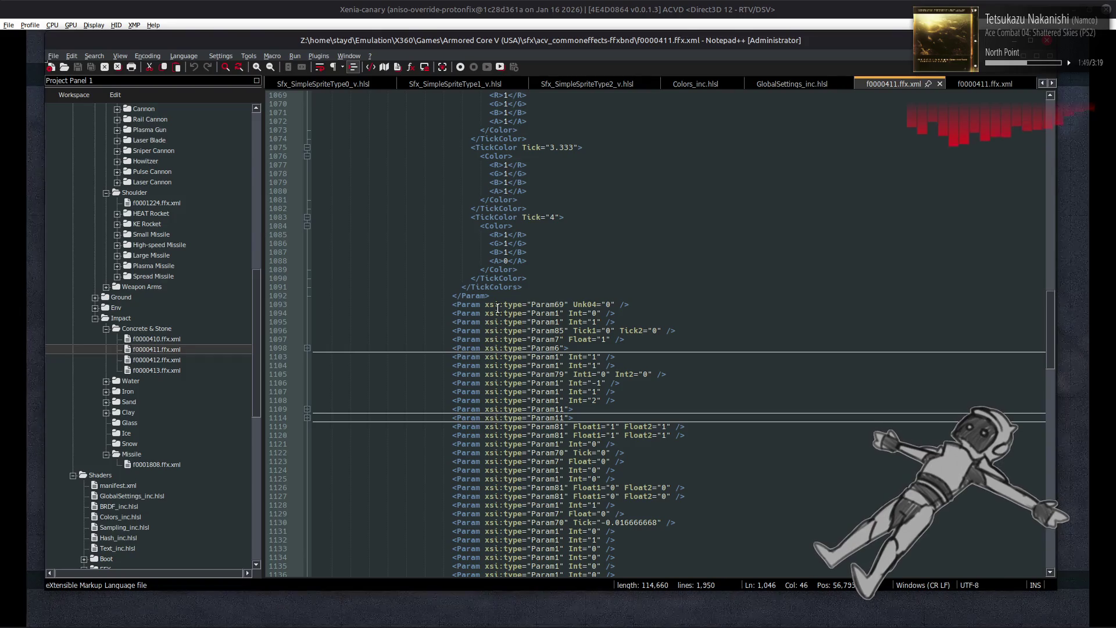
{"action": "scroll", "coordinate": [504, 307], "scroll_direction": "down", "scroll_amount": 6}
{"action": "scroll", "coordinate": [504, 307], "scroll_direction": "up", "scroll_amount": 6}
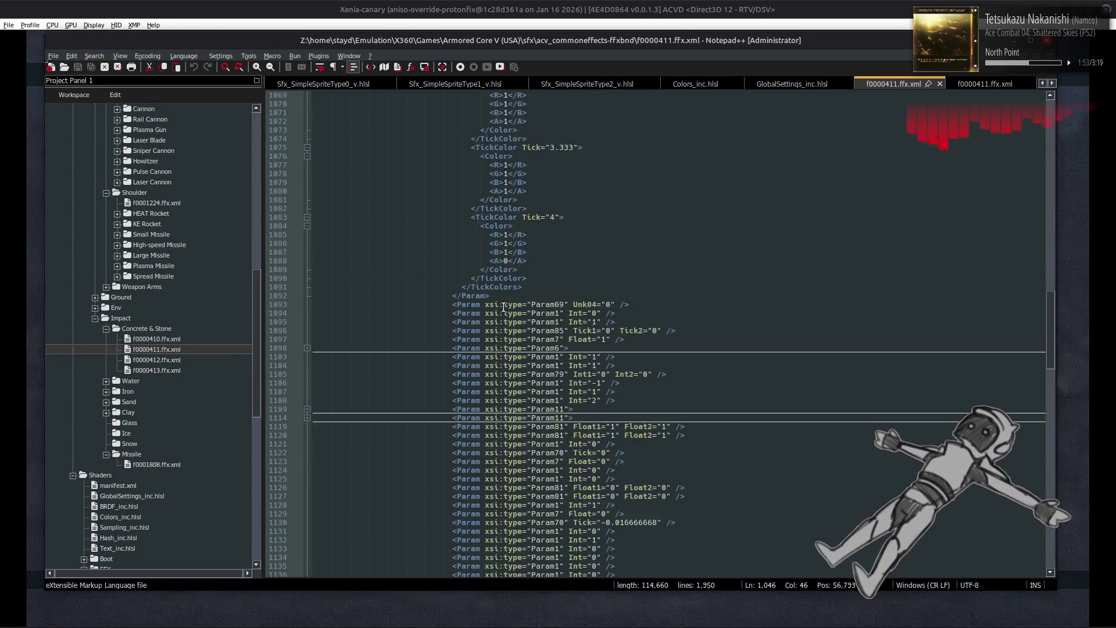
{"action": "scroll", "coordinate": [186, 326], "scroll_direction": "up", "scroll_amount": 6}
{"action": "double_click", "coordinate": [179, 245]}
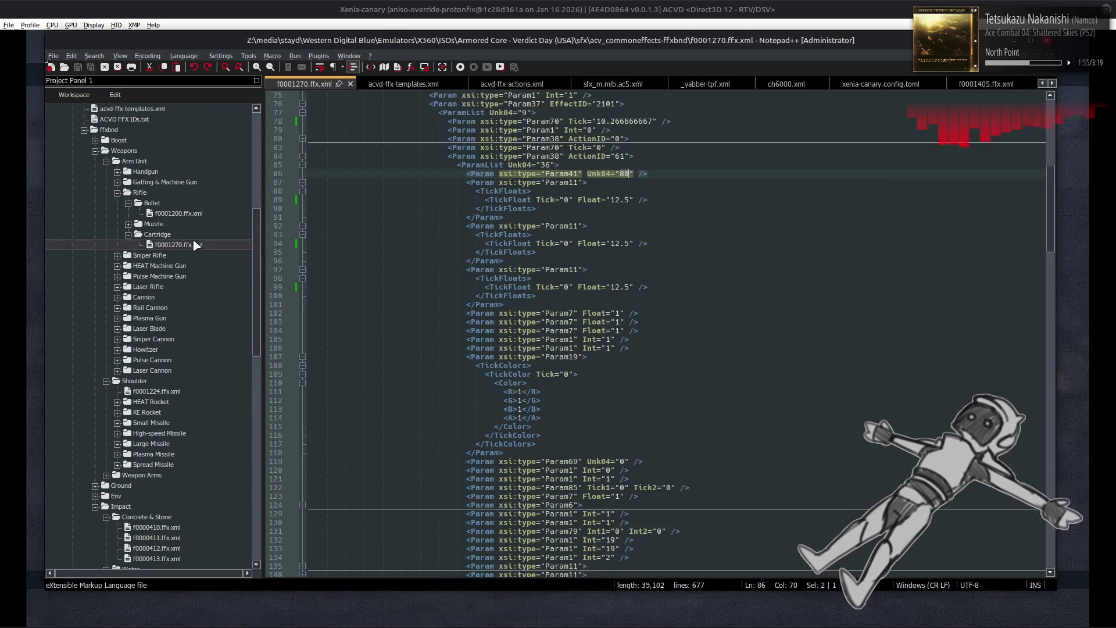
- Check f0001270's Unk04 of 80, then change f0000411's Unk04 on line 1401 from 1121 to 80
{"action": "left_click", "coordinate": [621, 174]}
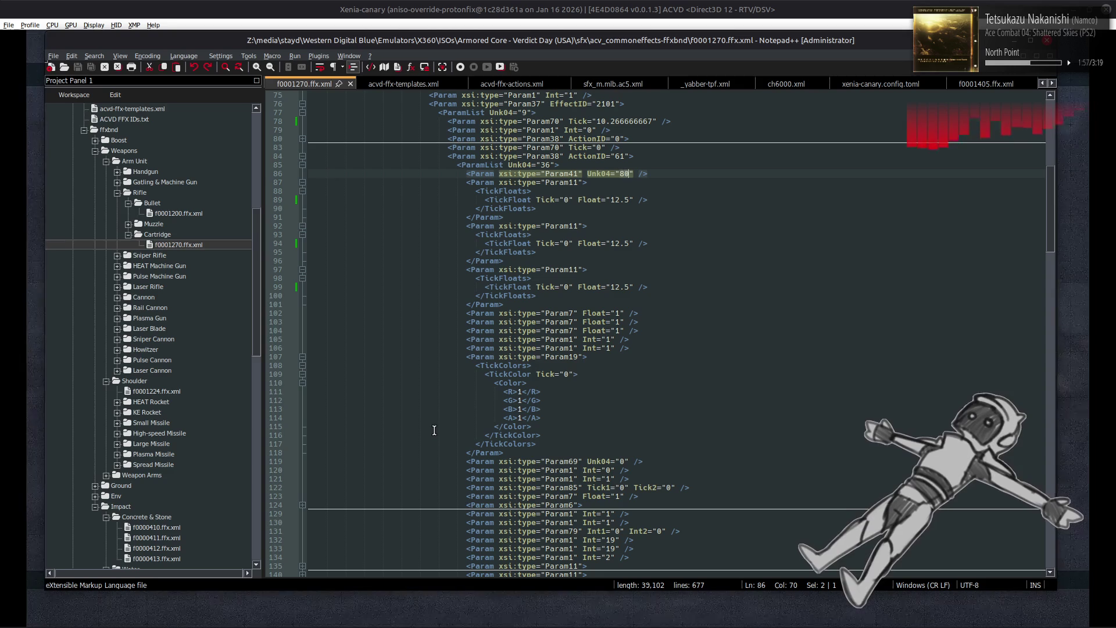
{"action": "scroll", "coordinate": [194, 420], "scroll_direction": "down", "scroll_amount": 4}
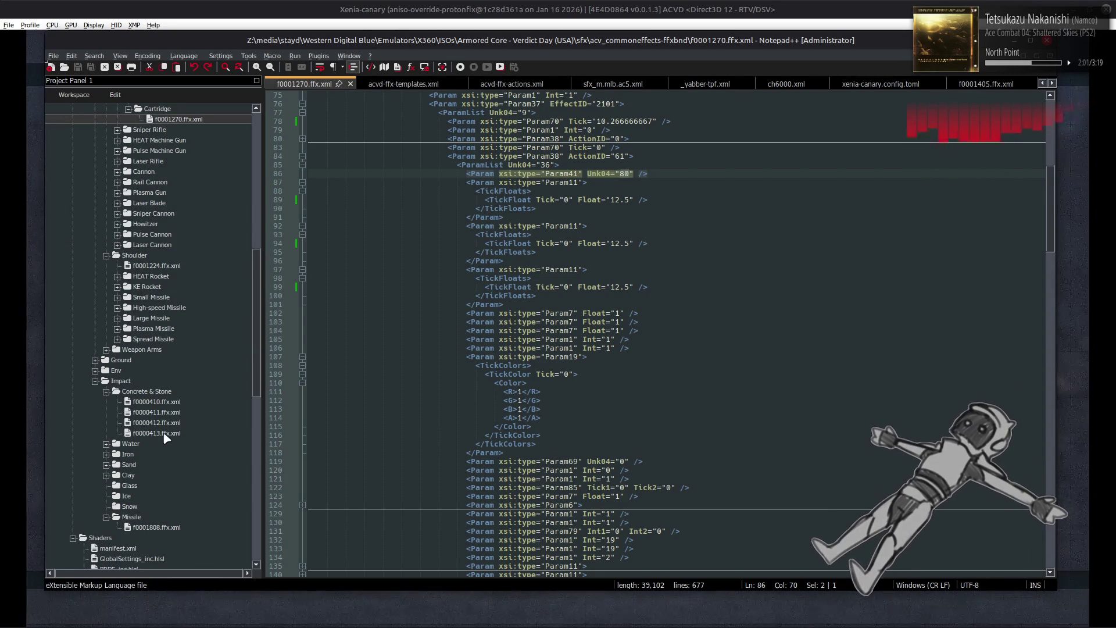
{"action": "double_click", "coordinate": [168, 412]}
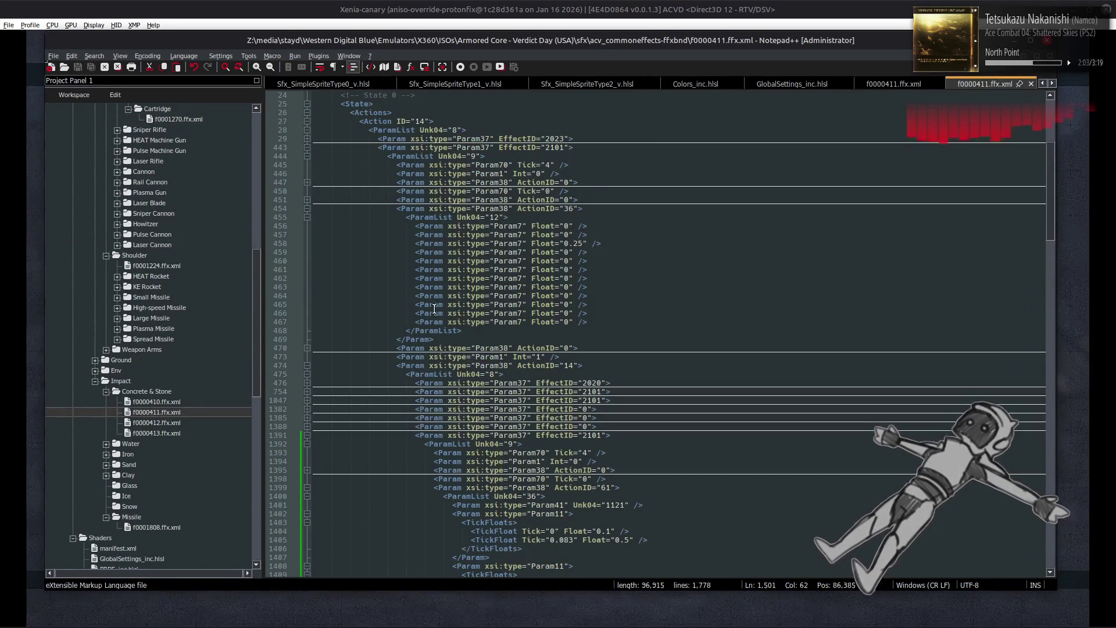
{"action": "scroll", "coordinate": [435, 309], "scroll_direction": "down", "scroll_amount": 6}
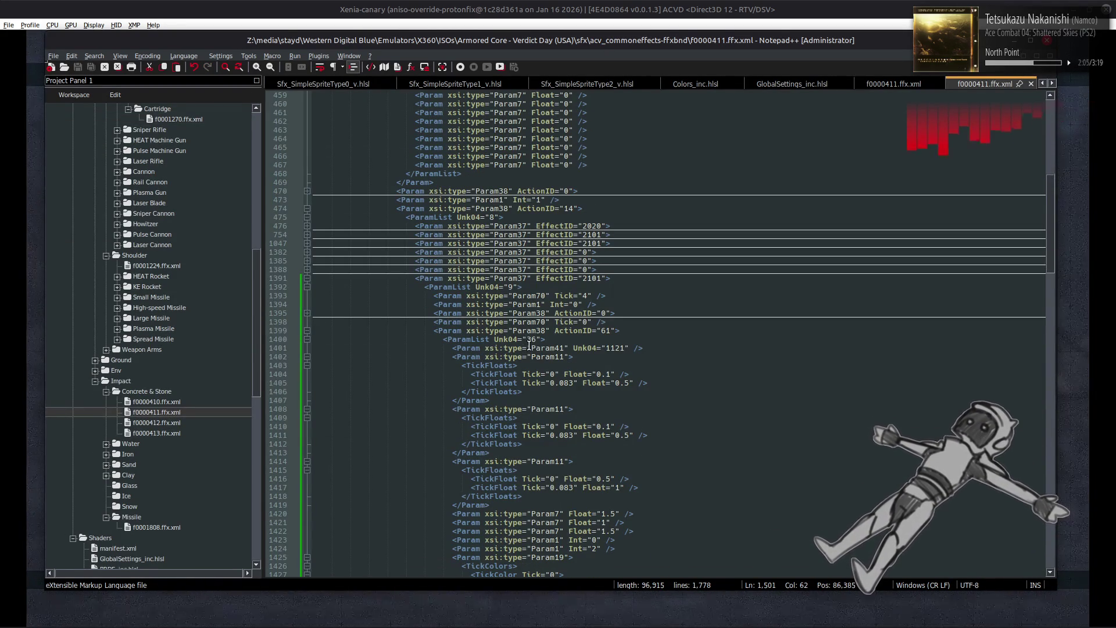
{"action": "double_click", "coordinate": [619, 348]}
{"action": "type", "text": "80"}
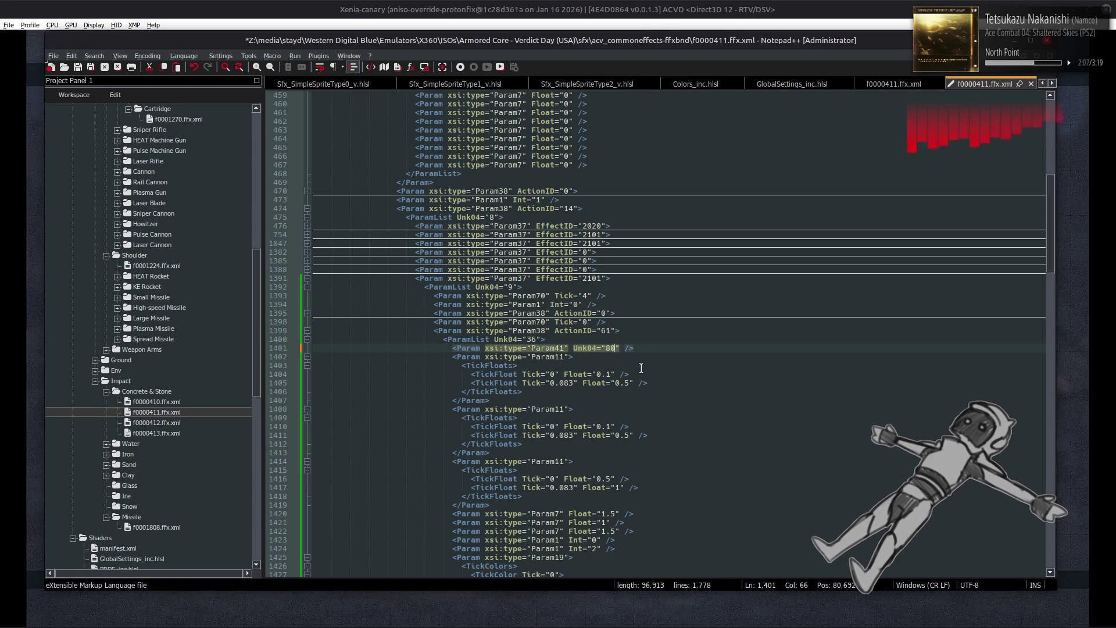
- Multiply the TickFloat values by ten, turning 0.1 into 1 and 0.5 into 5 on lines 1404–1417
{"action": "scroll", "coordinate": [643, 365], "scroll_direction": "down", "scroll_amount": 2}
{"action": "scroll", "coordinate": [643, 365], "scroll_direction": "down", "scroll_amount": 2}
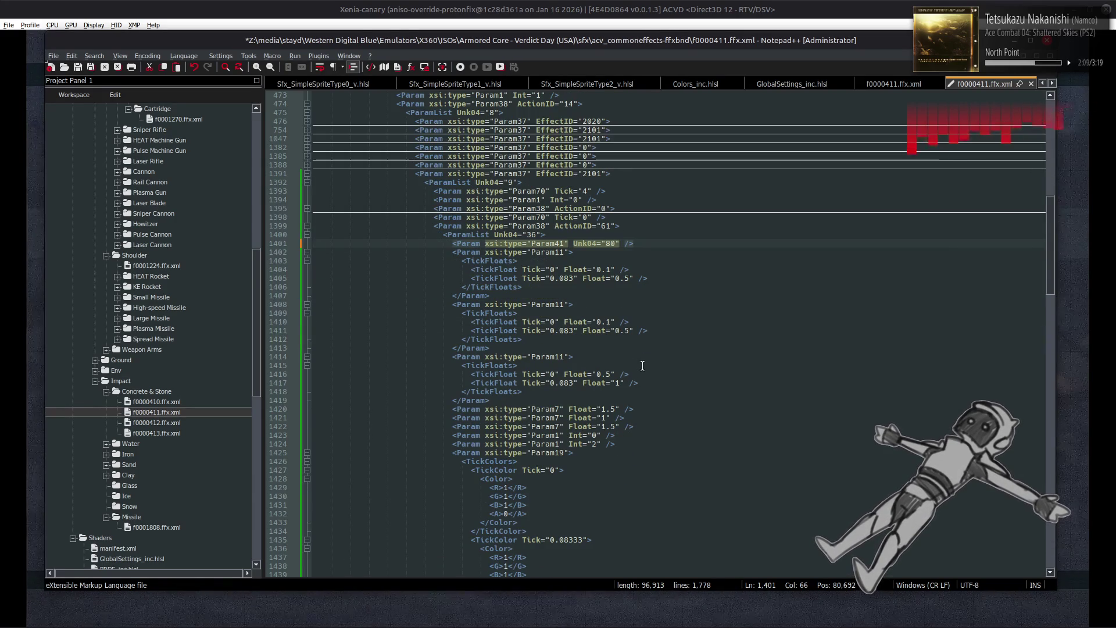
{"action": "left_click", "coordinate": [611, 410]}
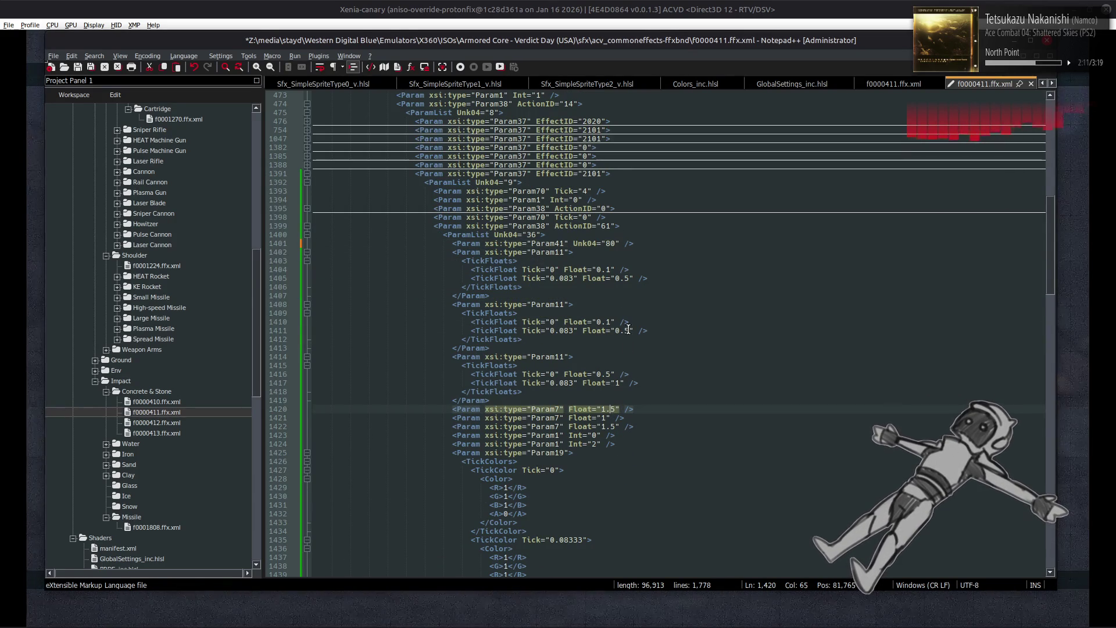
{"action": "left_click", "coordinate": [624, 279]}
{"action": "key", "text": "BackSpace"}
{"action": "key", "text": "BackSpace"}
{"action": "left_click", "coordinate": [607, 270]}
{"action": "key", "text": "BackSpace"}
{"action": "key", "text": "BackSpace"}
{"action": "left_click", "coordinate": [615, 322]}
{"action": "key", "text": "BackSpace"}
{"action": "key", "text": "BackSpace"}
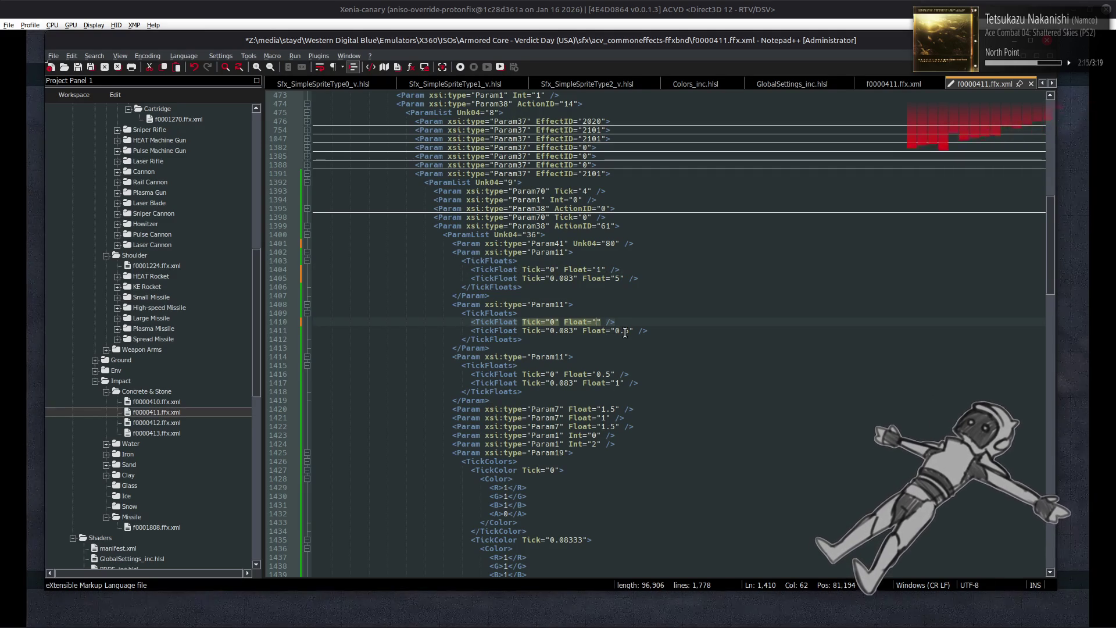
{"action": "type", "text": "1"}
{"action": "left_click", "coordinate": [625, 331]}
{"action": "key", "text": "BackSpace"}
{"action": "key", "text": "BackSpace"}
{"action": "left_click", "coordinate": [606, 375]}
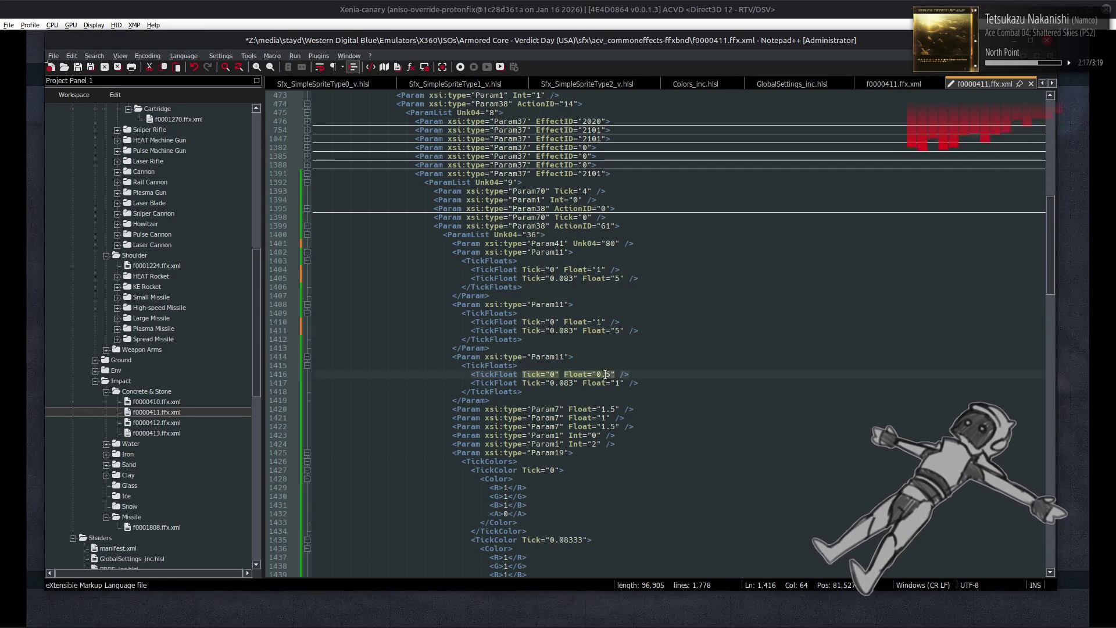
{"action": "key", "text": "BackSpace"}
{"action": "key", "text": "BackSpace"}
{"action": "left_click", "coordinate": [620, 384]}
{"action": "type", "text": "0"}
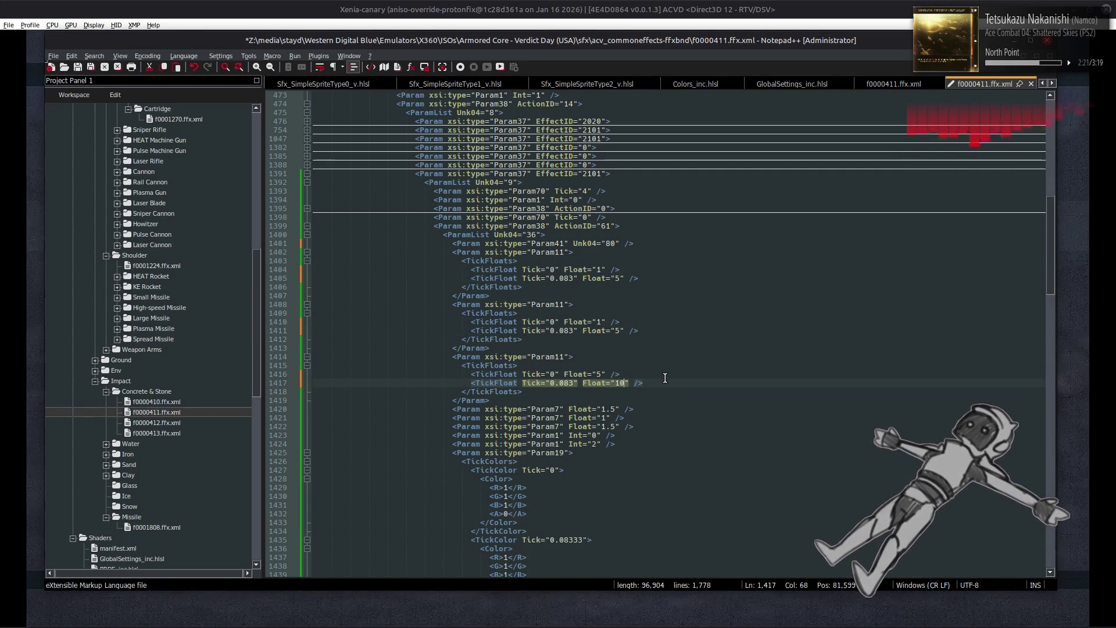
- Save the edited f0000411.ffx.xml
{"action": "key", "text": "ctrl+s"}
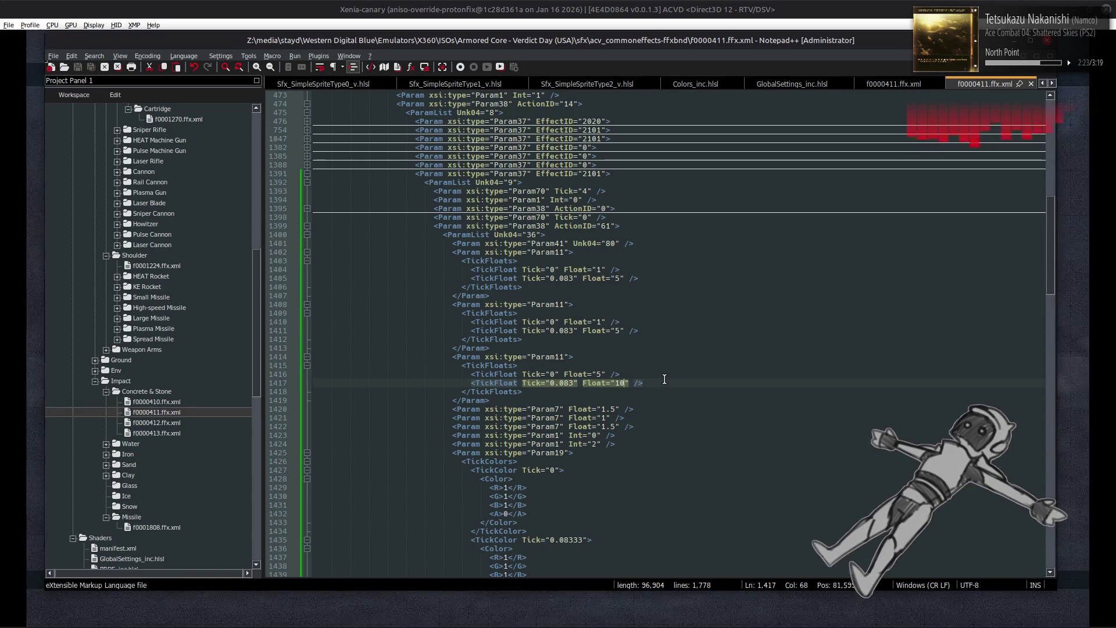
{"action": "key", "text": "alt+Tab"}
{"action": "key", "text": "Tab"}
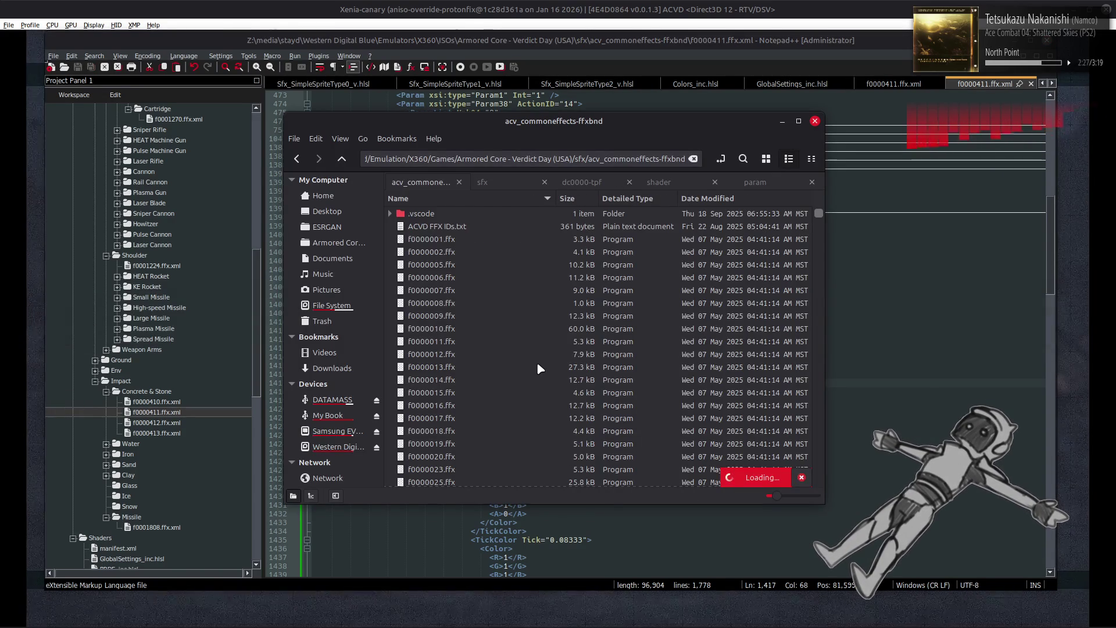
- Review the edited XML in Notepad++, then go from f0000411.ffx.xml up to Nemo's sfx folder
{"action": "key", "text": "alt+Tab"}
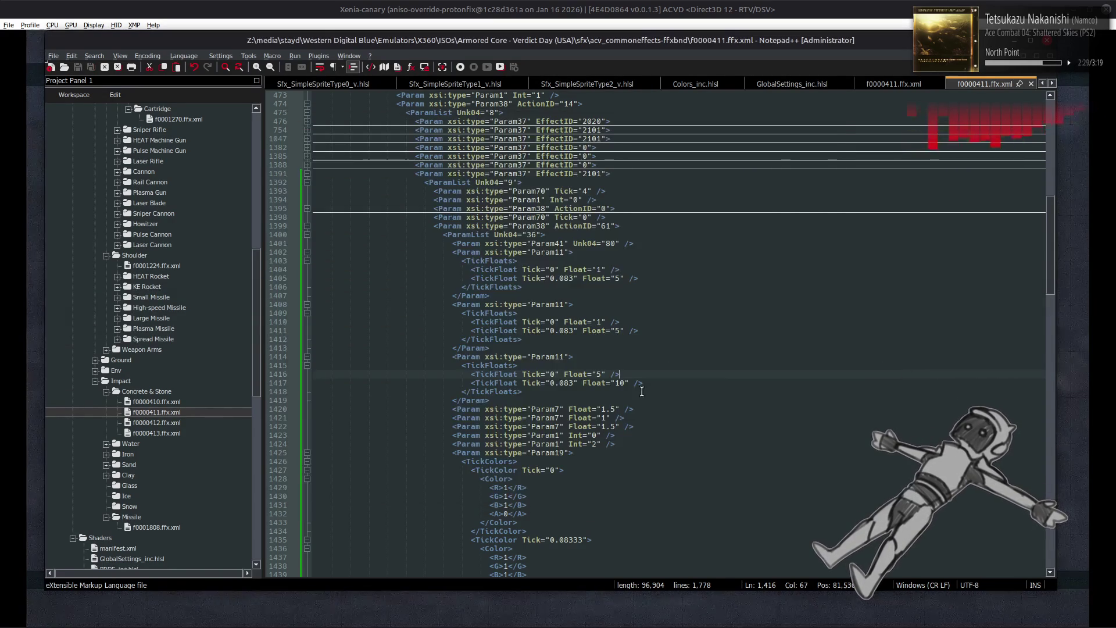
{"action": "scroll", "coordinate": [640, 385], "scroll_direction": "down", "scroll_amount": 15}
{"action": "scroll", "coordinate": [640, 385], "scroll_direction": "down", "scroll_amount": 6}
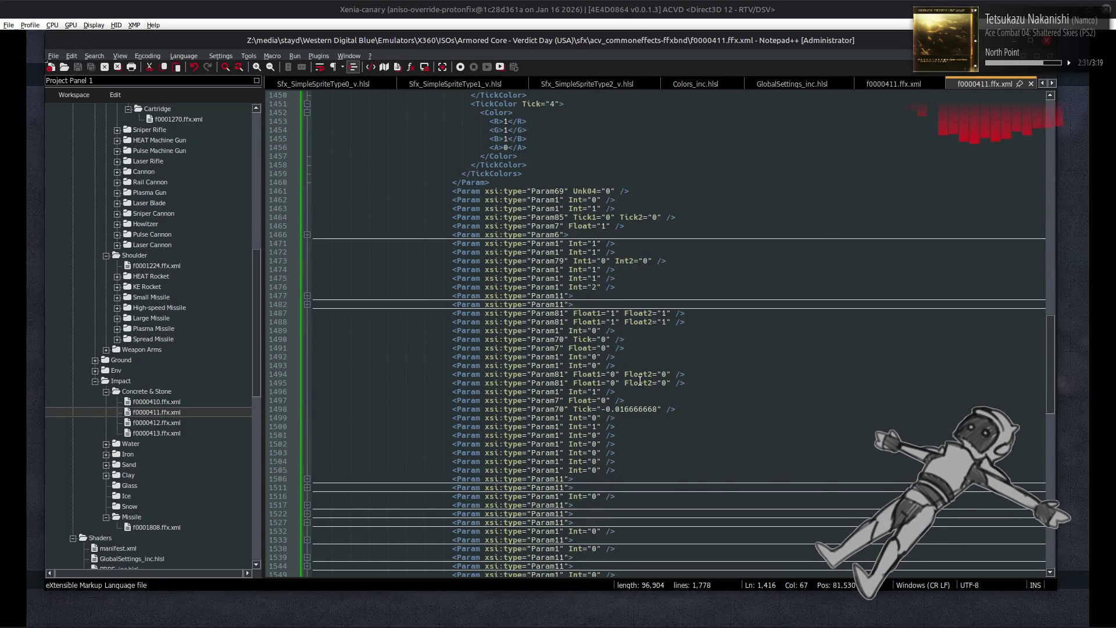
{"action": "key", "text": "alt+Tab"}
{"action": "right_click", "coordinate": [454, 316]}
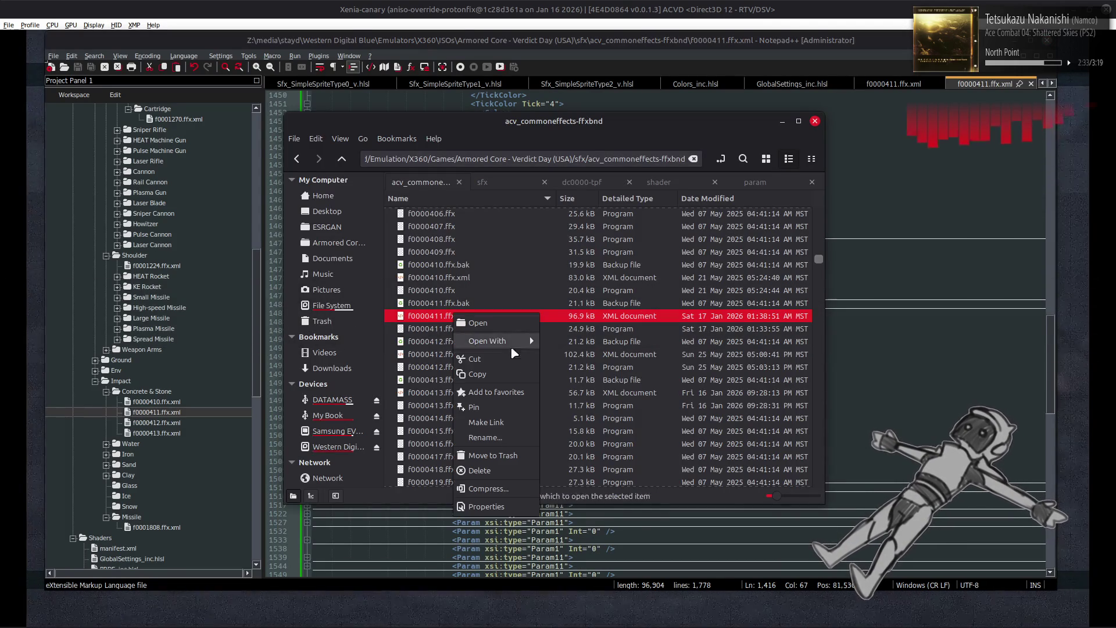
{"action": "mouse_move", "coordinate": [522, 341]}
{"action": "key", "text": "Escape"}
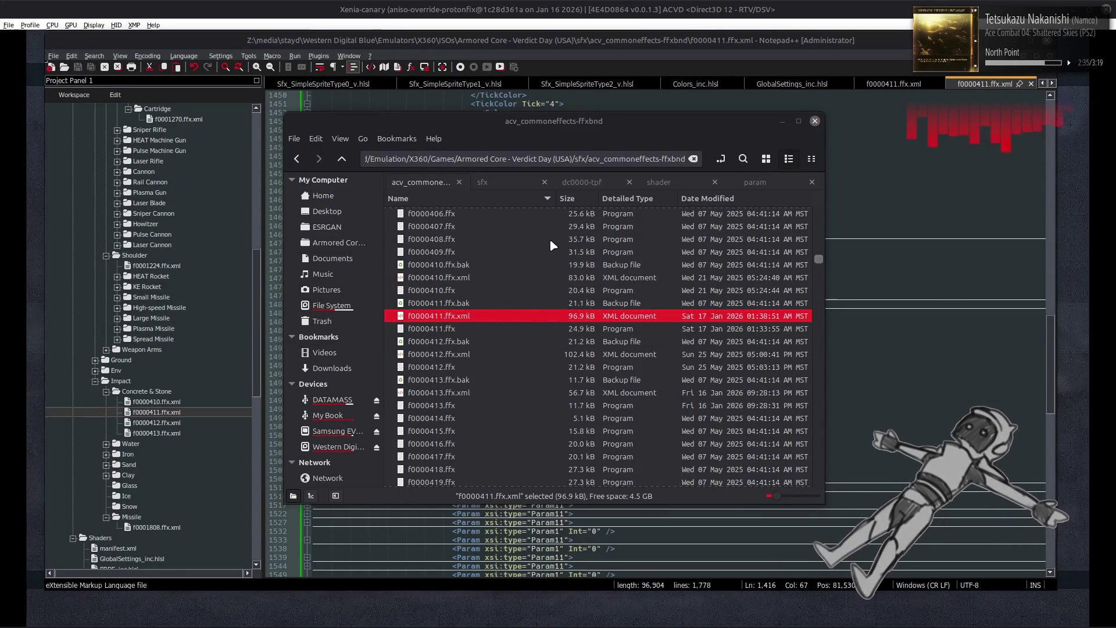
{"action": "key", "text": "alt+Up"}
- Repack acv_commoneffects-ffxbnd with YabberExtended and bring Xenia Canary back to front
{"action": "right_click", "coordinate": [503, 213]}
{"action": "mouse_move", "coordinate": [686, 270]}
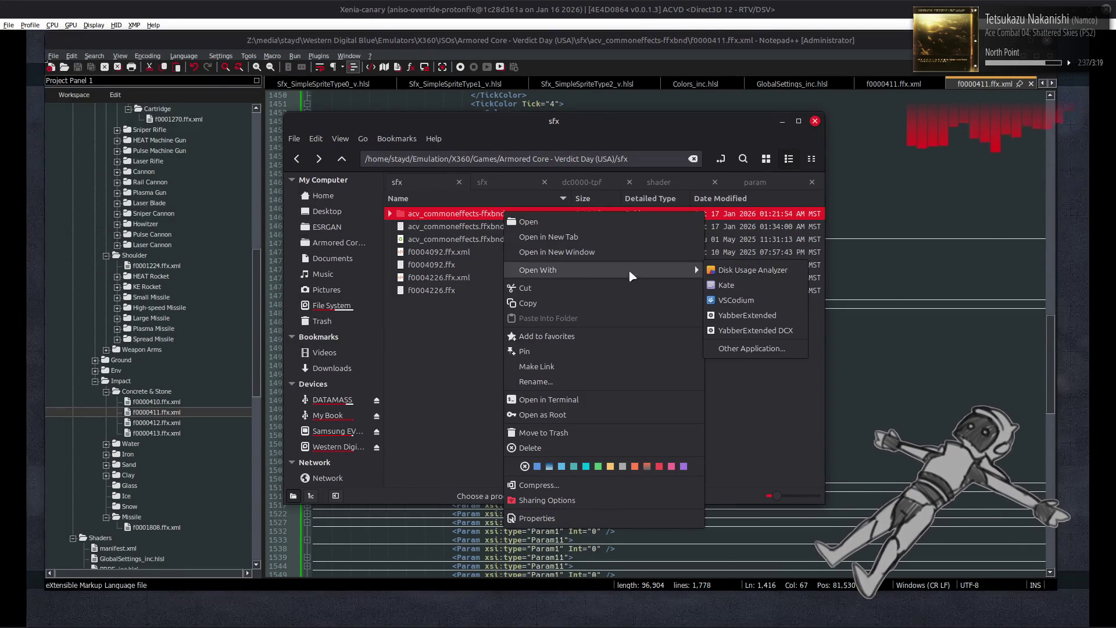
{"action": "left_click", "coordinate": [746, 316]}
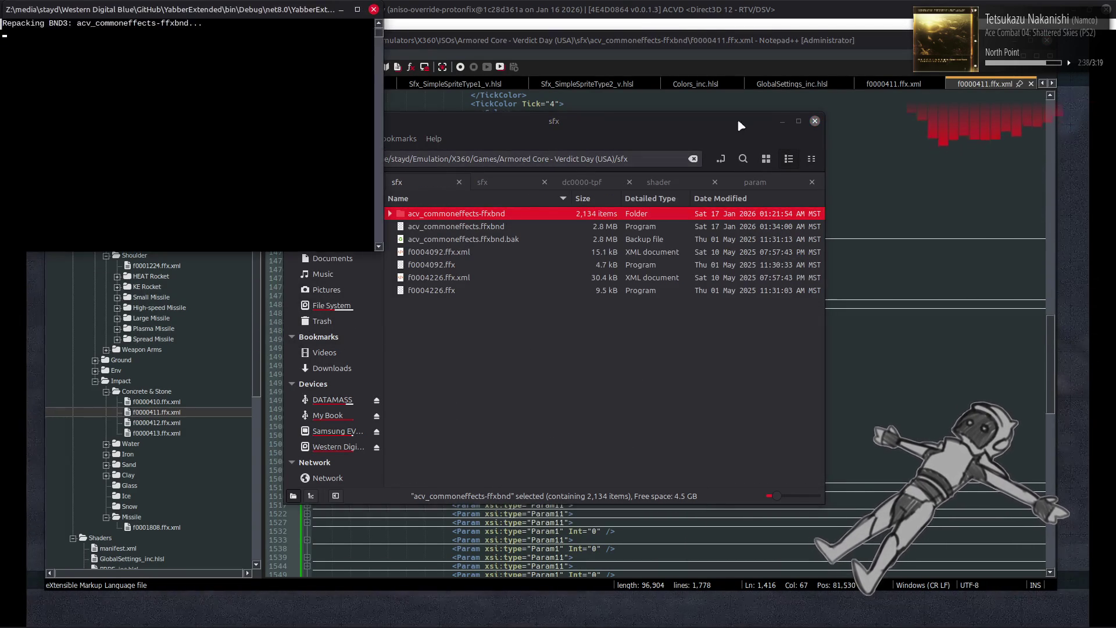
{"action": "left_click", "coordinate": [831, 6]}
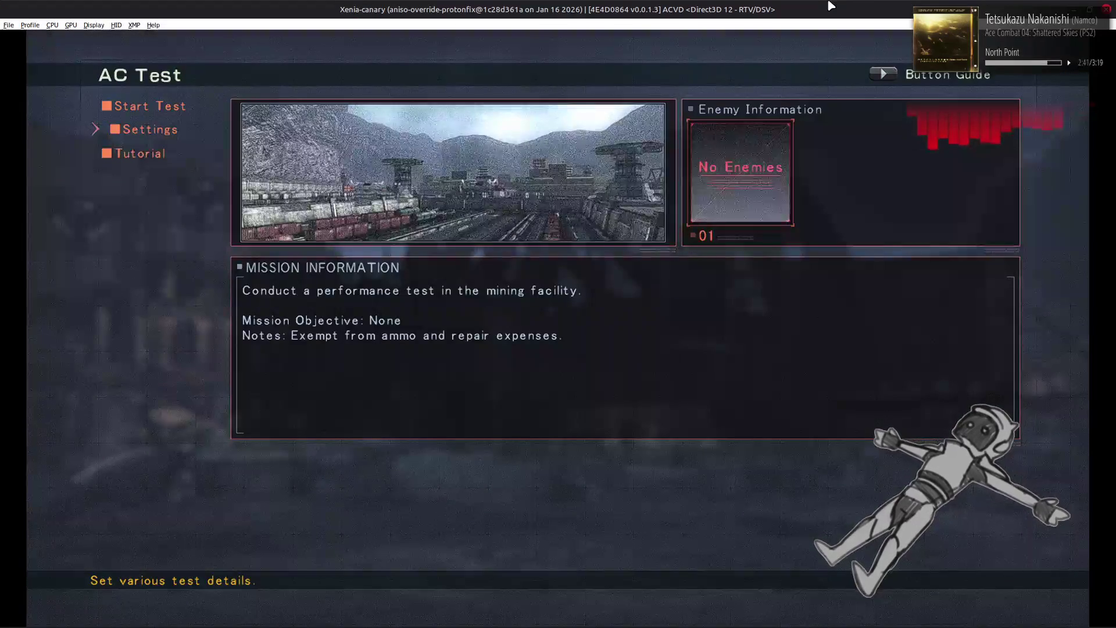
- Start the mining-facility AC test, watch the impacts, quit the sortie, and return to Notepad++
{"action": "key", "text": "Up"}
{"action": "key", "text": "Return"}
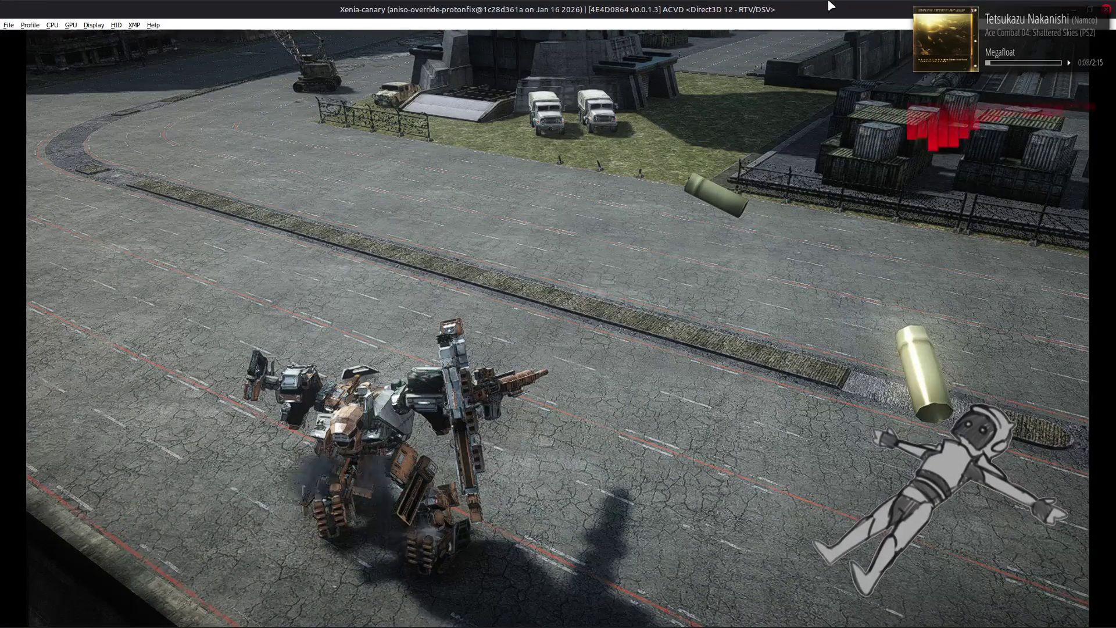
{"action": "key", "text": "Return"}
{"action": "key", "text": "Down"}
{"action": "key", "text": "Return"}
{"action": "key", "text": "Escape"}
{"action": "key", "text": "Escape"}
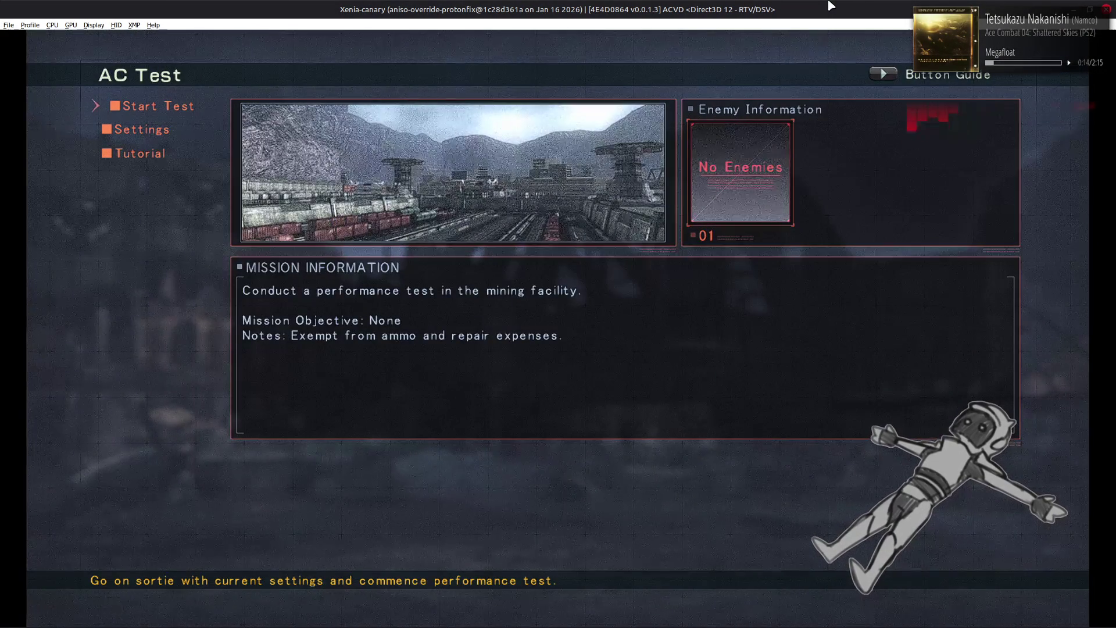
{"action": "key", "text": "alt+Tab"}
{"action": "key", "text": "alt+Tab"}
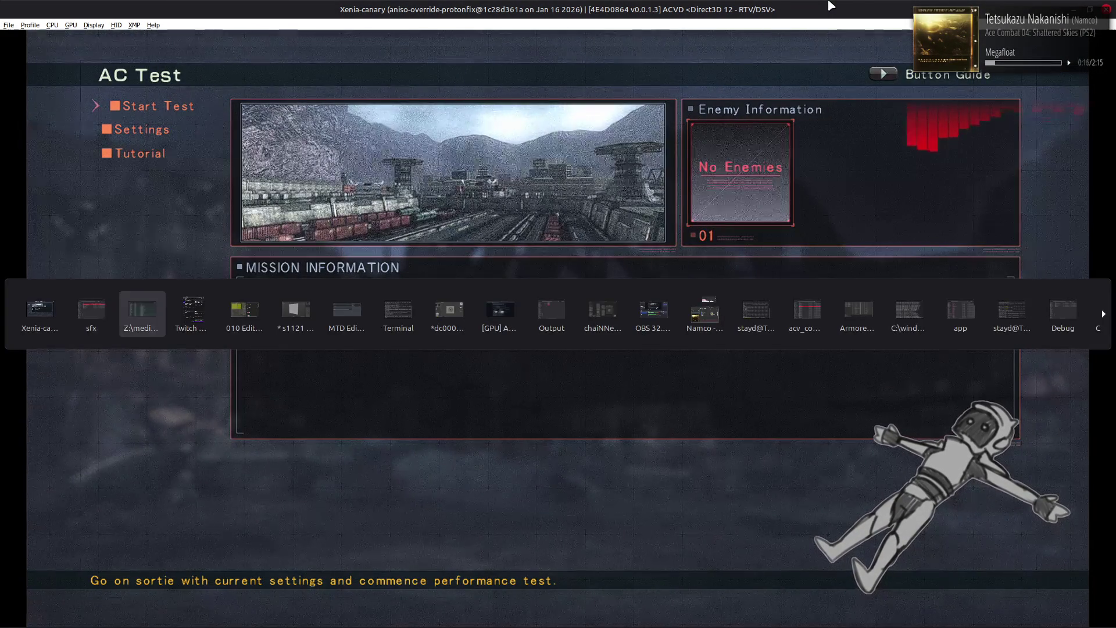
{"action": "left_click", "coordinate": [691, 261]}
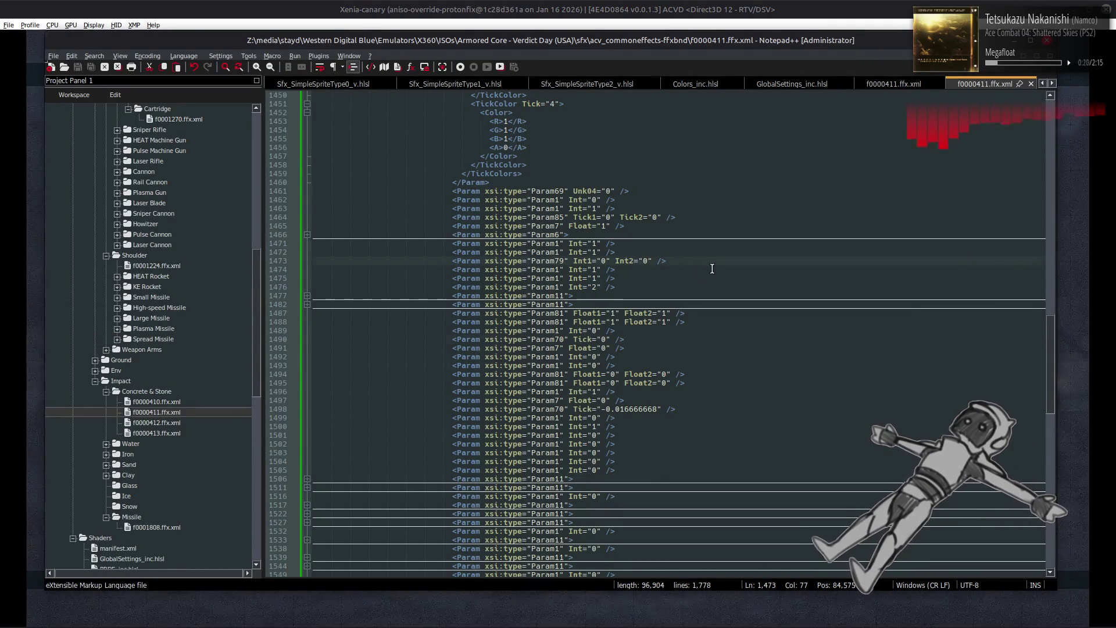
- Revert the trial scale edits, set Unk04 on line 1401 to 1121, and save
{"action": "scroll", "coordinate": [712, 268], "scroll_direction": "up", "scroll_amount": 20}
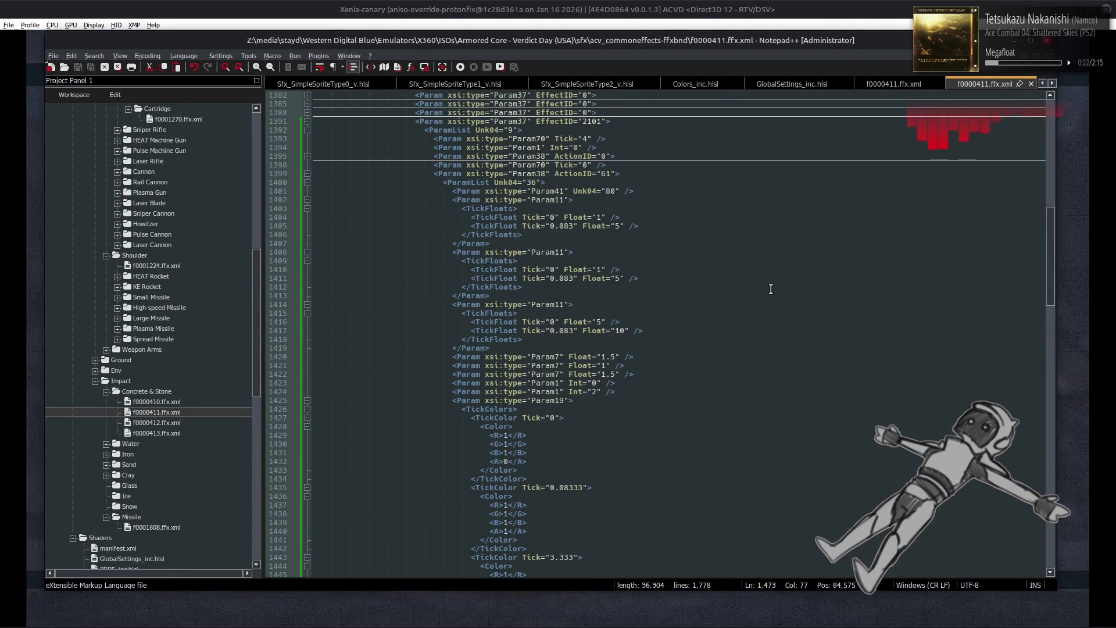
{"action": "scroll", "coordinate": [772, 288], "scroll_direction": "up", "scroll_amount": 4}
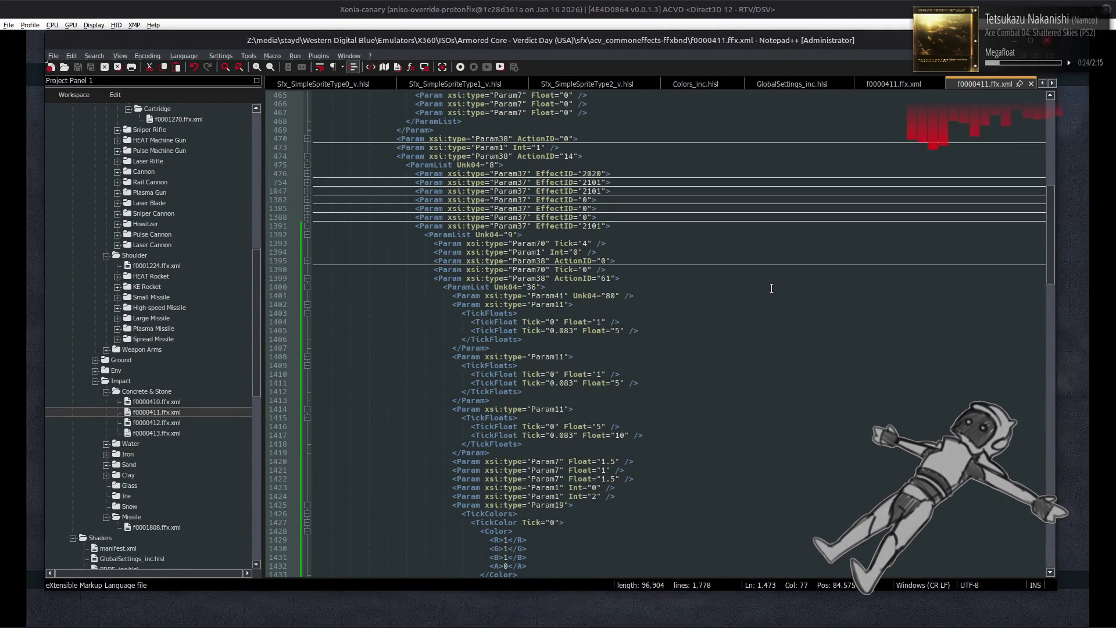
{"action": "key", "text": "ctrl+z"}
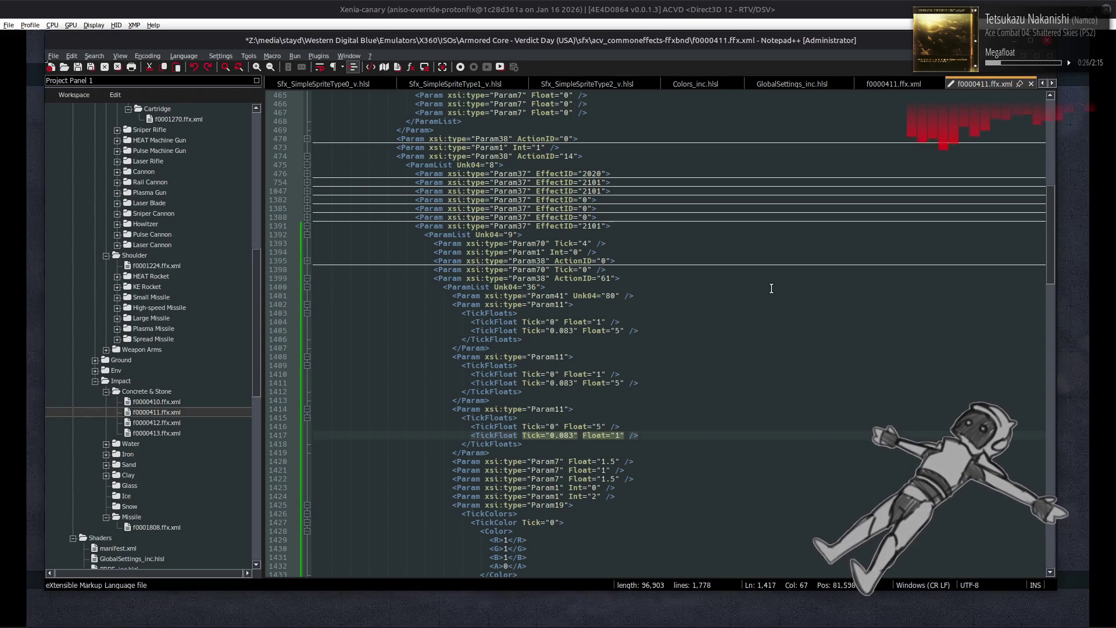
{"action": "key", "text": "ctrl+z"}
{"action": "key", "text": "ctrl+z"}
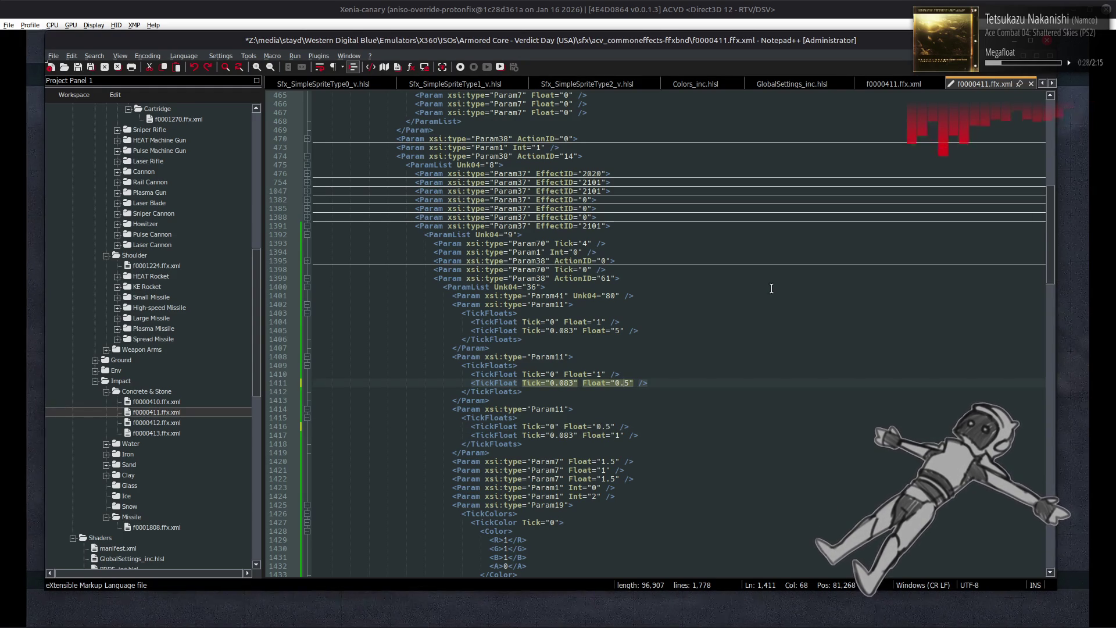
{"action": "key", "text": "ctrl+z"}
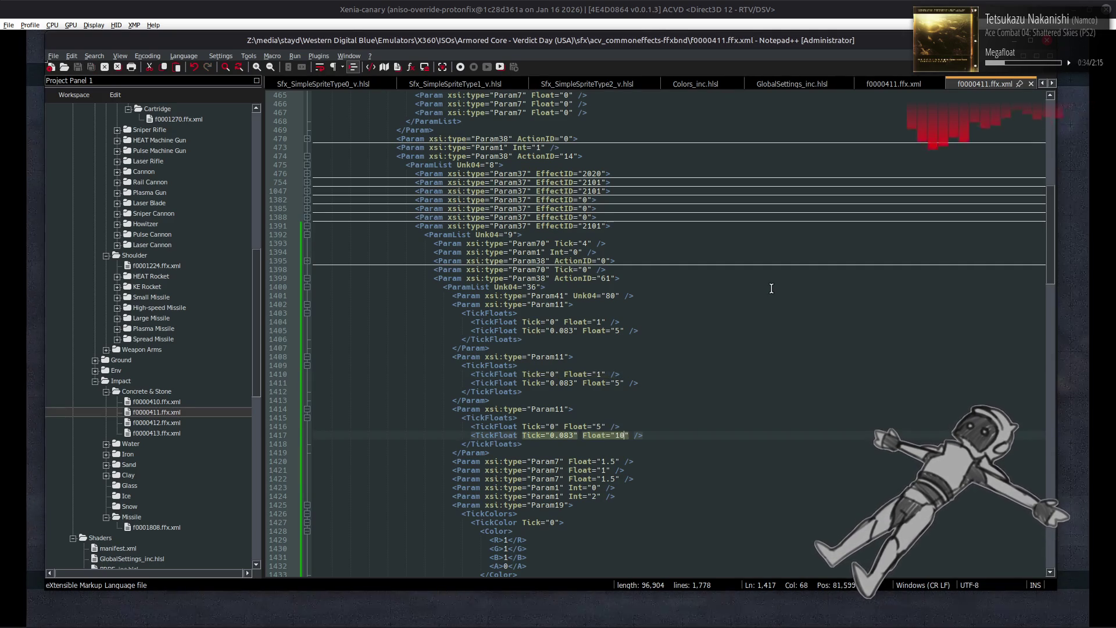
{"action": "key", "text": "ctrl+z"}
{"action": "key", "text": "ctrl+y"}
{"action": "key", "text": "ctrl+y"}
{"action": "key", "text": "ctrl+y"}
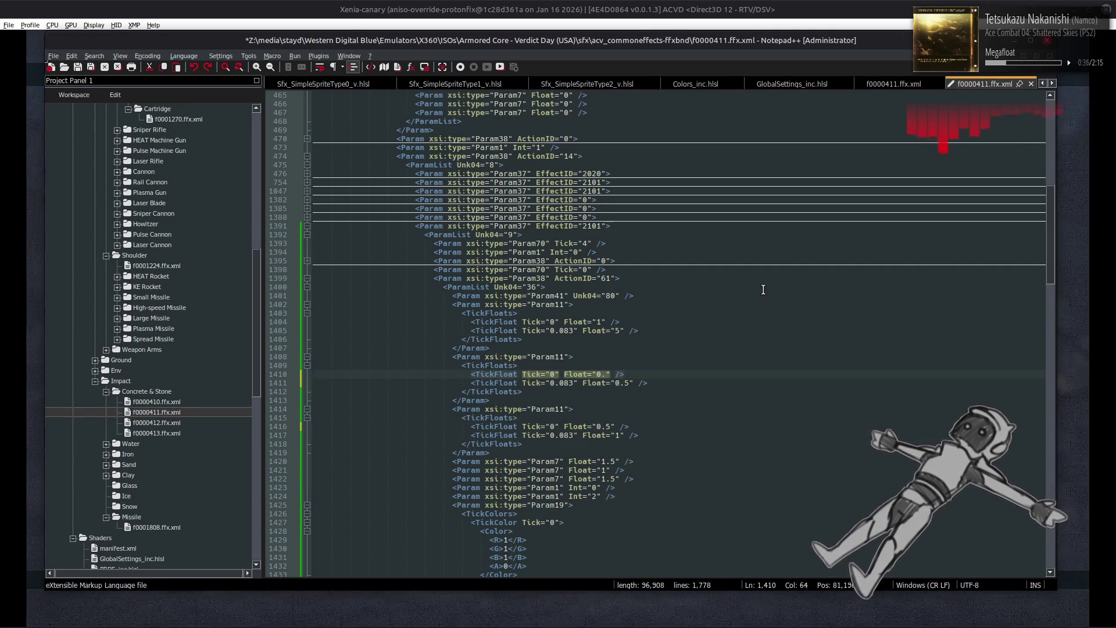
{"action": "key", "text": "ctrl+z"}
{"action": "key", "text": "ctrl+z"}
{"action": "key", "text": "ctrl+z"}
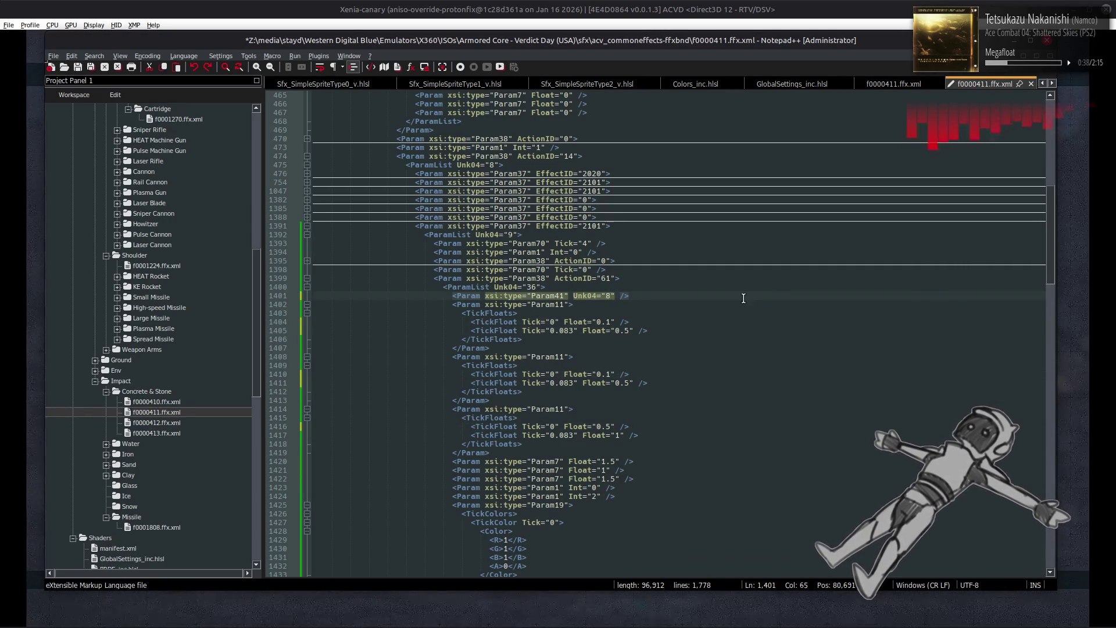
{"action": "type", "text": "1121"}
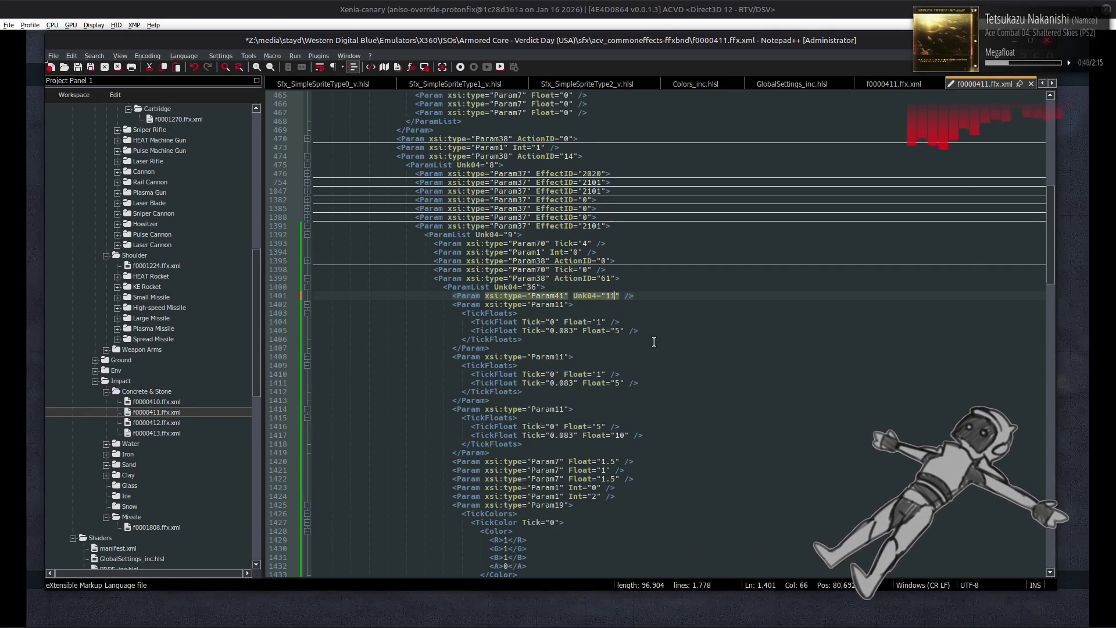
{"action": "key", "text": "ctrl+s"}
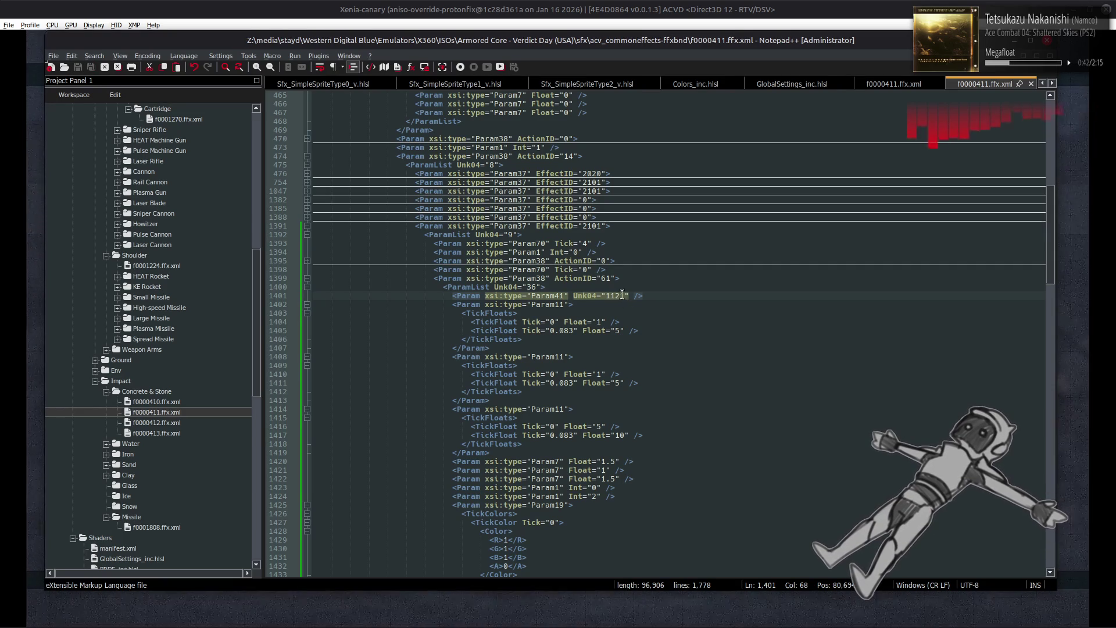
- Change the colour fade keyframe ticks to 33.33 and 40
{"action": "left_click", "coordinate": [590, 243]}
{"action": "type", "text": "0"}
{"action": "scroll", "coordinate": [593, 372], "scroll_direction": "down", "scroll_amount": 13}
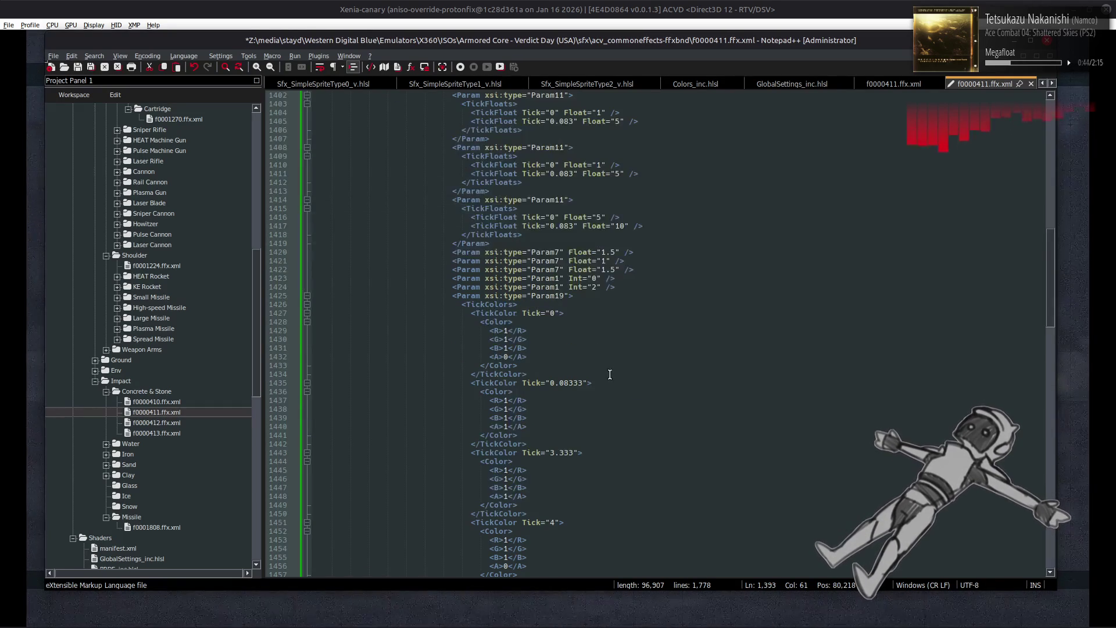
{"action": "left_click", "coordinate": [553, 393]}
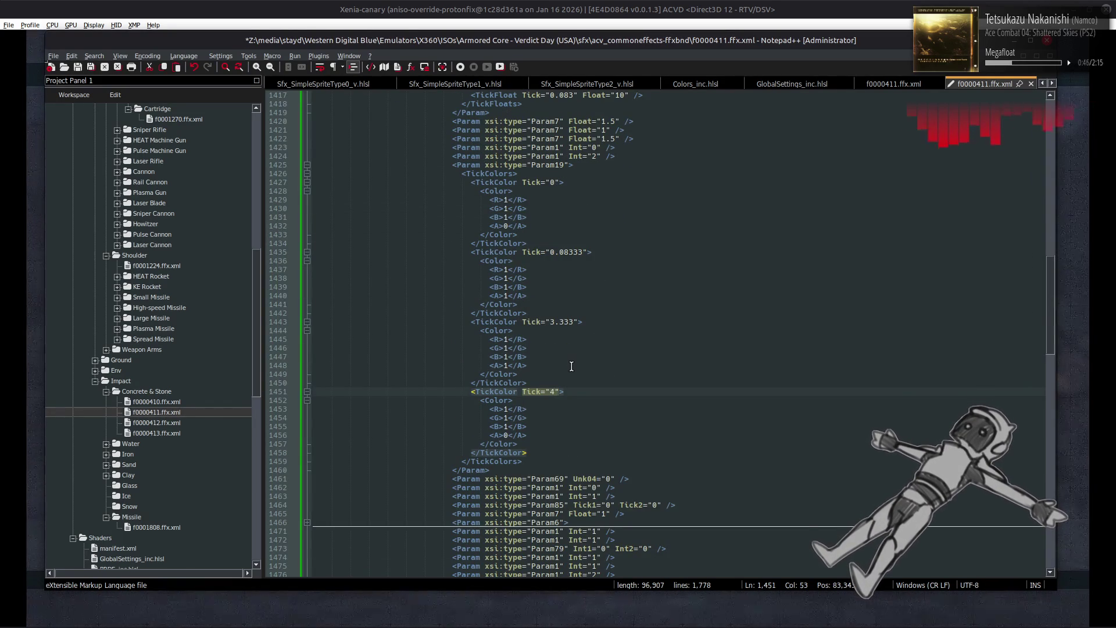
{"action": "type", "text": "0"}
{"action": "left_click", "coordinate": [558, 322]}
{"action": "key", "text": "BackSpace"}
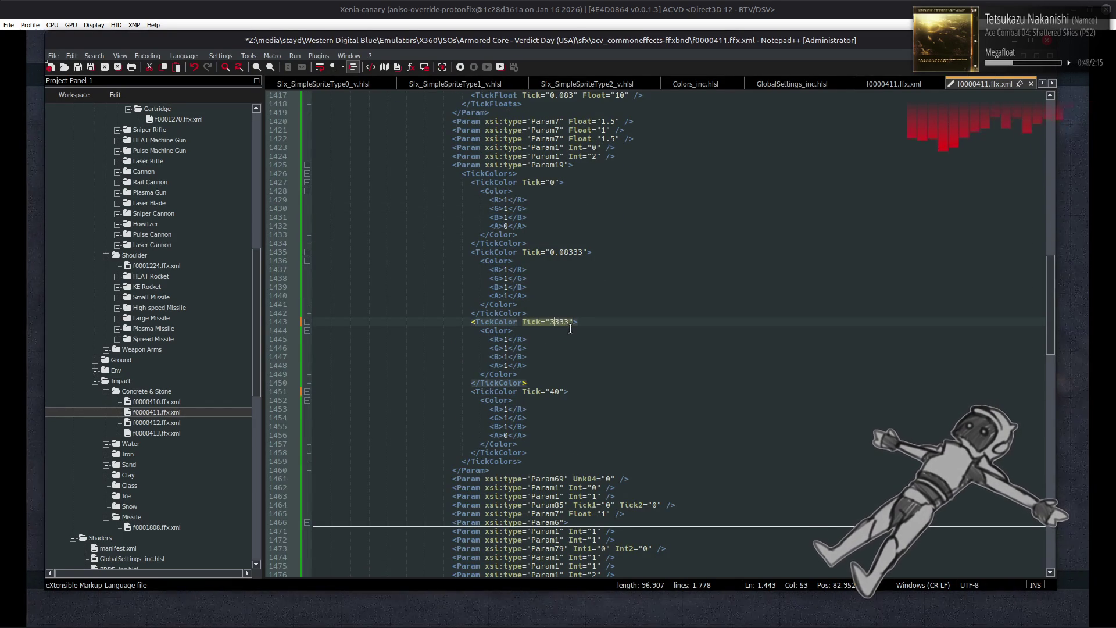
{"action": "type", "text": "."}
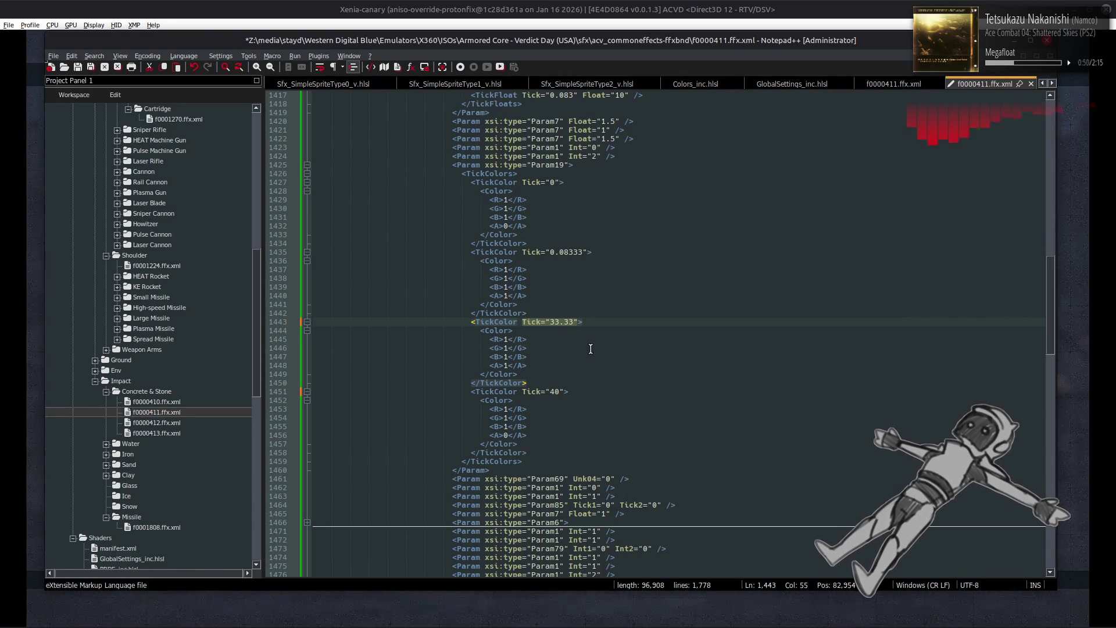
- Save f0000411.ffx.xml and switch back to the Nemo effects folder window
{"action": "scroll", "coordinate": [608, 360], "scroll_direction": "down", "scroll_amount": 8}
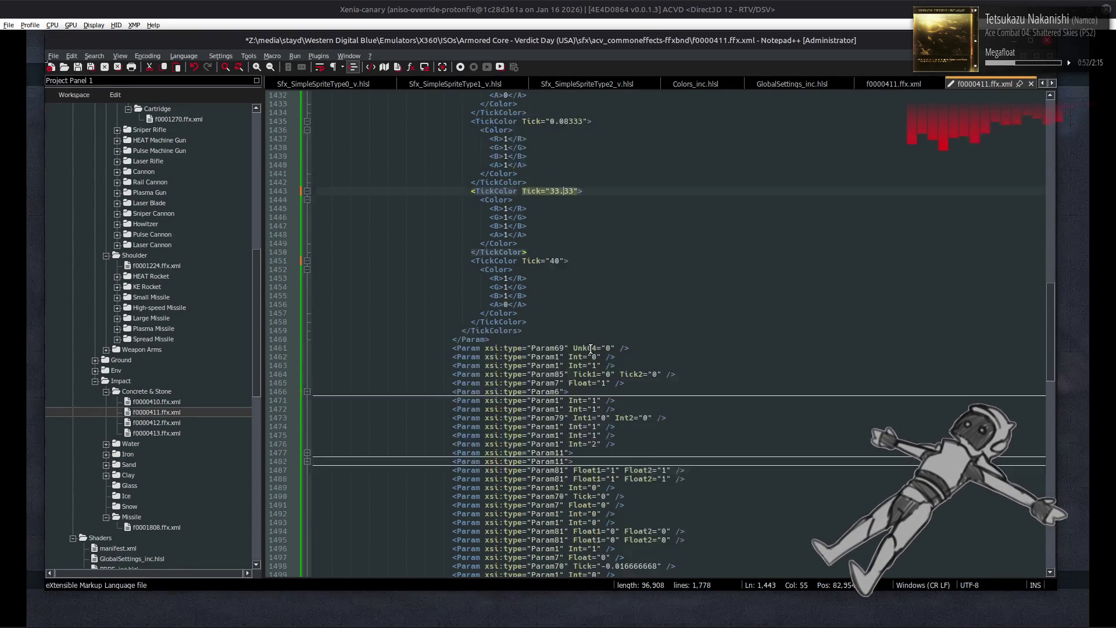
{"action": "scroll", "coordinate": [625, 361], "scroll_direction": "down", "scroll_amount": 1}
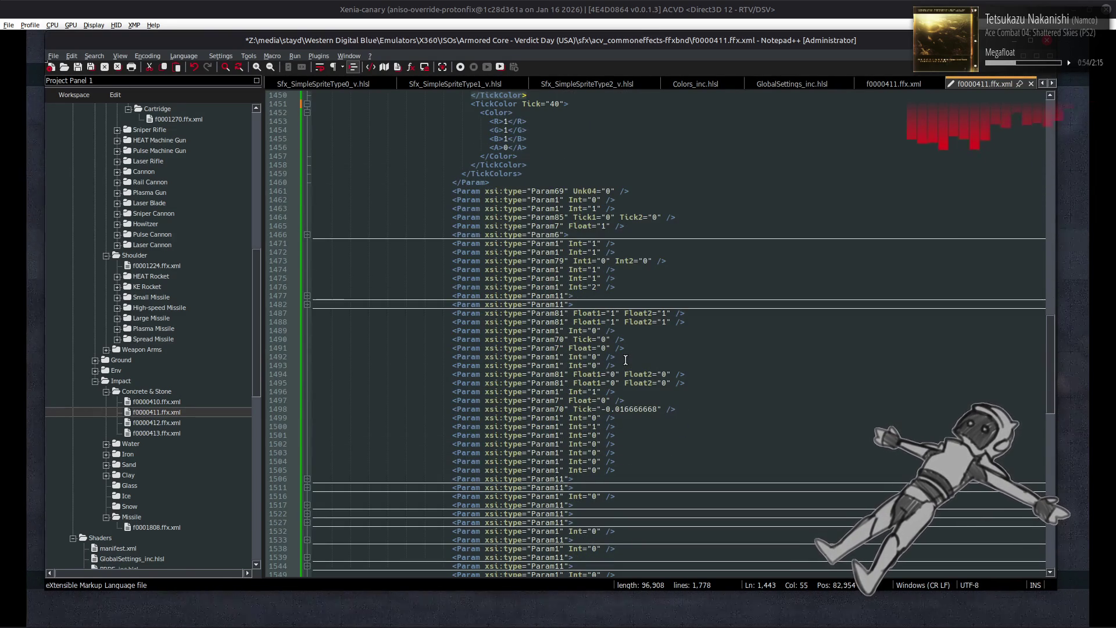
{"action": "key", "text": "ctrl+s"}
{"action": "scroll", "coordinate": [634, 377], "scroll_direction": "down", "scroll_amount": 6}
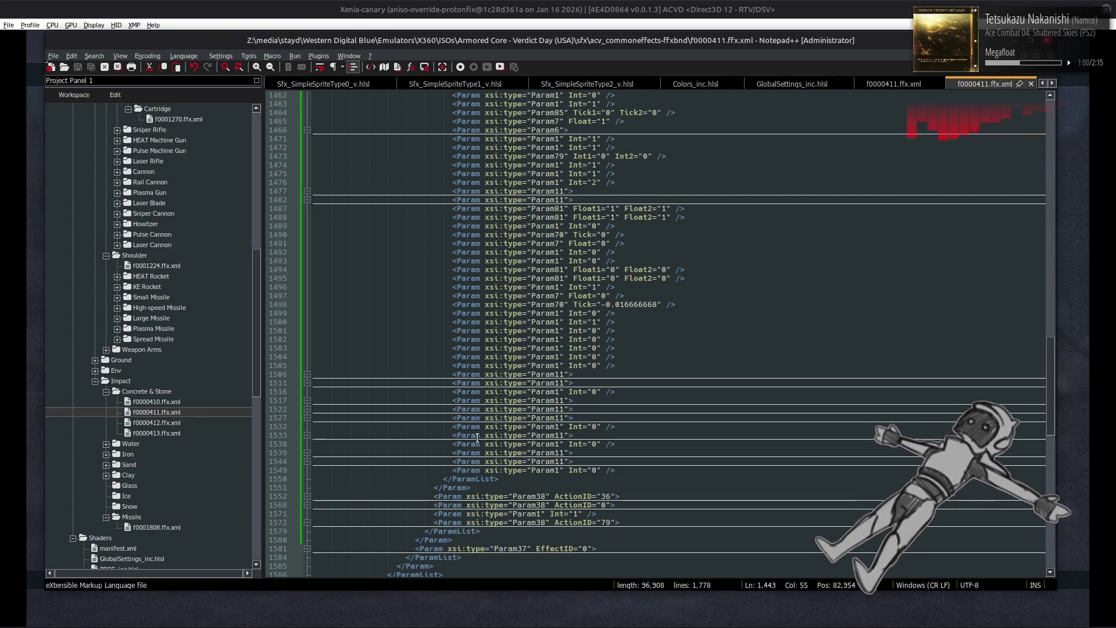
{"action": "key", "text": "alt+Tab"}
{"action": "key", "text": "Tab"}
{"action": "key", "text": "Tab"}
{"action": "key", "text": "Tab"}
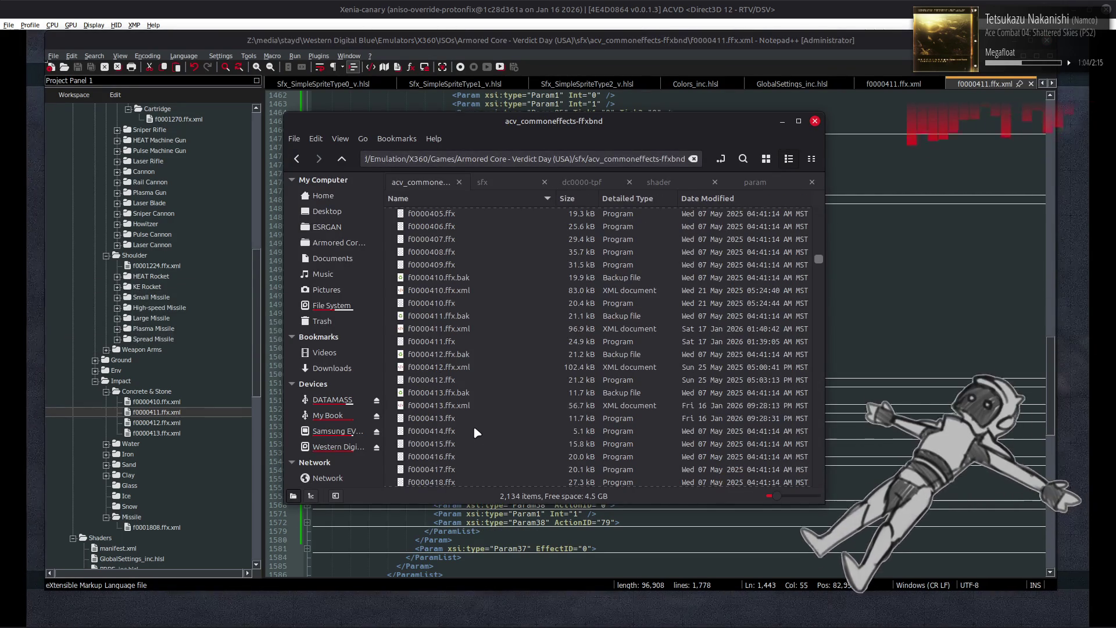
- Go back to the sfx folder and repack acv_commoneffects-ffxbnd with YabberExtended
{"action": "left_click", "coordinate": [461, 329]}
{"action": "right_click", "coordinate": [461, 329]}
{"action": "mouse_move", "coordinate": [499, 356]}
{"action": "left_click", "coordinate": [607, 508]}
{"action": "key", "text": "BackSpace"}
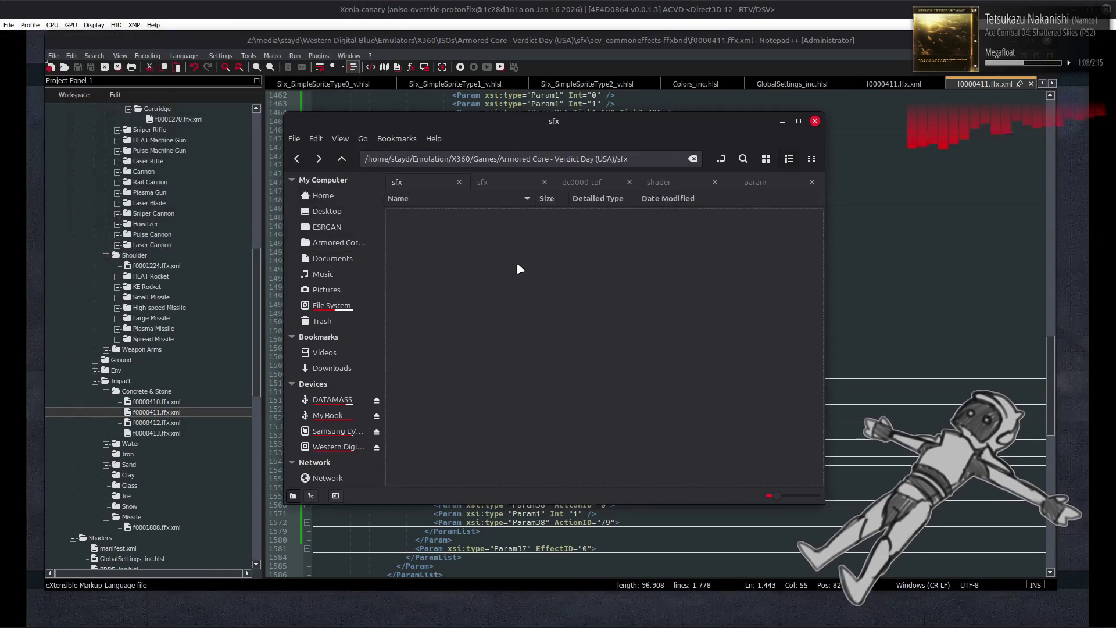
{"action": "right_click", "coordinate": [491, 219]}
{"action": "mouse_move", "coordinate": [581, 274]}
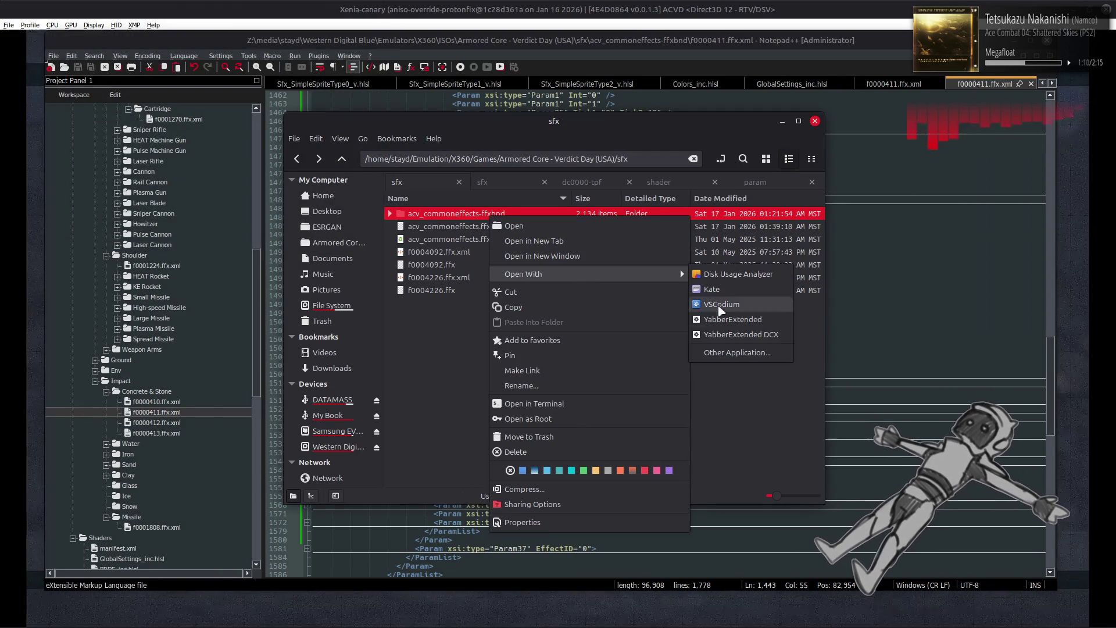
{"action": "left_click", "coordinate": [730, 317]}
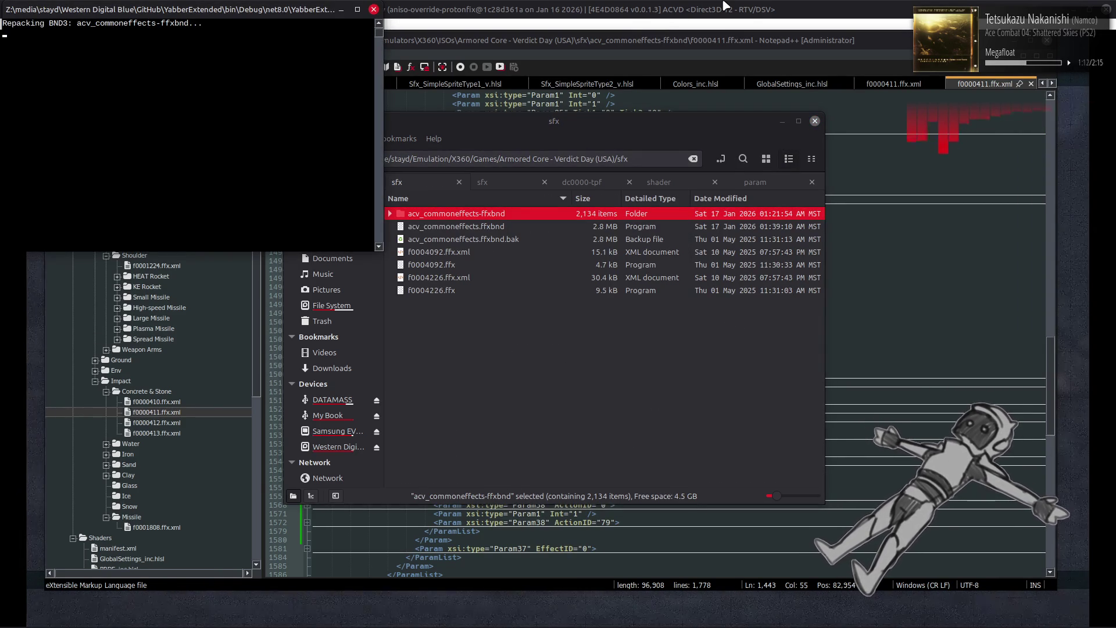
- In Xenia Canary, start and launch the AC test mission again
{"action": "left_click", "coordinate": [725, 6]}
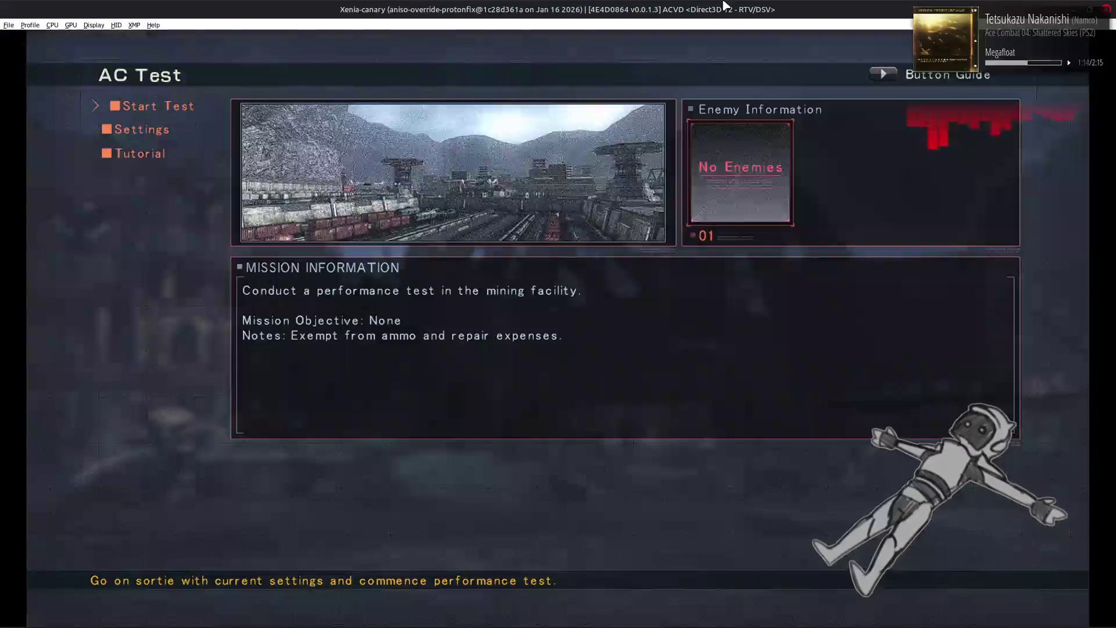
{"action": "key", "text": "Return"}
{"action": "key", "text": "Escape"}
{"action": "key", "text": "Return"}
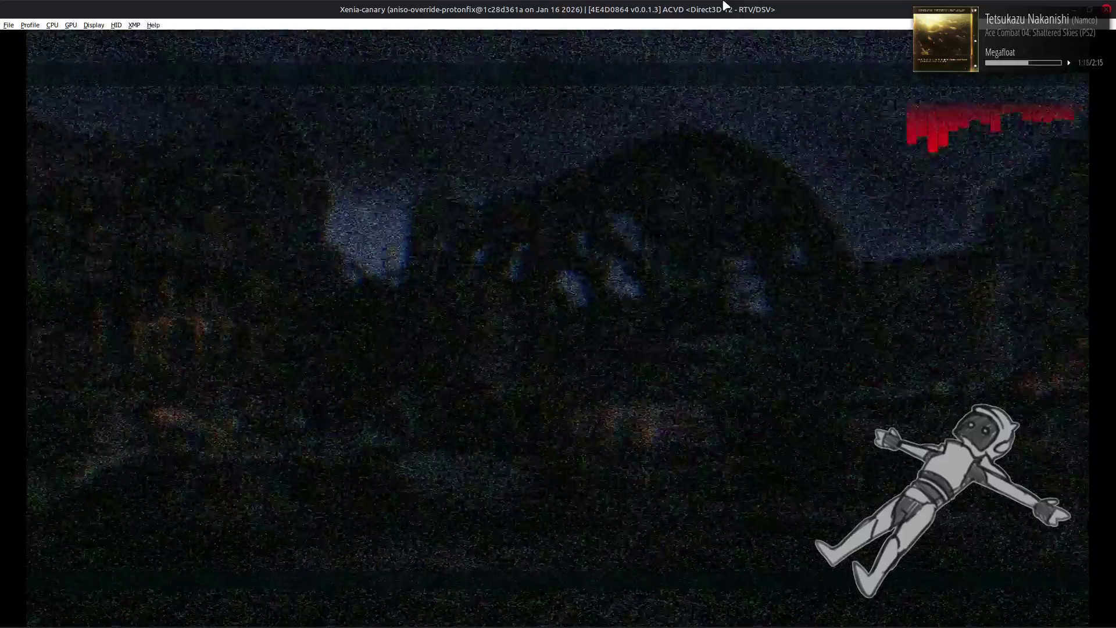
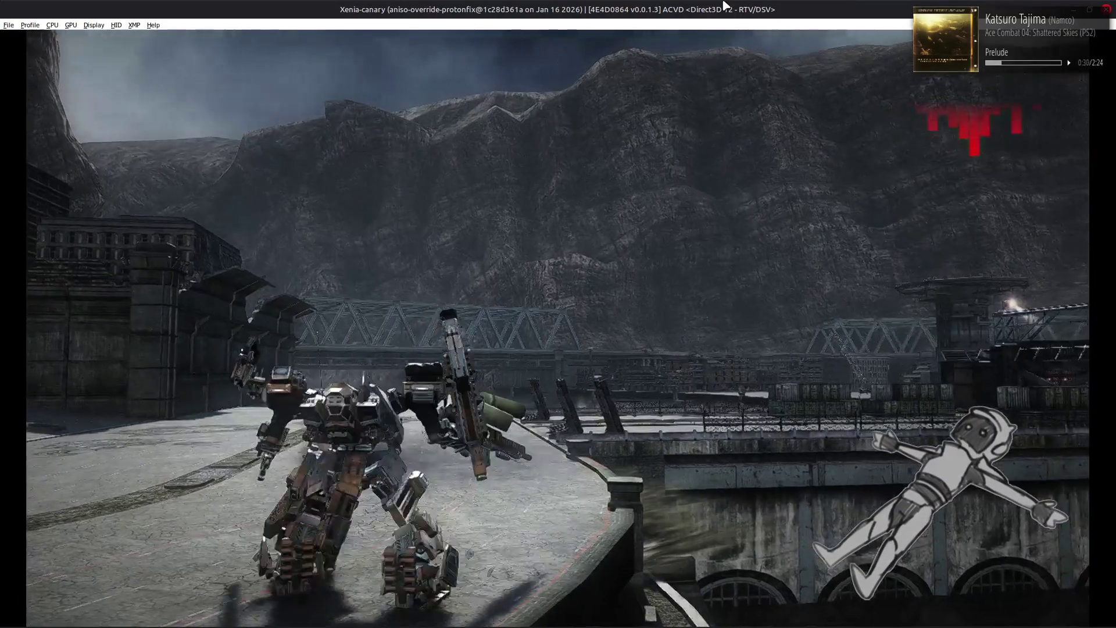
- Quit the running AC test and switch to f0000411.ffx.xml in Notepad++
{"action": "key", "text": "Escape"}
{"action": "key", "text": "Return"}
{"action": "key", "text": "Return"}
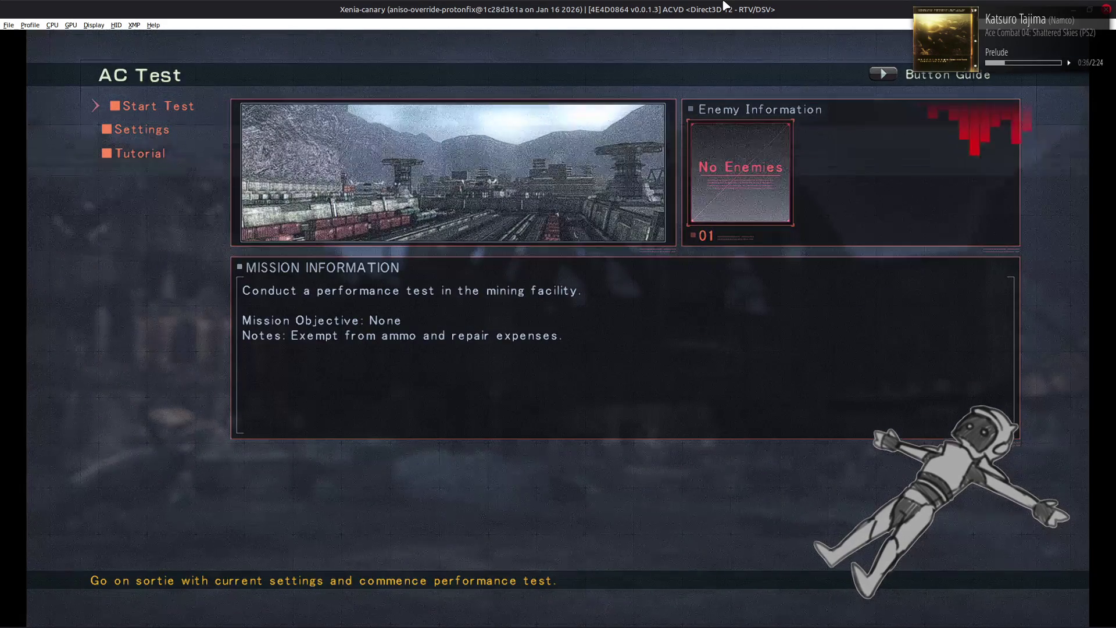
{"action": "key", "text": "alt+Tab"}
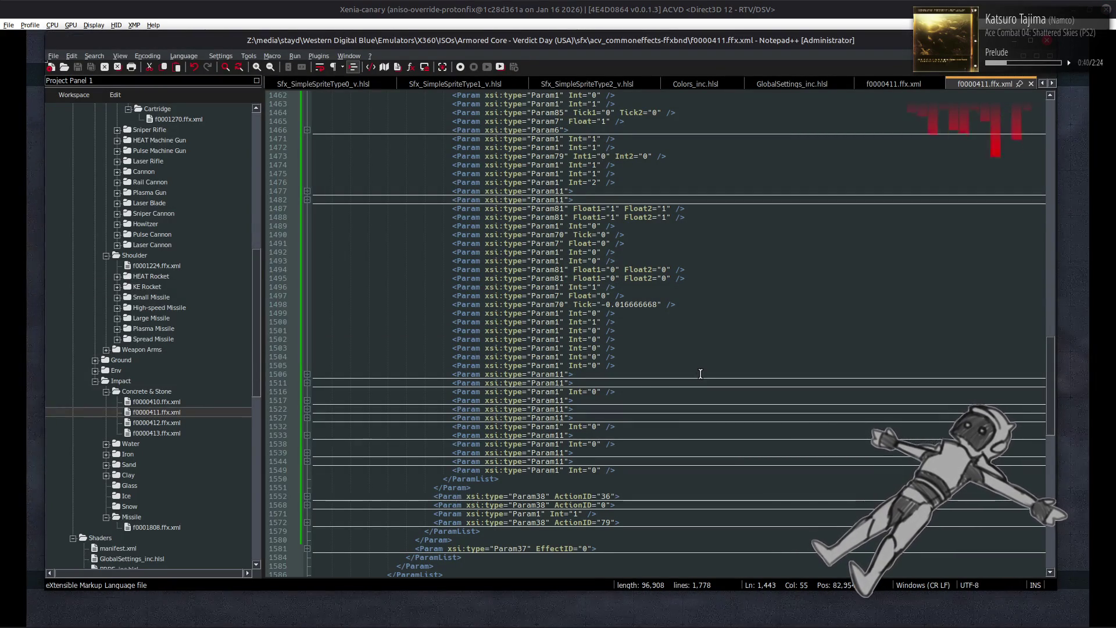
- Change line 1501's Int value from 0 to 1, then return to the effects folder
{"action": "double_click", "coordinate": [594, 330]}
{"action": "type", "text": "1"}
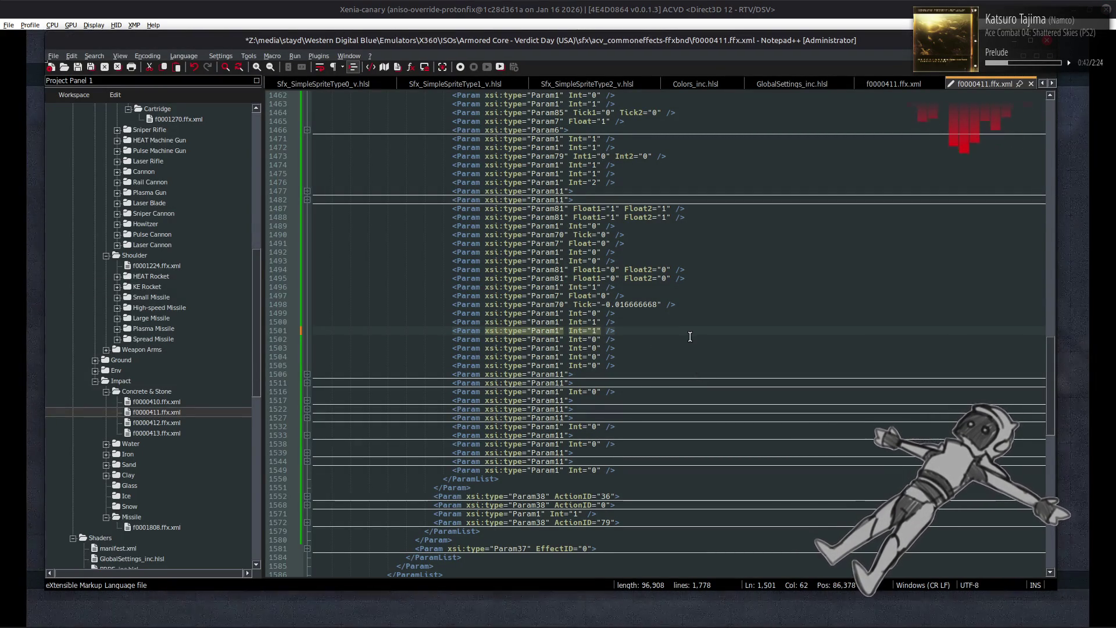
{"action": "key", "text": "alt+Tab"}
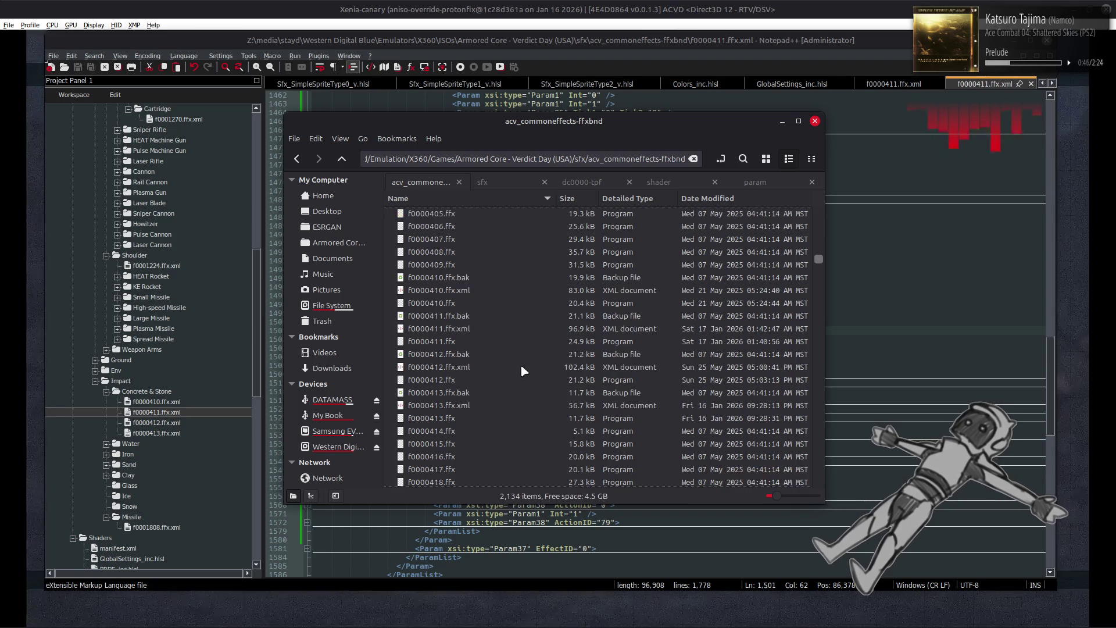
- Convert f0000411.ffx.xml back into an effect file with YabberExtended
{"action": "right_click", "coordinate": [463, 329]}
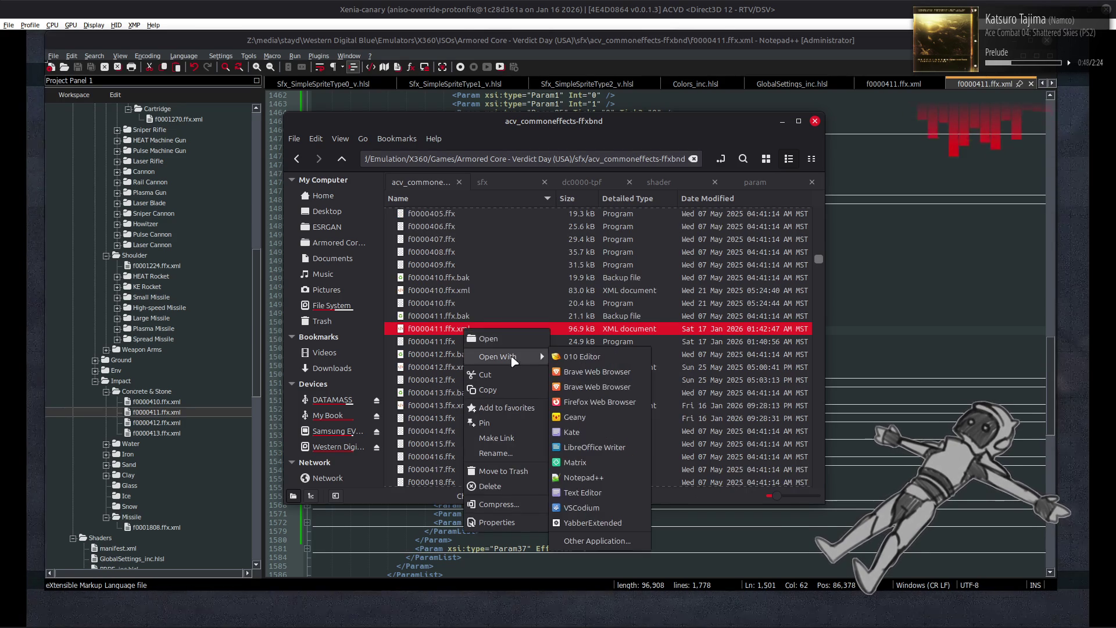
{"action": "mouse_move", "coordinate": [514, 357]}
{"action": "left_click", "coordinate": [613, 498]}
- Repack the acv_commoneffects-ffxbnd folder with YabberExtended and close the console
{"action": "key", "text": "alt+Up"}
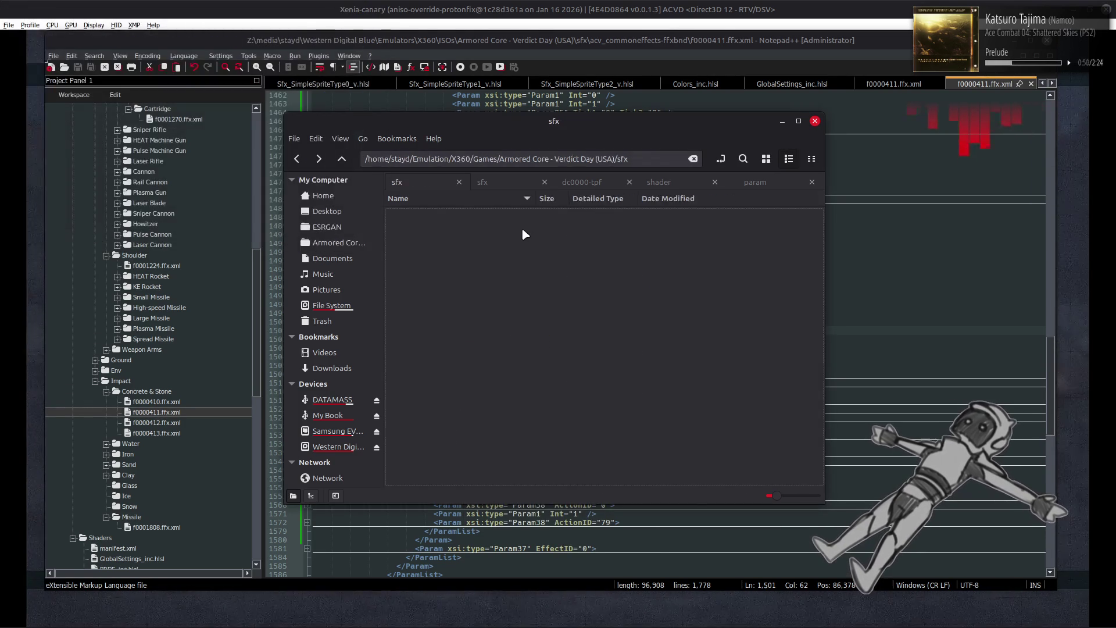
{"action": "right_click", "coordinate": [491, 226]}
{"action": "mouse_move", "coordinate": [582, 269]}
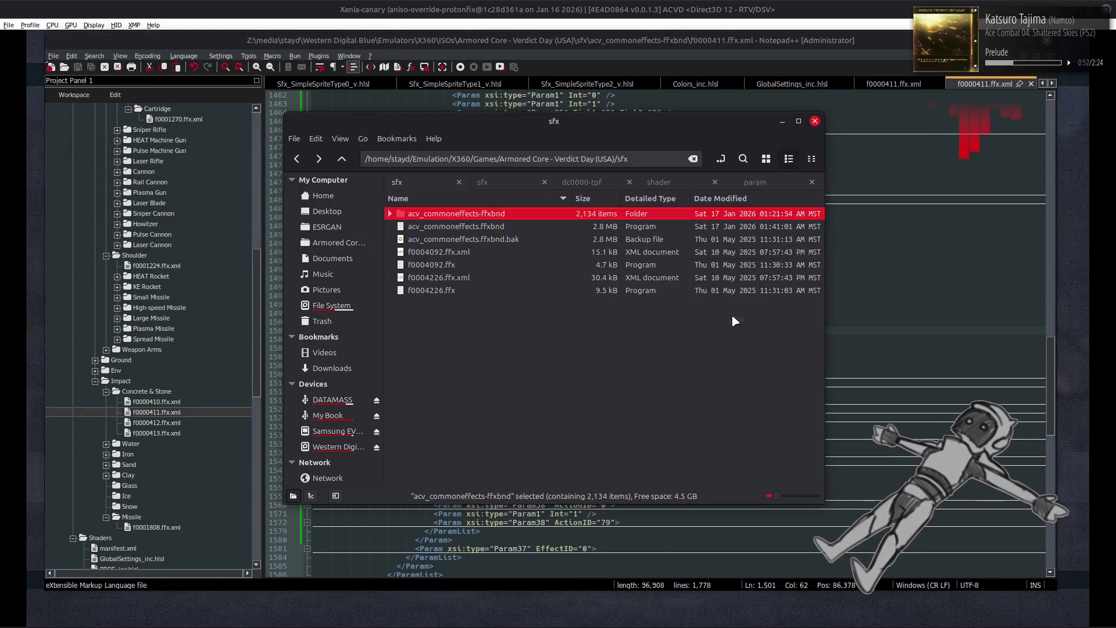
{"action": "left_click", "coordinate": [734, 317]}
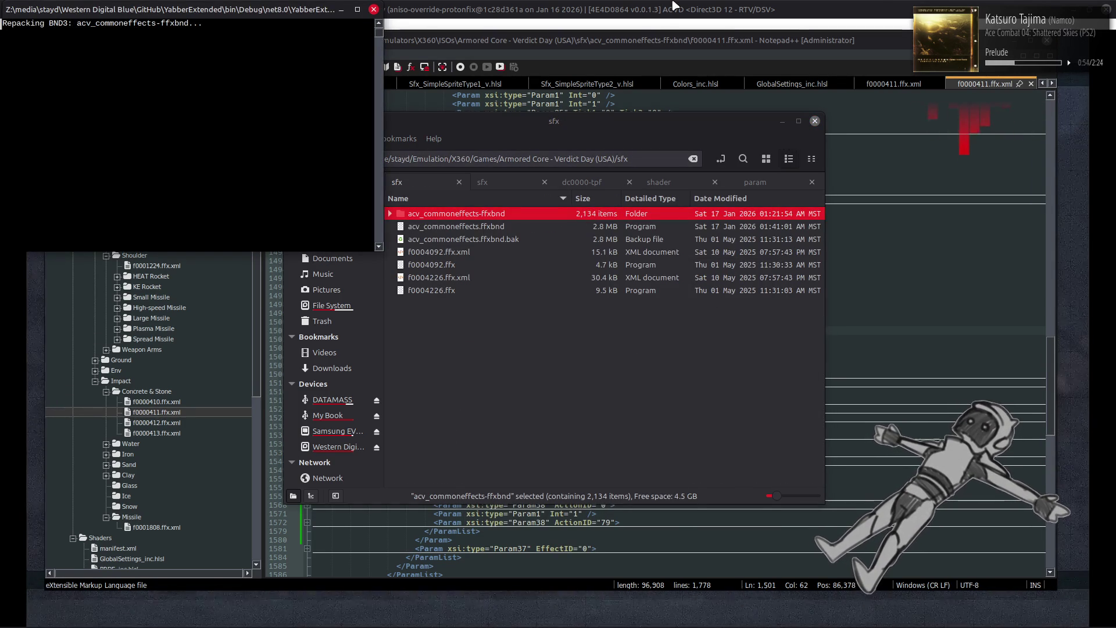
{"action": "left_click", "coordinate": [878, 5]}
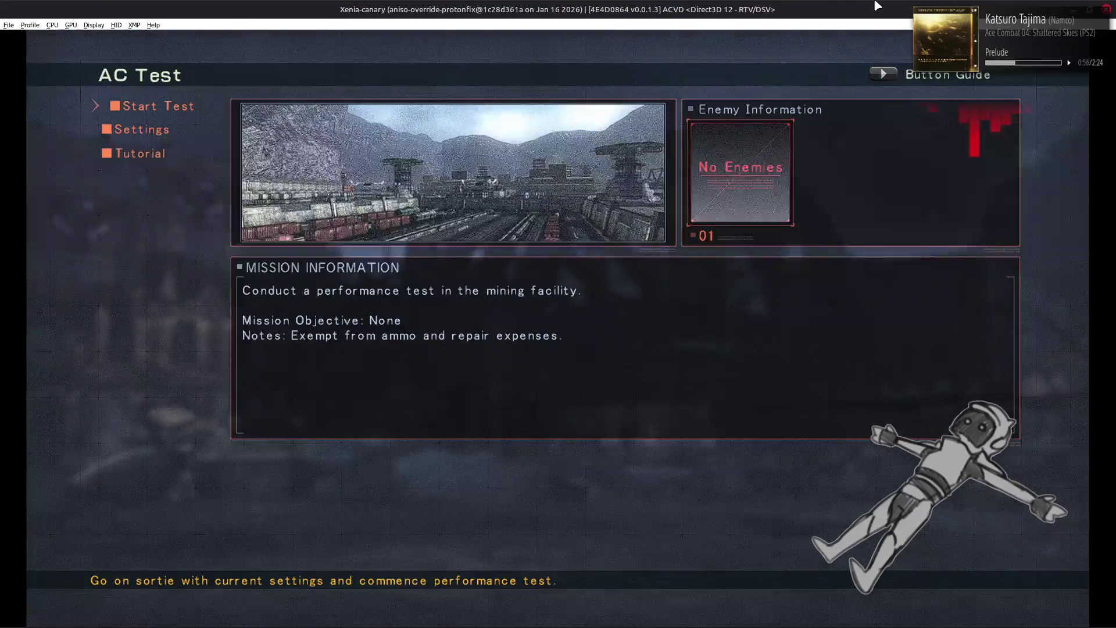
- Run an AC test sortie with the repacked effects, quit it, and switch to Blender's s1121 model
{"action": "key", "text": "Return"}
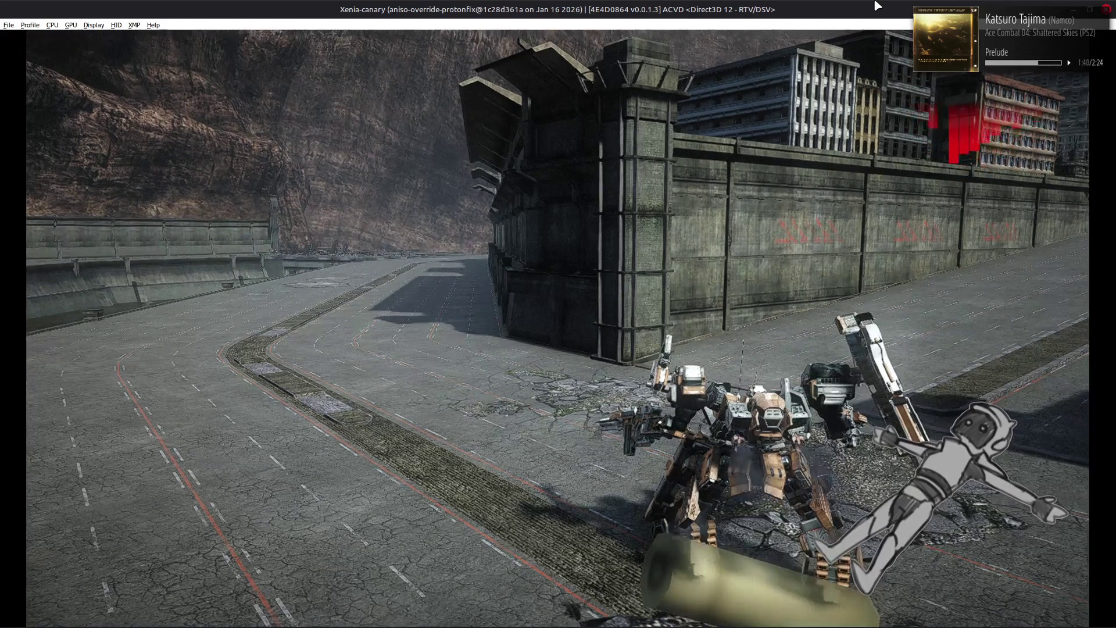
{"action": "key", "text": "Escape"}
{"action": "key", "text": "Down"}
{"action": "key", "text": "Return"}
{"action": "key", "text": "Escape"}
{"action": "key", "text": "Escape"}
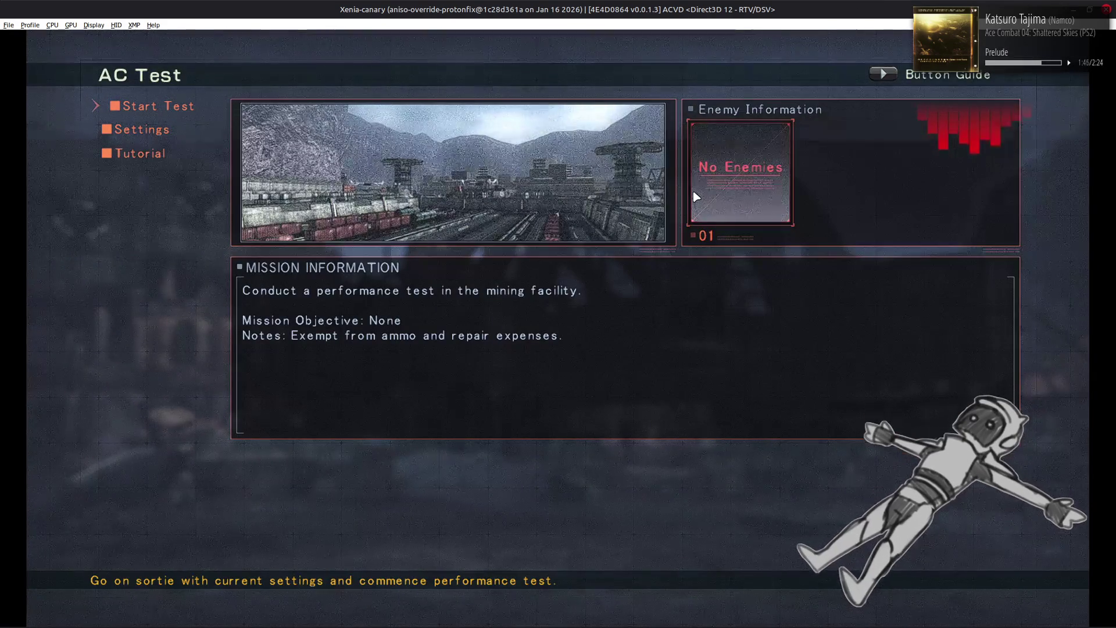
{"action": "key", "text": "alt+Tab"}
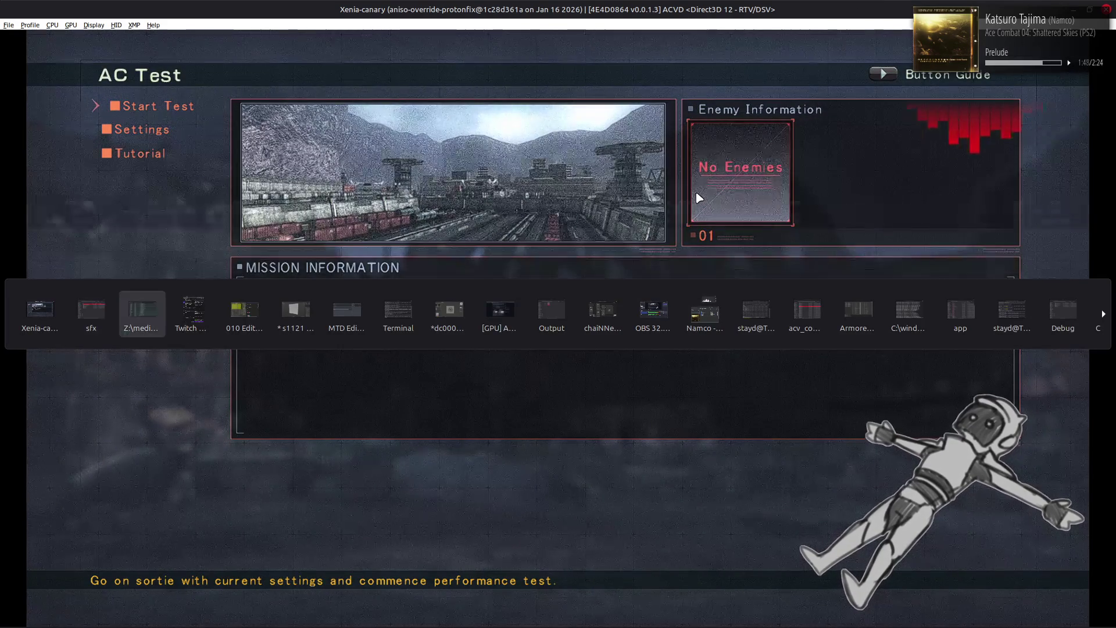
{"action": "key", "text": "Tab"}
{"action": "key", "text": "Tab"}
{"action": "key", "text": "Tab"}
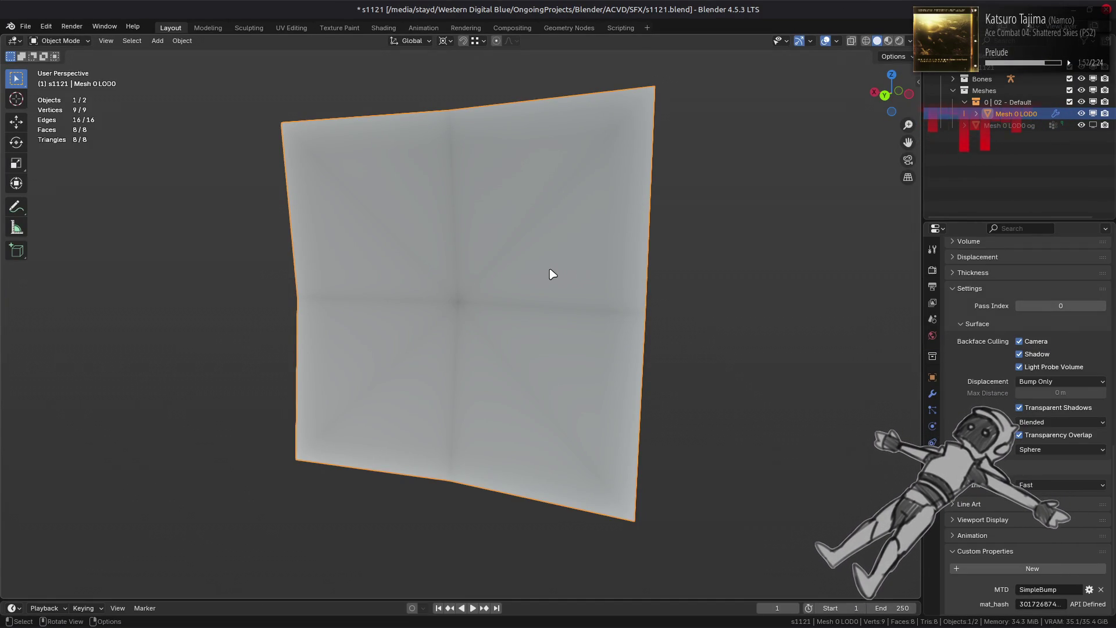
- Fill the mesh's outer boundary loop with a face and triangulate it, then undo
{"action": "key", "text": "Tab"}
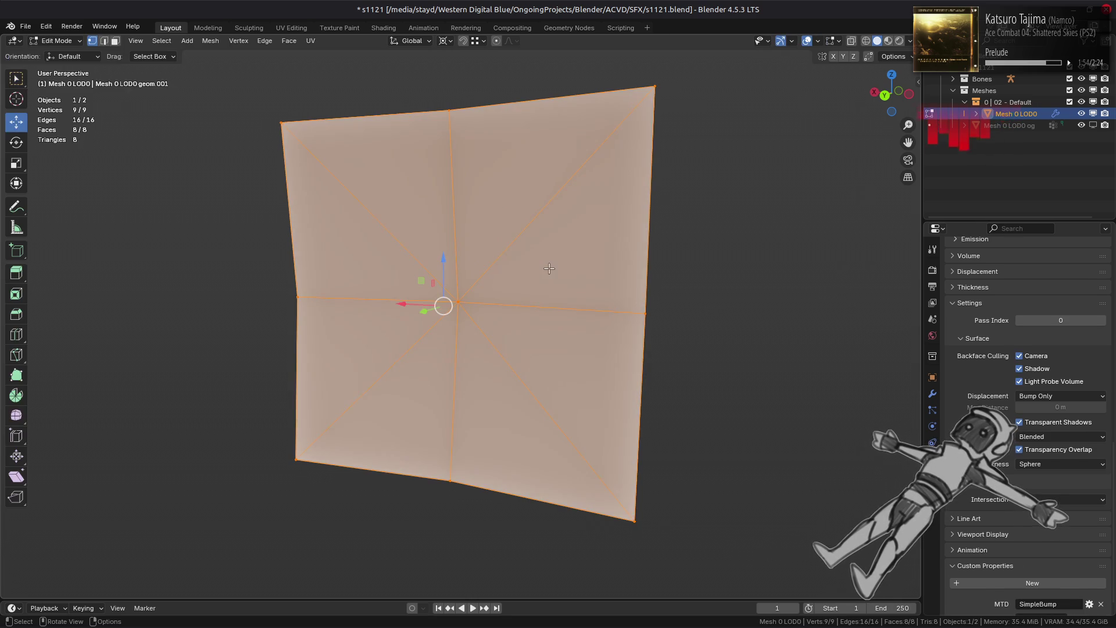
{"action": "key", "text": "alt+a"}
{"action": "left_click", "coordinate": [497, 108], "text": "alt"}
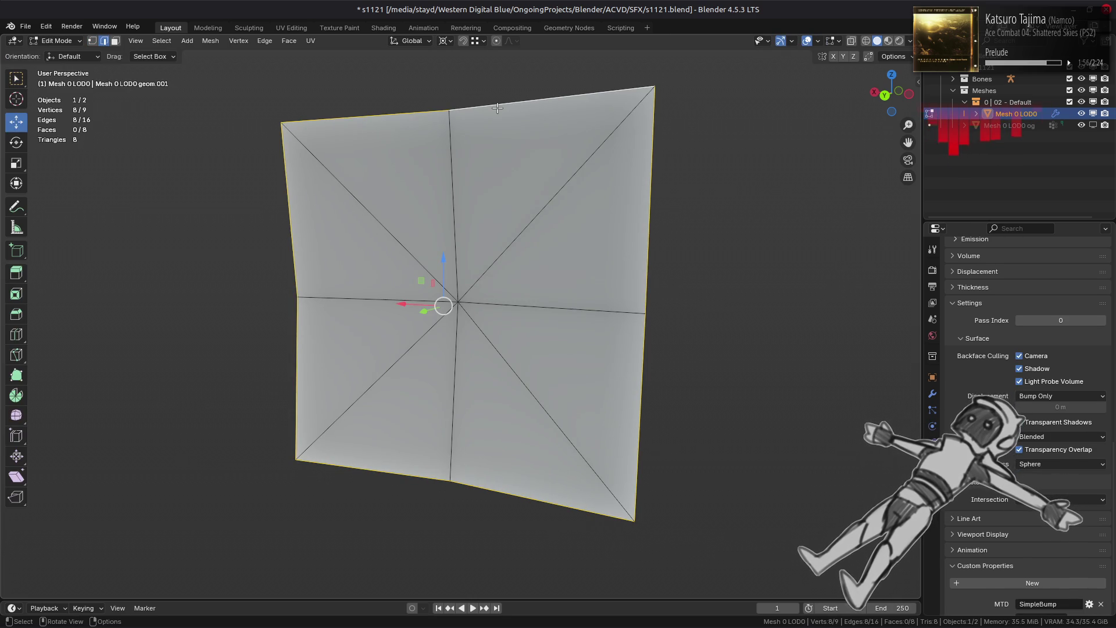
{"action": "key", "text": "f"}
{"action": "mouse_move", "coordinate": [587, 239]}
{"action": "middle_mouse_down"}
{"action": "mouse_move", "coordinate": [524, 261]}
{"action": "mouse_move", "coordinate": [447, 262]}
{"action": "mouse_move", "coordinate": [502, 251]}
{"action": "middle_mouse_up"}
{"action": "left_click", "coordinate": [290, 43]}
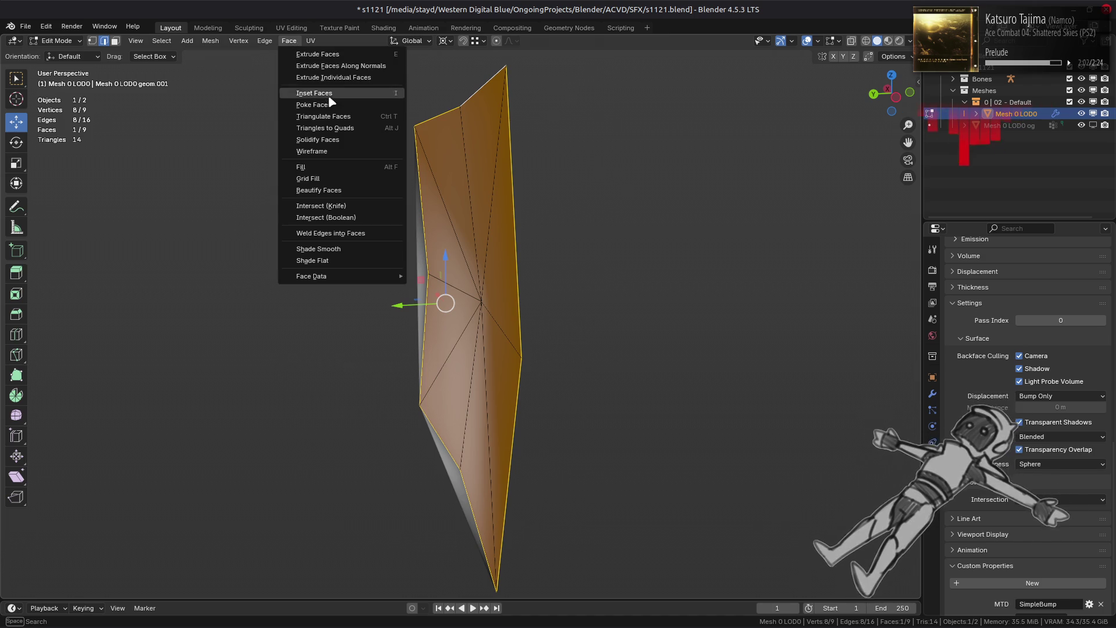
{"action": "left_click", "coordinate": [335, 118]}
{"action": "mouse_move", "coordinate": [374, 257]}
{"action": "middle_mouse_down"}
{"action": "mouse_move", "coordinate": [332, 271]}
{"action": "mouse_move", "coordinate": [308, 246]}
{"action": "mouse_move", "coordinate": [342, 257]}
{"action": "mouse_move", "coordinate": [264, 267]}
{"action": "mouse_move", "coordinate": [304, 277]}
{"action": "middle_mouse_up"}
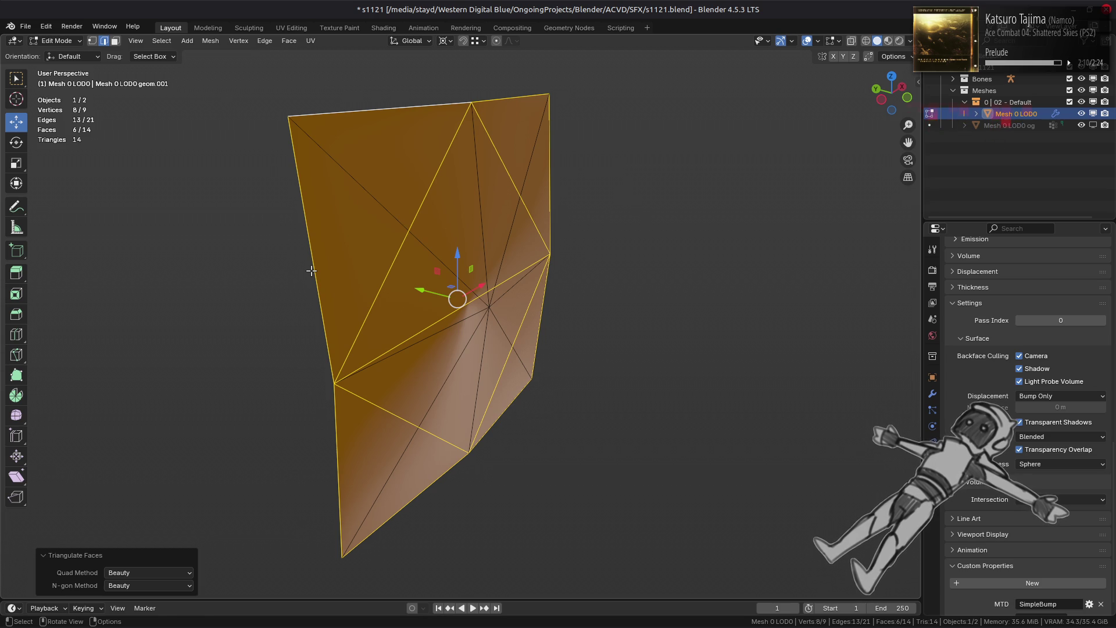
{"action": "key", "text": "ctrl+z"}
{"action": "key", "text": "ctrl+z"}
- Mark the boundary edges sharp, then fill and triangulate the boundary into a new face
{"action": "right_click", "coordinate": [277, 303]}
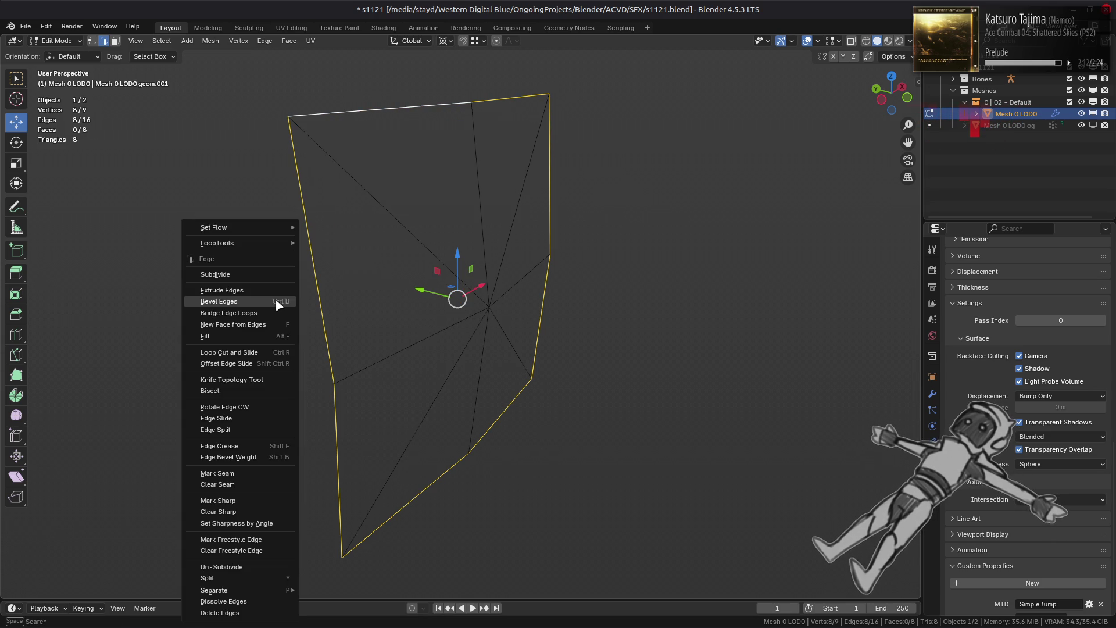
{"action": "left_click", "coordinate": [245, 500]}
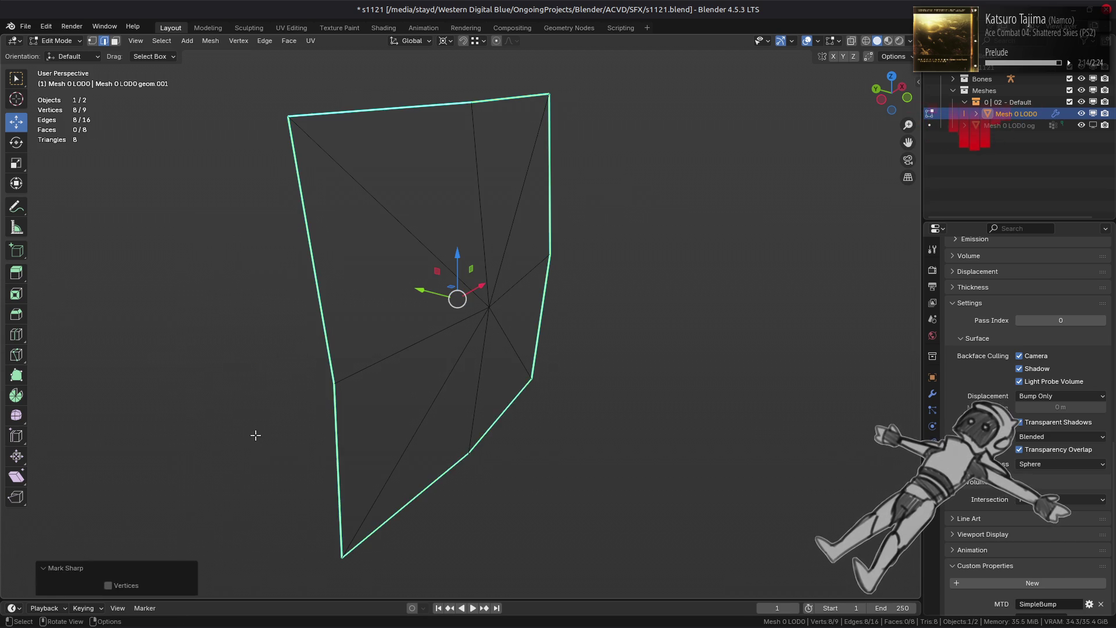
{"action": "key", "text": "f"}
{"action": "key", "text": "3"}
{"action": "left_click", "coordinate": [289, 41]}
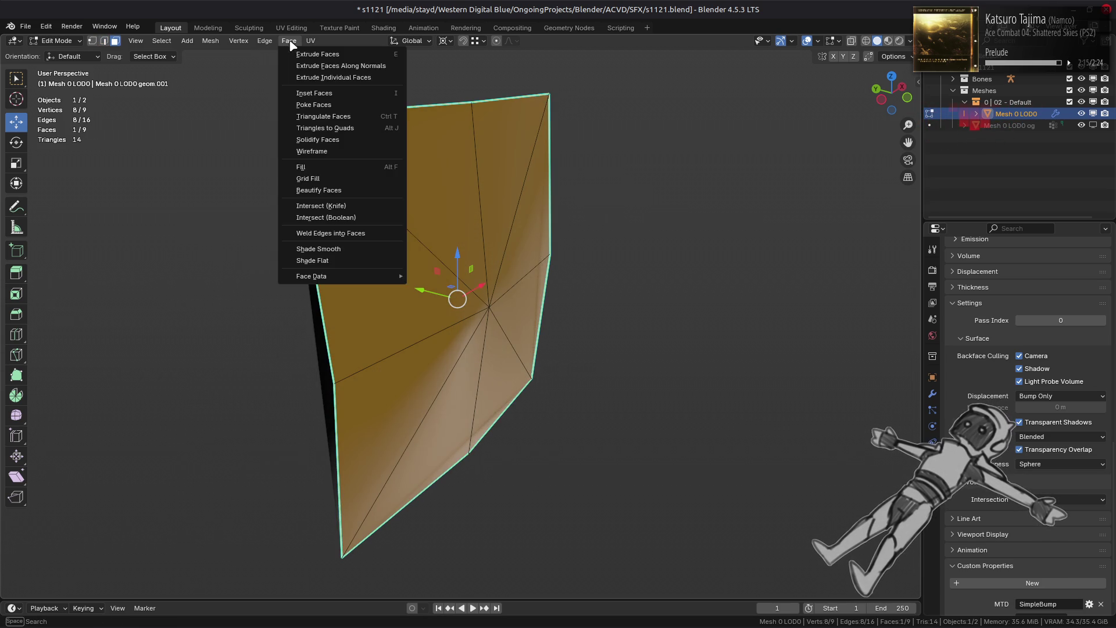
{"action": "left_click", "coordinate": [322, 117]}
{"action": "left_click", "coordinate": [279, 214]}
{"action": "middle_click_drag", "start_coordinate": [259, 225], "coordinate": [210, 217]}
- Make the WeightedNormal modifier keep sharp edges and shade the whole mesh smooth
{"action": "left_click", "coordinate": [932, 395]}
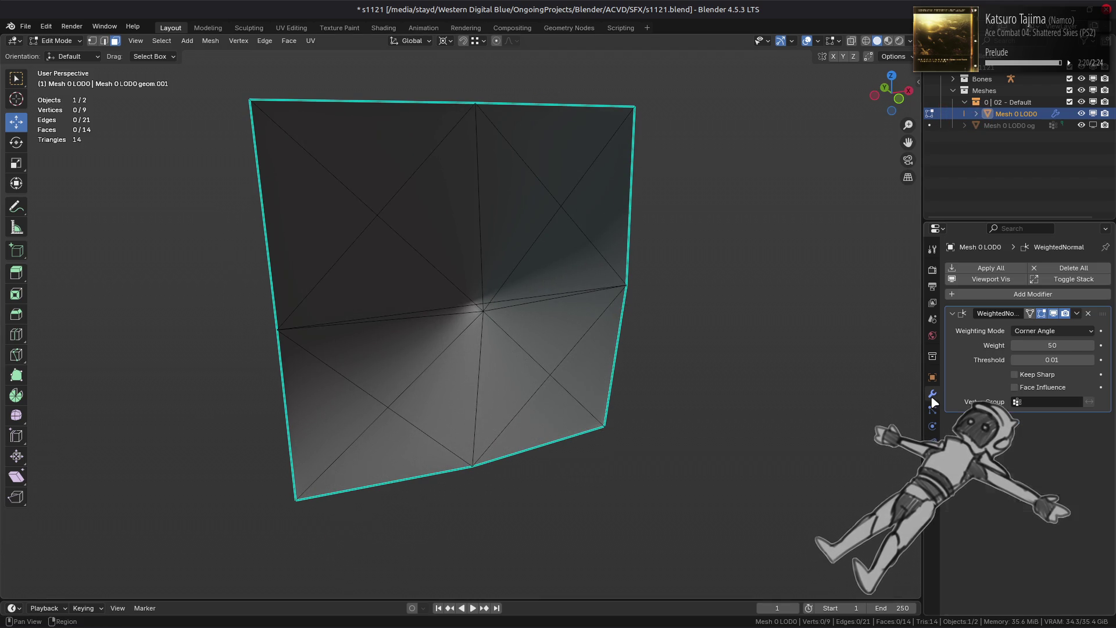
{"action": "left_click", "coordinate": [1014, 374]}
{"action": "middle_click_drag", "start_coordinate": [430, 279], "coordinate": [487, 283]}
{"action": "key", "text": "Tab"}
{"action": "key", "text": "Tab"}
{"action": "key", "text": "a"}
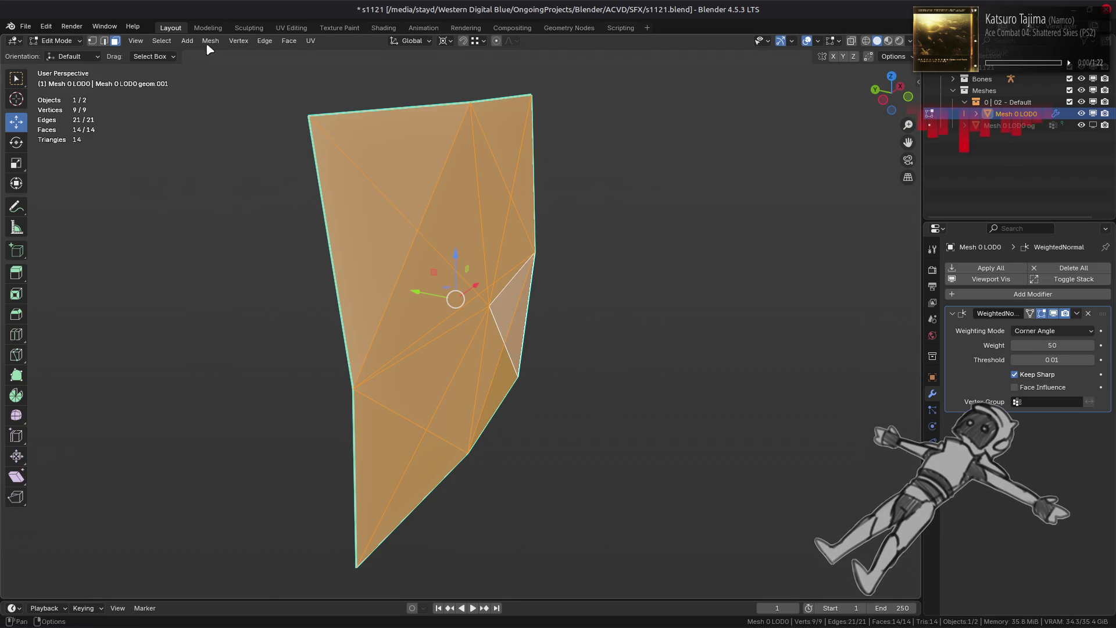
{"action": "left_click", "coordinate": [211, 40]}
{"action": "mouse_move", "coordinate": [310, 250]}
{"action": "left_click", "coordinate": [363, 248]}
{"action": "left_click", "coordinate": [324, 248]}
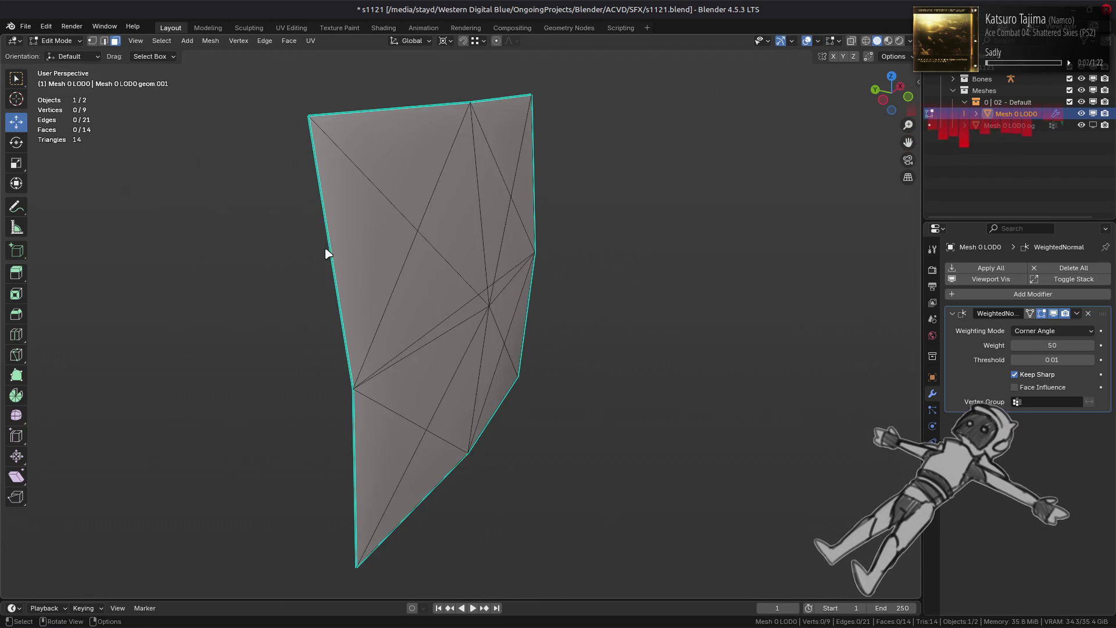
{"action": "key", "text": "Tab"}
- Save the blend file and apply the WeightedNormal modifier to the mesh
{"action": "mouse_move", "coordinate": [246, 261]}
{"action": "middle_mouse_down"}
{"action": "mouse_move", "coordinate": [224, 235]}
{"action": "mouse_move", "coordinate": [139, 249]}
{"action": "mouse_move", "coordinate": [514, 243]}
{"action": "mouse_move", "coordinate": [414, 232]}
{"action": "mouse_move", "coordinate": [548, 239]}
{"action": "mouse_move", "coordinate": [463, 235]}
{"action": "middle_mouse_up"}
{"action": "key", "text": "Tab"}
{"action": "key", "text": "Tab"}
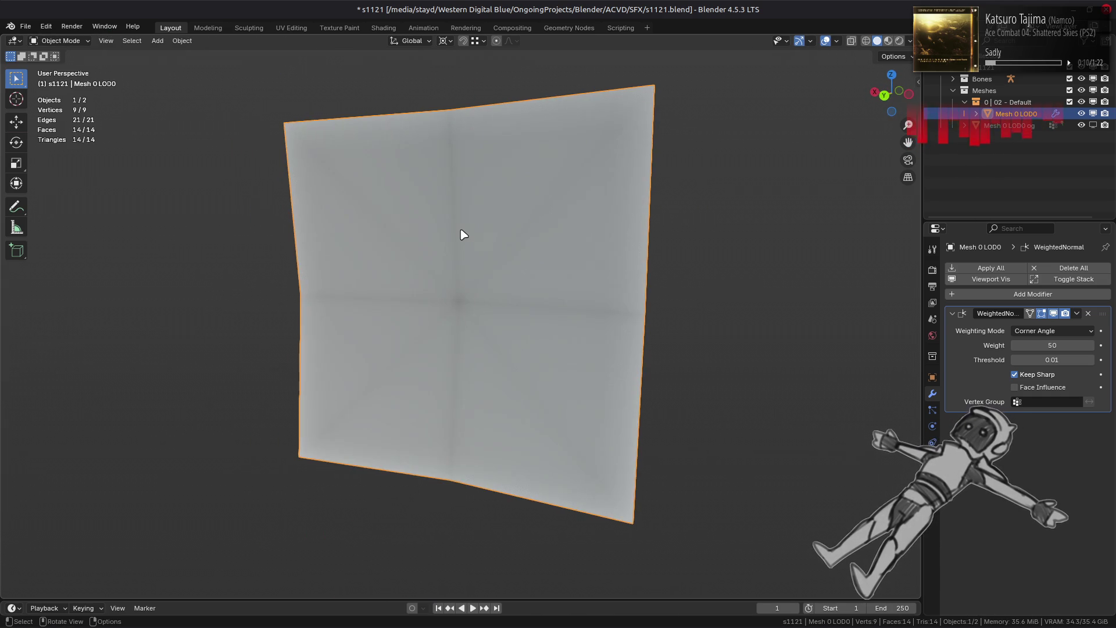
{"action": "key", "text": "ctrl+s"}
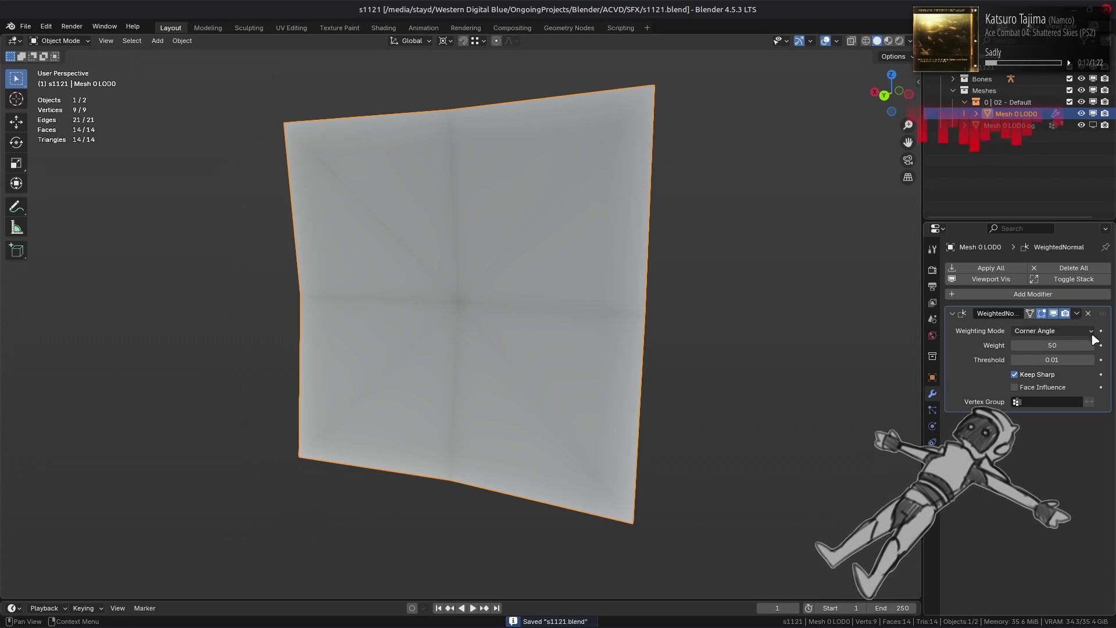
{"action": "left_click", "coordinate": [1079, 313]}
{"action": "left_click", "coordinate": [1074, 329]}
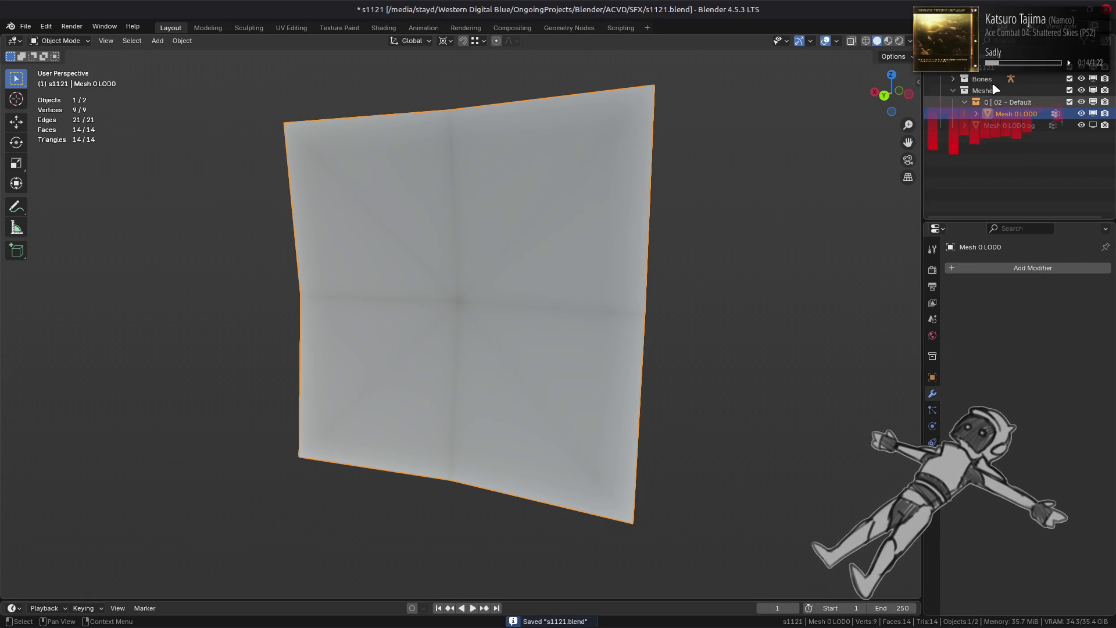
{"action": "left_click", "coordinate": [989, 141]}
- Export the s1121 collection to s1121.flver and save the blend file
{"action": "left_click", "coordinate": [932, 357]}
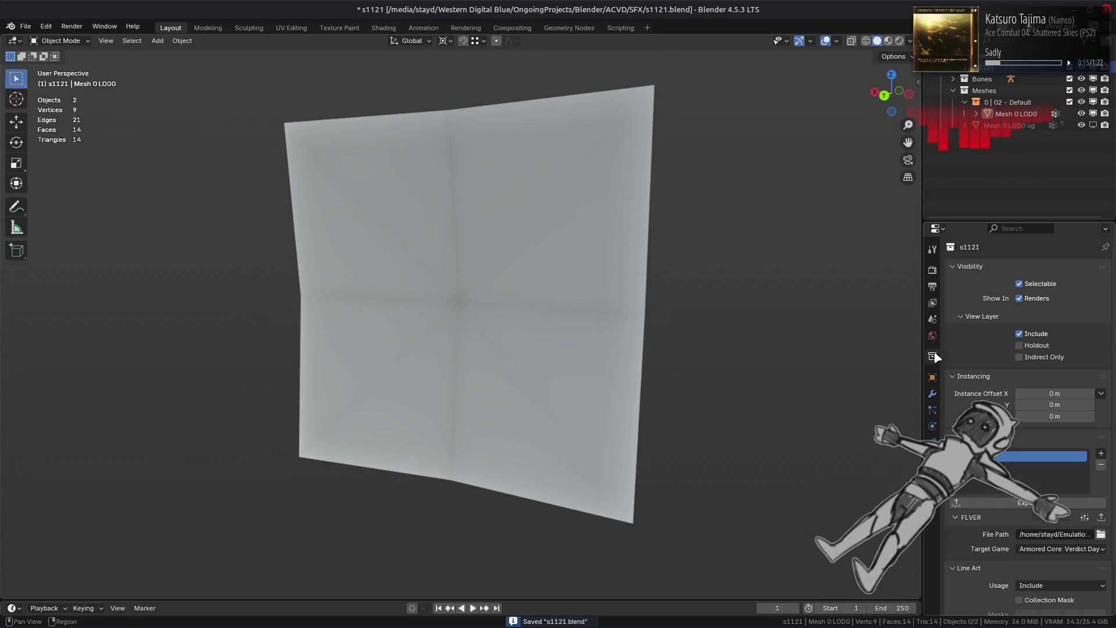
{"action": "left_click", "coordinate": [1102, 518]}
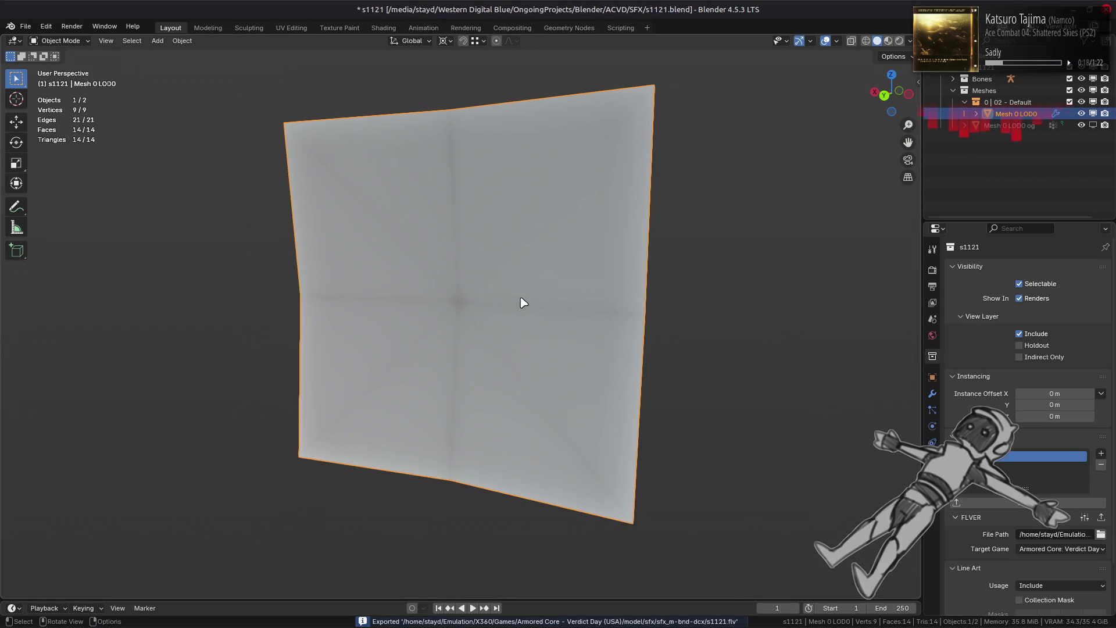
{"action": "key", "text": "alt+a"}
{"action": "key", "text": "ctrl+s"}
- Repack the sfx_m-bnd-dcx folder with the repacking tool in Nemo
{"action": "key", "text": "alt+Tab"}
{"action": "key", "text": "alt+Tab"}
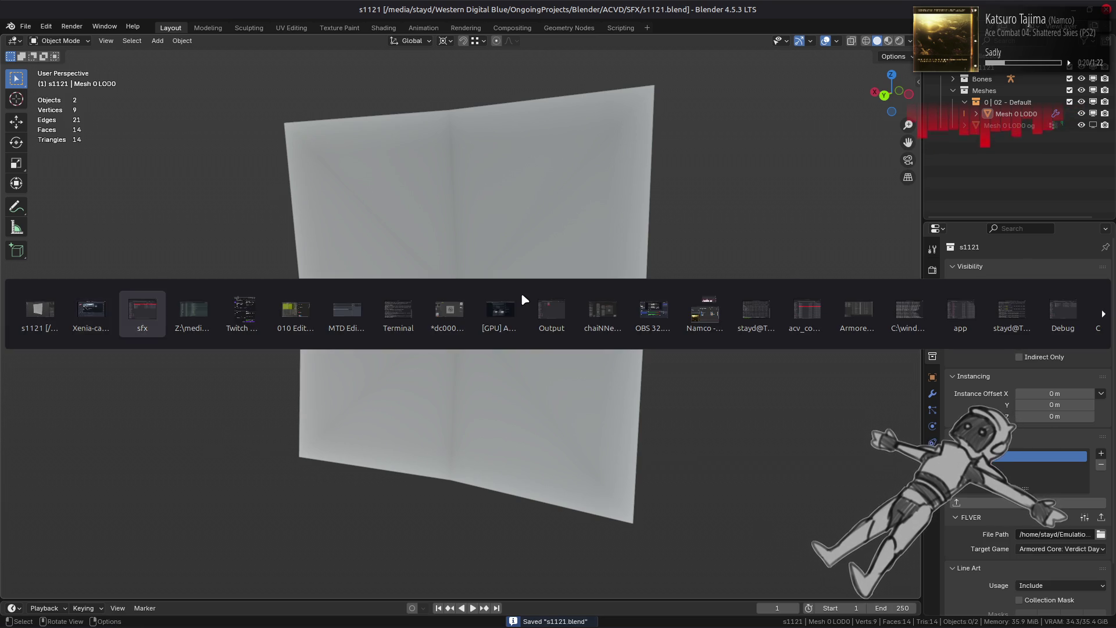
{"action": "key", "text": "Down"}
{"action": "key", "text": "Down"}
{"action": "key", "text": "Down"}
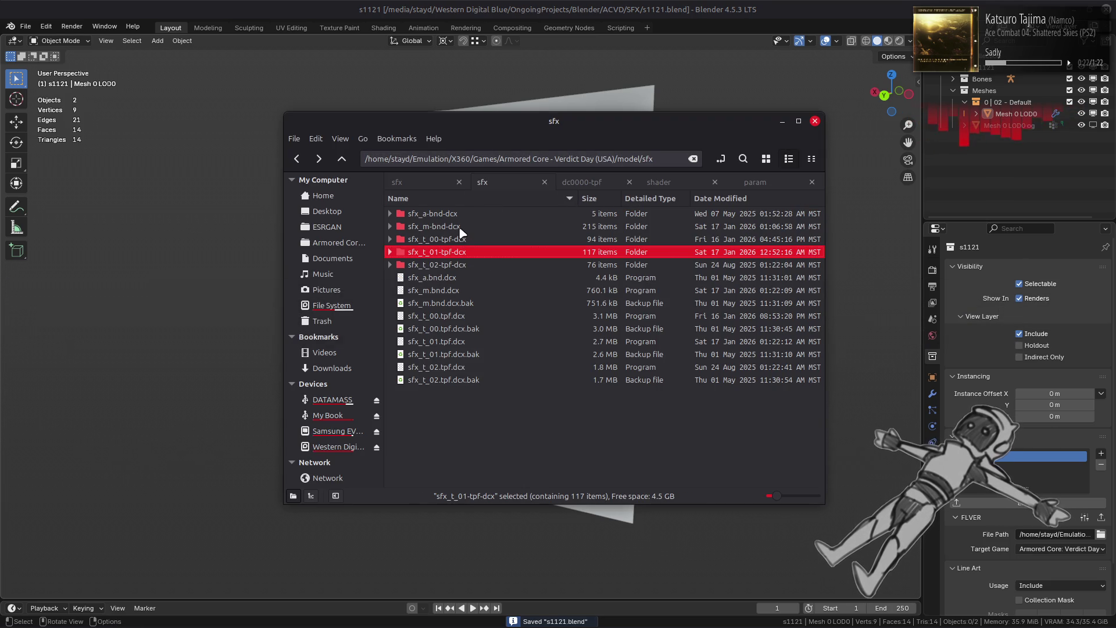
{"action": "left_click", "coordinate": [460, 227]}
{"action": "right_click", "coordinate": [462, 230]}
{"action": "mouse_move", "coordinate": [639, 286]}
{"action": "left_click", "coordinate": [706, 343]}
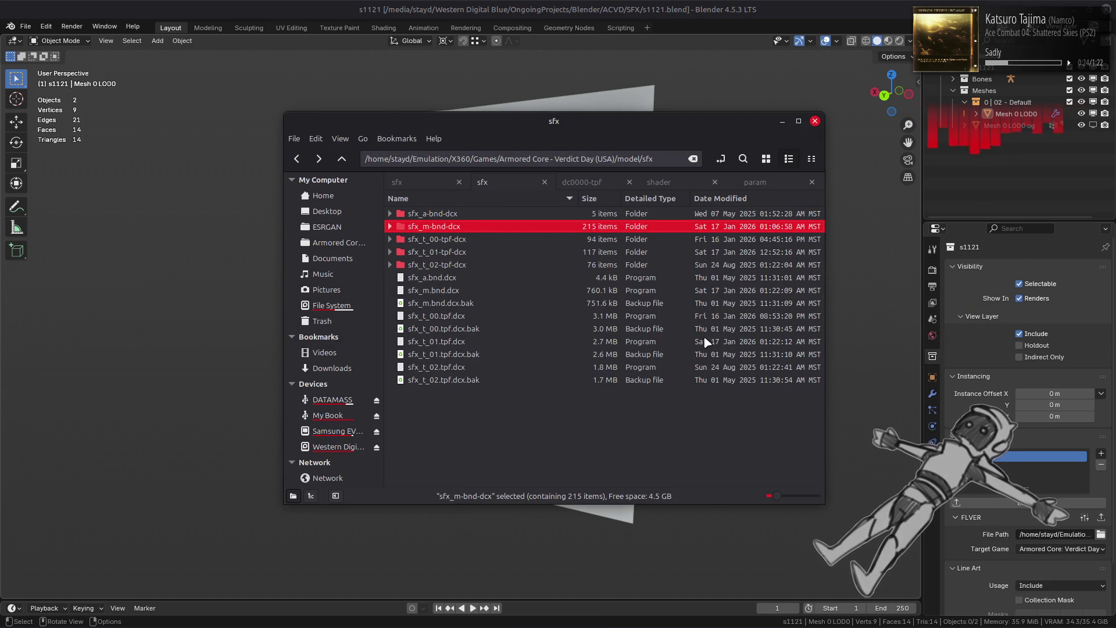
- Back in Xenia-canary, start a new AC test sortie
{"action": "key", "text": "alt+Tab"}
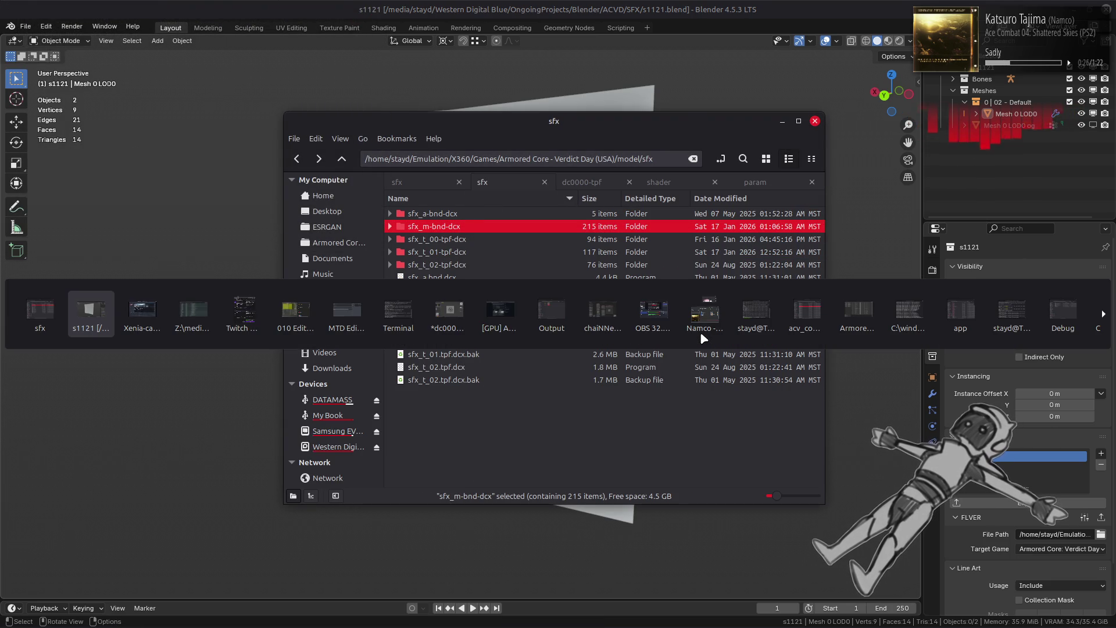
{"action": "key", "text": "alt+Tab"}
{"action": "key", "text": "Return"}
{"action": "key", "text": "Return"}
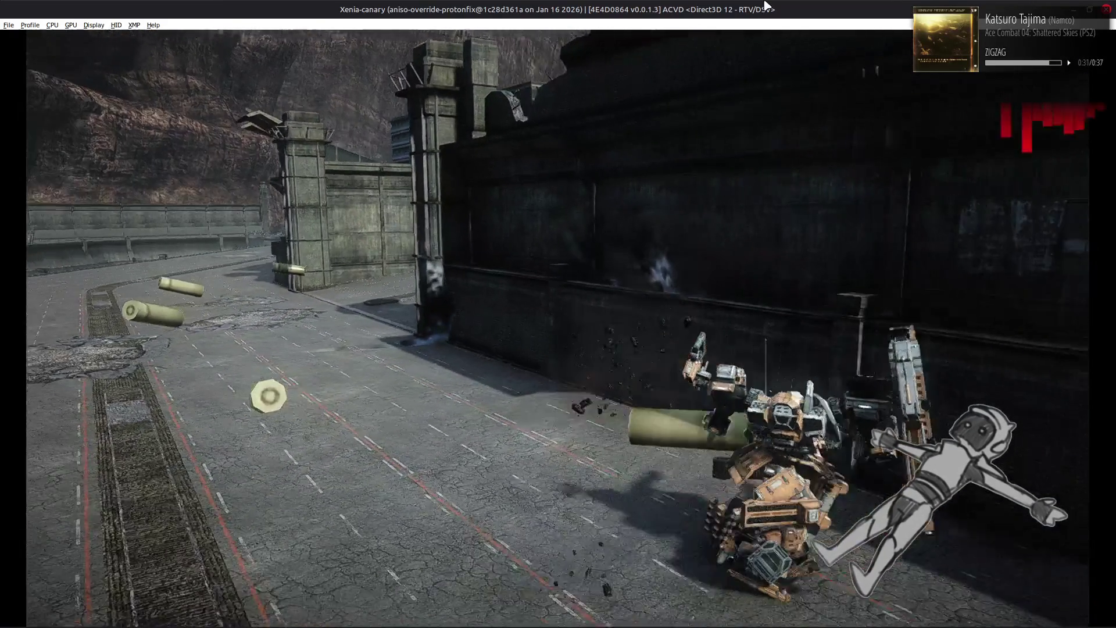
- After watching the new impact mesh, quit the AC test and cycle via Notepad++ to Blender
{"action": "key", "text": "Escape"}
{"action": "key", "text": "Return"}
{"action": "key", "text": "Escape"}
{"action": "key", "text": "Escape"}
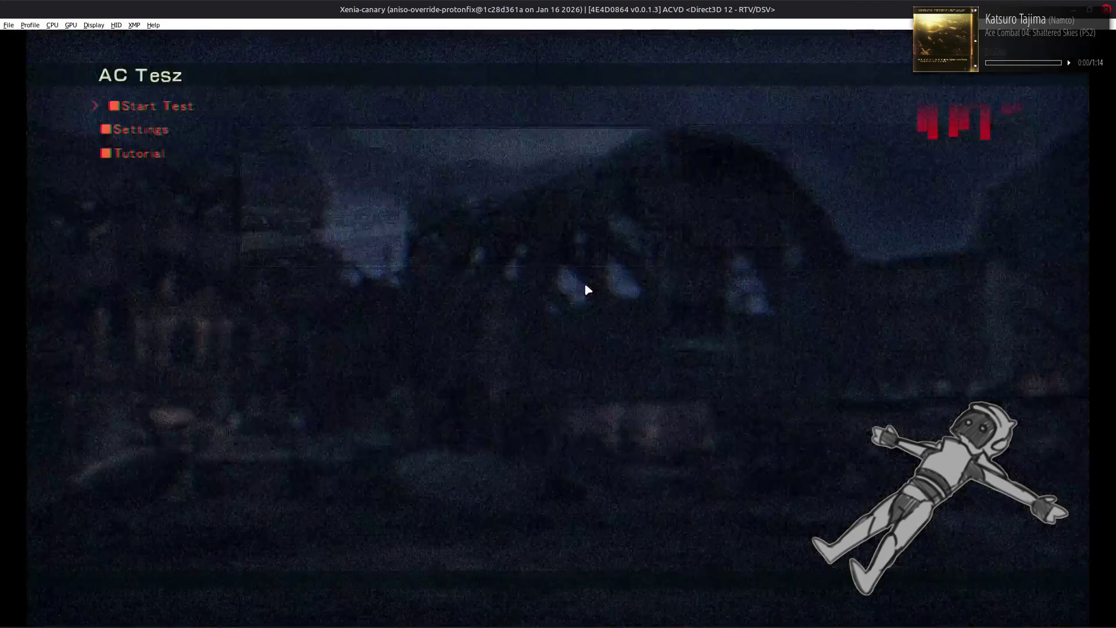
{"action": "key", "text": "alt+Tab"}
{"action": "key", "text": "alt+Tab"}
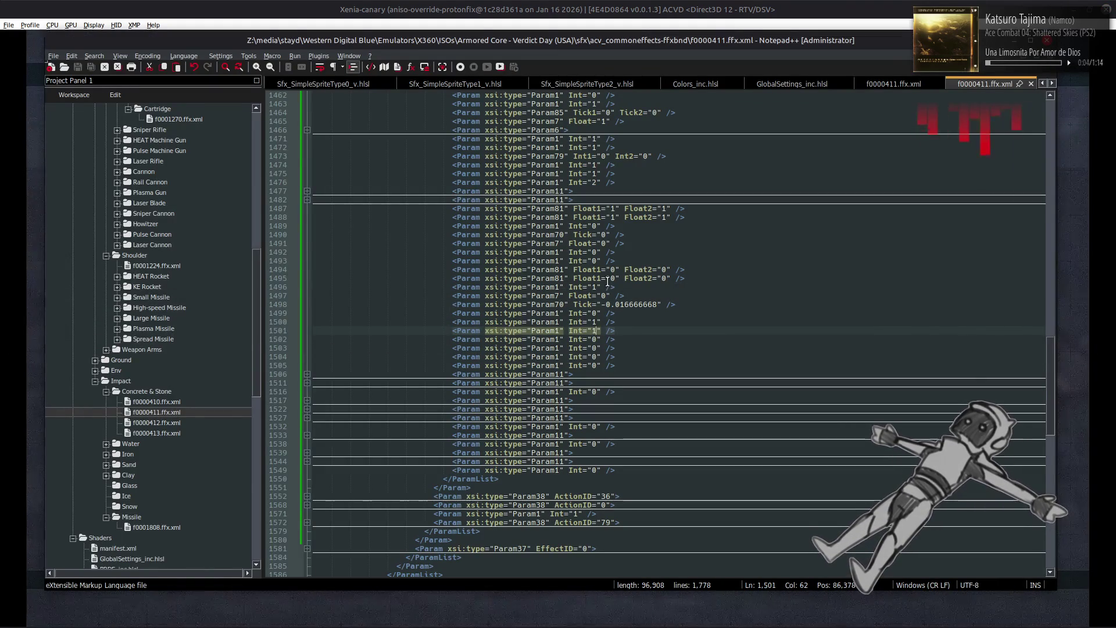
{"action": "key", "text": "alt+Tab"}
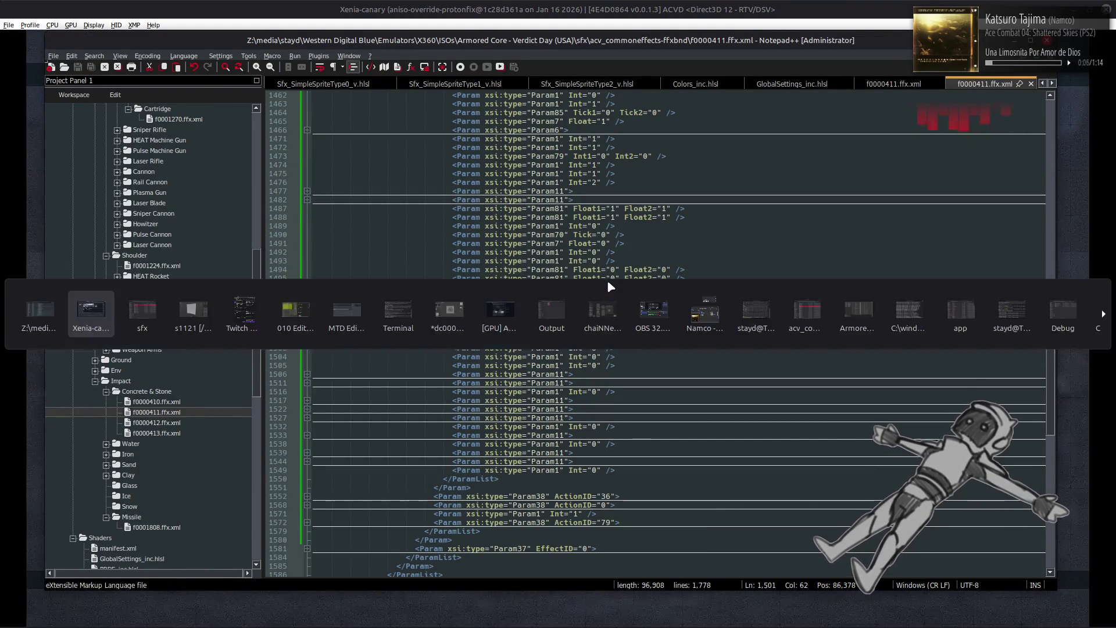
{"action": "key", "text": "alt+Tab"}
{"action": "key", "text": "alt+Tab"}
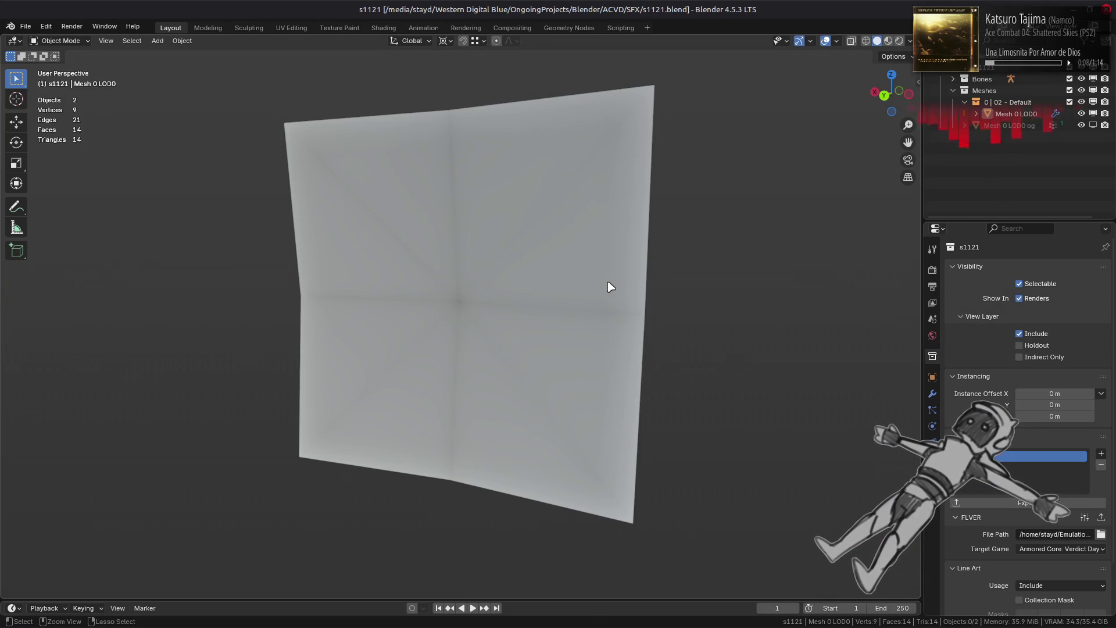
- Merge the impact mesh's six inner triangles into a single face
{"action": "left_click", "coordinate": [610, 287]}
{"action": "key", "text": "Tab"}
{"action": "key", "text": "Tab"}
{"action": "key", "text": "Tab"}
{"action": "middle_click_drag", "start_coordinate": [606, 281], "coordinate": [492, 330]}
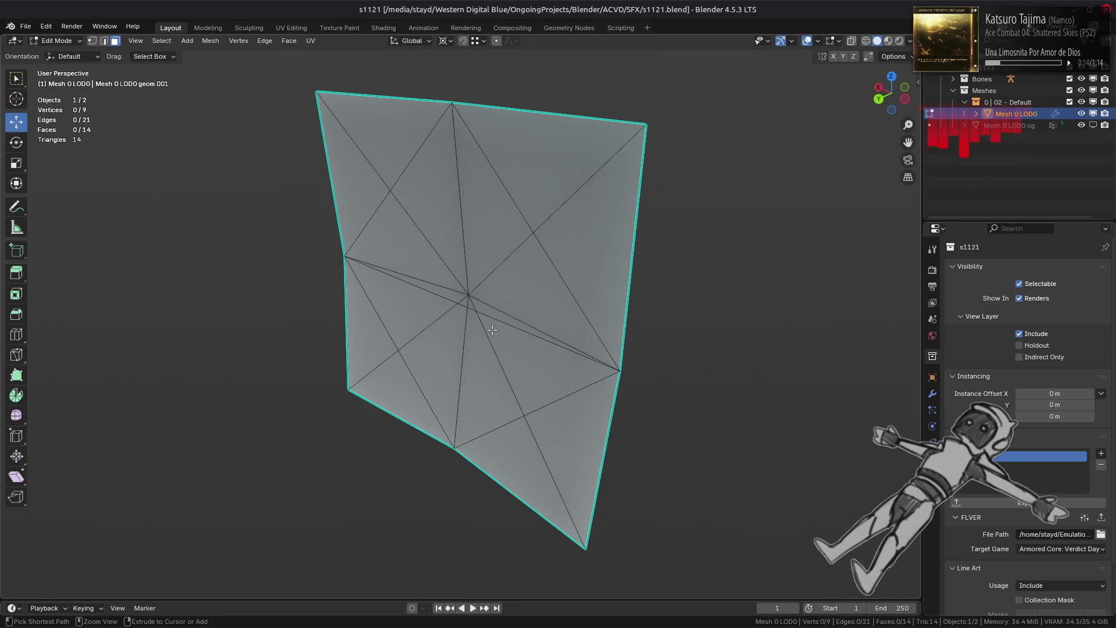
{"action": "key", "text": "a"}
{"action": "key", "text": "ctrl+z"}
{"action": "key", "text": "ctrl+z"}
{"action": "key", "text": "ctrl+z"}
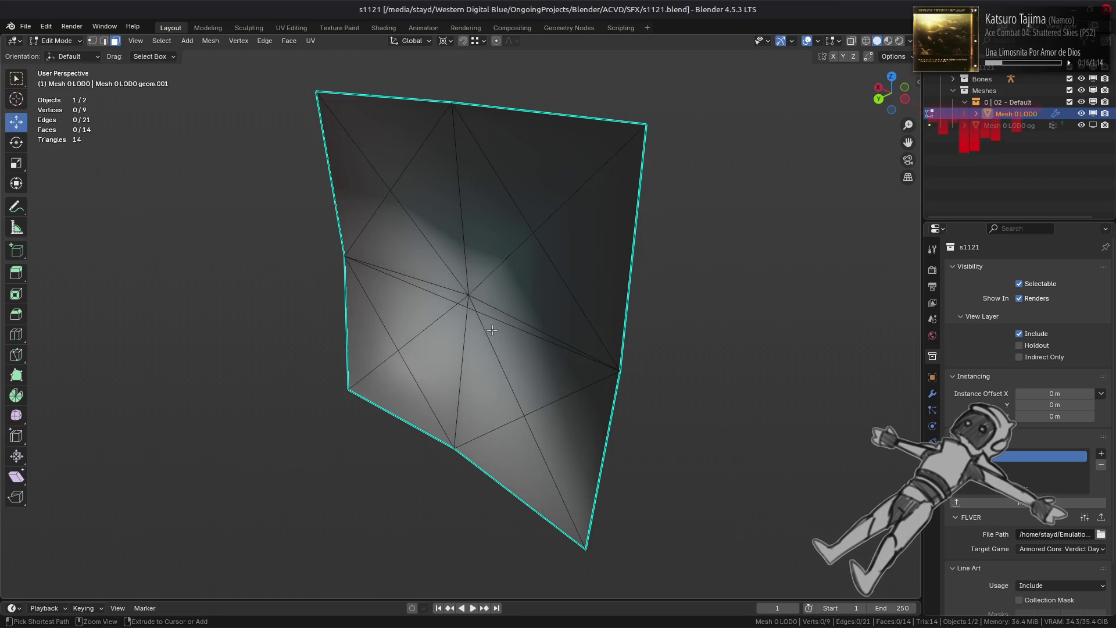
{"action": "key", "text": "ctrl+x"}
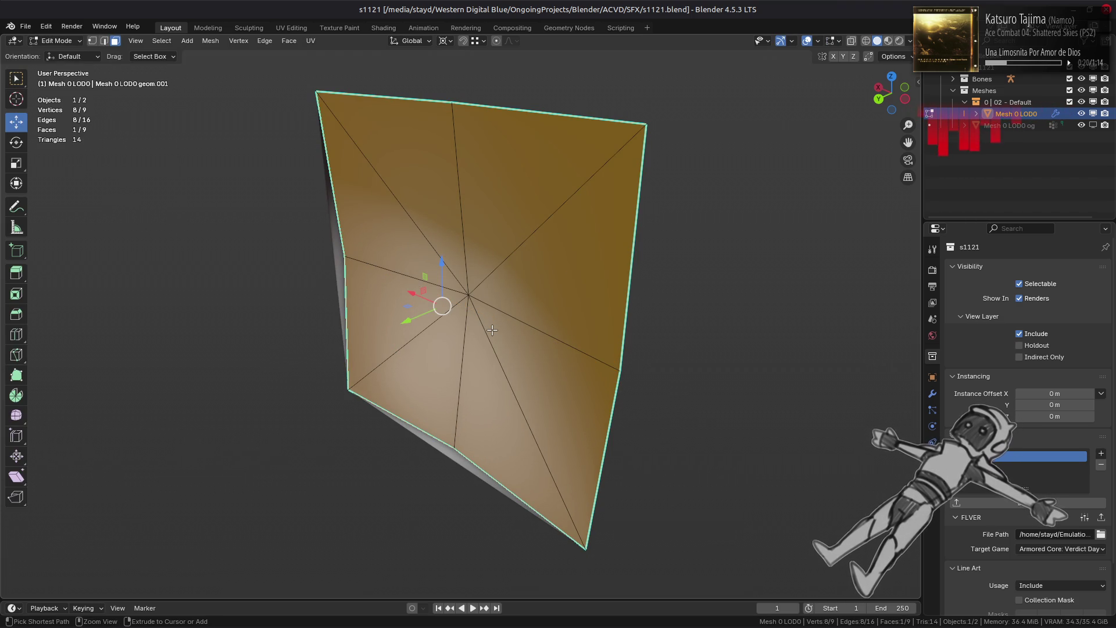
{"action": "key", "text": "alt+a"}
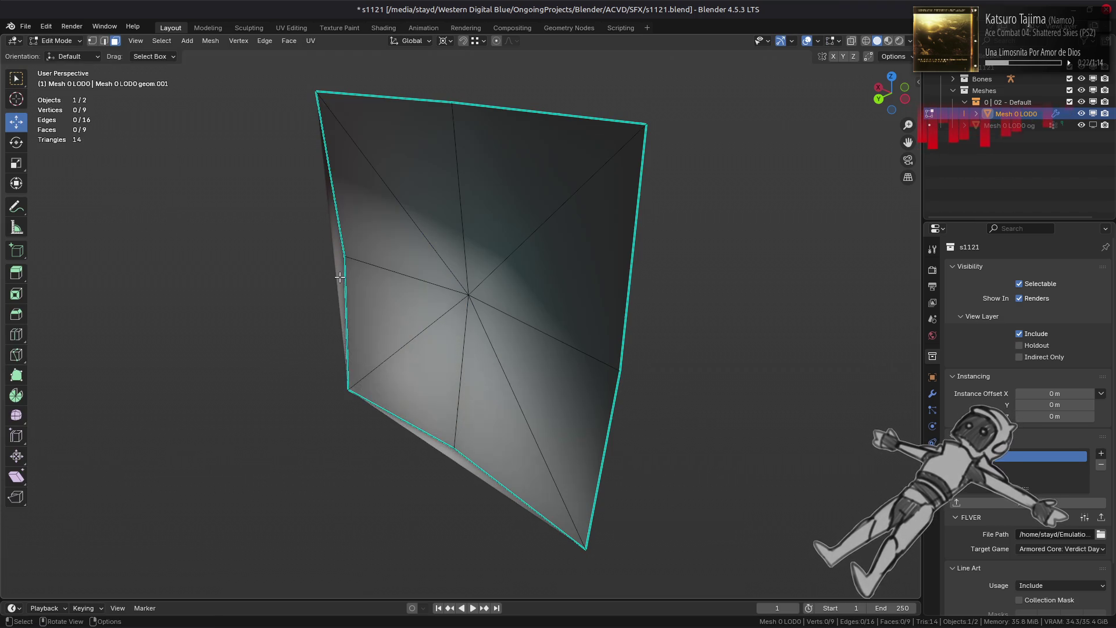
- Select all faces and poke the merged face into a triangle fan around a centre vertex
{"action": "middle_click_drag", "start_coordinate": [386, 294], "coordinate": [294, 289]}
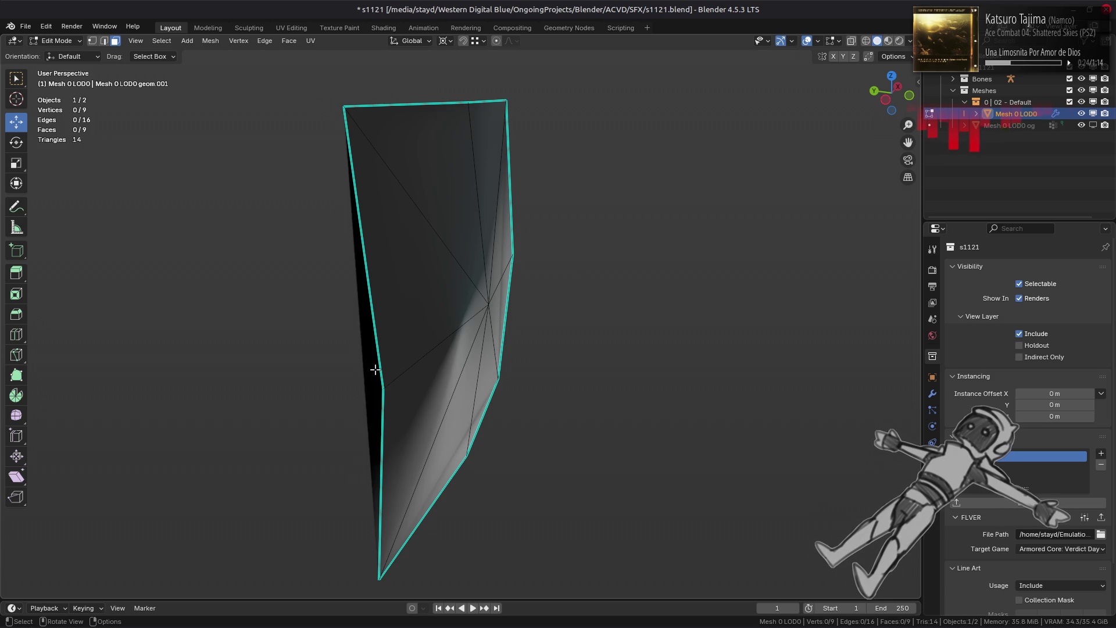
{"action": "key", "text": "1"}
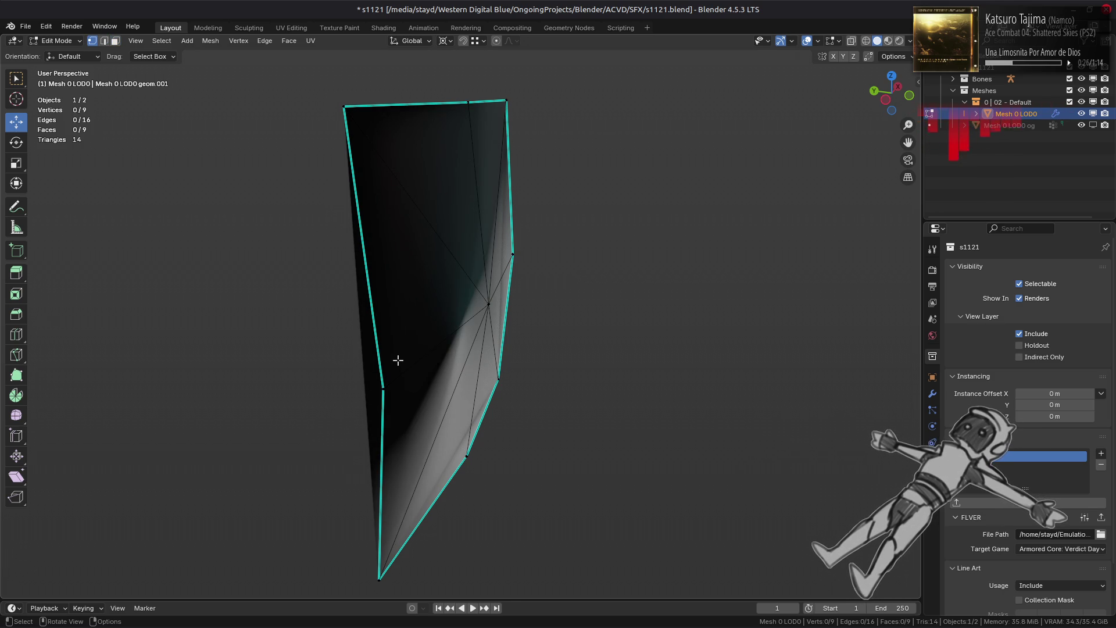
{"action": "key", "text": "a"}
{"action": "middle_click_drag", "start_coordinate": [387, 372], "coordinate": [450, 360]}
{"action": "key", "text": "alt+a"}
{"action": "key", "text": "3"}
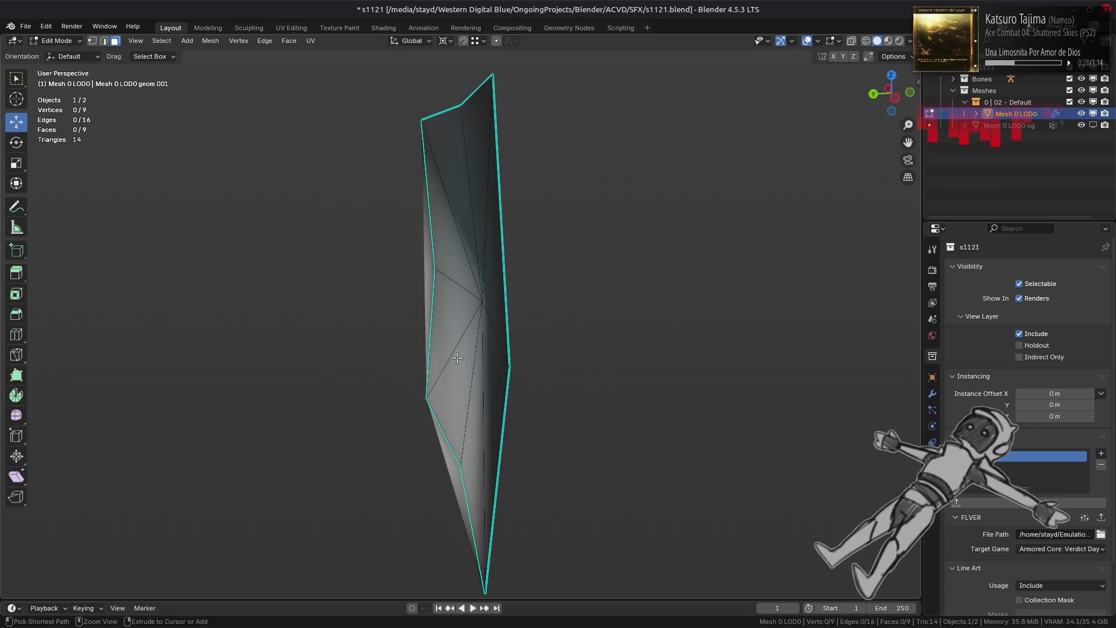
{"action": "key", "text": "a"}
{"action": "middle_click_drag", "start_coordinate": [450, 360], "coordinate": [386, 351]}
{"action": "left_click", "coordinate": [289, 41]}
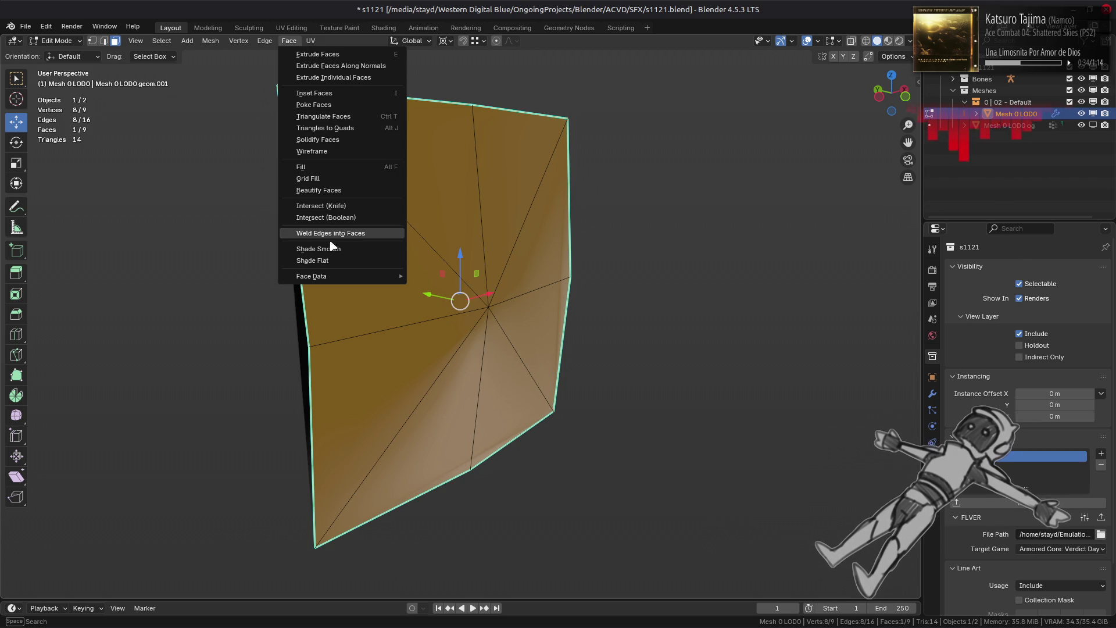
{"action": "left_click", "coordinate": [355, 104]}
- Look over the poked mesh's shading options, then return to object mode and show its modifiers
{"action": "middle_click_drag", "start_coordinate": [419, 262], "coordinate": [583, 281]}
{"action": "key", "text": "a"}
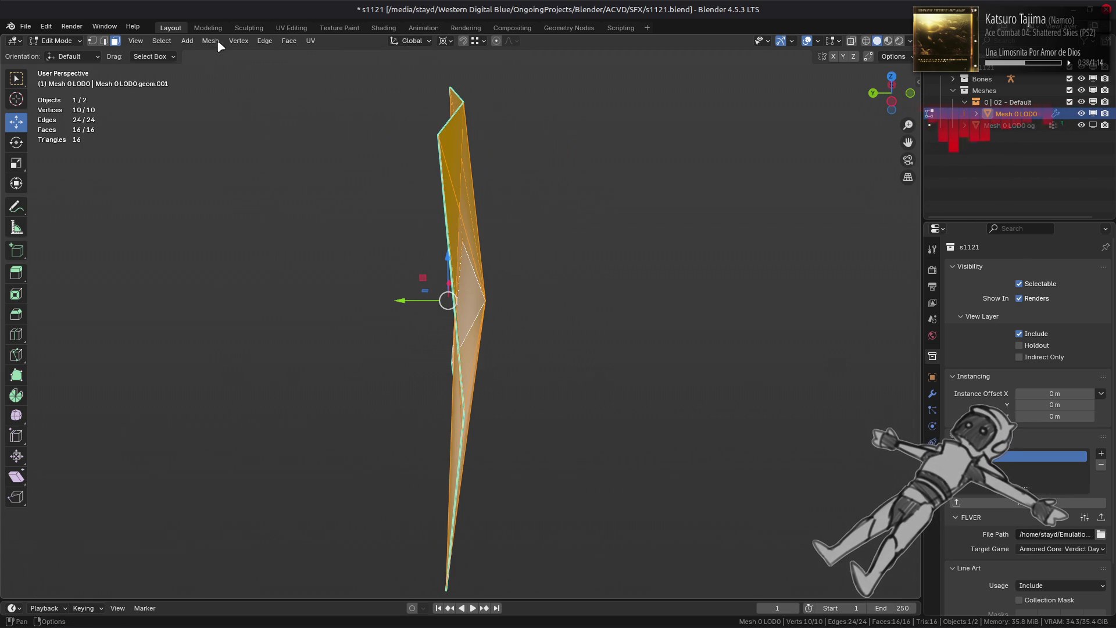
{"action": "left_click", "coordinate": [219, 44]}
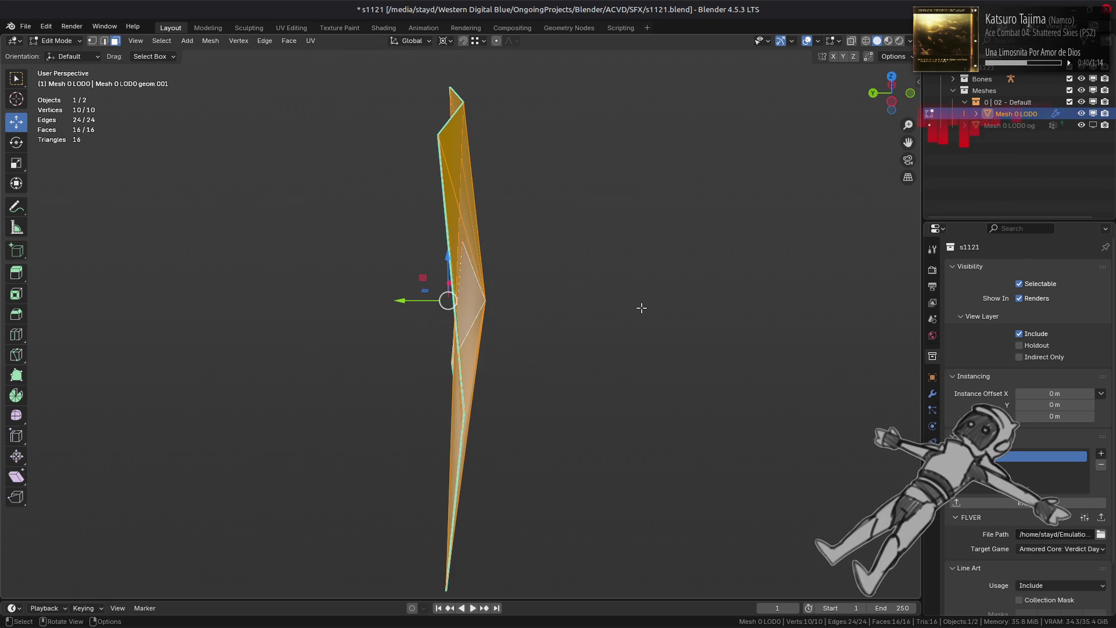
{"action": "key", "text": "alt+a"}
{"action": "key", "text": "Tab"}
{"action": "left_click", "coordinate": [933, 393]}
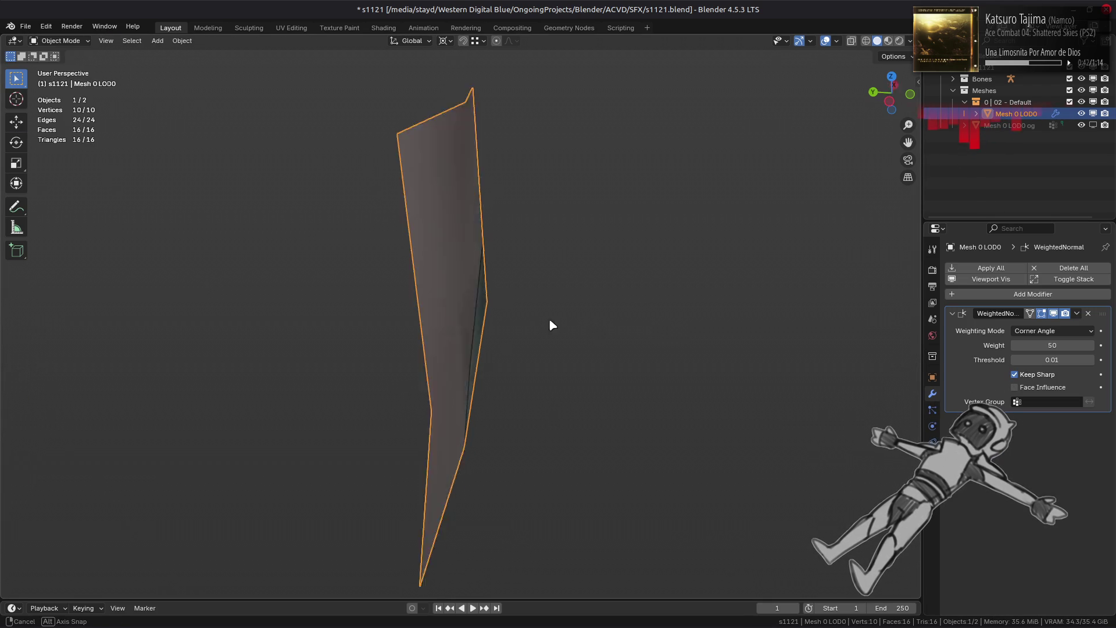
- Select the poked centre vertex, switch to material preview shading, and try a Y move, undone
{"action": "middle_click_drag", "start_coordinate": [557, 327], "coordinate": [523, 316]}
{"action": "key", "text": "Tab"}
{"action": "left_click", "coordinate": [461, 301]}
{"action": "mouse_move", "coordinate": [461, 301]}
{"action": "middle_mouse_down"}
{"action": "mouse_move", "coordinate": [528, 303]}
{"action": "mouse_move", "coordinate": [523, 311]}
{"action": "middle_mouse_up"}
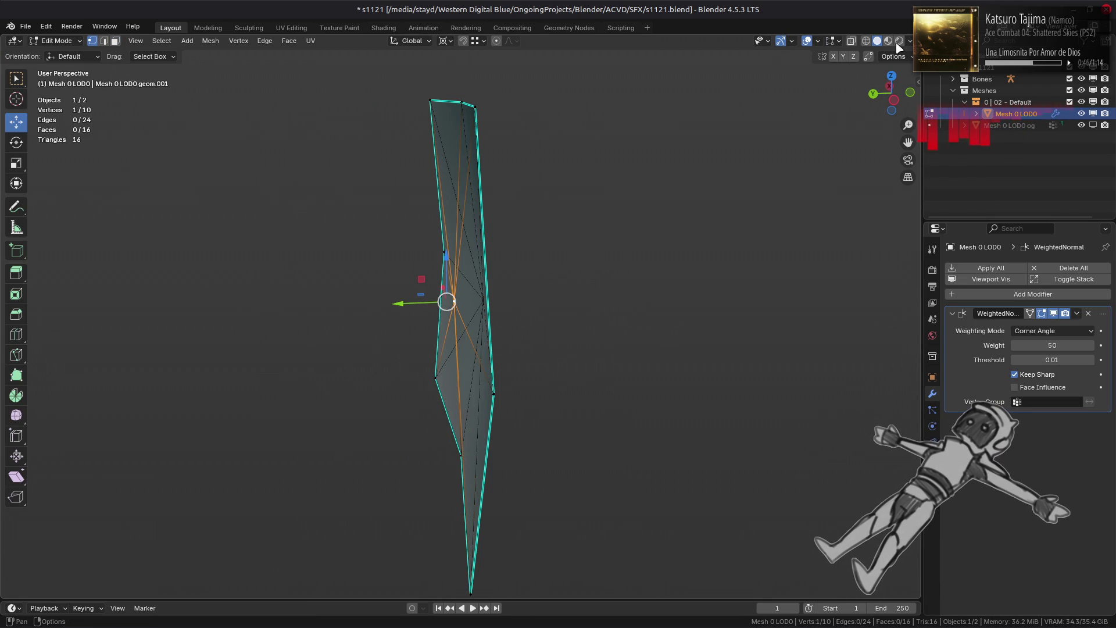
{"action": "left_click", "coordinate": [888, 41]}
{"action": "mouse_move", "coordinate": [419, 250]}
{"action": "middle_mouse_down"}
{"action": "mouse_move", "coordinate": [461, 244]}
{"action": "mouse_move", "coordinate": [402, 309]}
{"action": "middle_mouse_up"}
{"action": "left_click_drag", "start_coordinate": [402, 308], "coordinate": [292, 319]}
{"action": "key", "text": "ctrl+z"}
{"action": "mouse_move", "coordinate": [364, 314]}
{"action": "middle_mouse_down"}
{"action": "mouse_move", "coordinate": [434, 301]}
{"action": "mouse_move", "coordinate": [462, 273]}
{"action": "mouse_move", "coordinate": [469, 133]}
{"action": "mouse_move", "coordinate": [416, 157]}
{"action": "middle_mouse_up"}
- Change the pivot point and snap the centre vertex to the 3D cursor
{"action": "left_click", "coordinate": [445, 41]}
{"action": "left_click", "coordinate": [465, 68]}
{"action": "key", "text": "shift+s"}
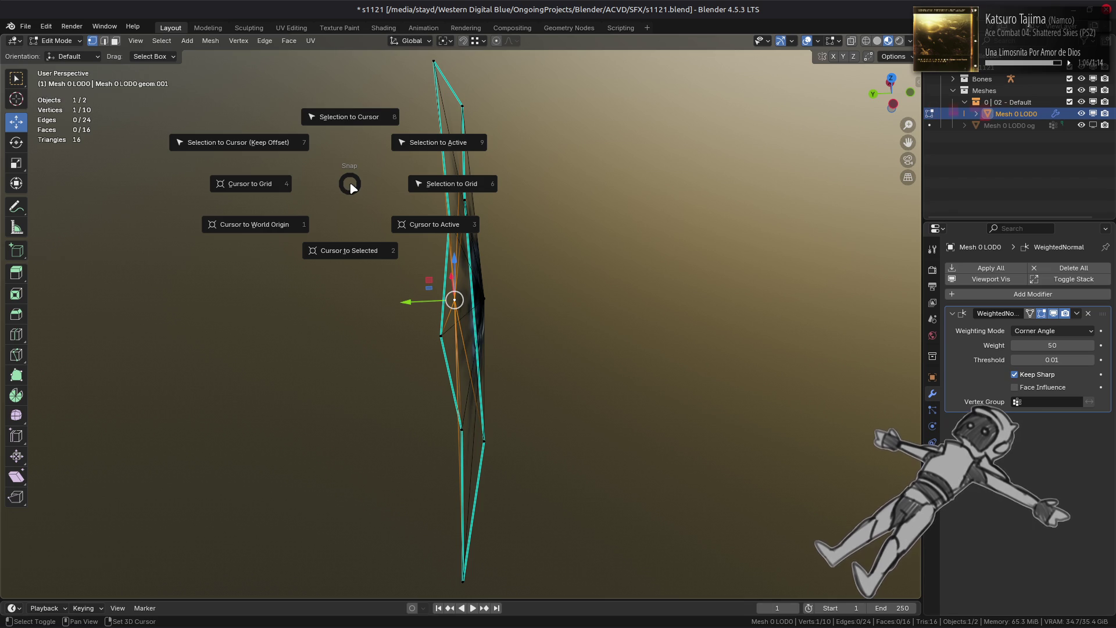
{"action": "left_click", "coordinate": [349, 125]}
{"action": "mouse_move", "coordinate": [379, 223]}
{"action": "middle_mouse_down"}
{"action": "mouse_move", "coordinate": [403, 319]}
{"action": "mouse_move", "coordinate": [393, 308]}
{"action": "middle_mouse_up"}
- Move the centre vertex 1 m along Y, then save s1121.blend
{"action": "key", "text": "g"}
{"action": "key", "text": "y"}
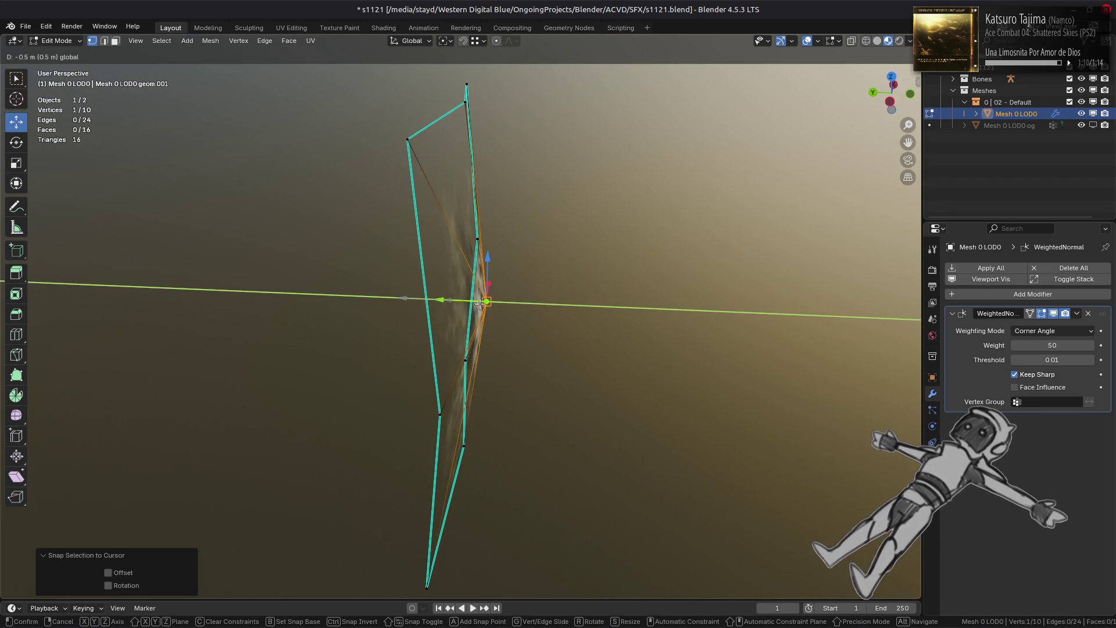
{"action": "key", "text": "Return"}
{"action": "middle_click_drag", "start_coordinate": [405, 376], "coordinate": [419, 362]}
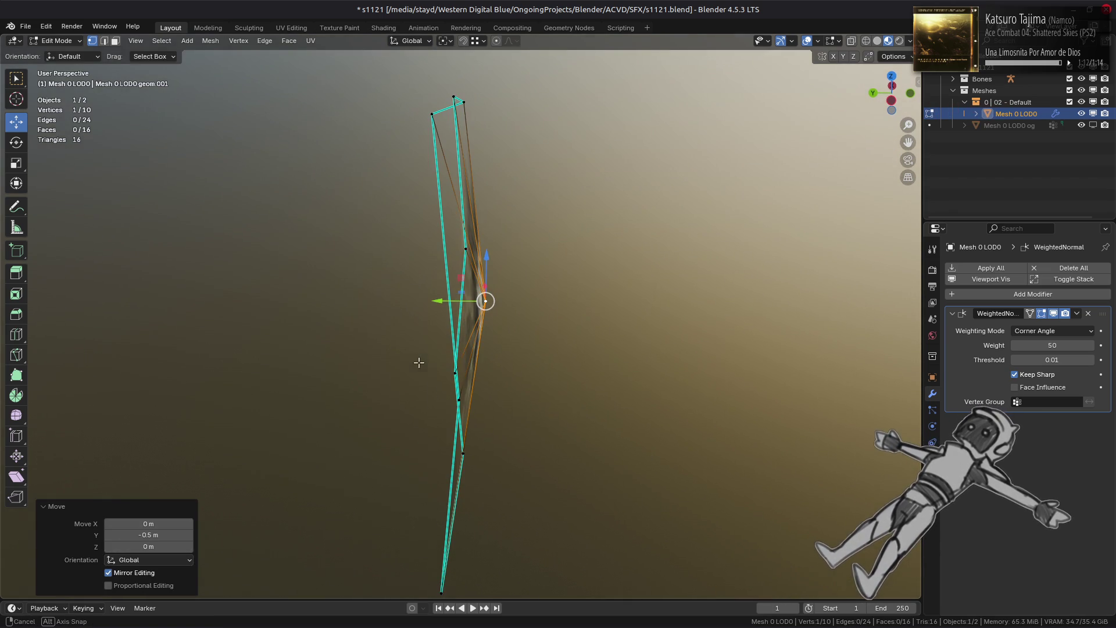
{"action": "type", "text": "gy"}
{"action": "type", "text": "1"}
{"action": "key", "text": "Return"}
{"action": "mouse_move", "coordinate": [384, 301]}
{"action": "middle_mouse_down"}
{"action": "mouse_move", "coordinate": [411, 291]}
{"action": "mouse_move", "coordinate": [524, 331]}
{"action": "mouse_move", "coordinate": [421, 324]}
{"action": "mouse_move", "coordinate": [638, 316]}
{"action": "mouse_move", "coordinate": [438, 299]}
{"action": "mouse_move", "coordinate": [518, 306]}
{"action": "middle_mouse_up"}
{"action": "key", "text": "Tab"}
{"action": "key", "text": "ctrl+s"}
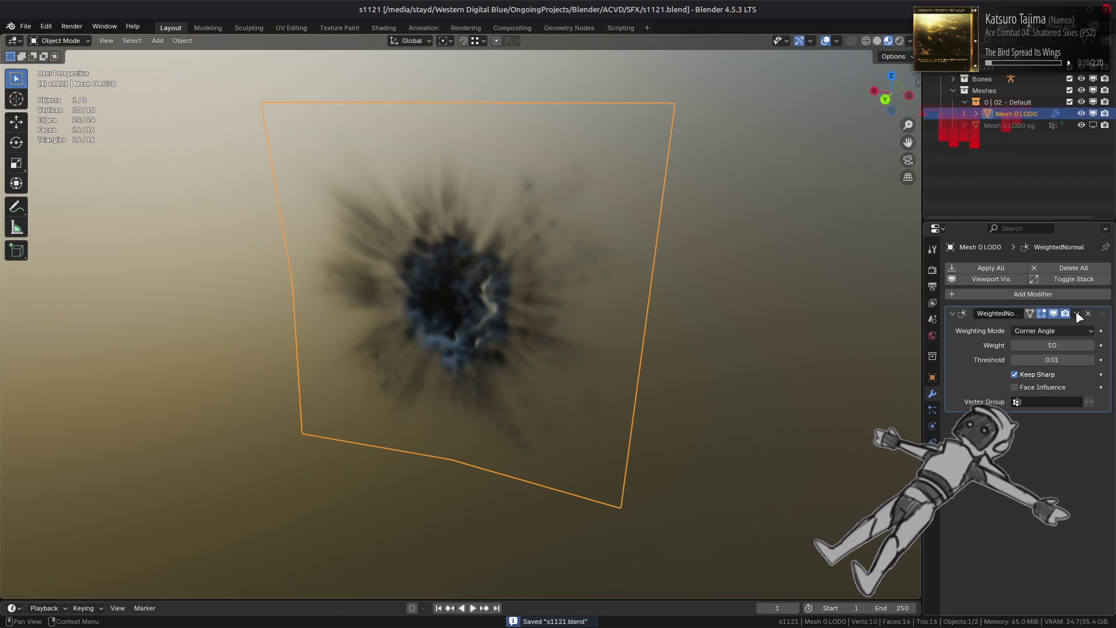
- Remove the WeightedNormal modifier and export the s1121 collection as an FLVER file
{"action": "left_click", "coordinate": [1088, 313]}
{"action": "left_click", "coordinate": [990, 69]}
{"action": "left_click", "coordinate": [932, 356]}
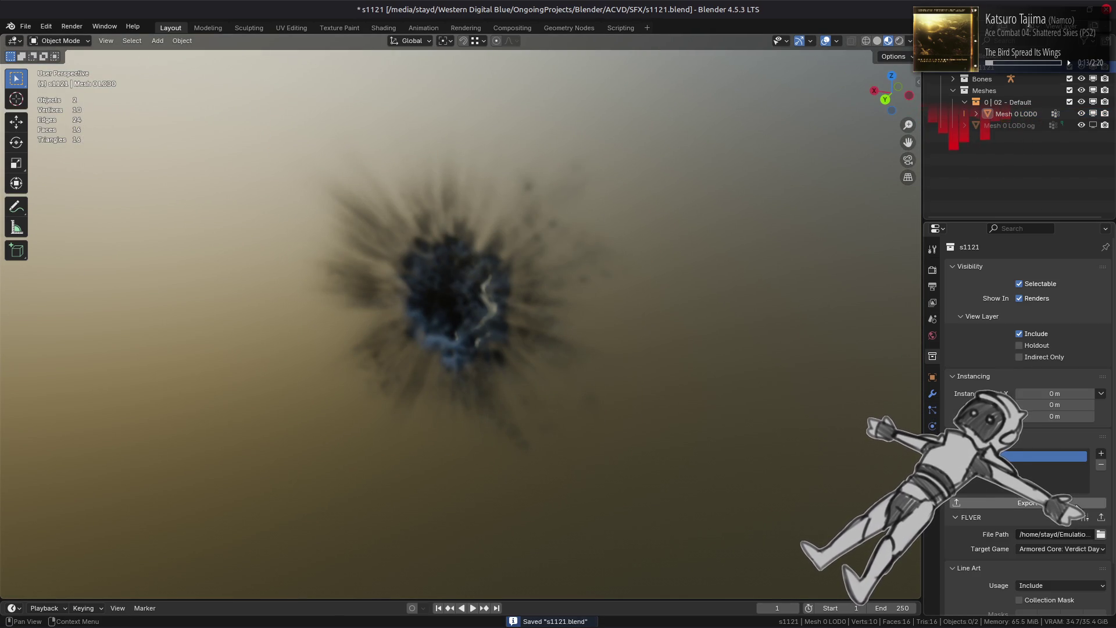
{"action": "left_click", "coordinate": [1099, 519]}
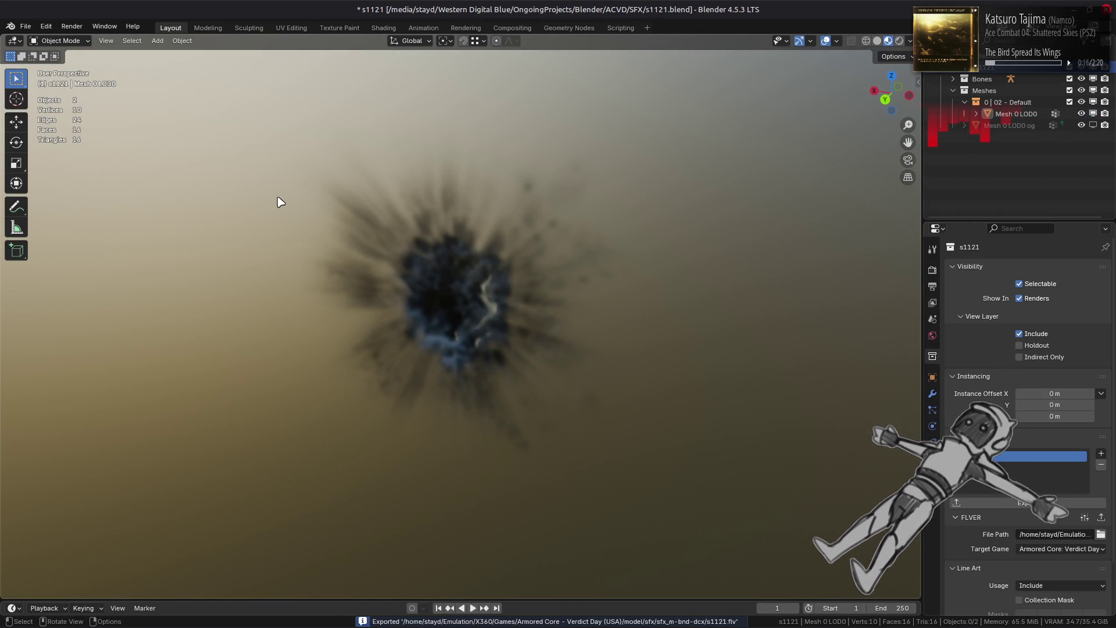
- Check the impact mesh's faces in edit mode and save the blend file
{"action": "key", "text": "alt+Tab"}
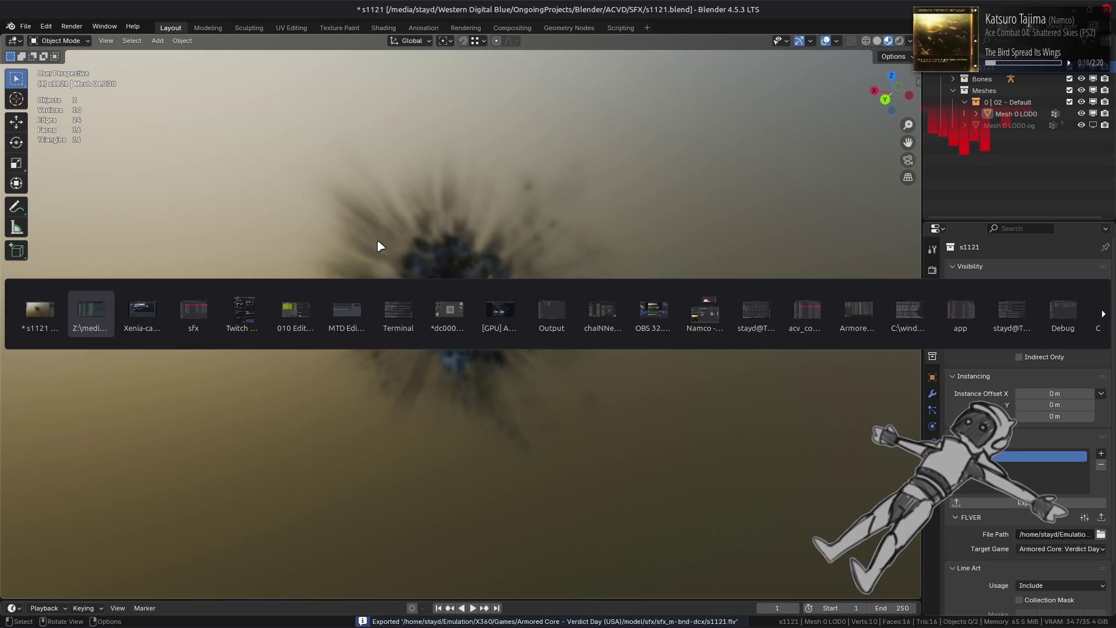
{"action": "key", "text": "alt+shift+Tab"}
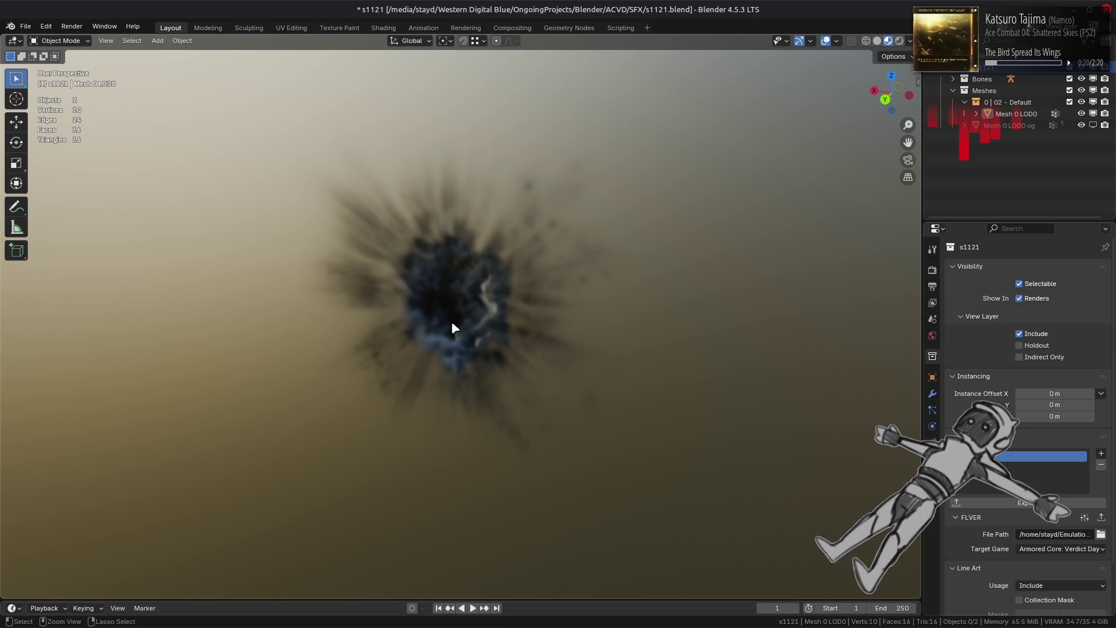
{"action": "left_click", "coordinate": [452, 323]}
{"action": "key", "text": "Tab"}
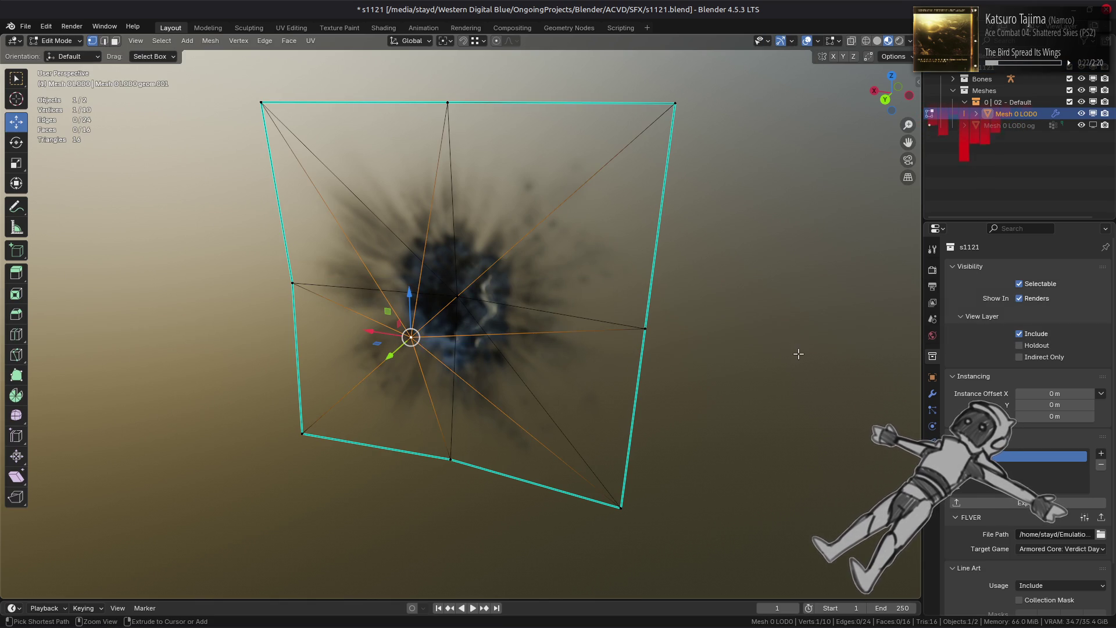
{"action": "key", "text": "3"}
{"action": "key", "text": "a"}
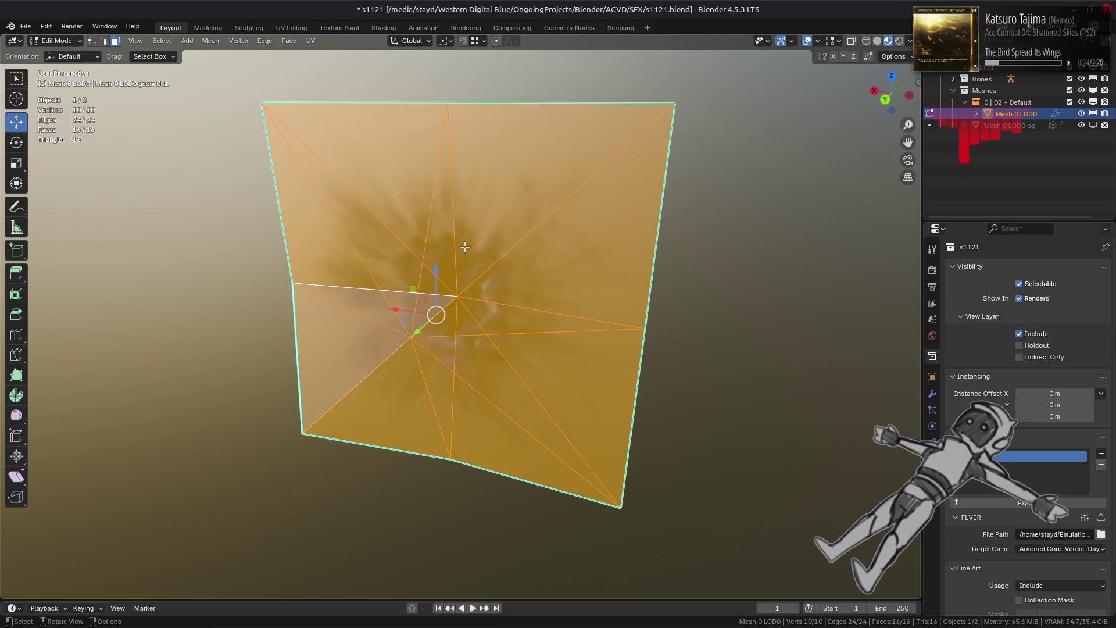
{"action": "key", "text": "alt+a"}
{"action": "key", "text": "Tab"}
{"action": "key", "text": "ctrl+s"}
- Repack the sfx_m-bnd-dcx folder into sfx_m.bnd.dcx with YabberExtended
{"action": "key", "text": "alt+Tab"}
{"action": "key", "text": "alt+Tab"}
{"action": "key", "text": "alt+Tab"}
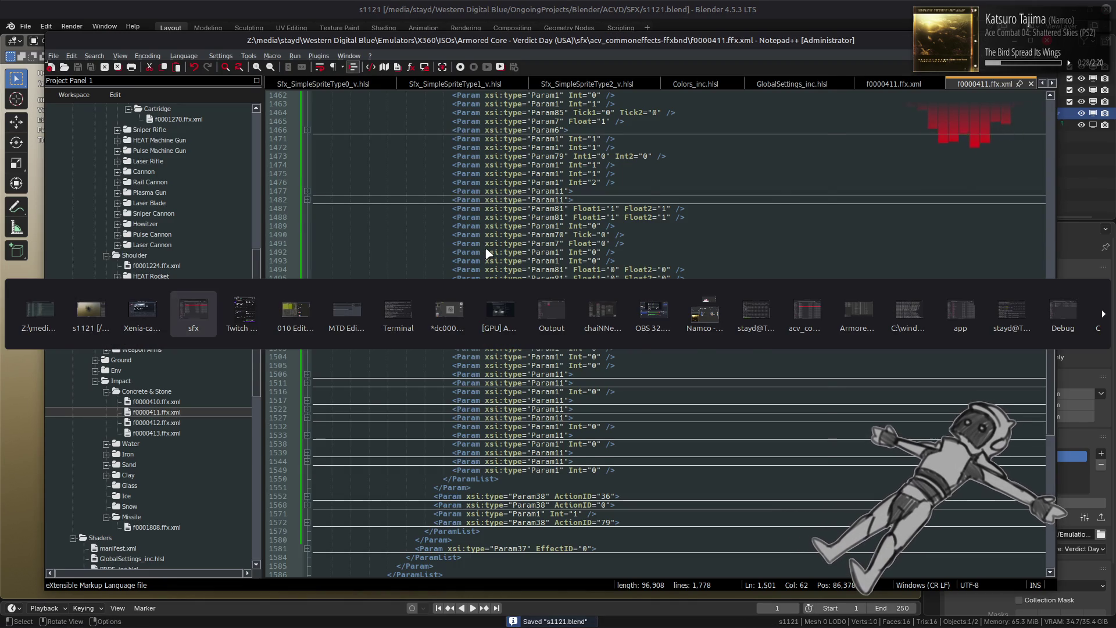
{"action": "key", "text": "alt+Tab"}
{"action": "right_click", "coordinate": [456, 232]}
{"action": "mouse_move", "coordinate": [558, 286]}
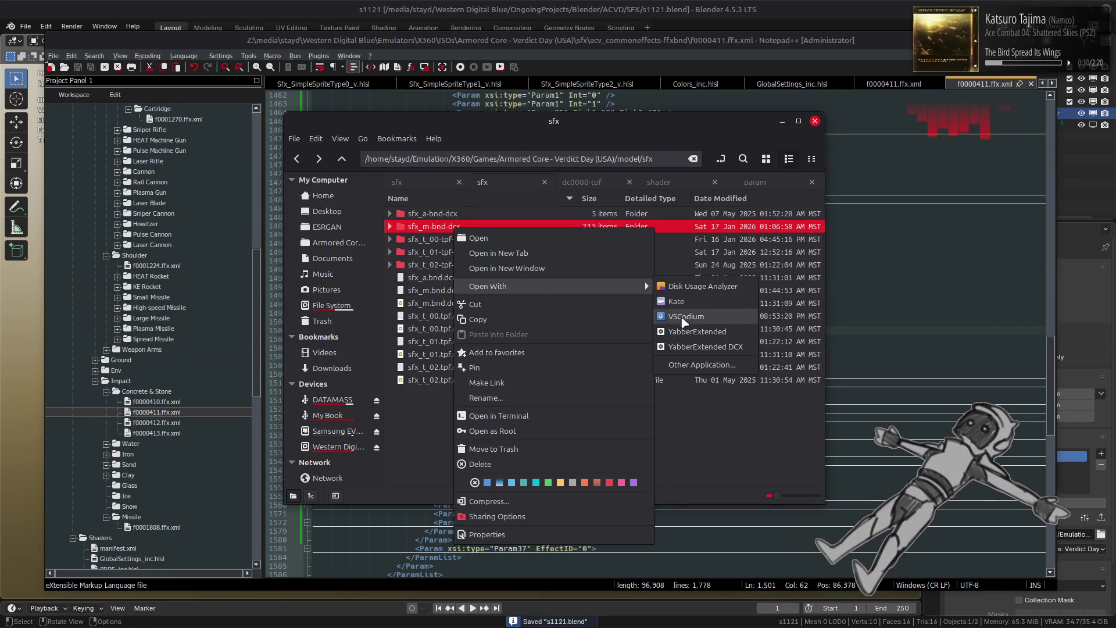
{"action": "left_click", "coordinate": [687, 334]}
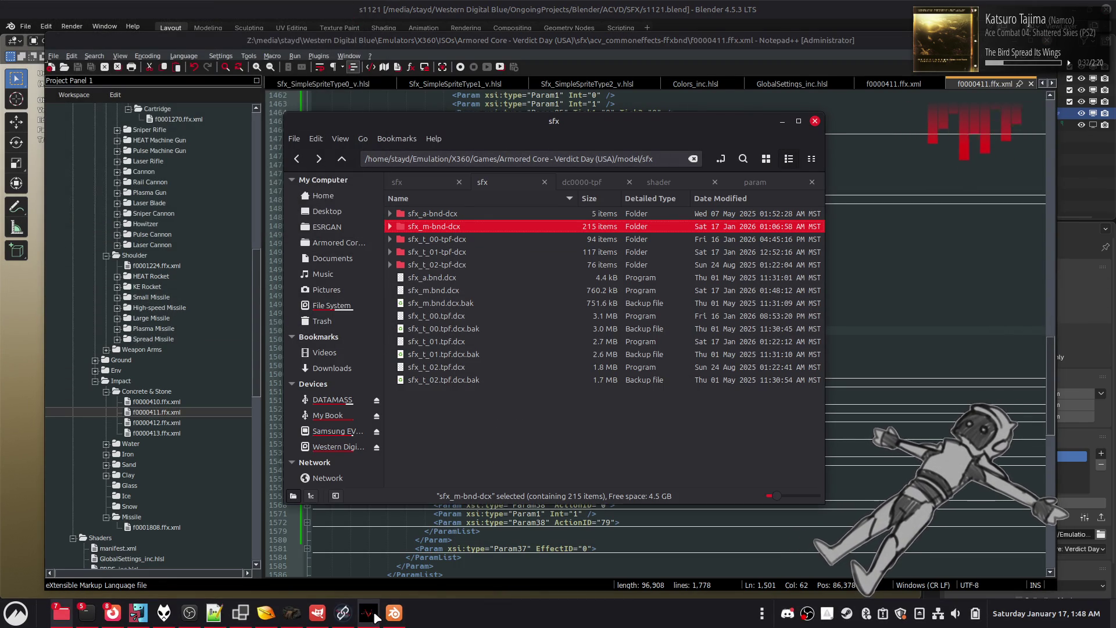
- Bring Xenia-canary to the front and start the AC test sortie
{"action": "mouse_move", "coordinate": [375, 618]}
{"action": "left_click", "coordinate": [374, 584]}
{"action": "key", "text": "Return"}
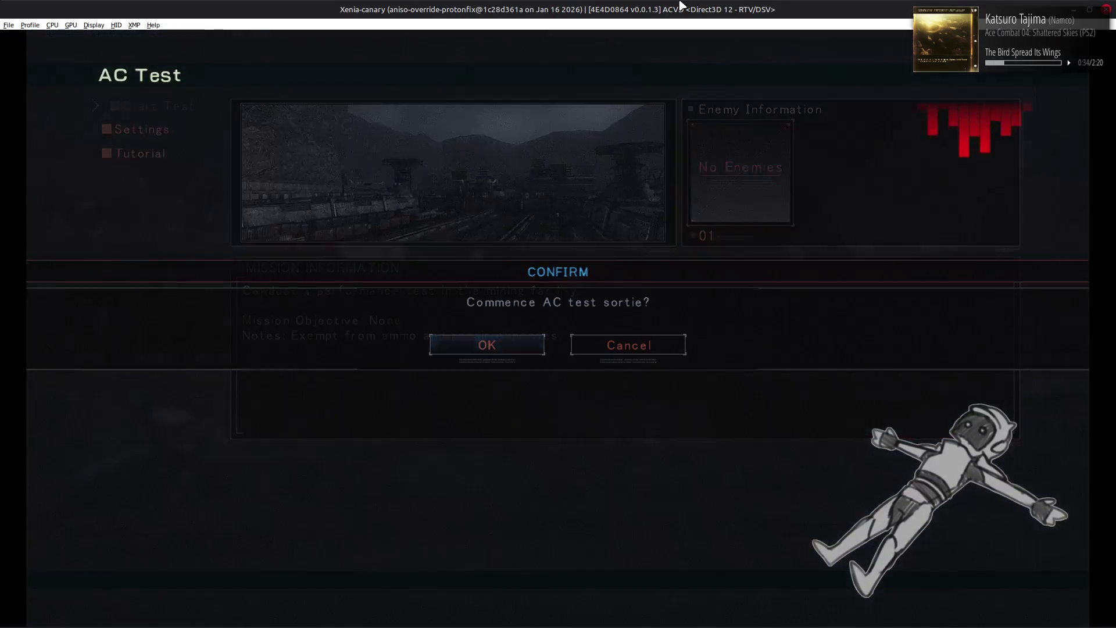
- Commence the AC Test sortie to check the reshaped impact mesh, then quit back to the AC Test screen
{"action": "key", "text": "Return"}
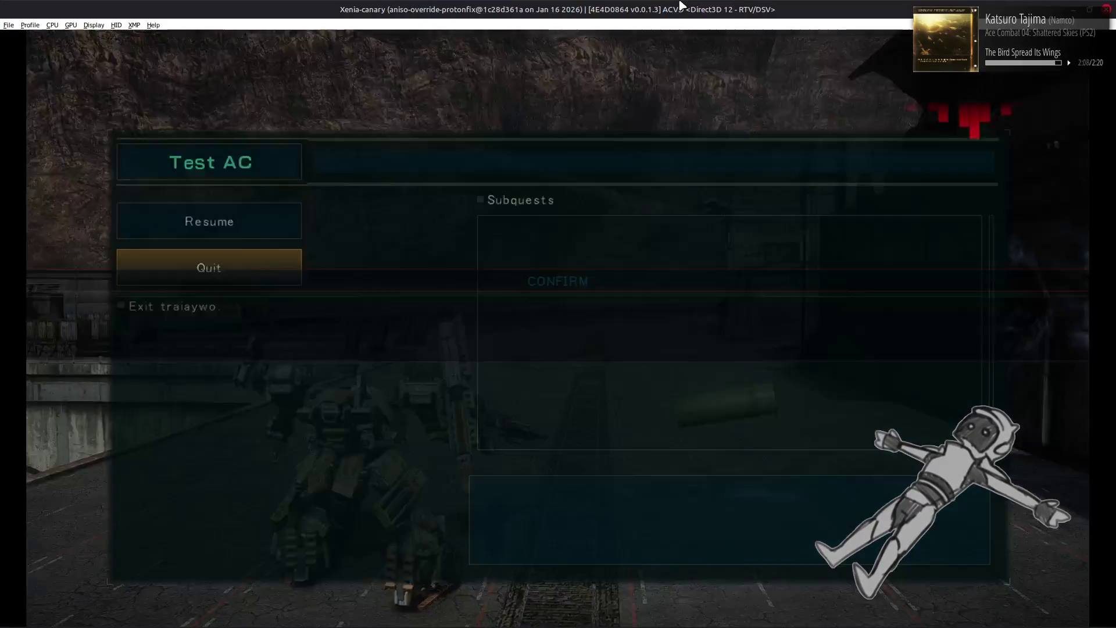
{"action": "key", "text": "Return"}
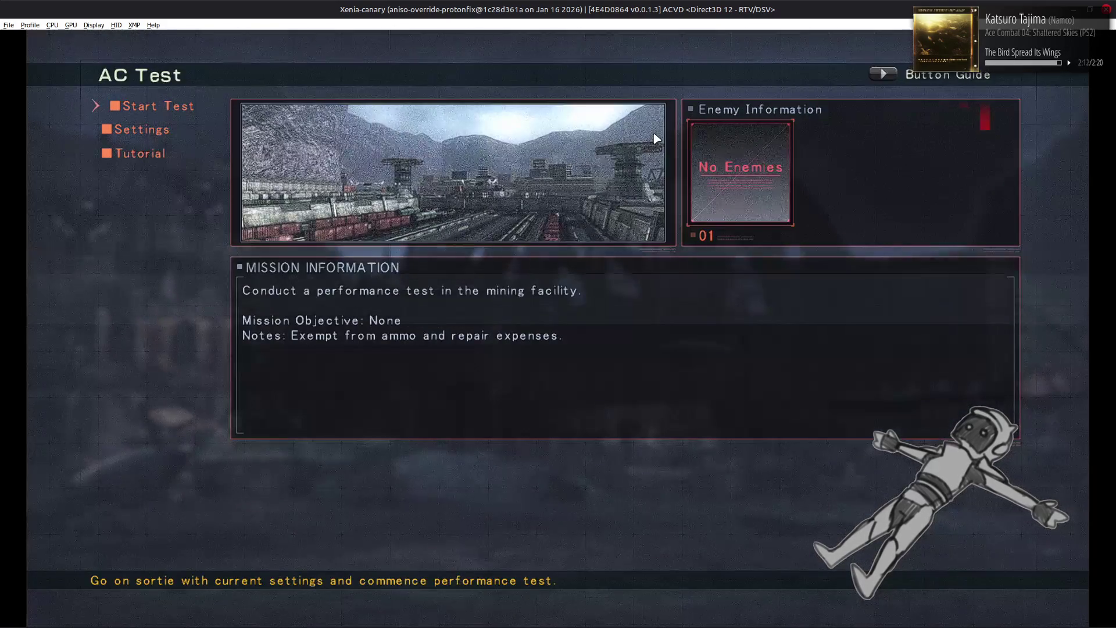
- In Blender, delete the centre fan faces from the s1121 mesh
{"action": "key", "text": "alt+Tab"}
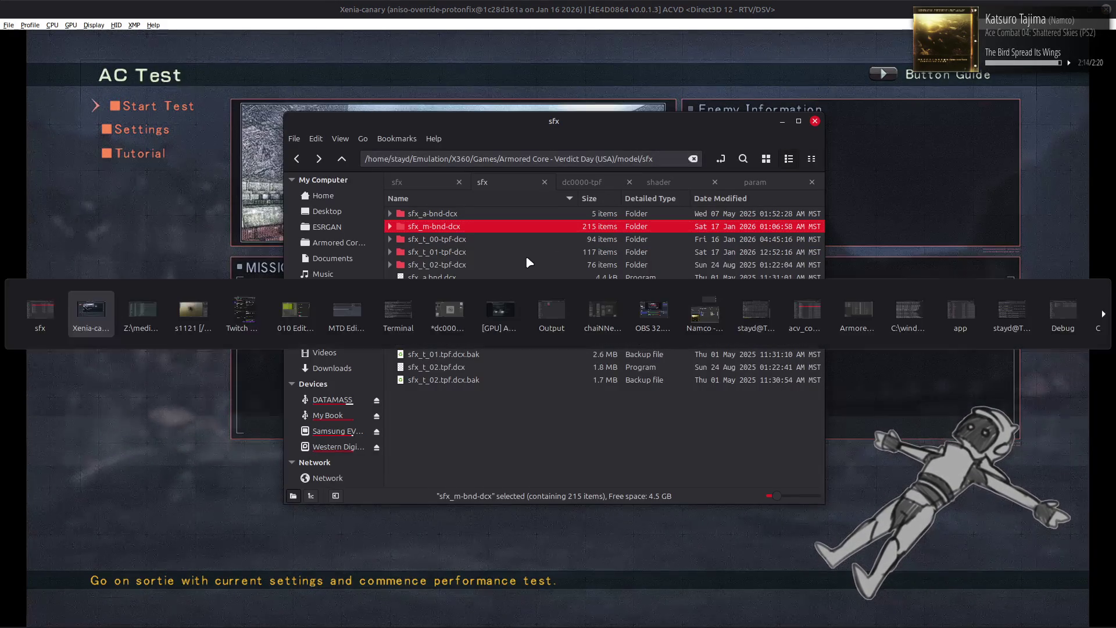
{"action": "key", "text": "Tab"}
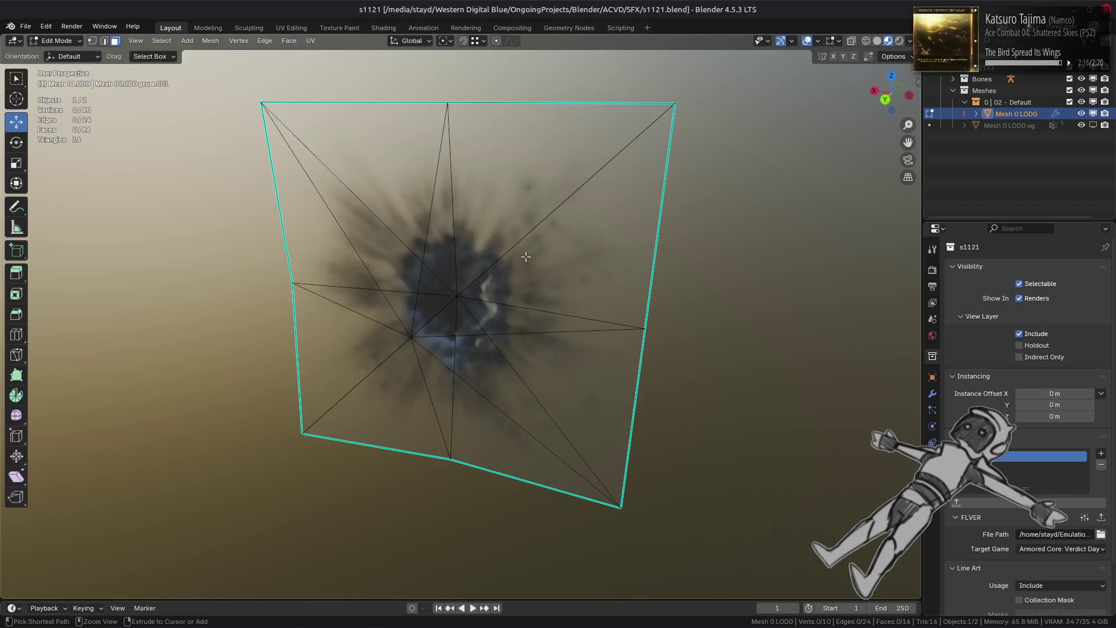
{"action": "left_click", "coordinate": [418, 340]}
{"action": "key", "text": "ctrl+l"}
{"action": "key", "text": "3"}
{"action": "right_click", "coordinate": [547, 621]}
{"action": "left_click", "coordinate": [545, 620]}
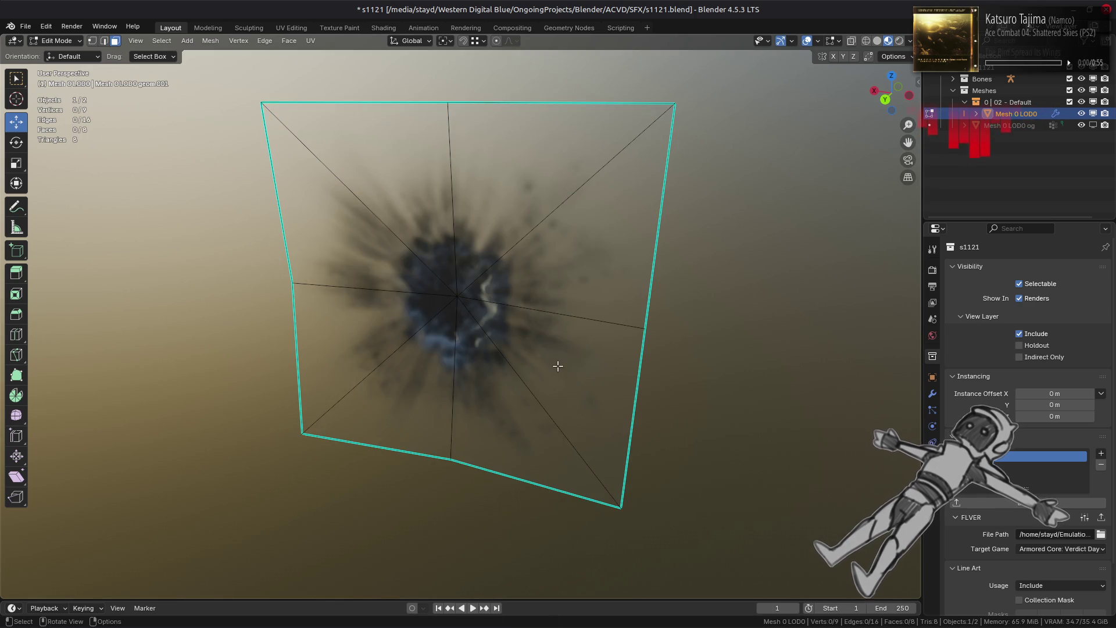
- Rotate the whole mesh 90° around Z, pivoting on the 3D cursor
{"action": "middle_click_drag", "start_coordinate": [523, 349], "coordinate": [453, 87]}
{"action": "left_click", "coordinate": [446, 42]}
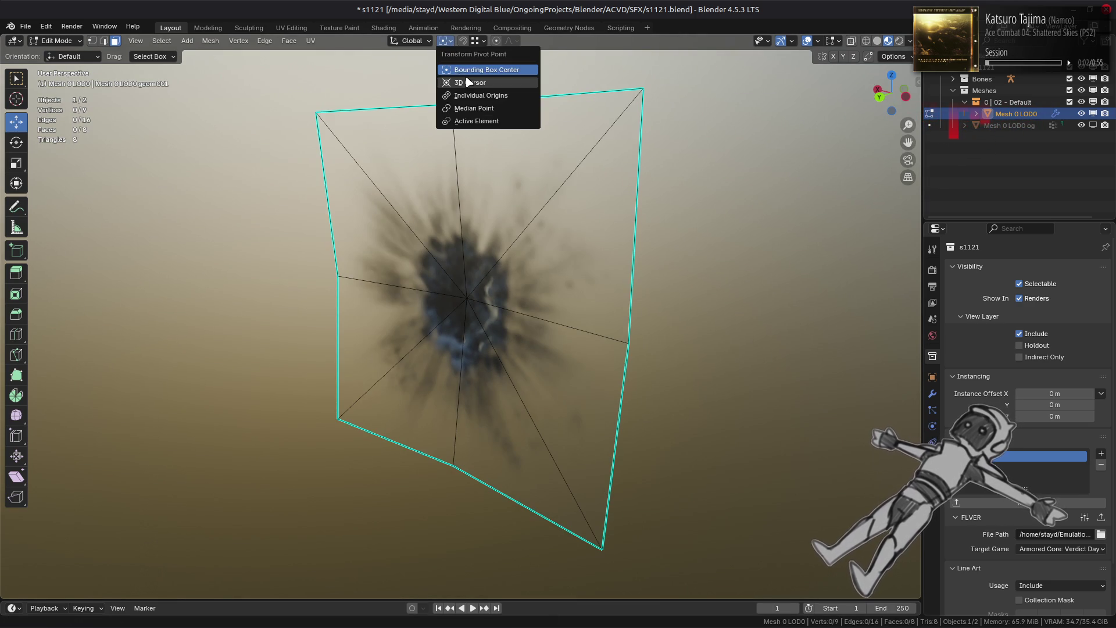
{"action": "left_click", "coordinate": [471, 92]}
{"action": "key", "text": "a"}
{"action": "middle_click_drag", "start_coordinate": [605, 256], "coordinate": [526, 259]}
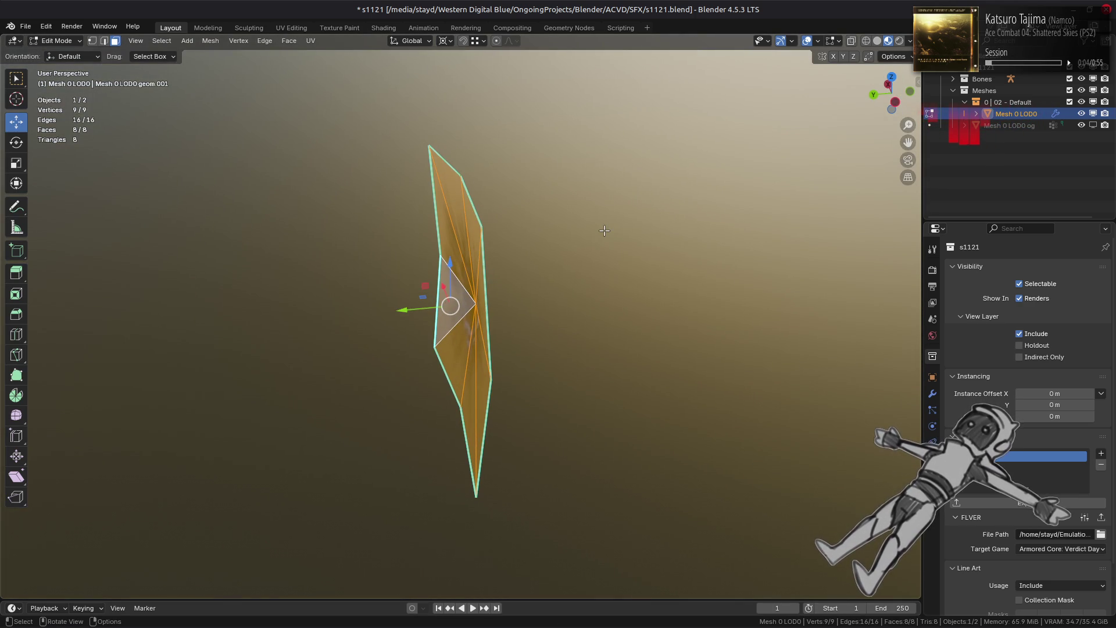
{"action": "type", "text": "rz90"}
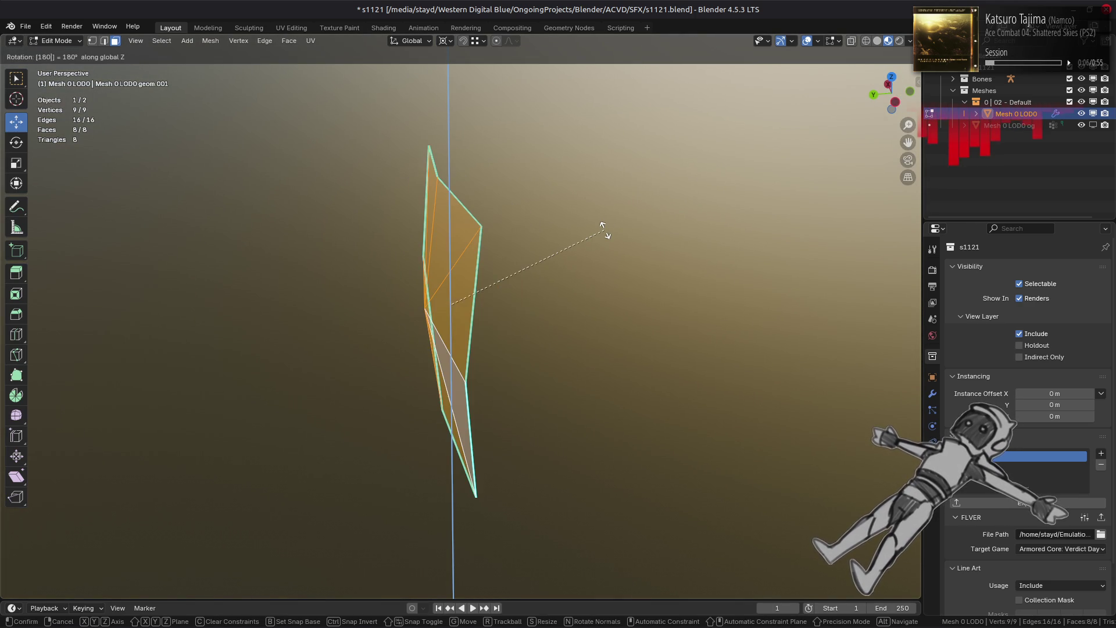
{"action": "key", "text": "Return"}
{"action": "middle_click_drag", "start_coordinate": [543, 321], "coordinate": [493, 324]}
- Back in object mode, apply the WeightedNormal modifier to the mesh
{"action": "key", "text": "Tab"}
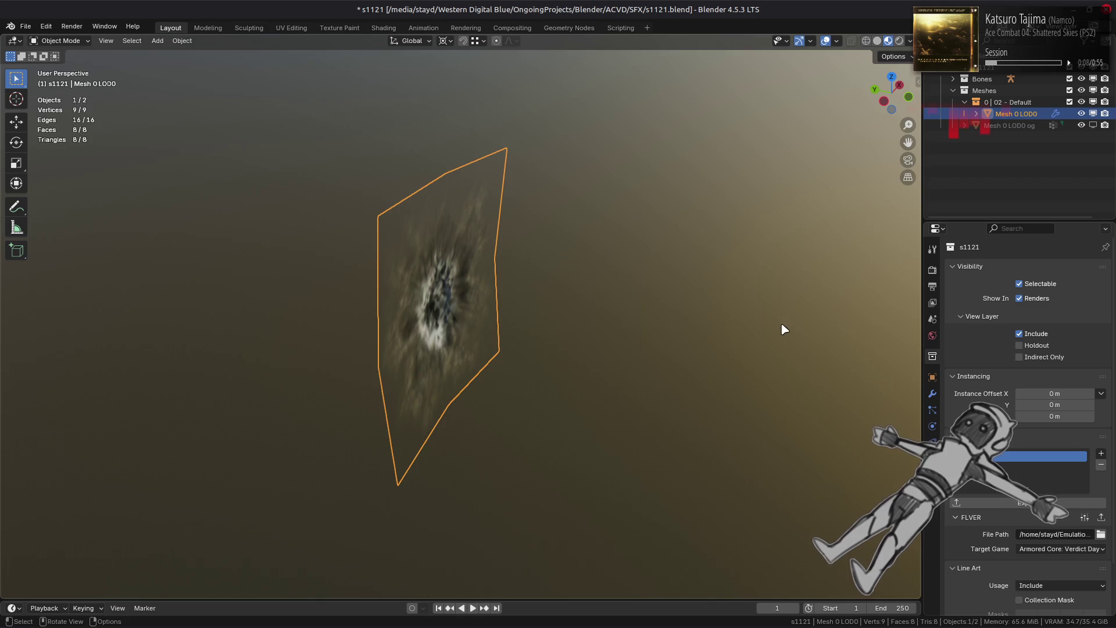
{"action": "middle_click_drag", "start_coordinate": [785, 326], "coordinate": [706, 317]}
{"action": "left_click", "coordinate": [932, 394]}
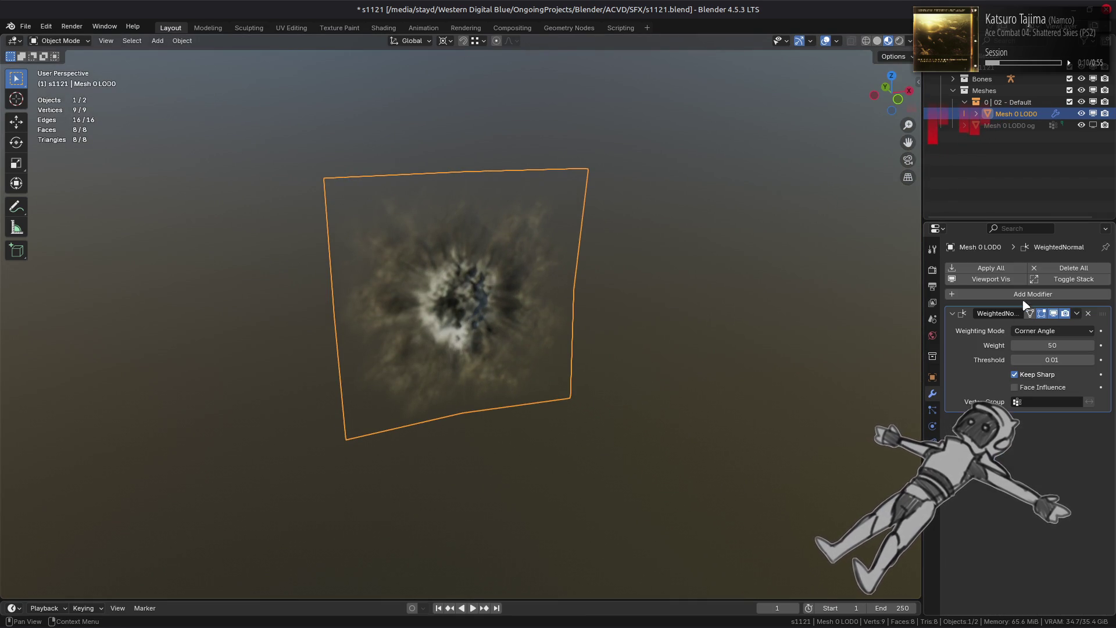
{"action": "left_click", "coordinate": [1077, 313]}
{"action": "left_click", "coordinate": [1069, 331]}
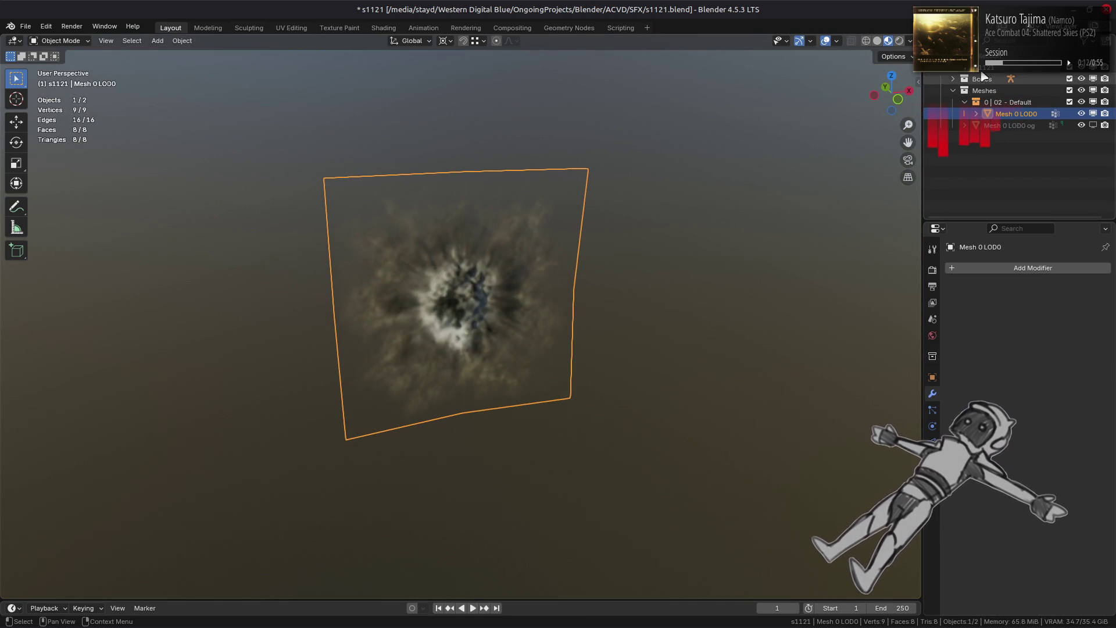
{"action": "left_click", "coordinate": [960, 174]}
- Export s1121 from the collection exporter and save the blend file
{"action": "left_click", "coordinate": [932, 356]}
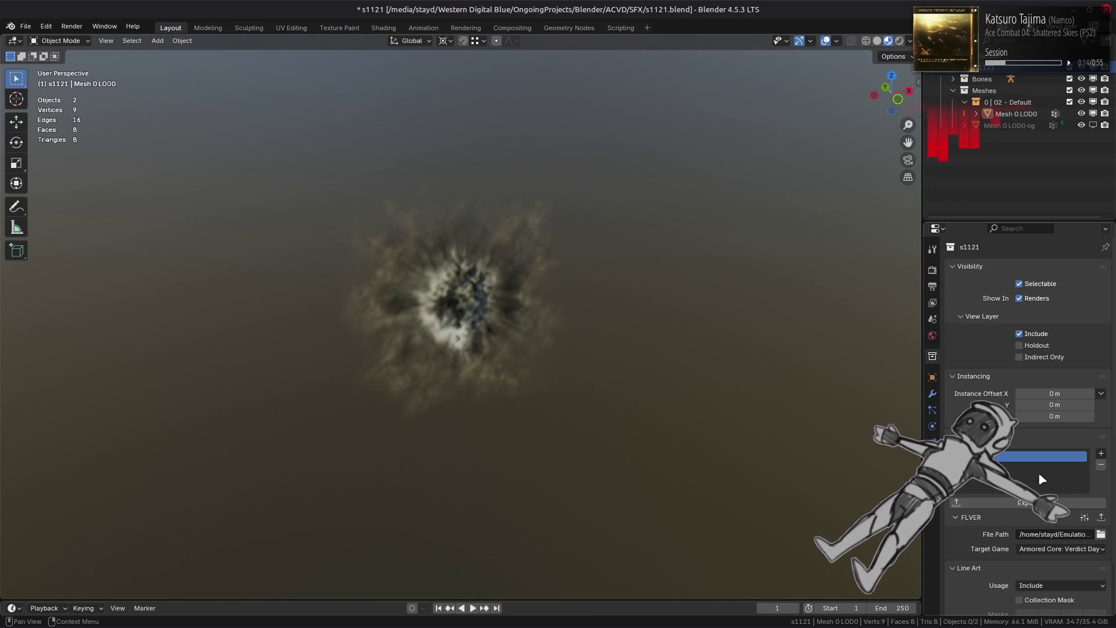
{"action": "left_click", "coordinate": [1101, 517]}
{"action": "key", "text": "ctrl+z"}
{"action": "key", "text": "ctrl+z"}
{"action": "key", "text": "ctrl+z"}
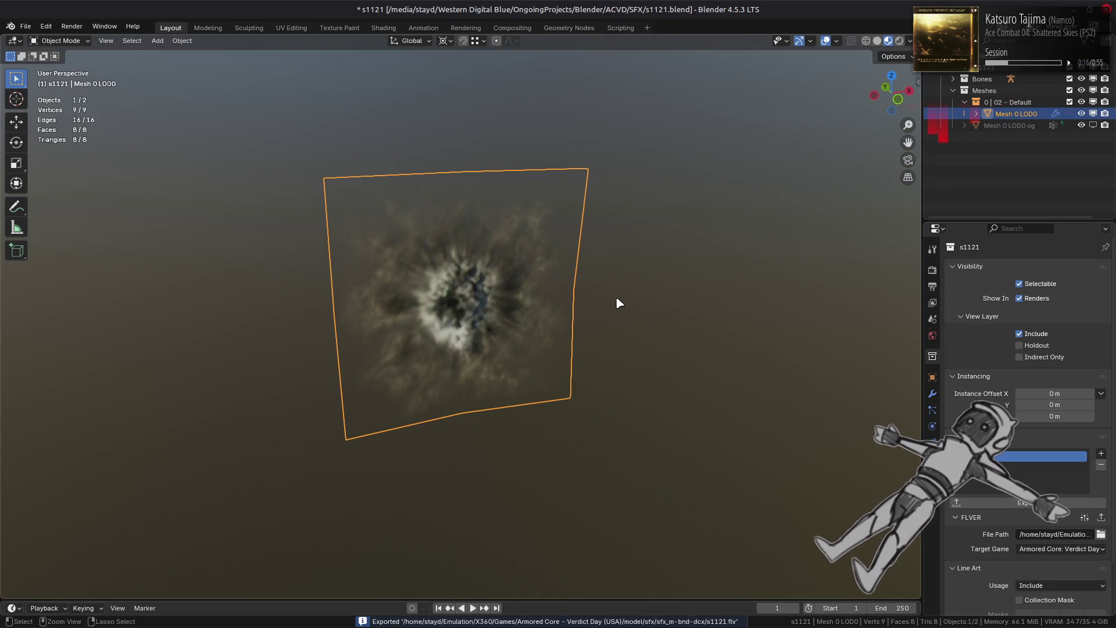
{"action": "key", "text": "ctrl+s"}
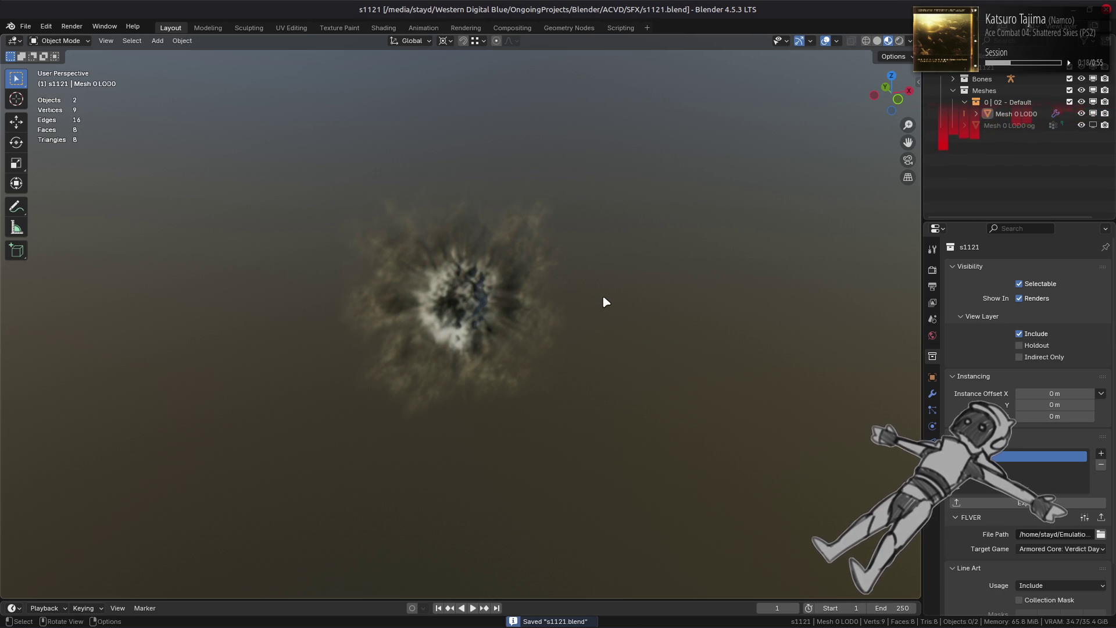
- Repack the sfx_m-bnd-dcx folder with YabberExtended and return to Xenia-canary
{"action": "key", "text": "alt+Tab"}
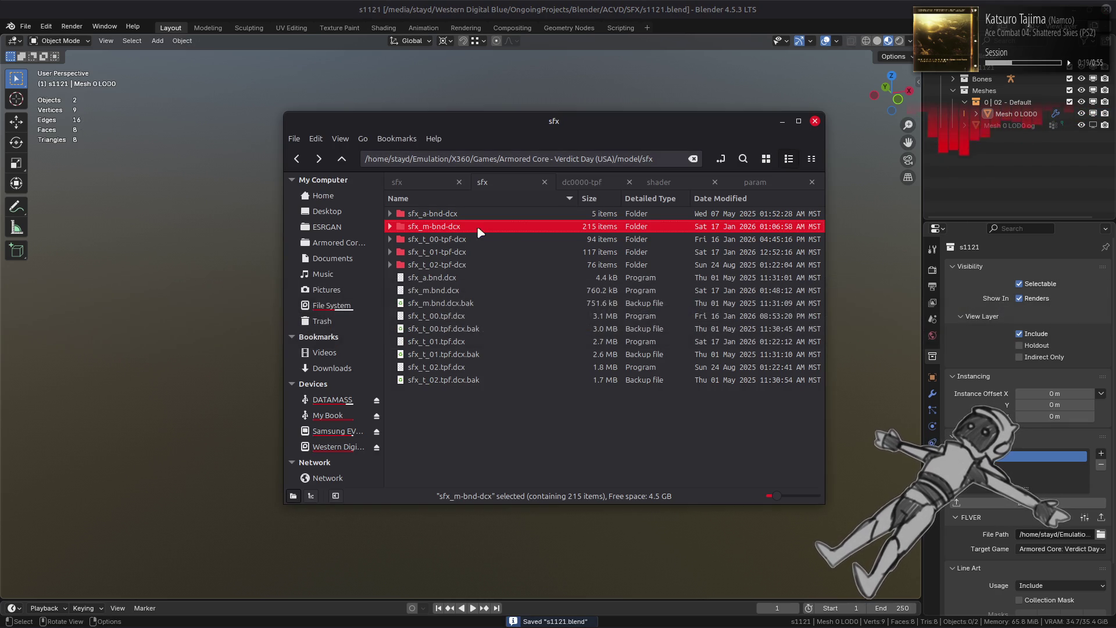
{"action": "right_click", "coordinate": [463, 226]}
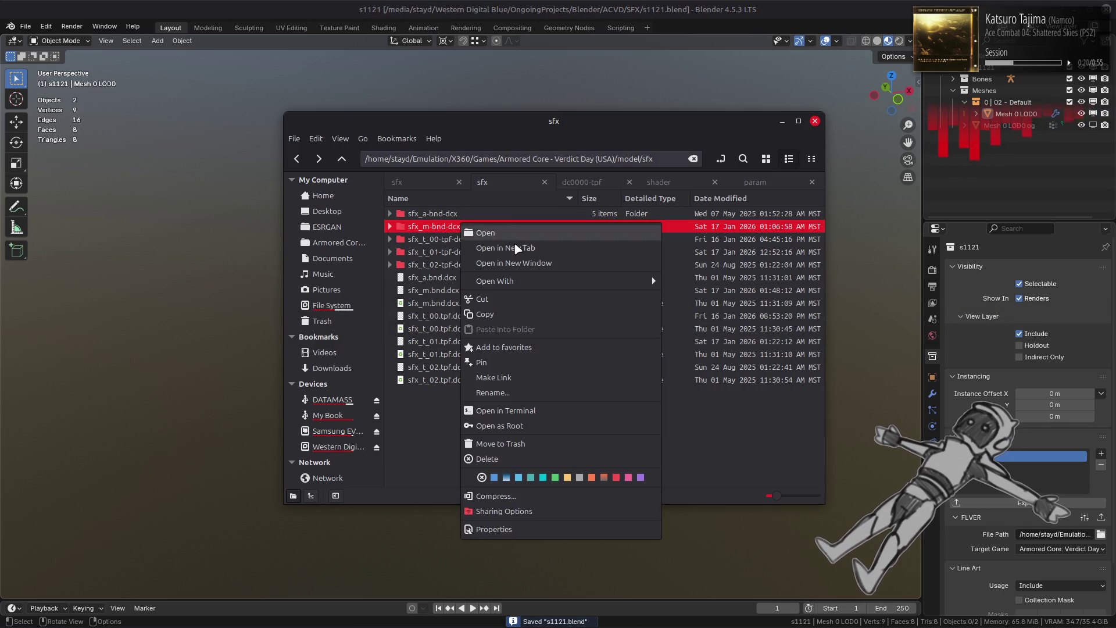
{"action": "mouse_move", "coordinate": [575, 280]}
{"action": "left_click", "coordinate": [703, 326]}
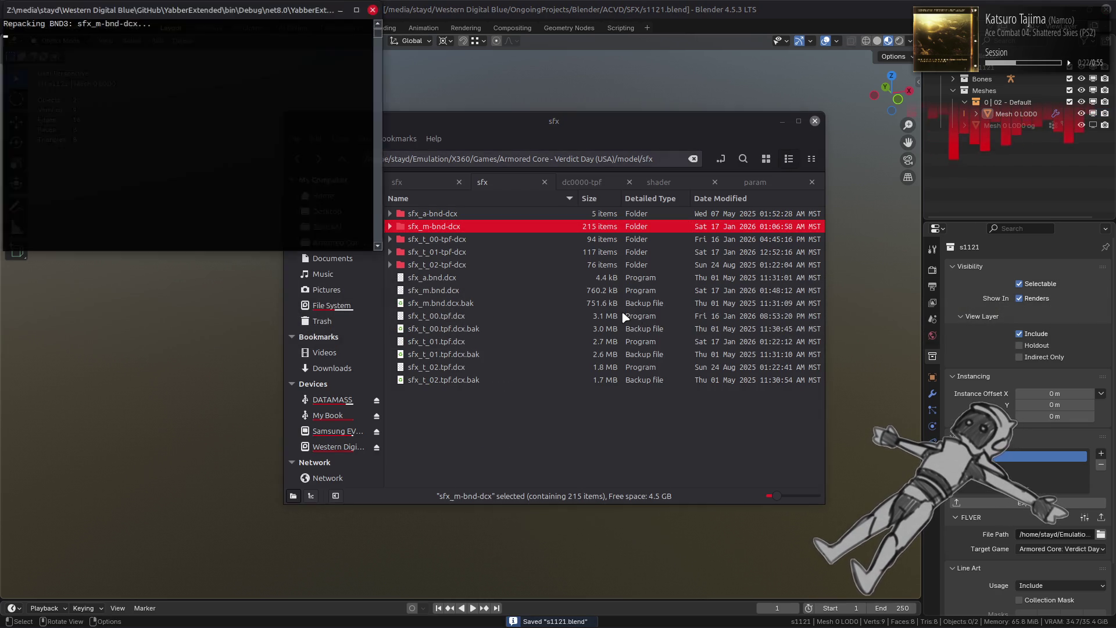
{"action": "key", "text": "alt+Tab"}
{"action": "key", "text": "alt+Tab"}
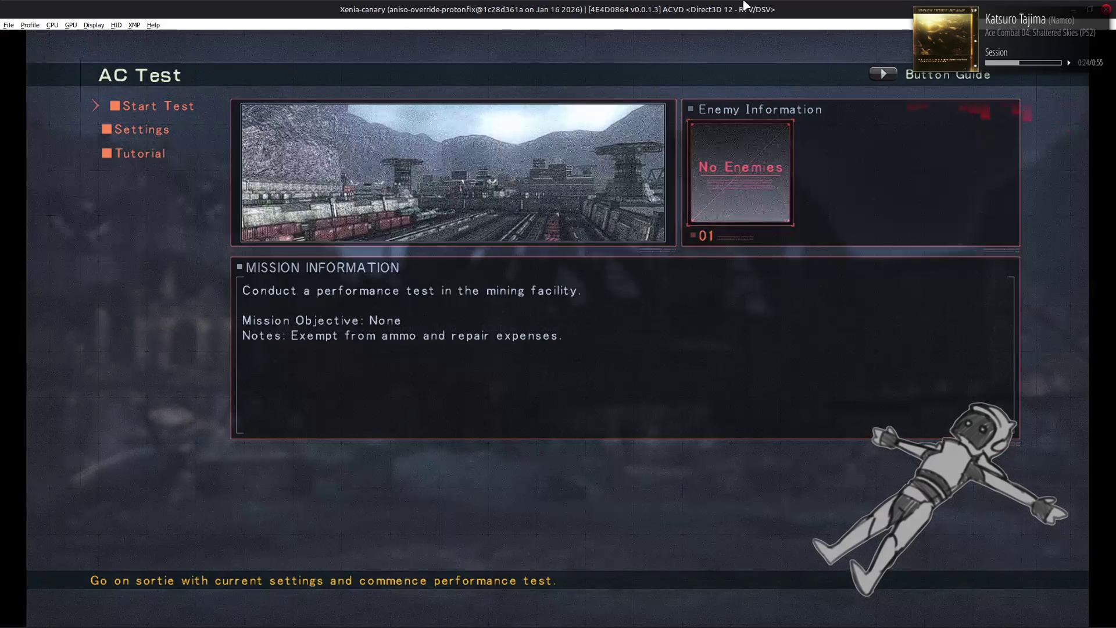
- Run the AC performance test sortie, quit it from the pause menu, and switch to Notepad++
{"action": "key", "text": "Return"}
{"action": "key", "text": "Return"}
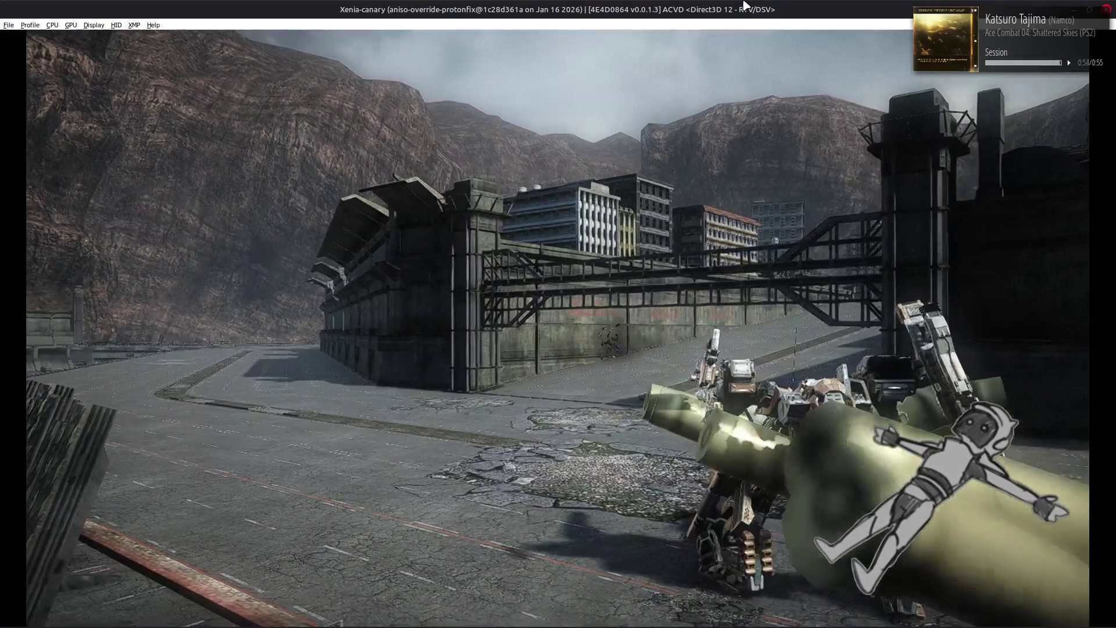
{"action": "key", "text": "Escape"}
{"action": "key", "text": "Return"}
{"action": "key", "text": "Escape"}
{"action": "key", "text": "Return"}
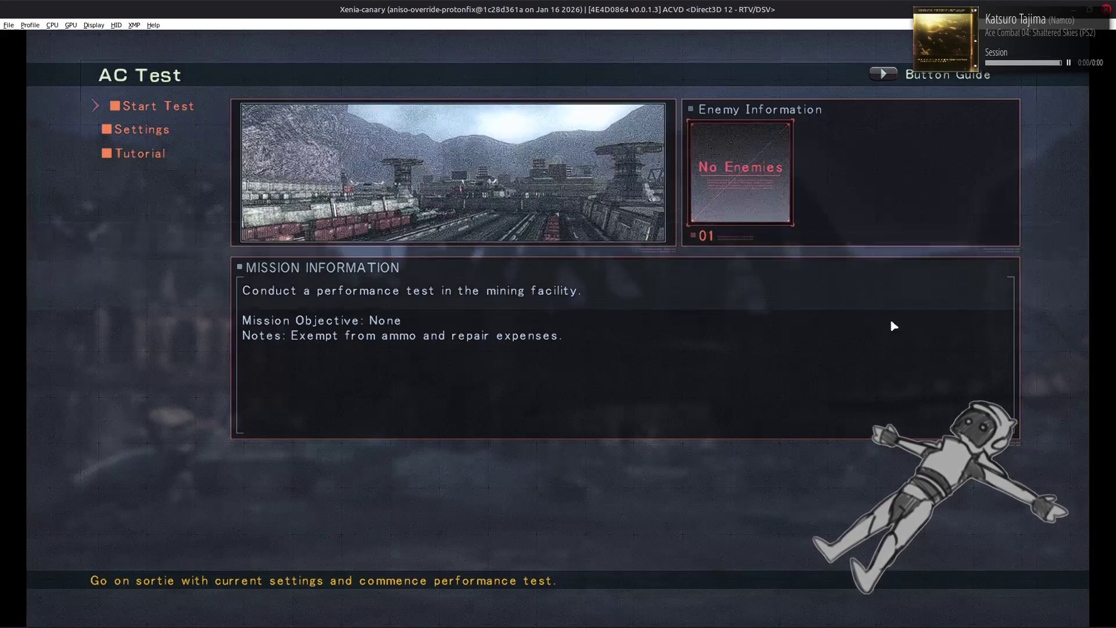
{"action": "key", "text": "alt+Tab"}
{"action": "key", "text": "alt+Tab"}
{"action": "key", "text": "alt+Tab"}
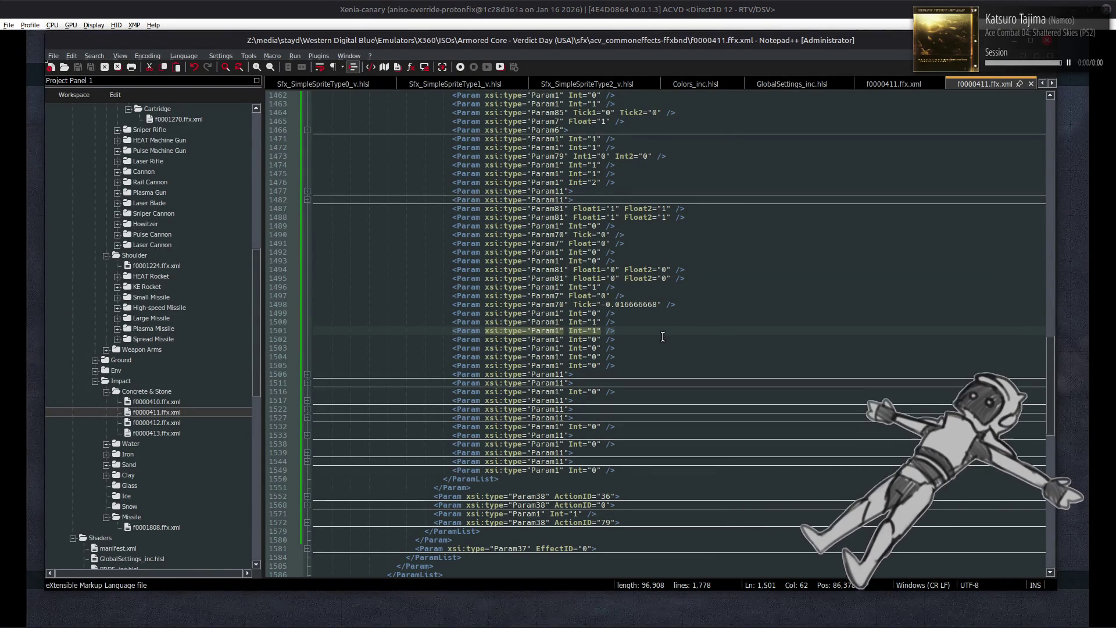
- Review line 1501 of f0000411.ffx.xml, then select the s1121 impact plane in Blender
{"action": "key", "text": "shift+Home"}
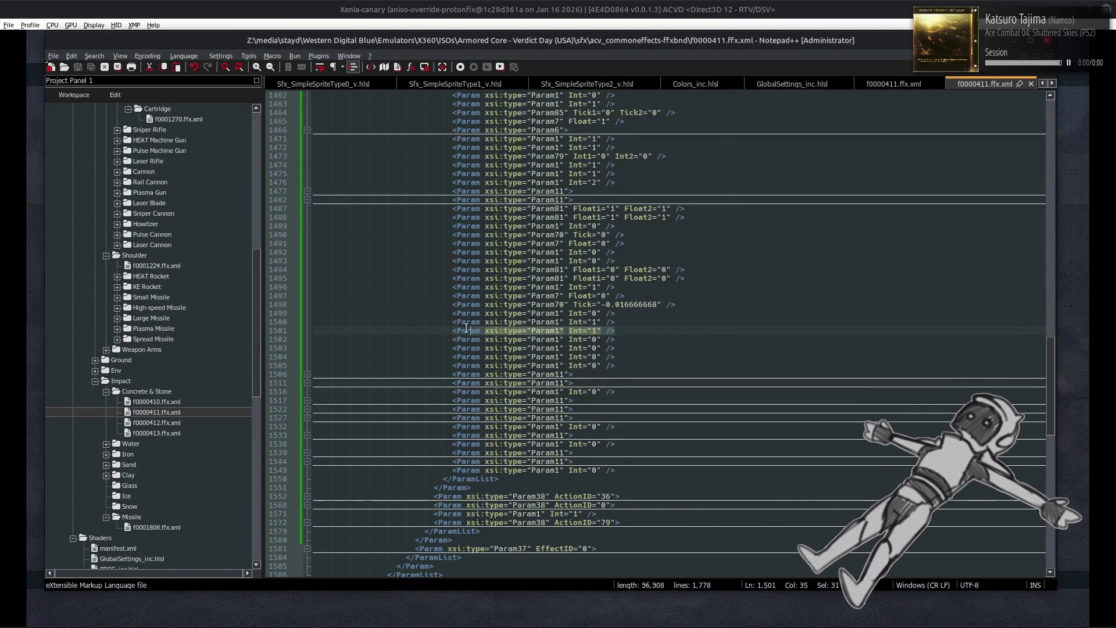
{"action": "left_click", "coordinate": [672, 333]}
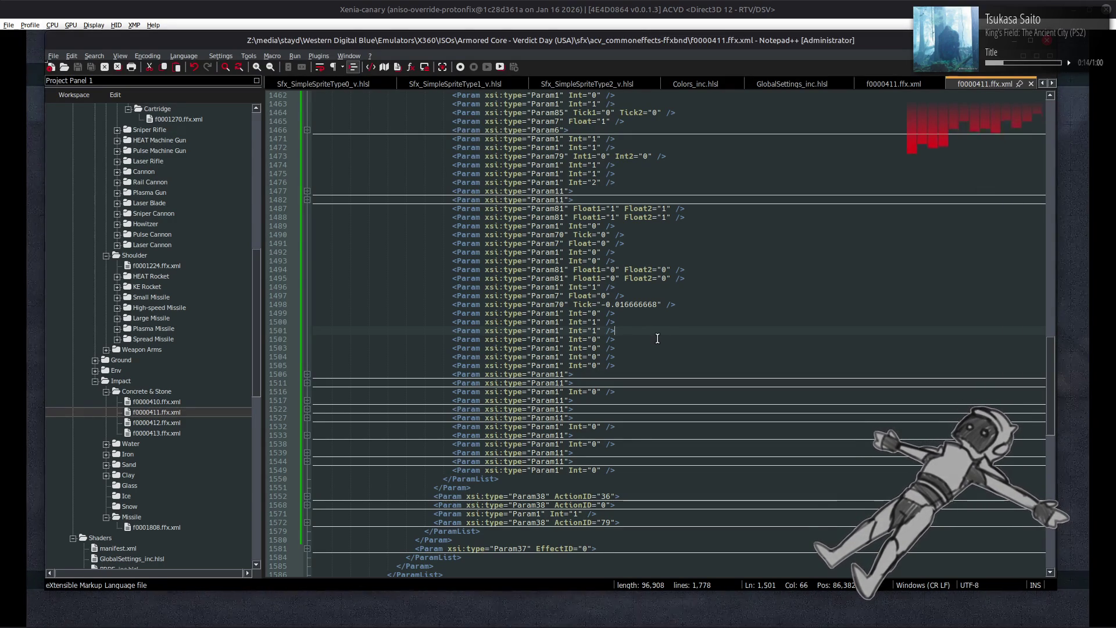
{"action": "left_click", "coordinate": [394, 613]}
{"action": "left_click", "coordinate": [500, 354]}
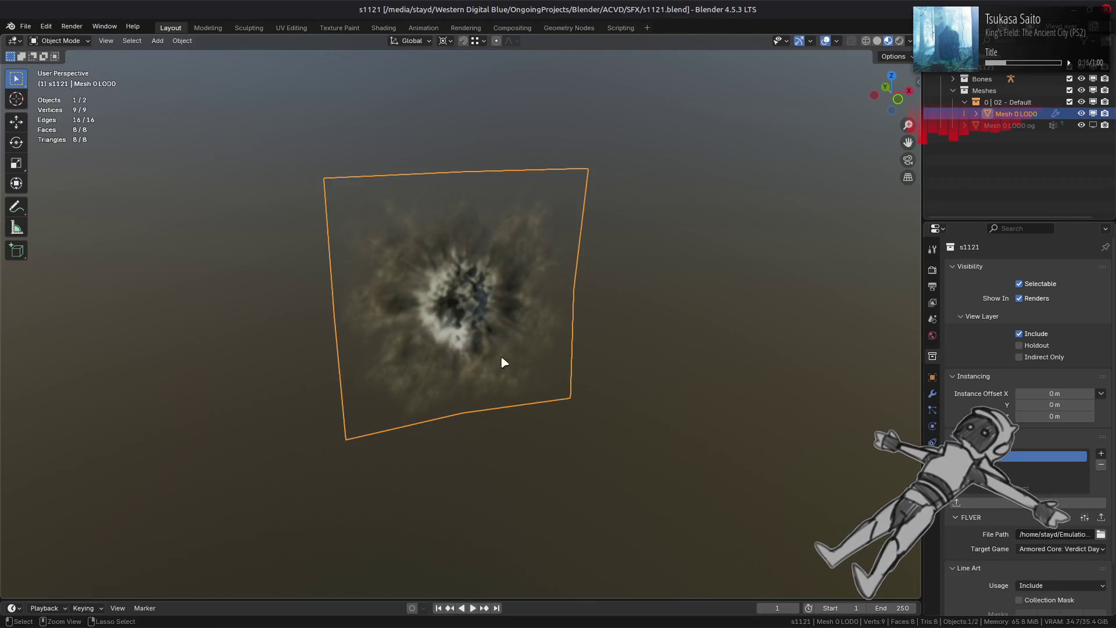
- Rotate every vertex of the impact mesh 180° around Z in Edit Mode
{"action": "key", "text": "Tab"}
{"action": "middle_click_drag", "start_coordinate": [482, 355], "coordinate": [334, 417]}
{"action": "key", "text": "ctrl+z"}
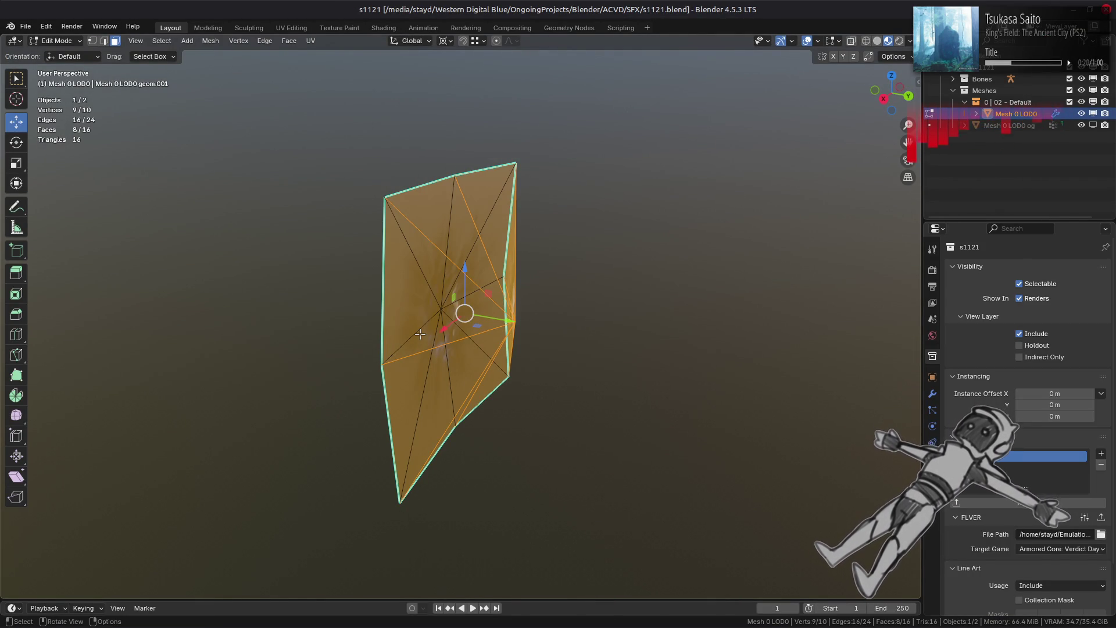
{"action": "middle_click_drag", "start_coordinate": [420, 334], "coordinate": [492, 316]}
{"action": "key", "text": "a"}
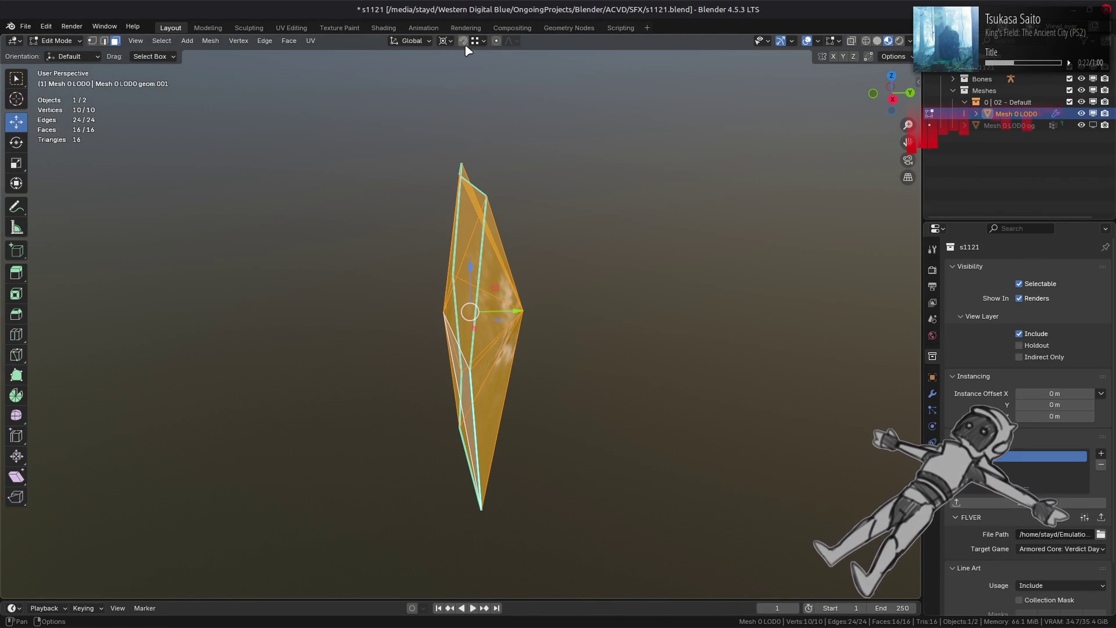
{"action": "type", "text": "rz180"}
{"action": "key", "text": "Return"}
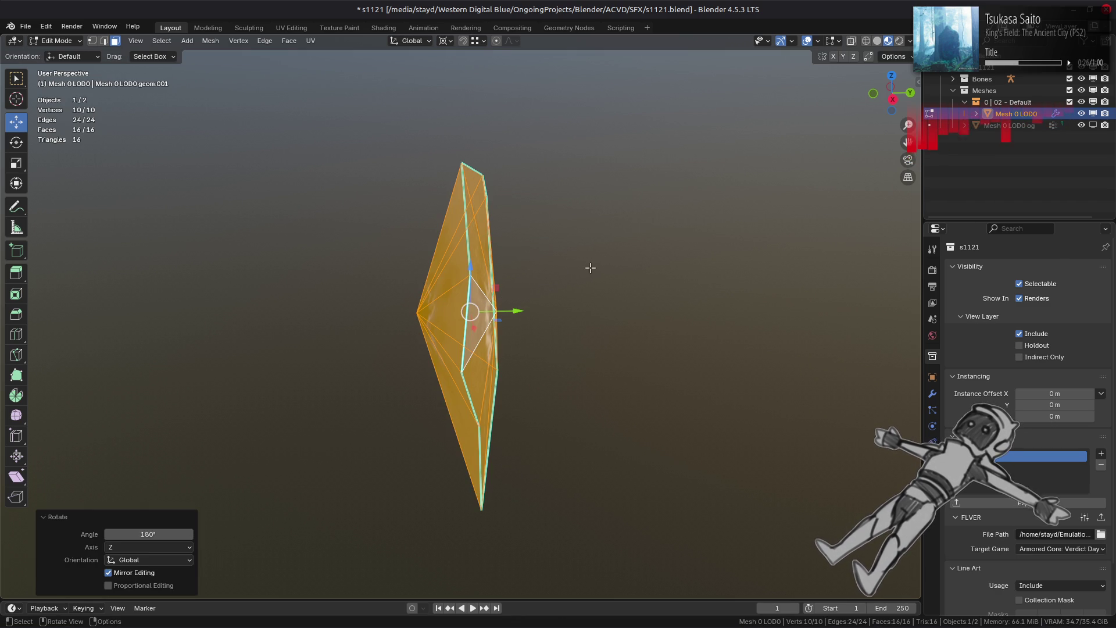
{"action": "middle_click_drag", "start_coordinate": [450, 283], "coordinate": [483, 288]}
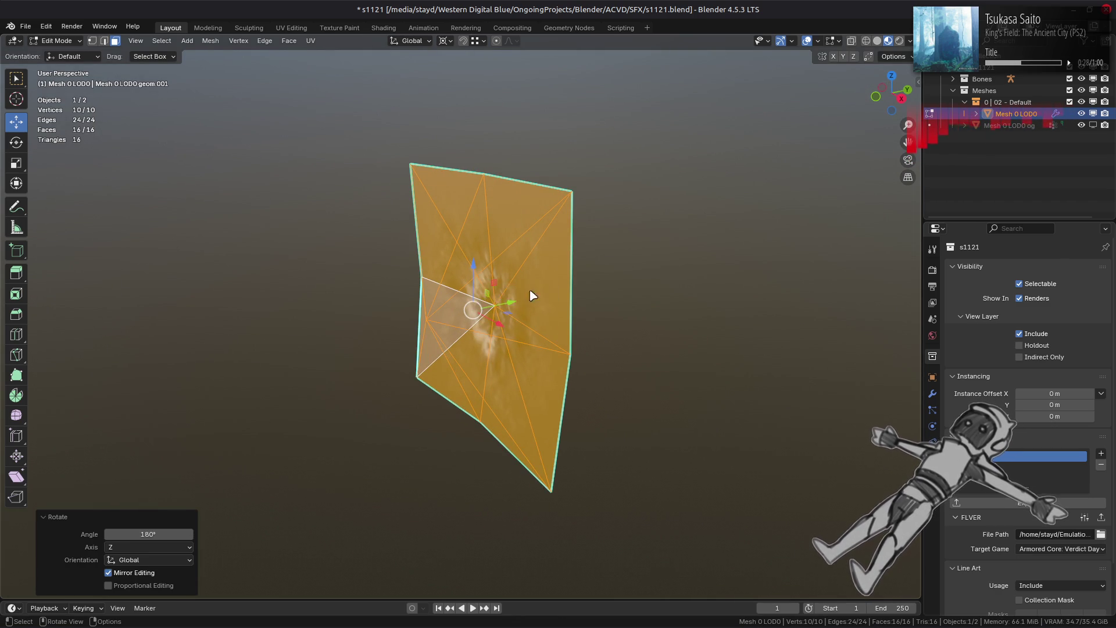
{"action": "key", "text": "Tab"}
- Remove the WeightedNormal modifier from the mesh
{"action": "left_click", "coordinate": [932, 393]}
{"action": "mouse_move", "coordinate": [705, 334]}
{"action": "middle_mouse_down"}
{"action": "mouse_move", "coordinate": [386, 287]}
{"action": "mouse_move", "coordinate": [446, 297]}
{"action": "mouse_move", "coordinate": [347, 308]}
{"action": "middle_mouse_up"}
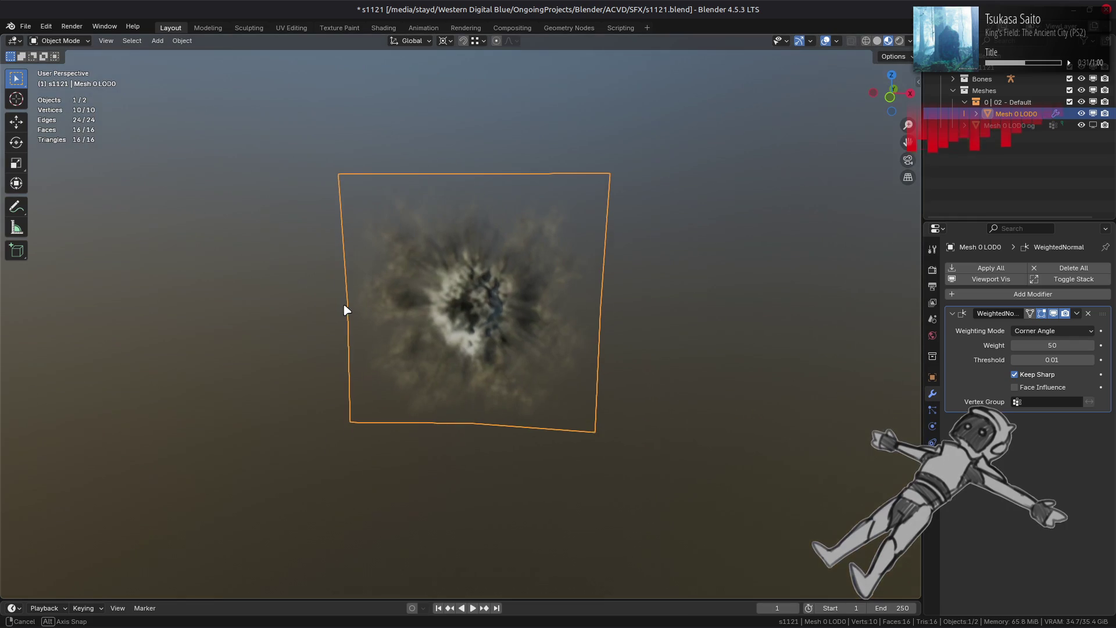
{"action": "left_click", "coordinate": [1076, 314]}
{"action": "left_click", "coordinate": [1089, 313]}
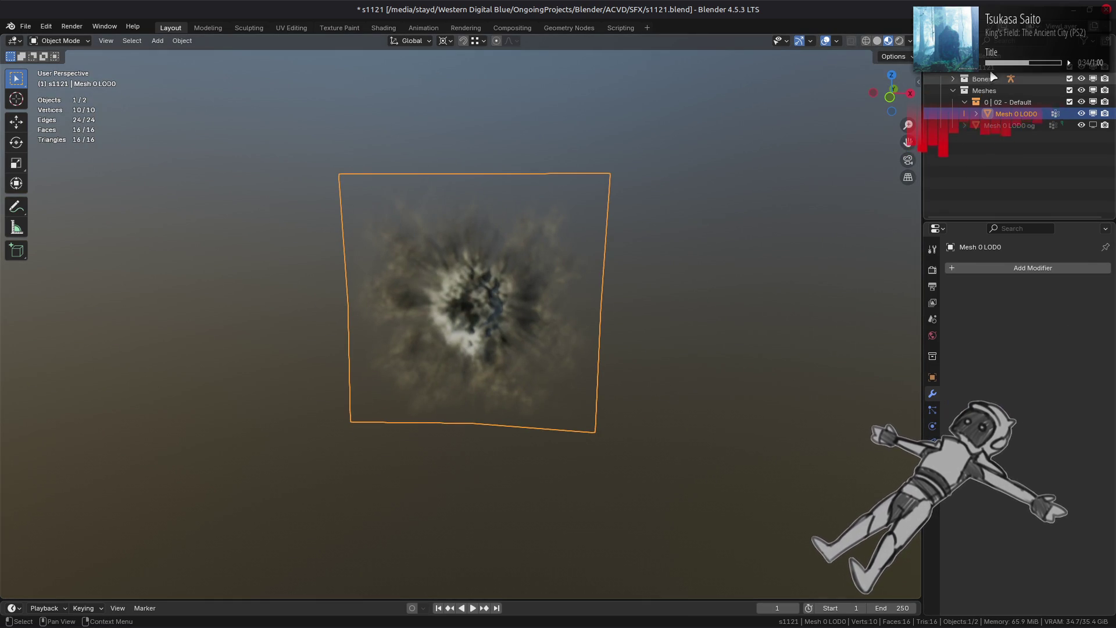
{"action": "key", "text": "alt+a"}
- Re-export s1121, repack sfx_m-bnd-dcx into sfx_m.bnd.dcx, and return to the game
{"action": "left_click", "coordinate": [932, 356]}
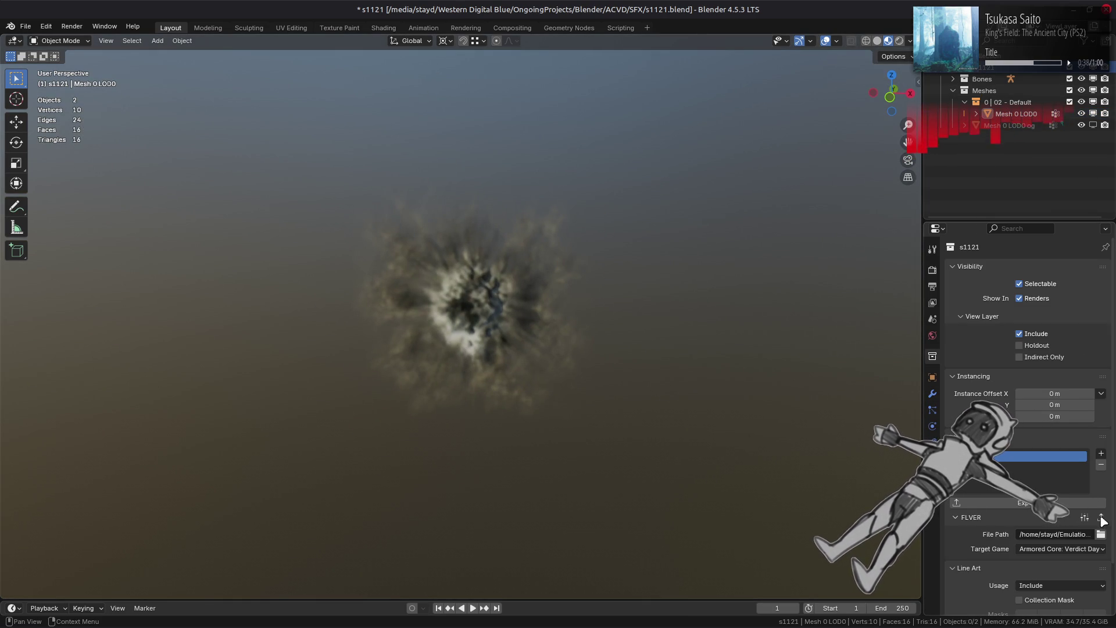
{"action": "left_click", "coordinate": [1029, 503]}
{"action": "key", "text": "alt+Tab"}
{"action": "key", "text": "alt+Tab"}
{"action": "key", "text": "alt+Tab"}
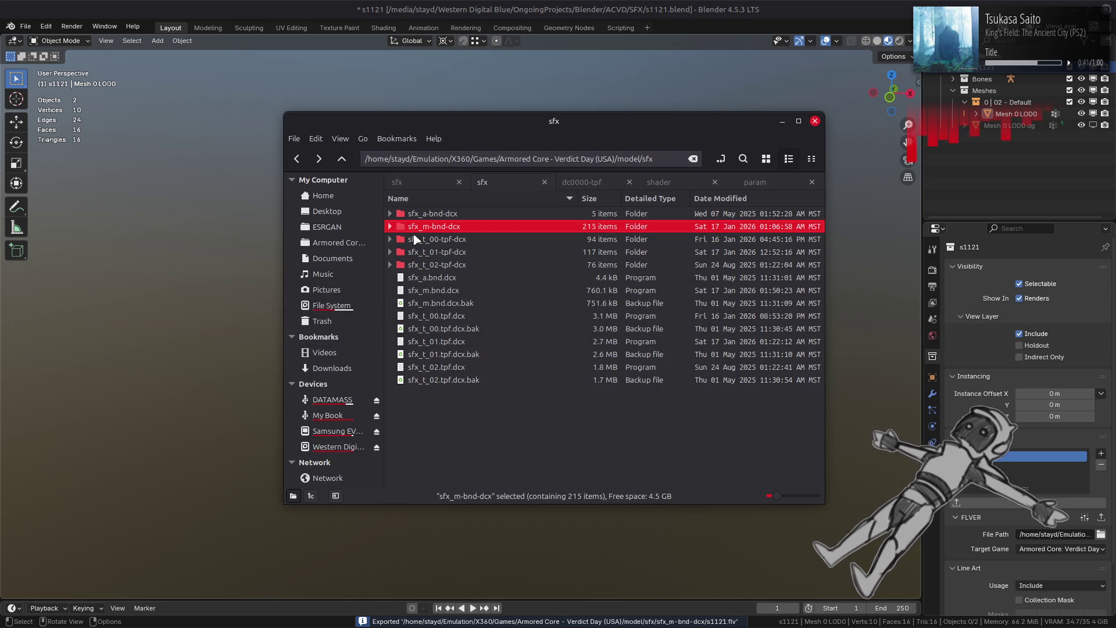
{"action": "right_click", "coordinate": [429, 227]}
{"action": "mouse_move", "coordinate": [515, 284]}
{"action": "left_click", "coordinate": [669, 329]}
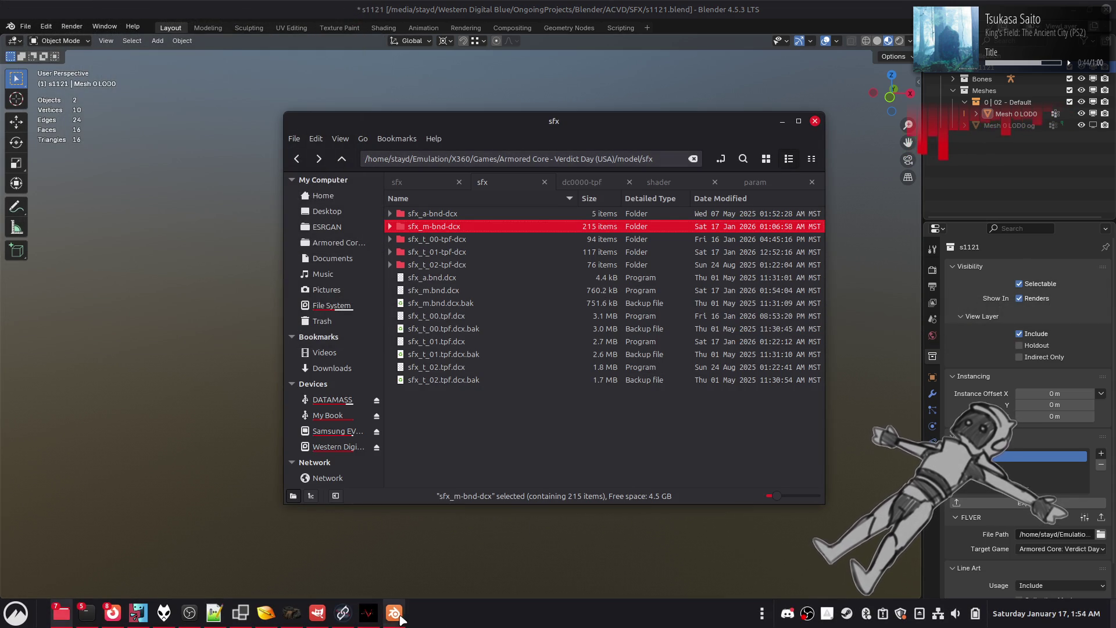
{"action": "left_click", "coordinate": [372, 615]}
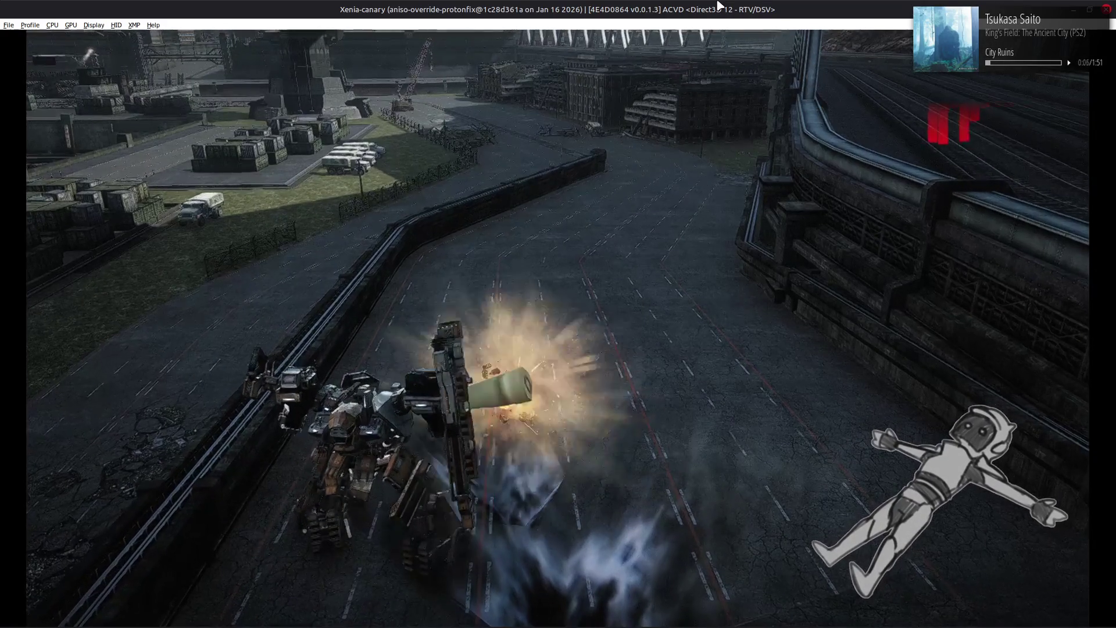
- Pause and quit the AC test sortie, then return to Blender's s1121 scene
{"action": "key", "text": "Escape"}
{"action": "key", "text": "Down"}
{"action": "key", "text": "Return"}
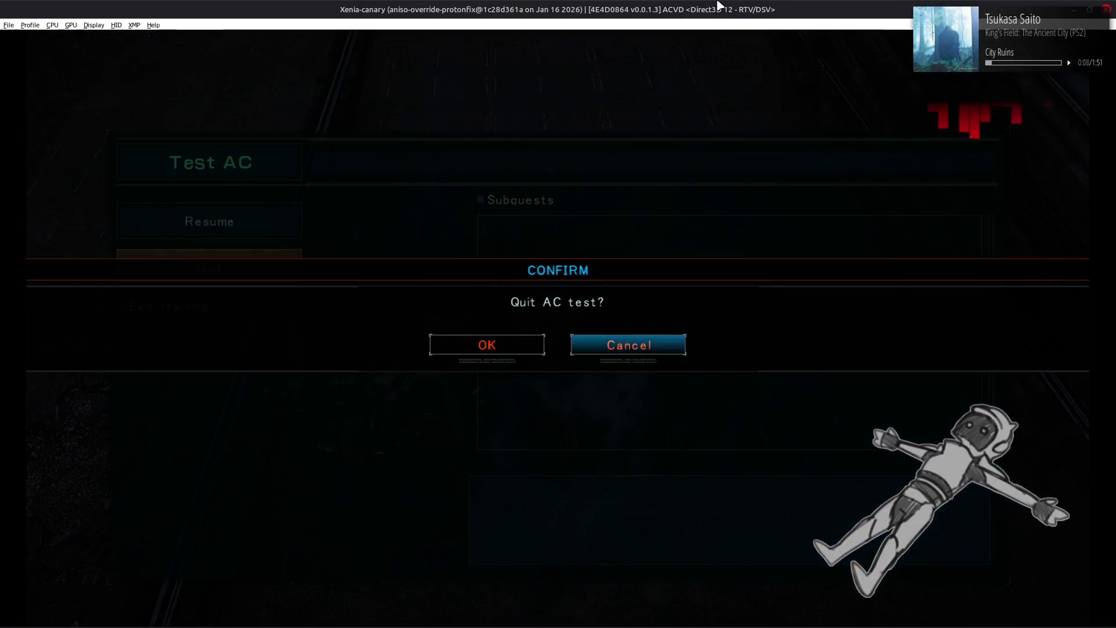
{"action": "key", "text": "Escape"}
{"action": "key", "text": "Escape"}
{"action": "key", "text": "alt+Tab"}
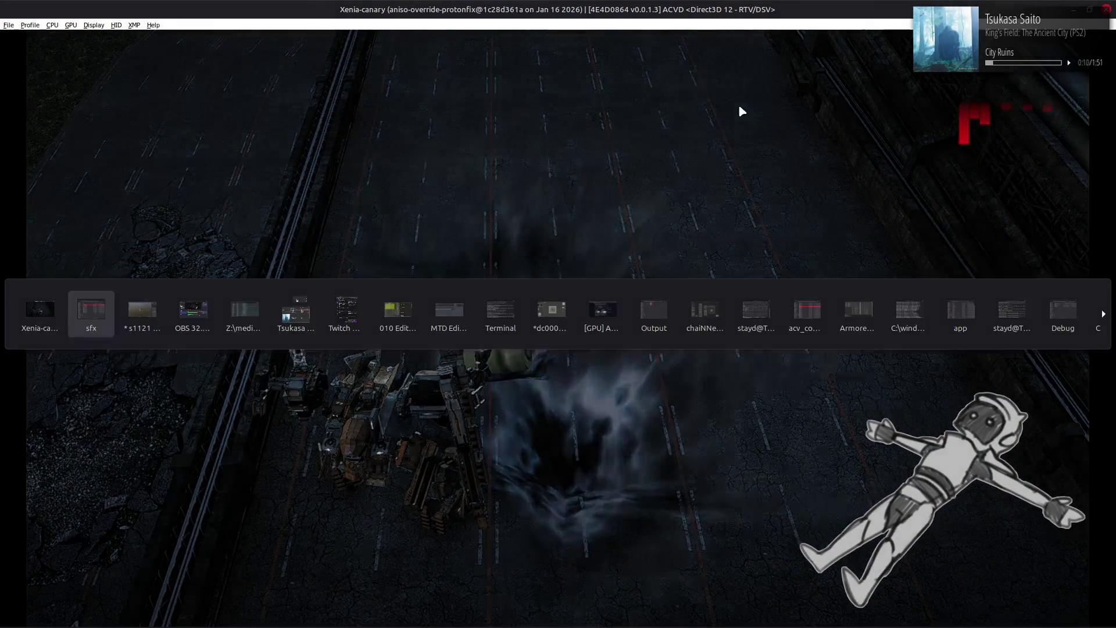
{"action": "key", "text": "alt+Tab"}
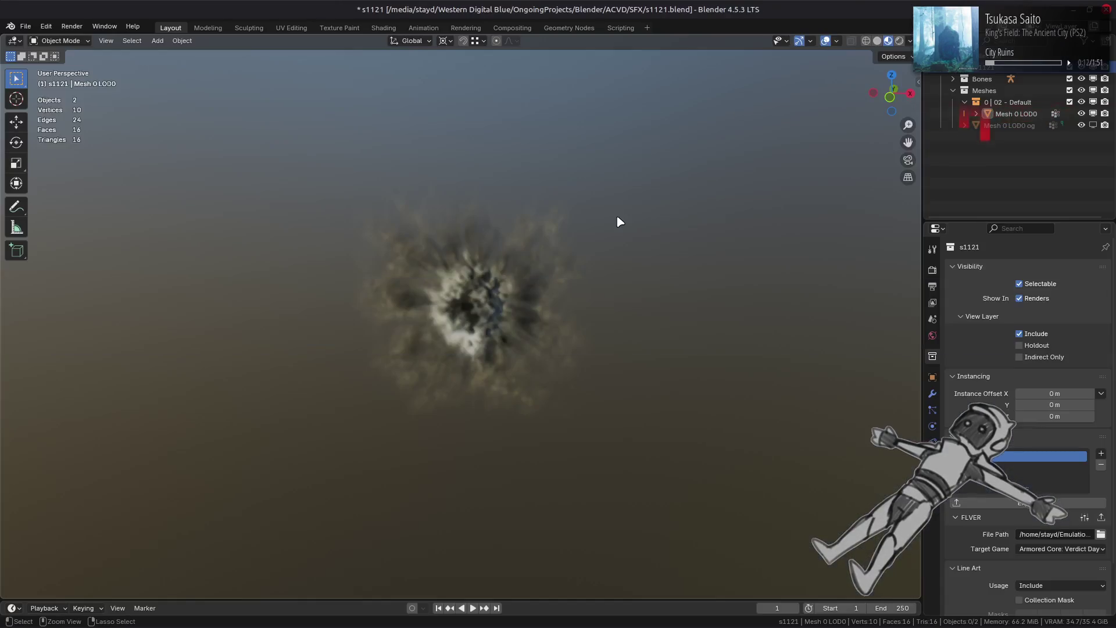